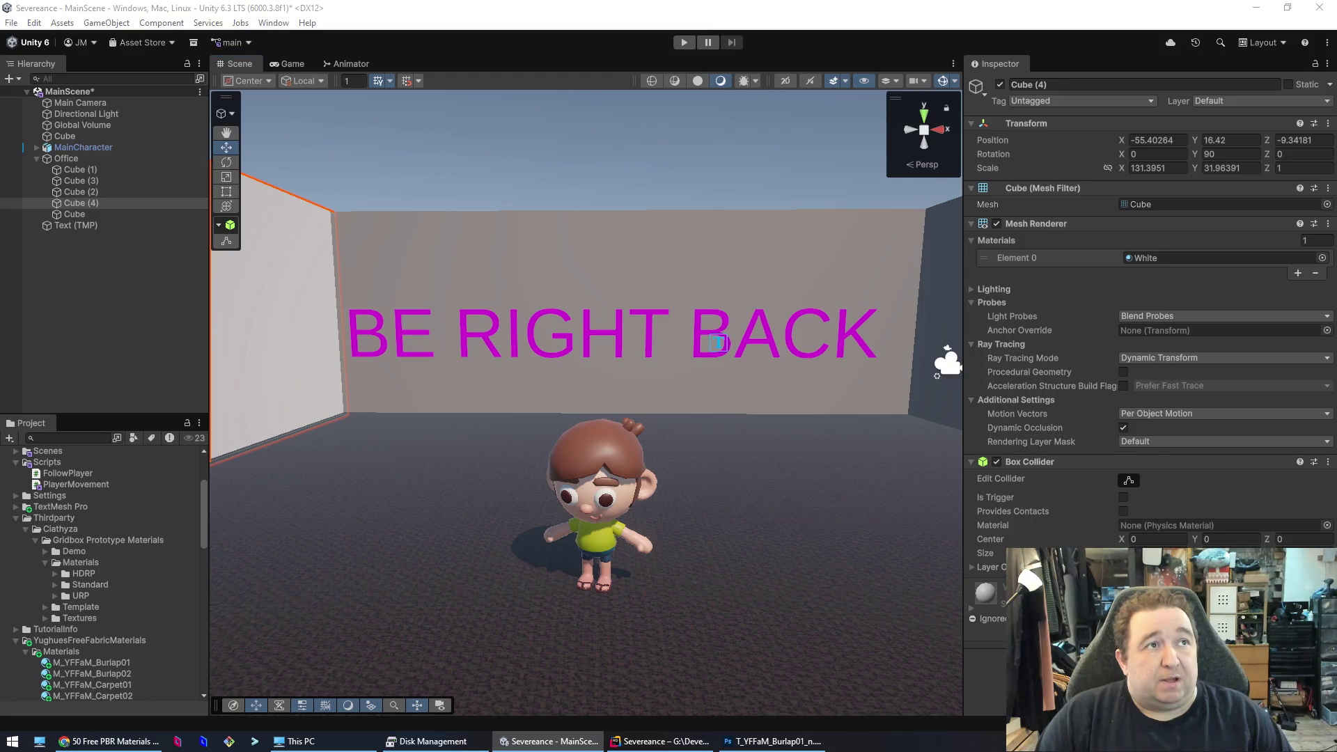
- Pan the Scene view closer to the office wall, then bring up the 50 Free PBR Materials store page
{"action": "mouse_move", "coordinate": [848, 415]}
{"action": "left_mouse_down"}
{"action": "mouse_move", "coordinate": [806, 462]}
{"action": "mouse_move", "coordinate": [776, 463]}
{"action": "mouse_move", "coordinate": [815, 483]}
{"action": "mouse_move", "coordinate": [834, 454]}
{"action": "left_mouse_up"}
{"action": "scroll", "coordinate": [726, 448], "scroll_direction": "down", "scroll_amount": 5}
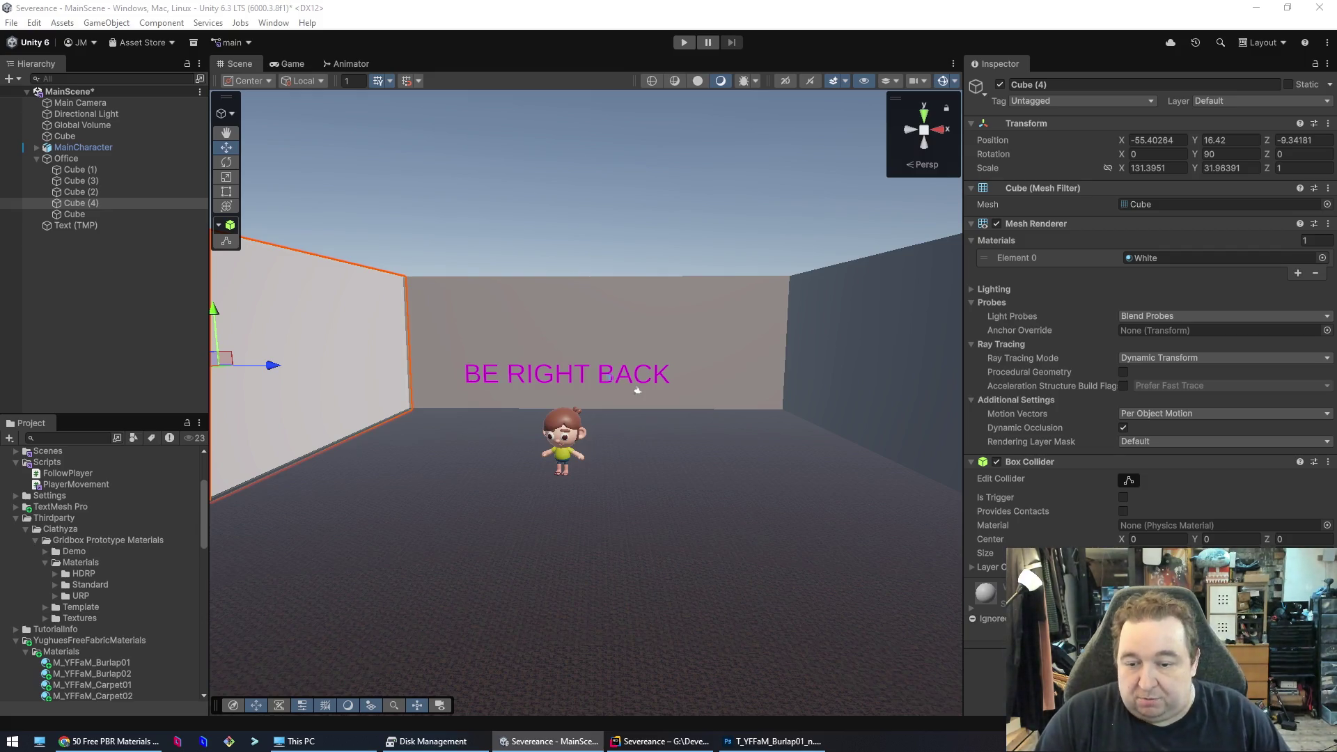
{"action": "left_click", "coordinate": [108, 741]}
- Advance the 50 Free PBR Materials gallery to the cloth textures preview
{"action": "scroll", "coordinate": [209, 567], "scroll_direction": "down", "scroll_amount": 3}
{"action": "scroll", "coordinate": [216, 563], "scroll_direction": "up", "scroll_amount": 3}
{"action": "left_click", "coordinate": [796, 484]}
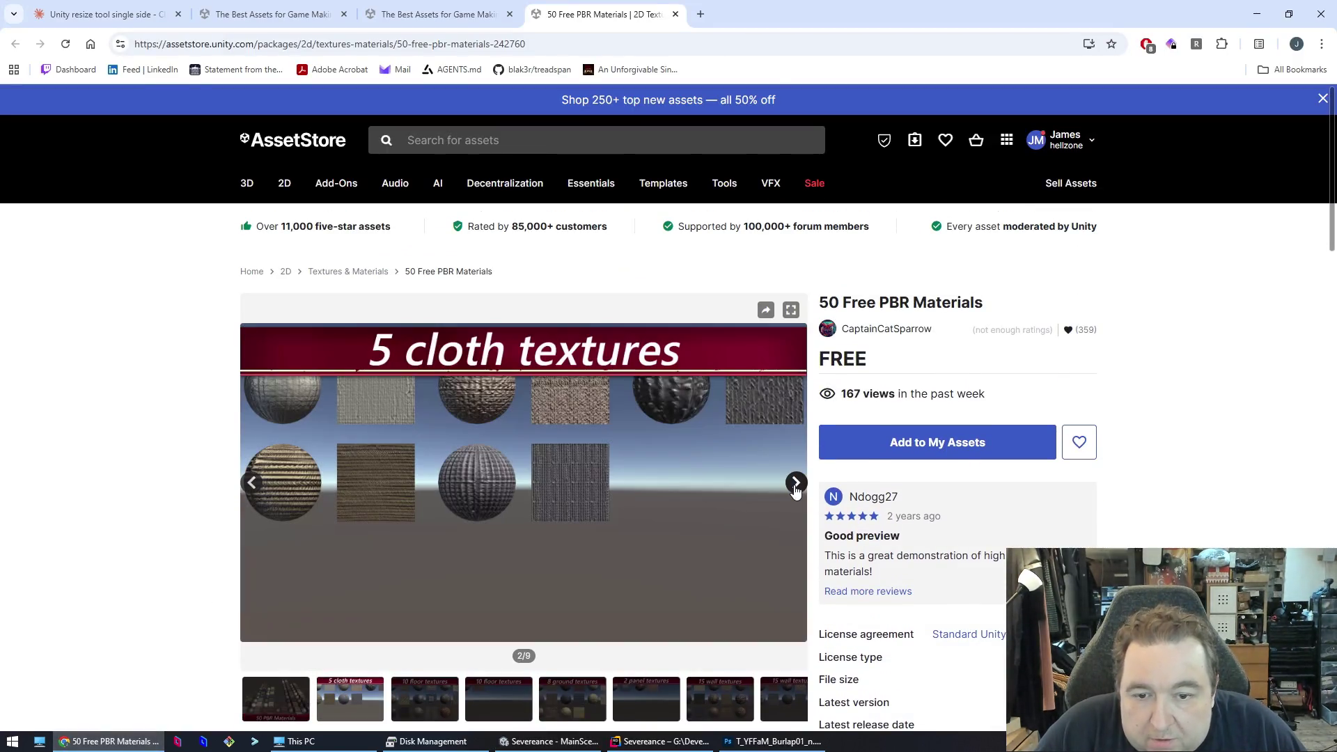
- Page through the 50 Free PBR Materials previews, from floor textures to the last, wood textures
{"action": "left_click", "coordinate": [796, 484]}
{"action": "left_click", "coordinate": [796, 484]}
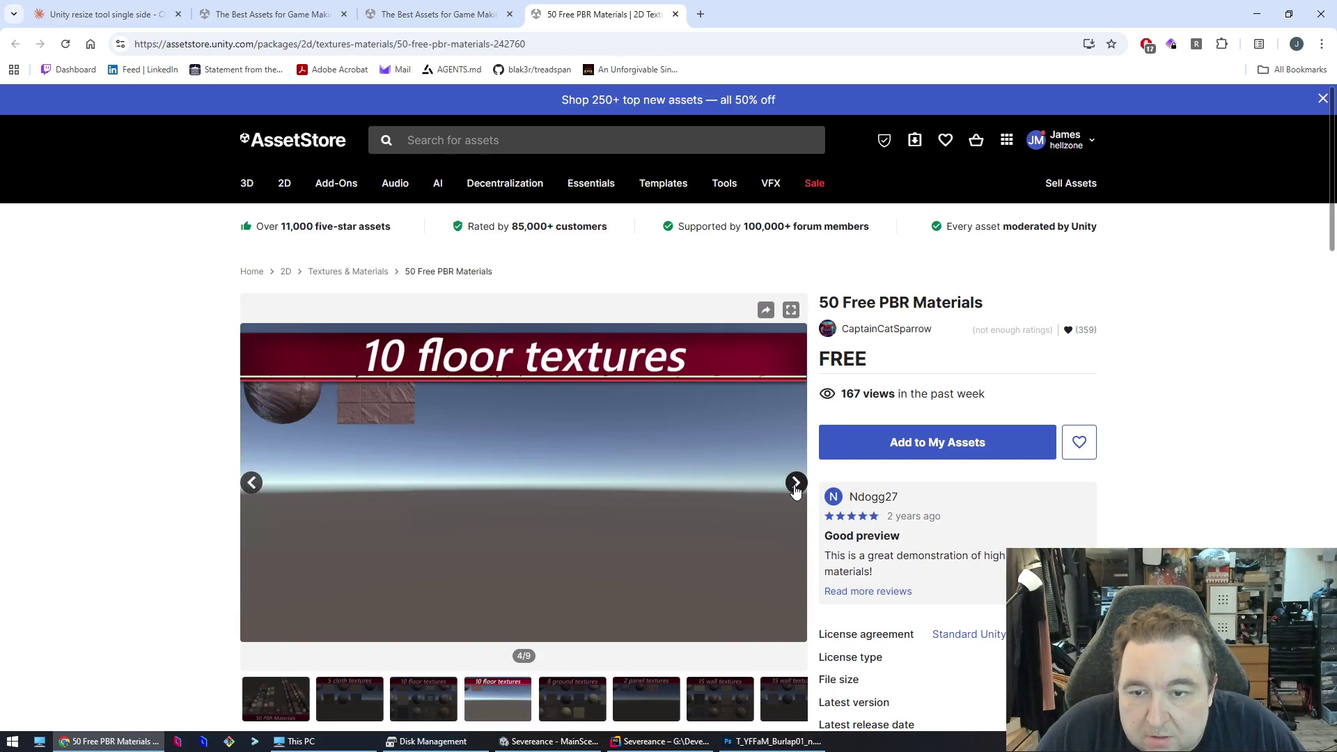
{"action": "left_click", "coordinate": [796, 484]}
{"action": "left_click", "coordinate": [796, 484]}
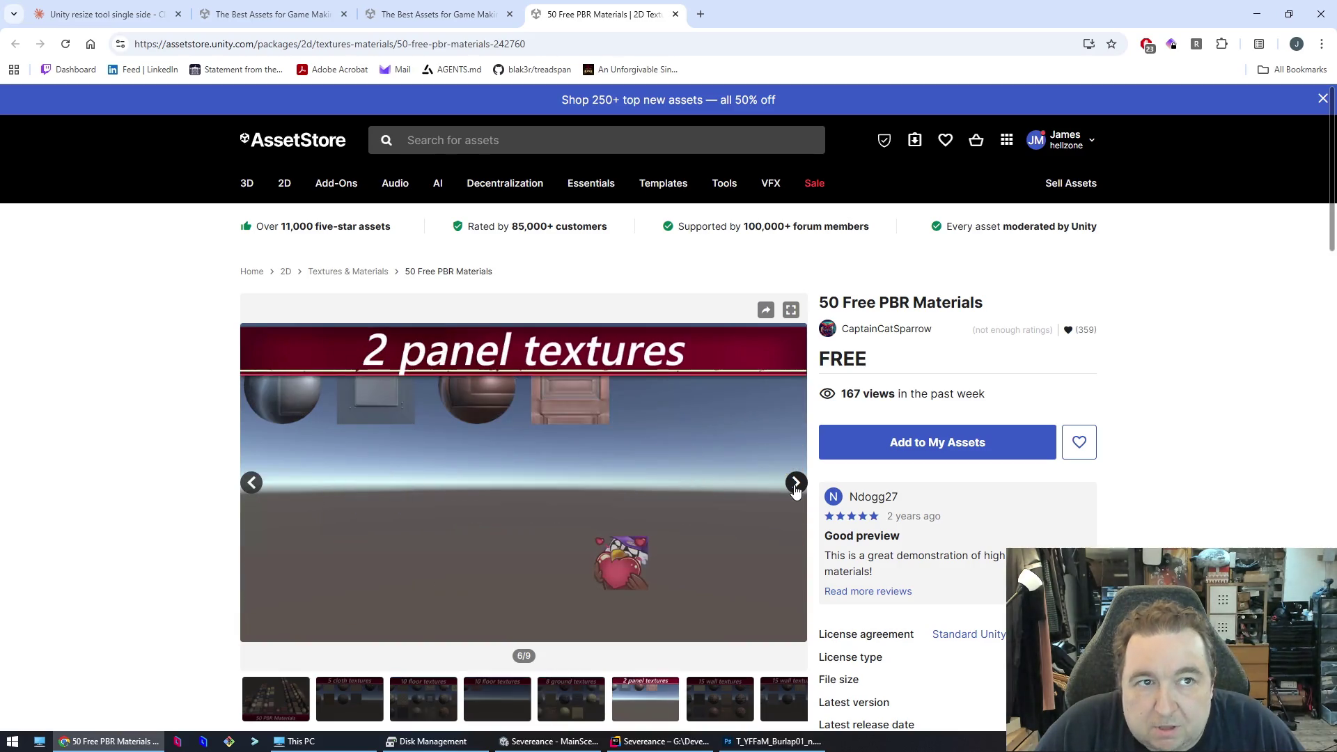
{"action": "left_click", "coordinate": [796, 484]}
{"action": "left_click", "coordinate": [796, 484]}
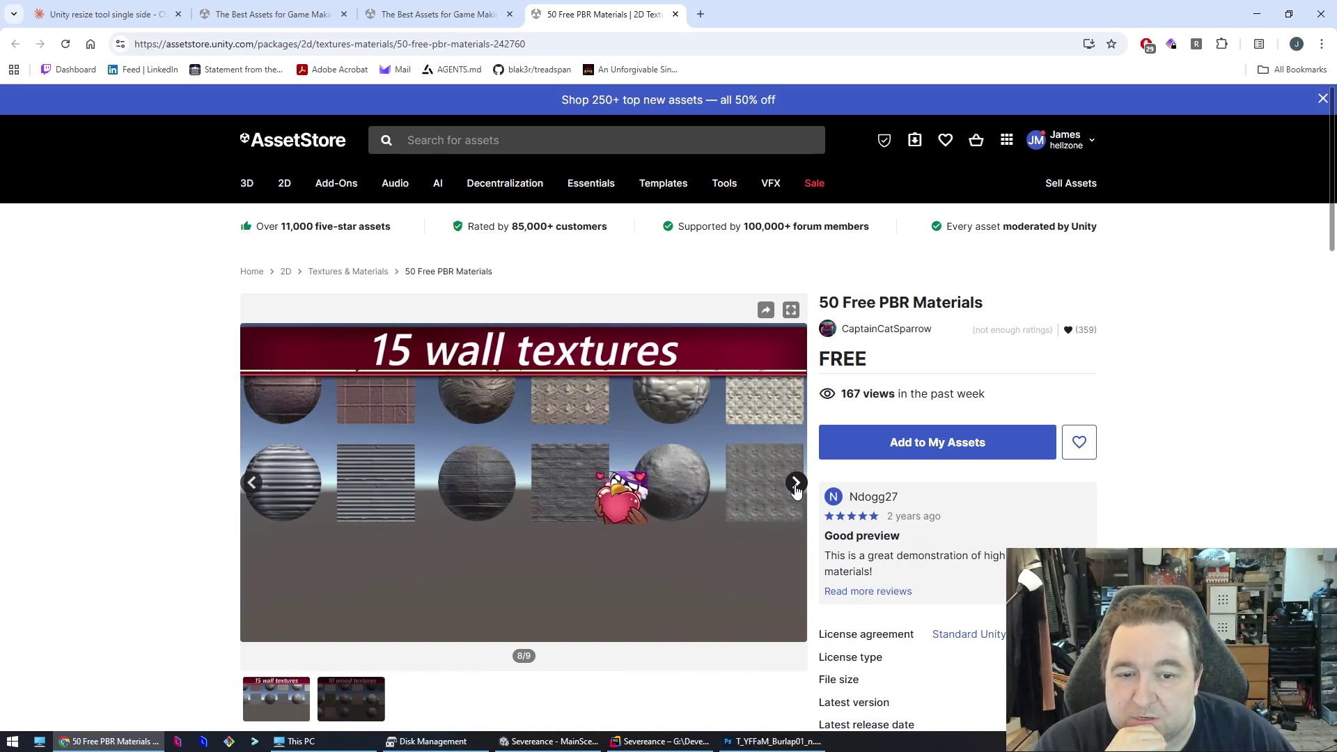
{"action": "left_click", "coordinate": [796, 484]}
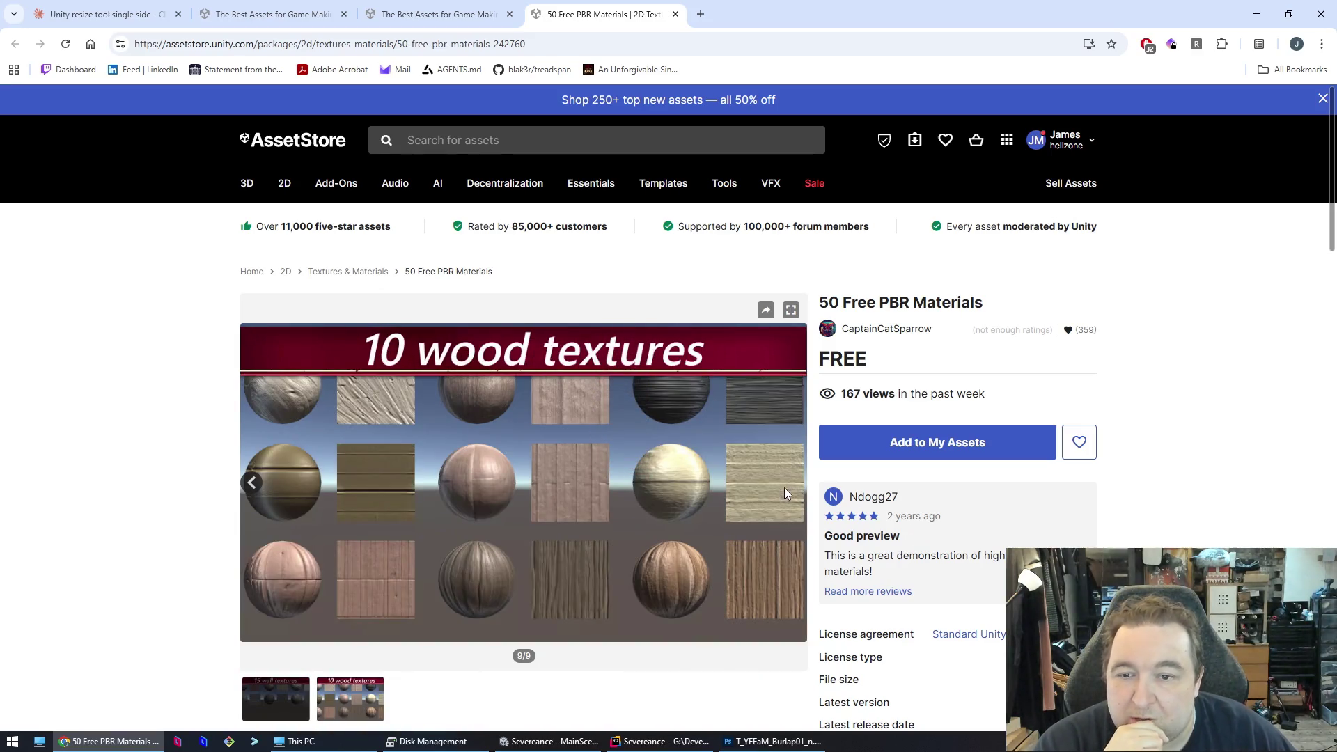
- Close the 50 Free PBR Materials page and open the 30 Stylized Textures FREE product page
{"action": "left_click", "coordinate": [675, 14]}
{"action": "scroll", "coordinate": [714, 415], "scroll_direction": "up", "scroll_amount": 3}
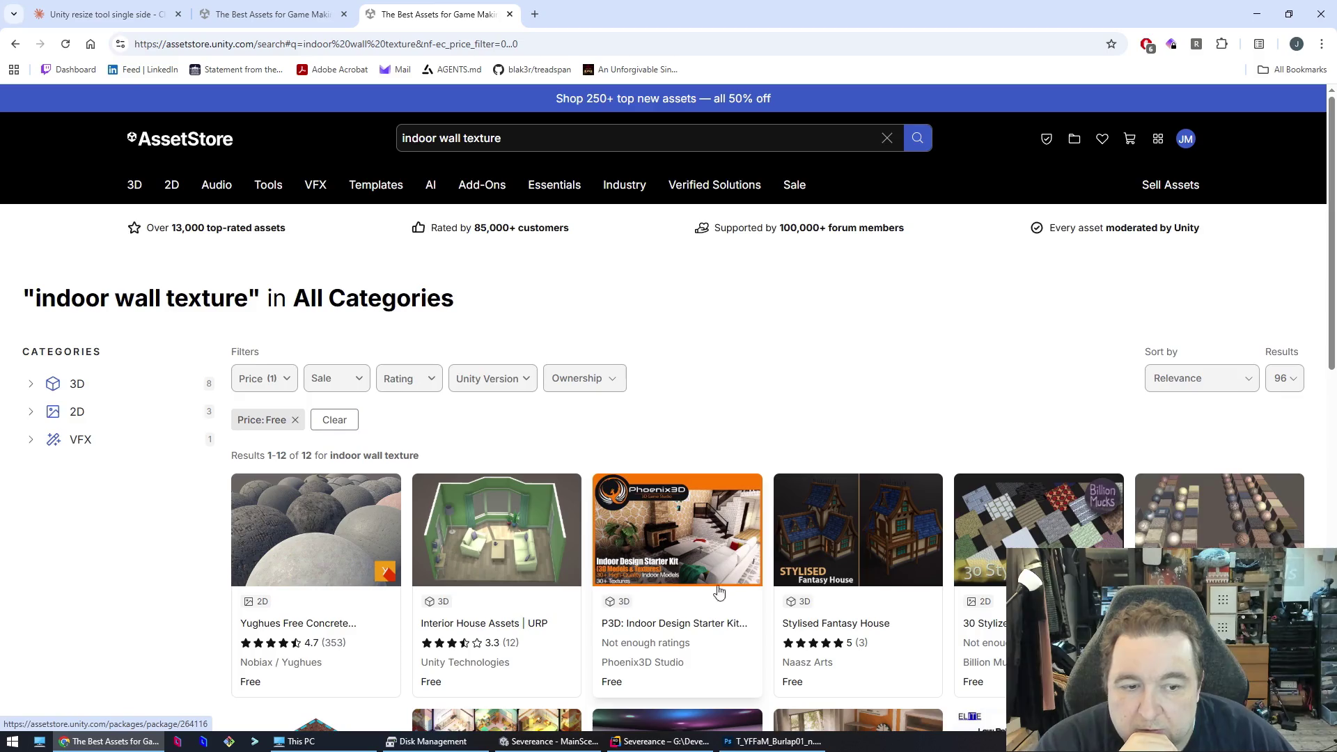
{"action": "scroll", "coordinate": [712, 592], "scroll_direction": "down", "scroll_amount": 5}
{"action": "scroll", "coordinate": [737, 570], "scroll_direction": "up", "scroll_amount": 2}
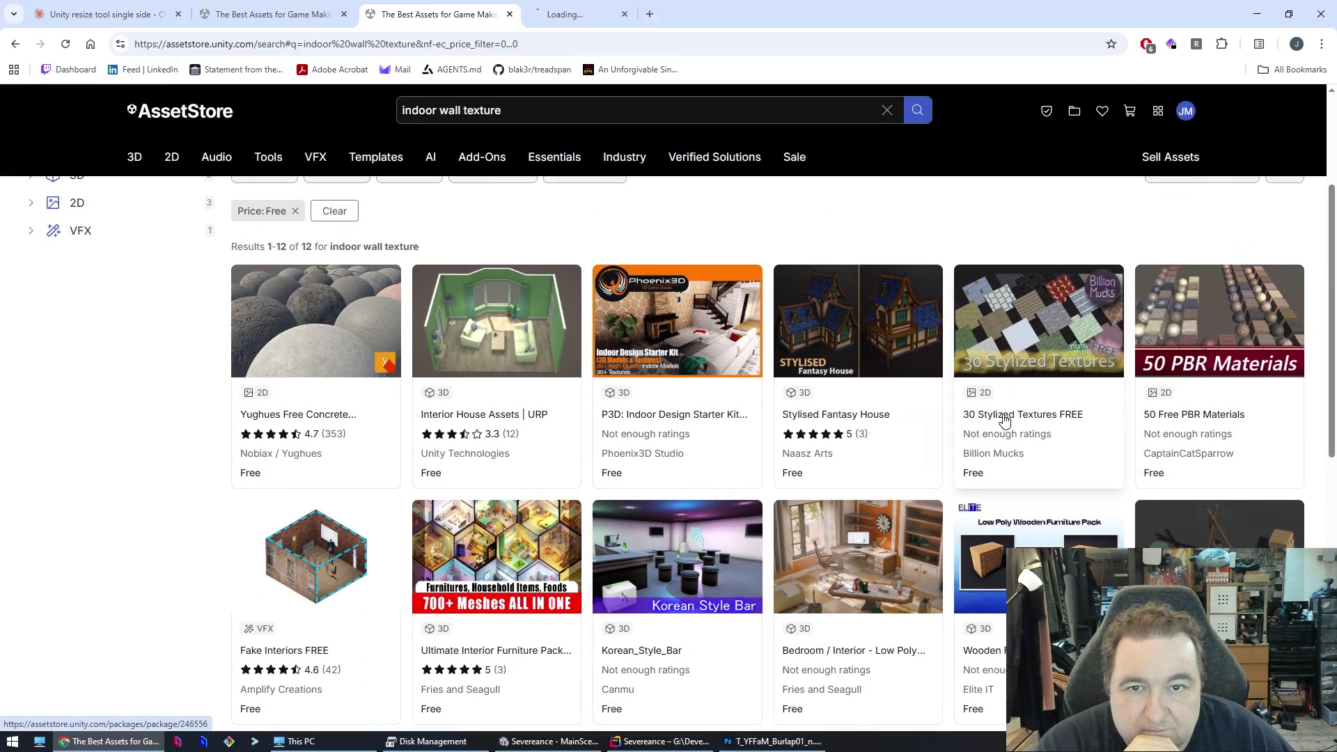
{"action": "left_click", "coordinate": [572, 14]}
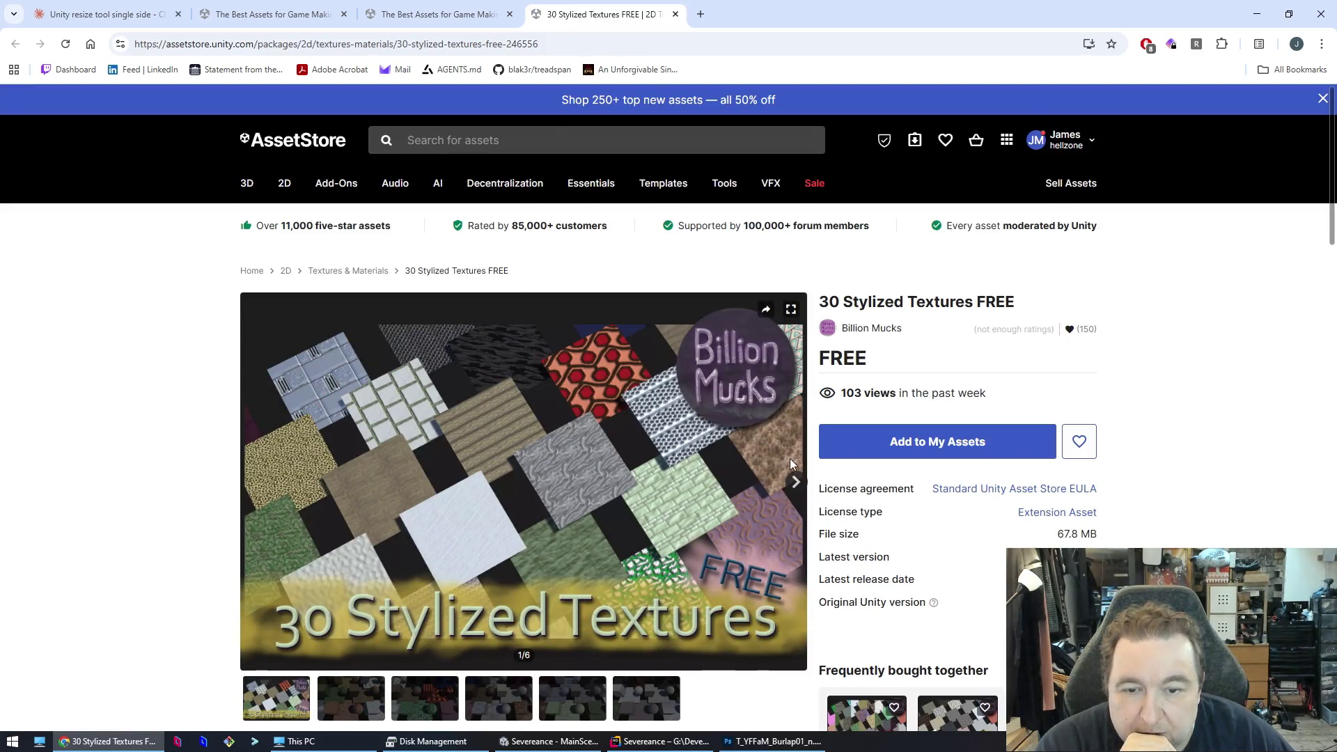
- Step through the 30 Stylized Textures FREE gallery to its sixth and final preview
{"action": "left_click", "coordinate": [796, 482]}
{"action": "left_click", "coordinate": [798, 482]}
{"action": "left_click", "coordinate": [798, 482]}
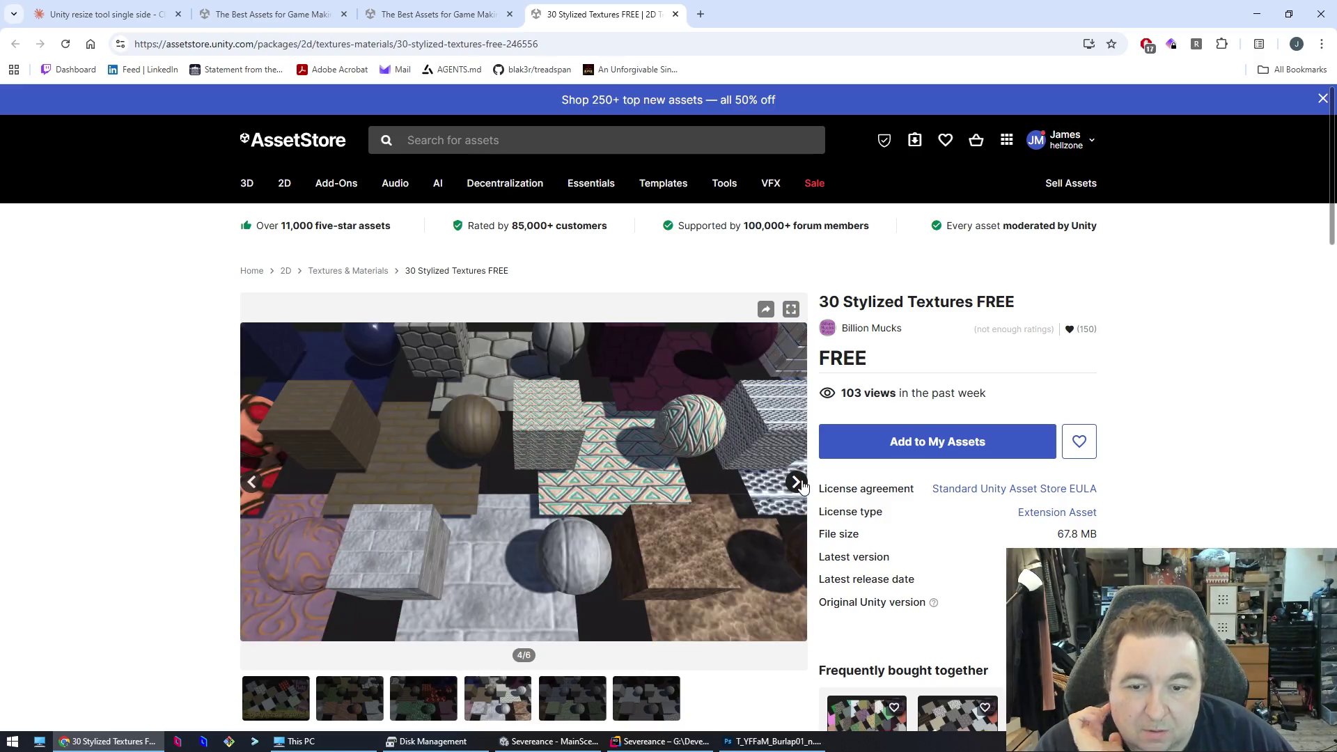
{"action": "left_click", "coordinate": [798, 482]}
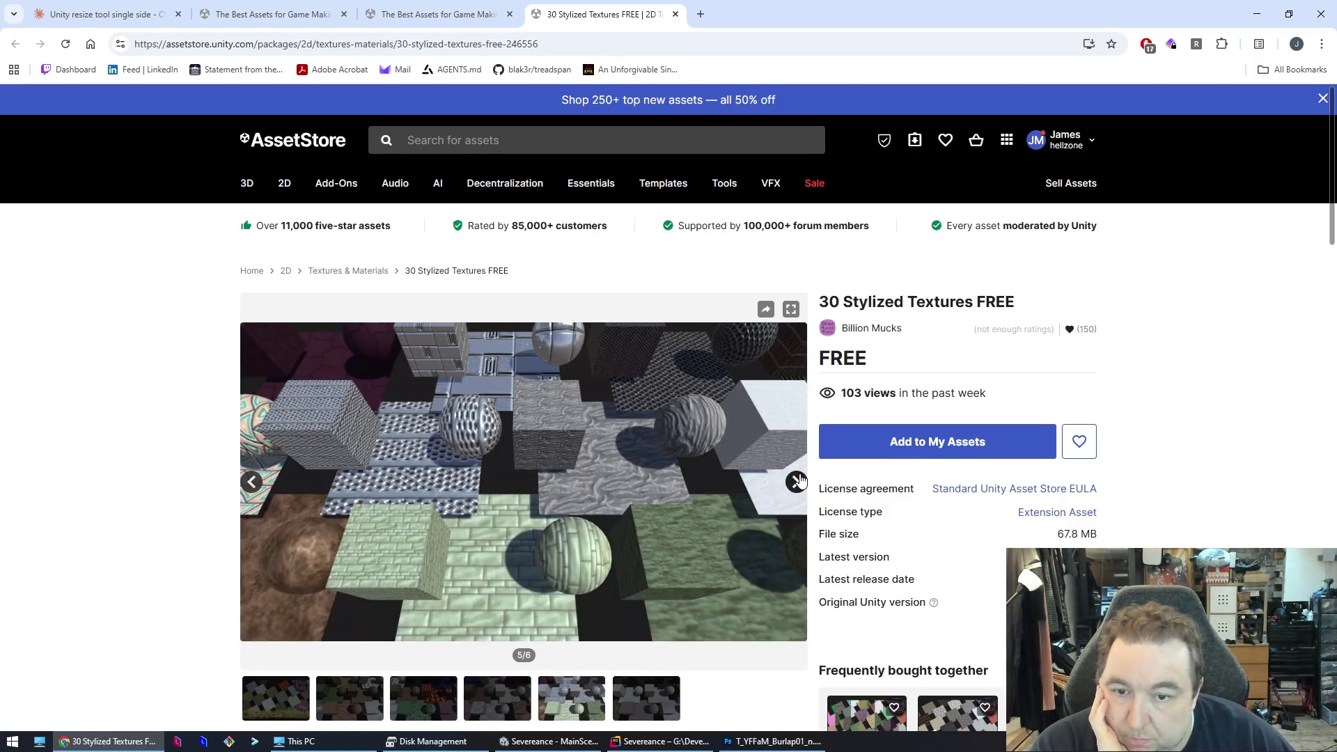
{"action": "left_click", "coordinate": [798, 481]}
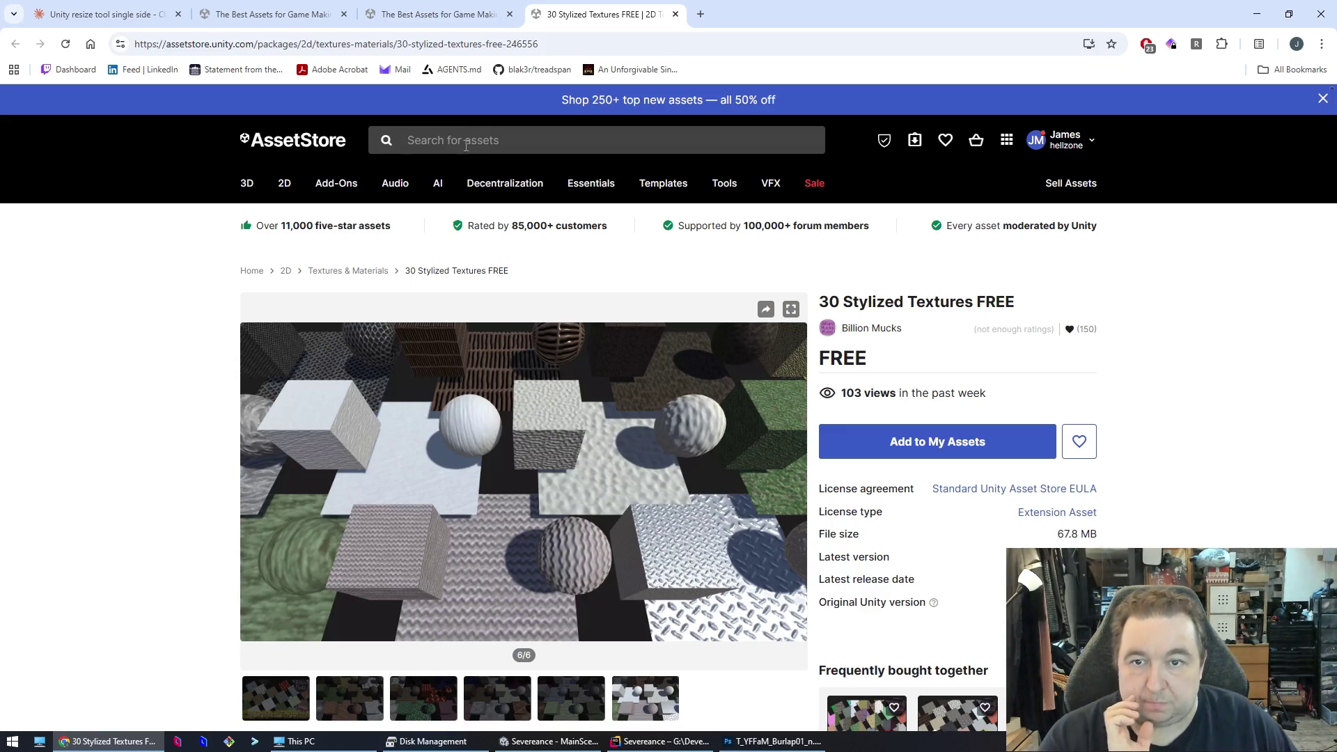
{"action": "left_click", "coordinate": [486, 134]}
- Search the Asset Store for 'plasterboard' and open Yughues Free Architectural Materials in a new tab
{"action": "type", "text": "plasterboard"}
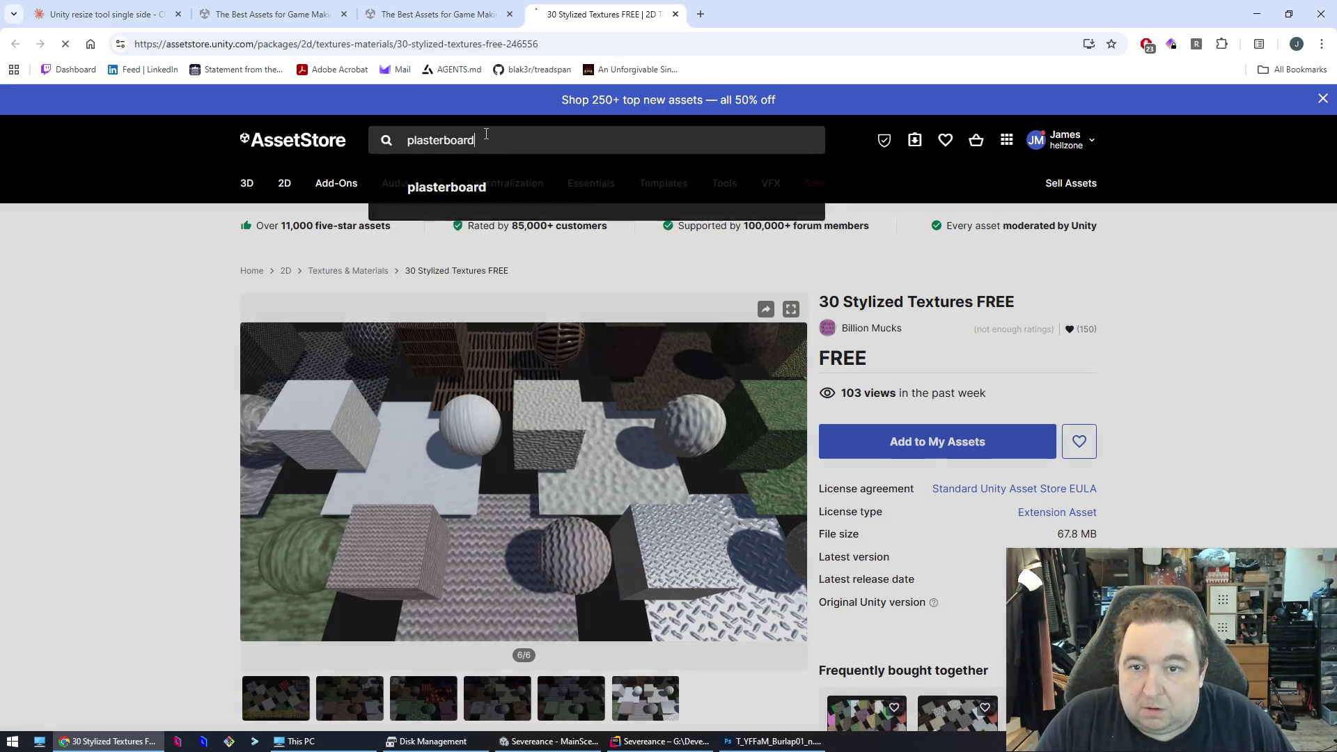
{"action": "key", "text": "Return"}
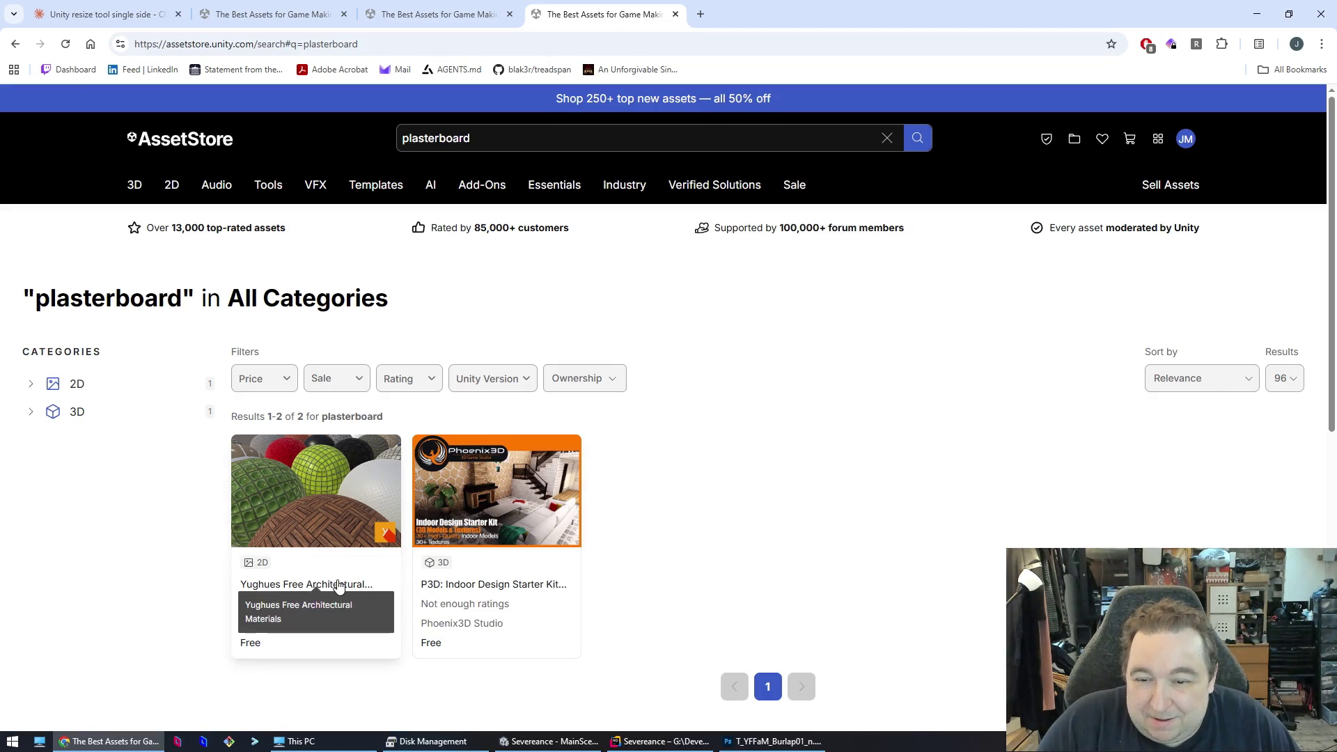
{"action": "middle_click", "coordinate": [335, 586]}
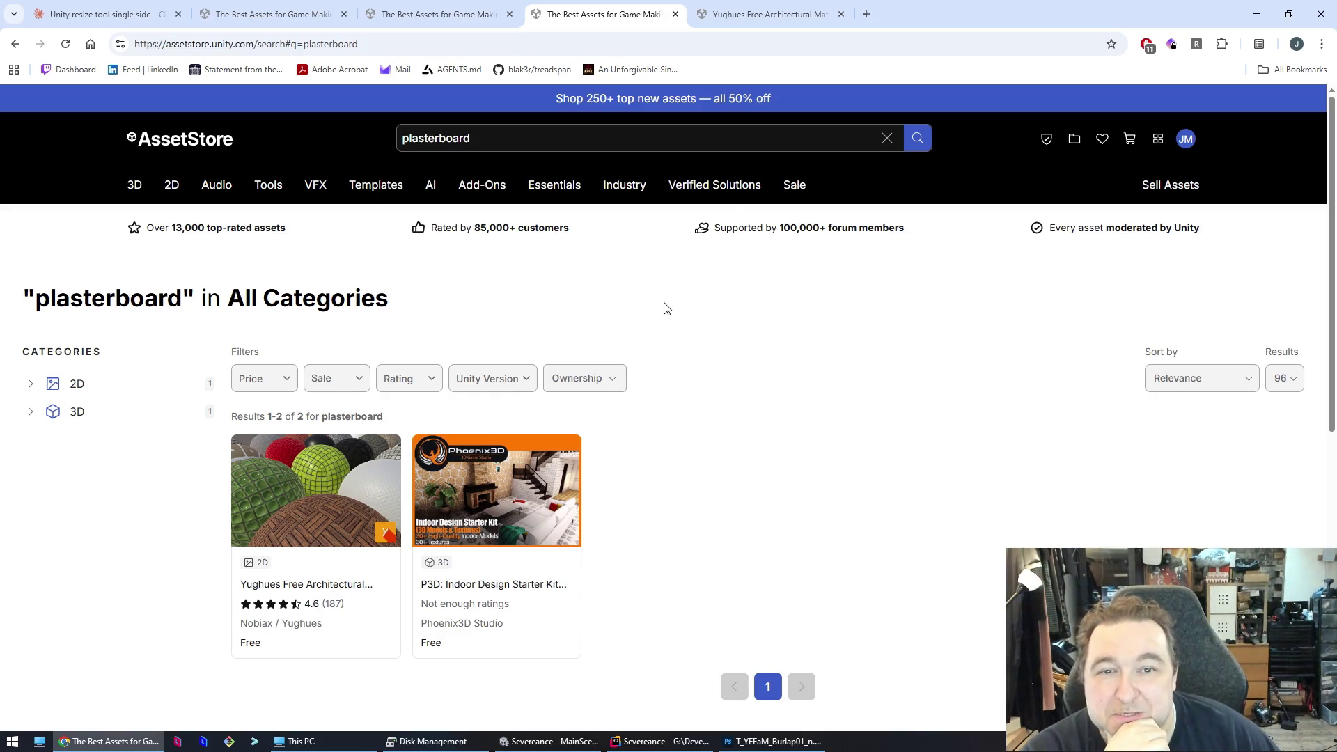
- View the Yughues page thumbnails, ending on the SRP/URP/HDRP comparison image
{"action": "key", "text": "ctrl+Tab"}
{"action": "scroll", "coordinate": [552, 466], "scroll_direction": "down", "scroll_amount": 2}
{"action": "scroll", "coordinate": [418, 557], "scroll_direction": "up", "scroll_amount": 1}
{"action": "left_click", "coordinate": [351, 610]}
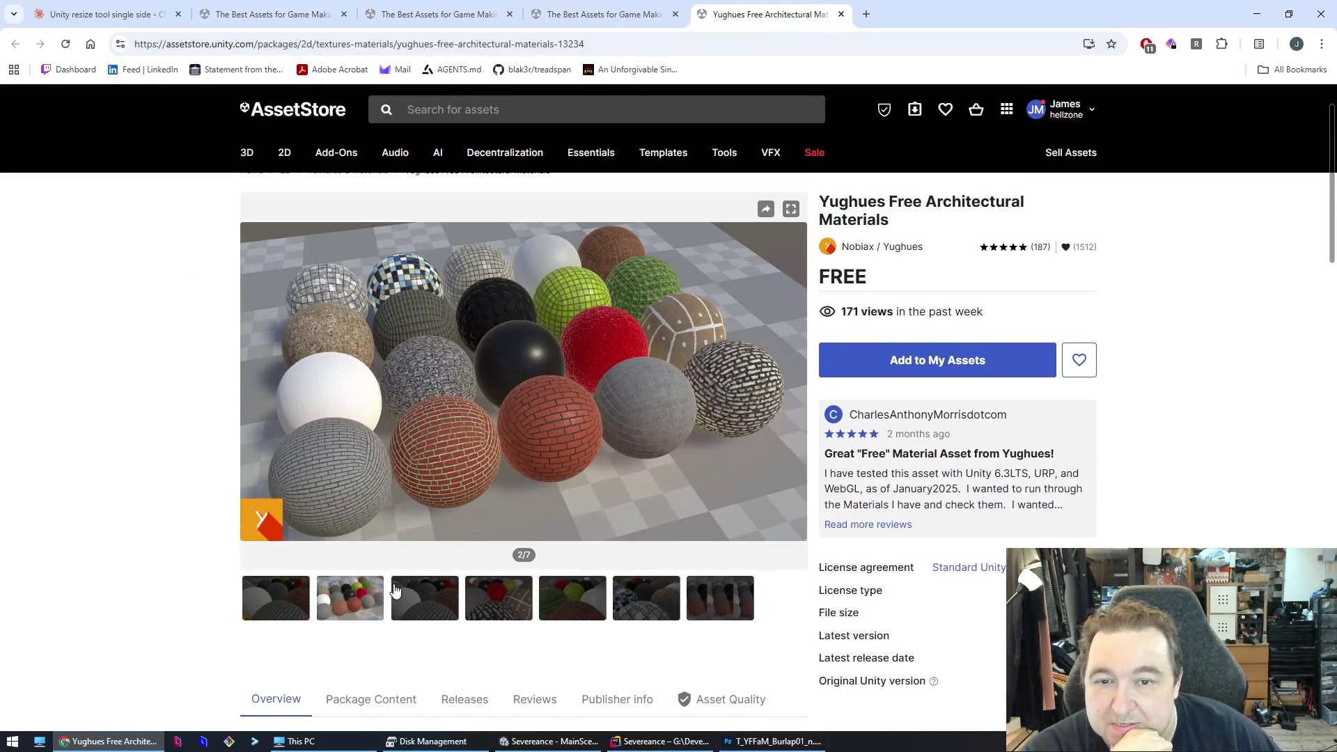
{"action": "left_click", "coordinate": [427, 589]}
{"action": "left_click", "coordinate": [532, 593]}
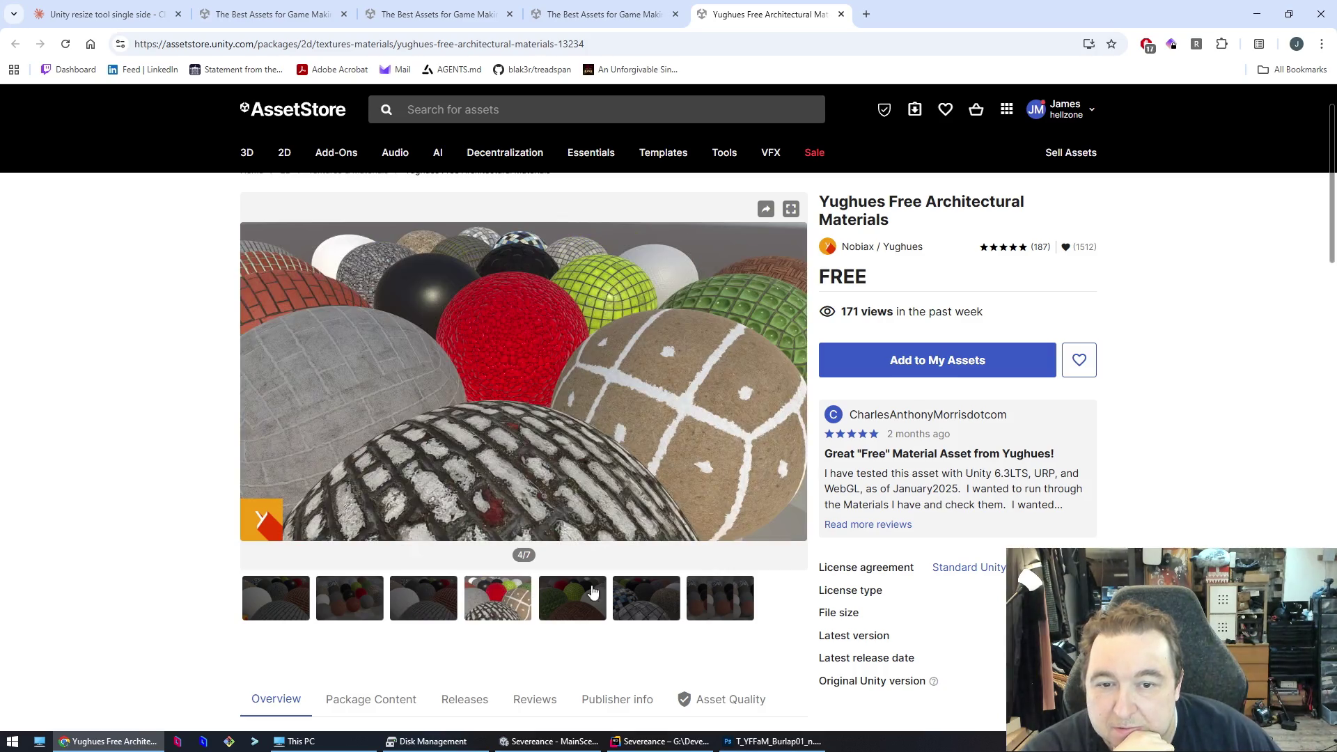
{"action": "left_click", "coordinate": [637, 592]}
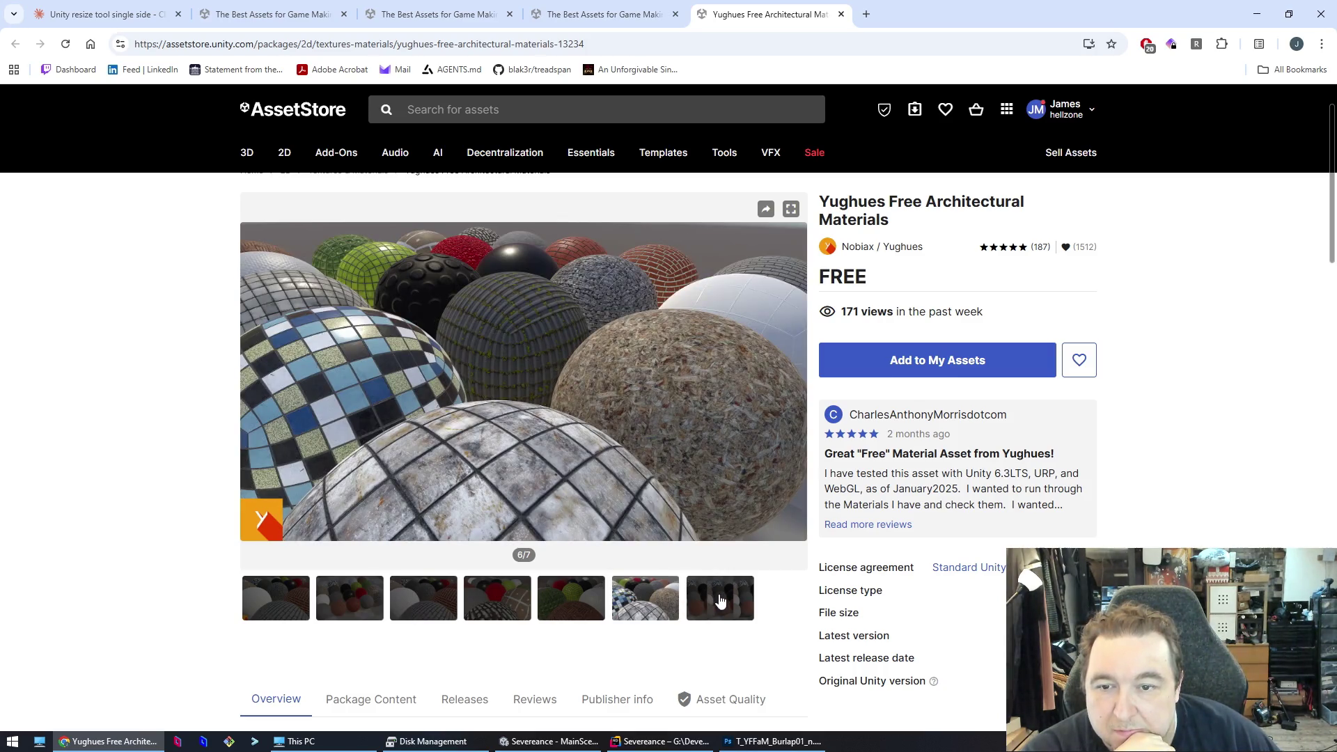
{"action": "left_click", "coordinate": [720, 600]}
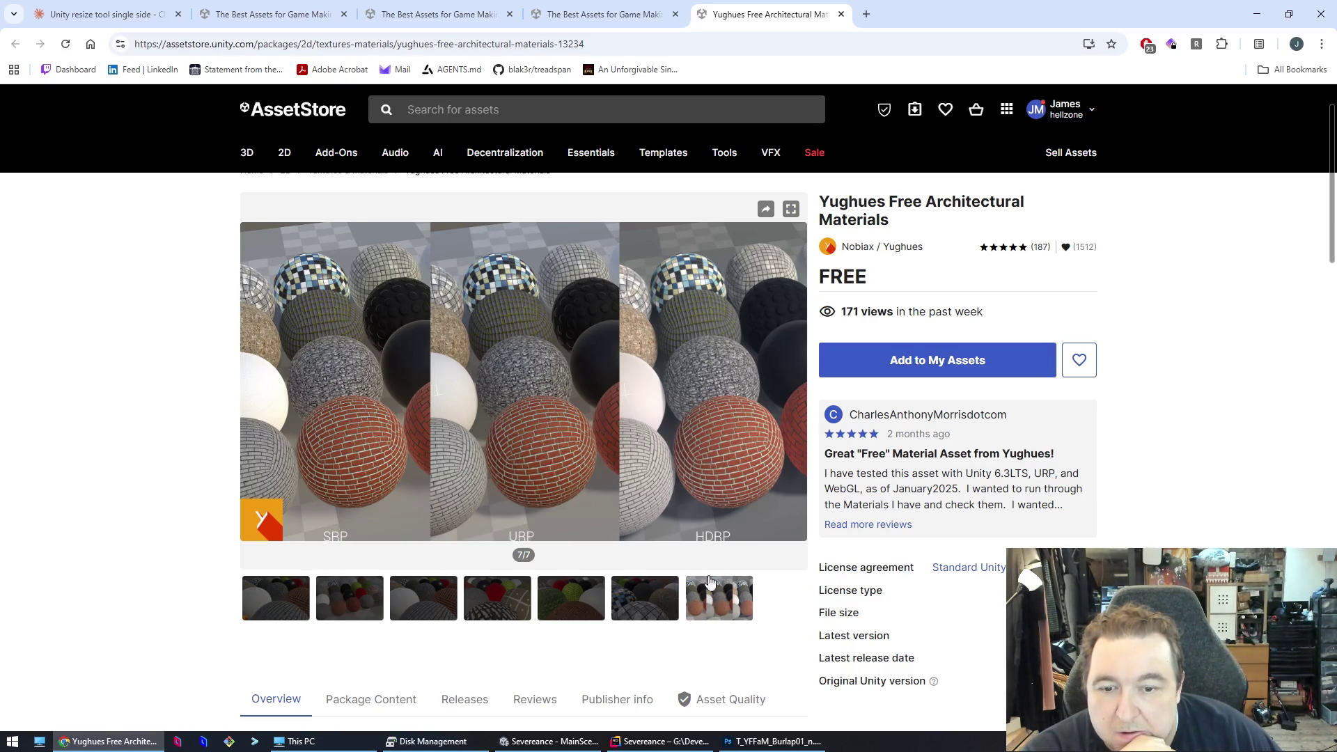
- Step back to preview image 2, then return to the plasterboard search results
{"action": "left_click", "coordinate": [251, 381]}
{"action": "left_click", "coordinate": [251, 382]}
{"action": "left_click", "coordinate": [251, 382]}
{"action": "left_click", "coordinate": [251, 382]}
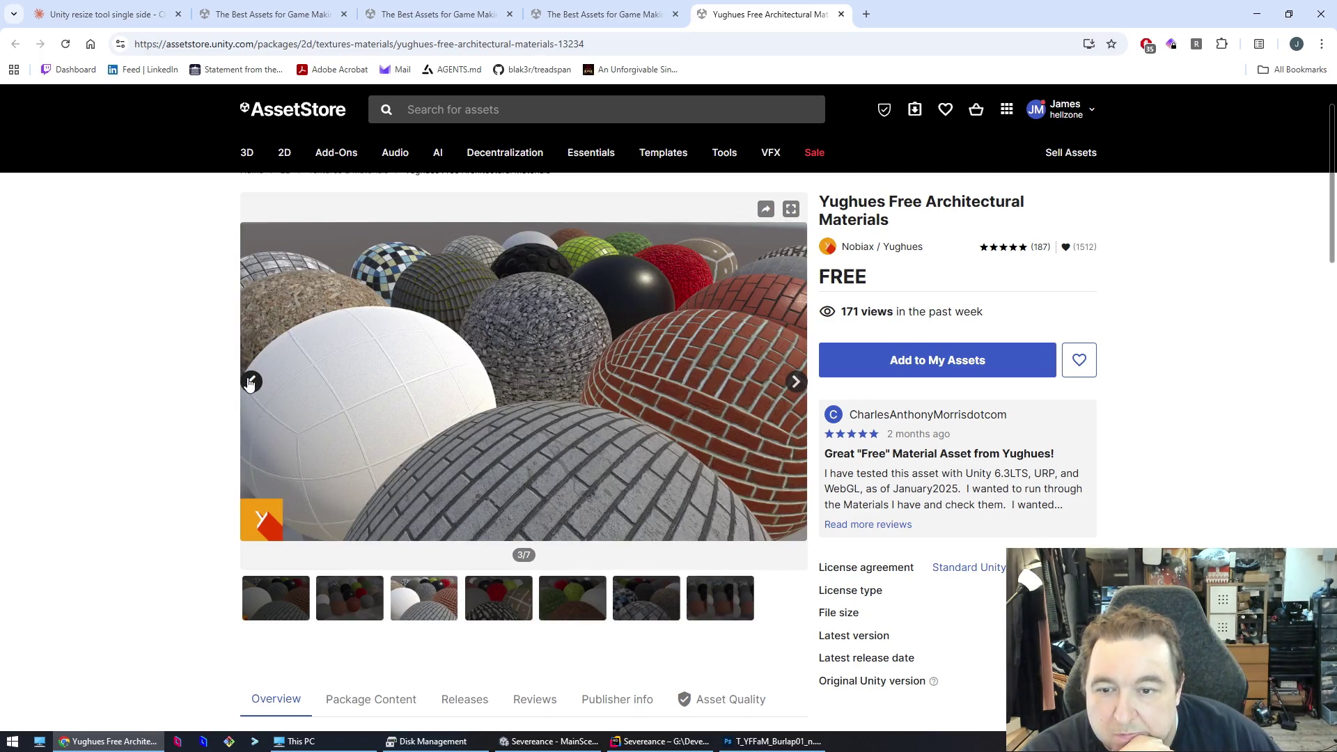
{"action": "left_click", "coordinate": [251, 381]}
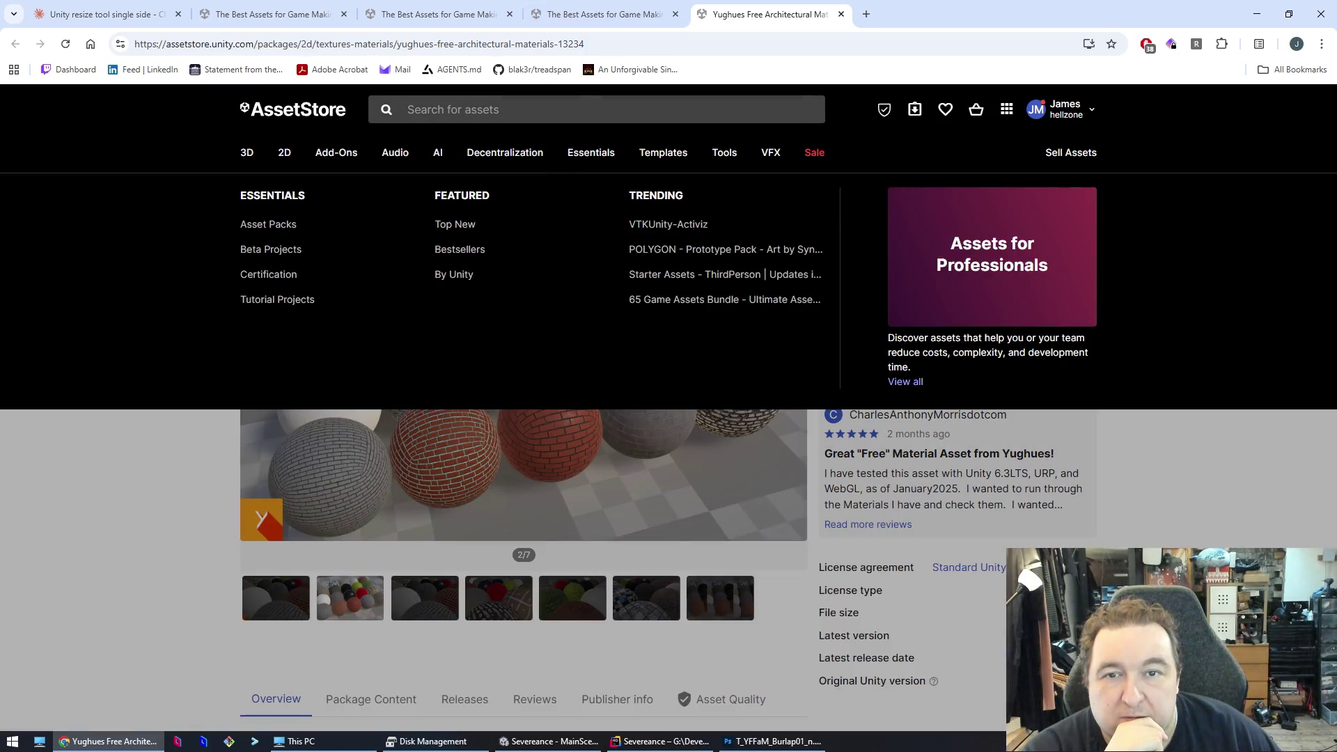
{"action": "left_click", "coordinate": [565, 20]}
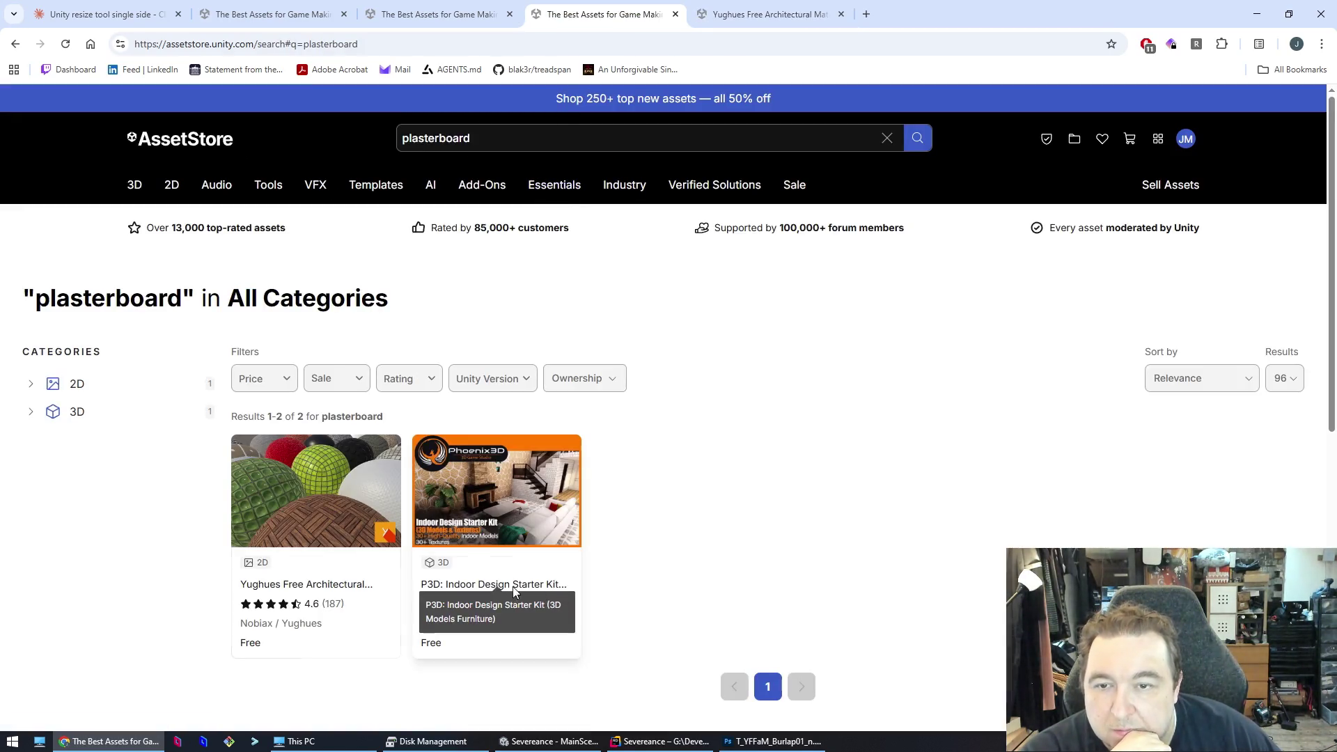
{"action": "left_click", "coordinate": [514, 591]}
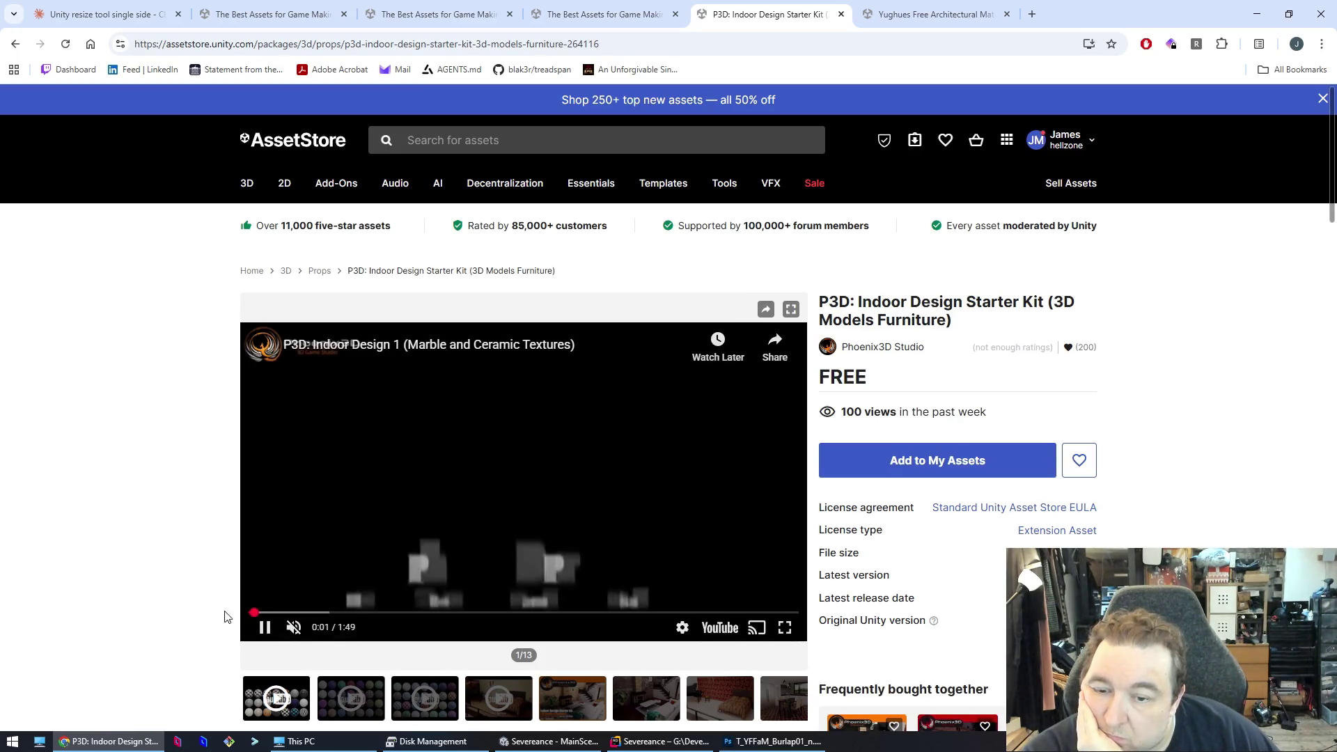
{"action": "left_click", "coordinate": [270, 613]}
{"action": "scroll", "coordinate": [269, 613], "scroll_direction": "down", "scroll_amount": 1}
{"action": "scroll", "coordinate": [270, 613], "scroll_direction": "down", "scroll_amount": 1}
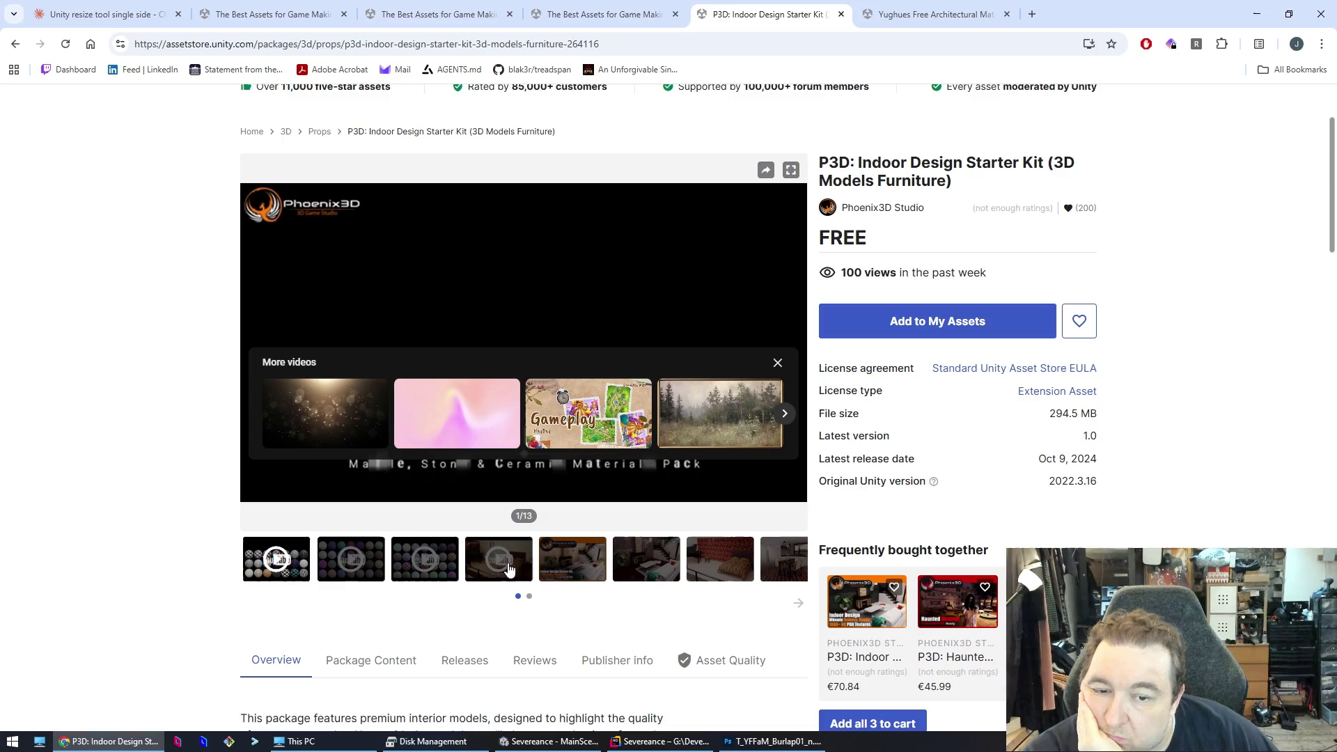
{"action": "left_click", "coordinate": [604, 575]}
{"action": "left_click", "coordinate": [648, 573]}
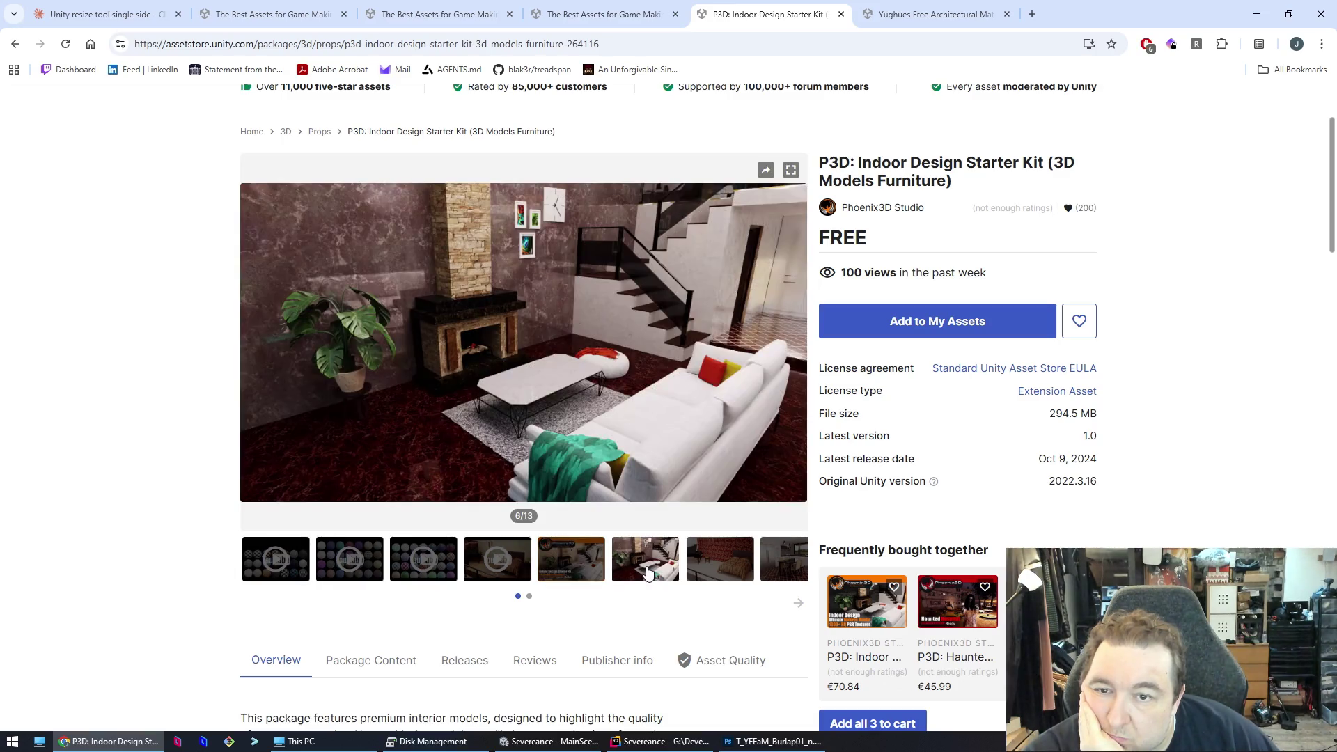
{"action": "left_click", "coordinate": [719, 566]}
{"action": "left_click", "coordinate": [780, 562]}
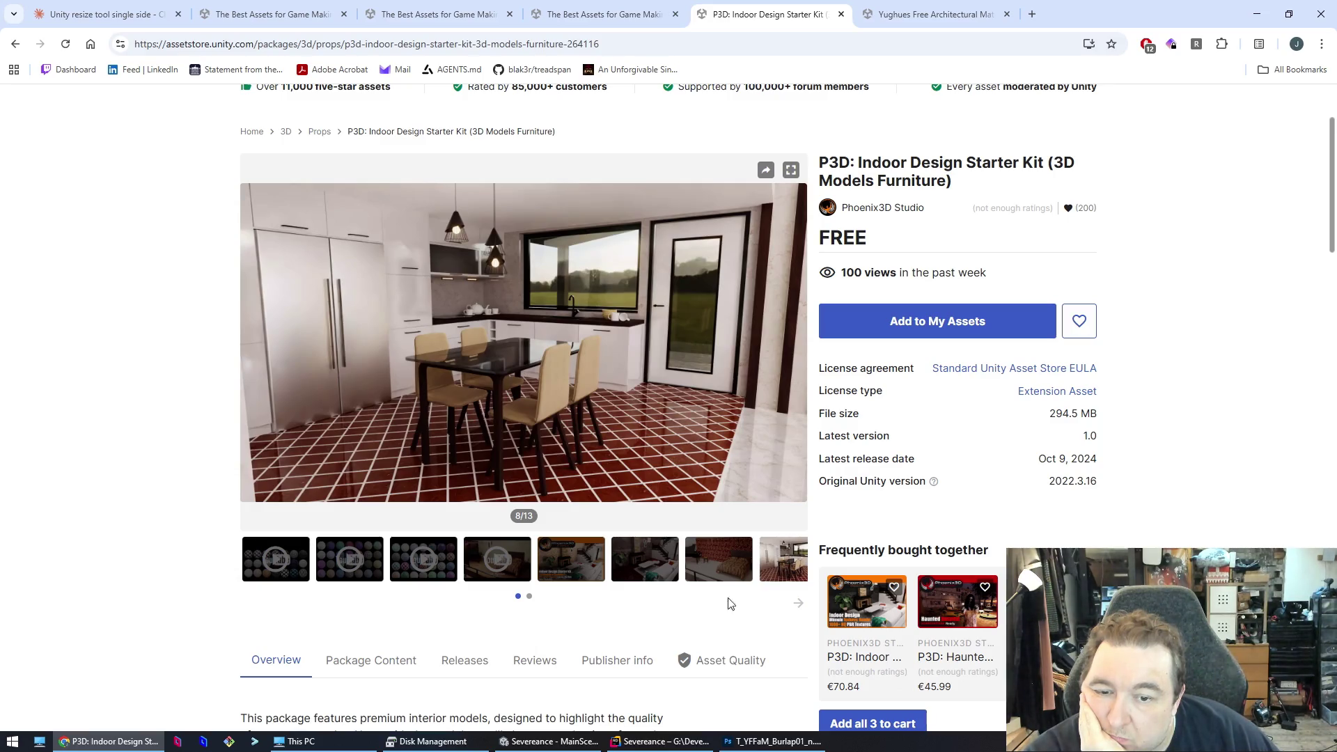
{"action": "left_click", "coordinate": [801, 605]}
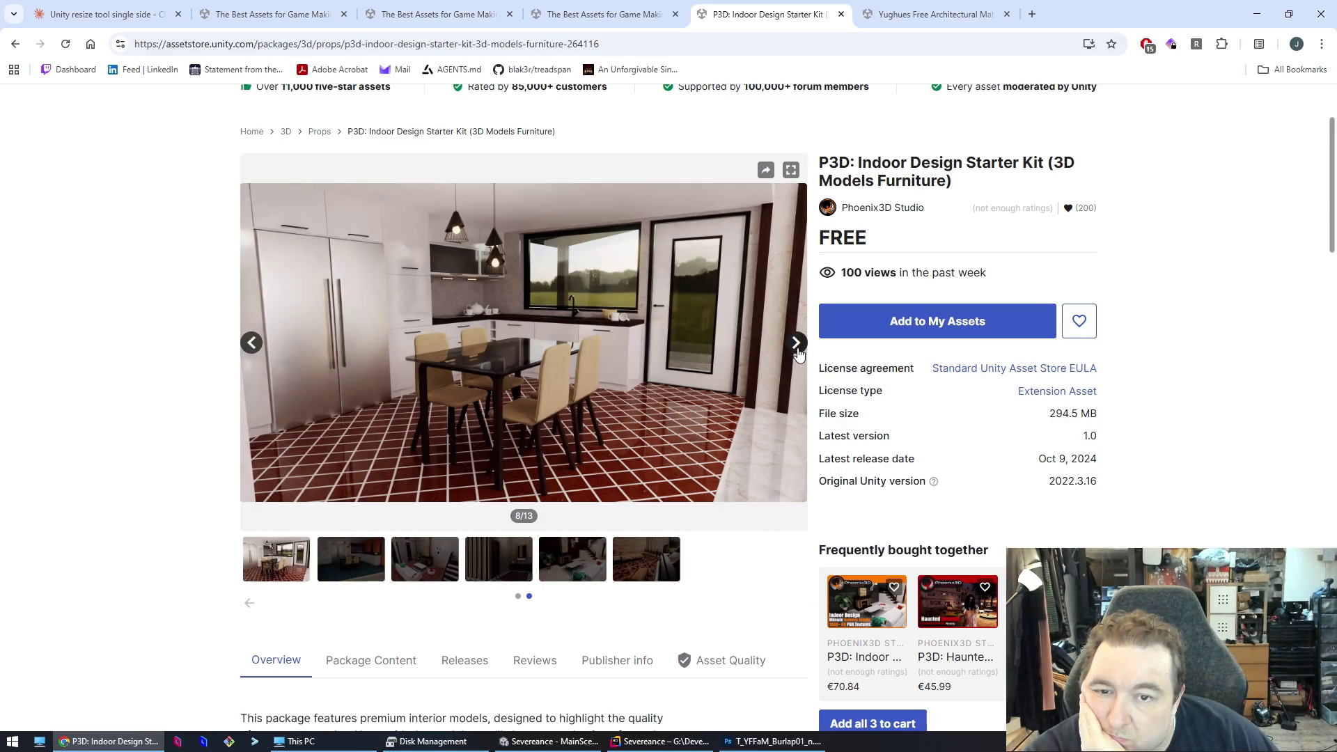
{"action": "left_click", "coordinate": [798, 354]}
{"action": "left_click", "coordinate": [798, 354]}
{"action": "left_click", "coordinate": [798, 354]}
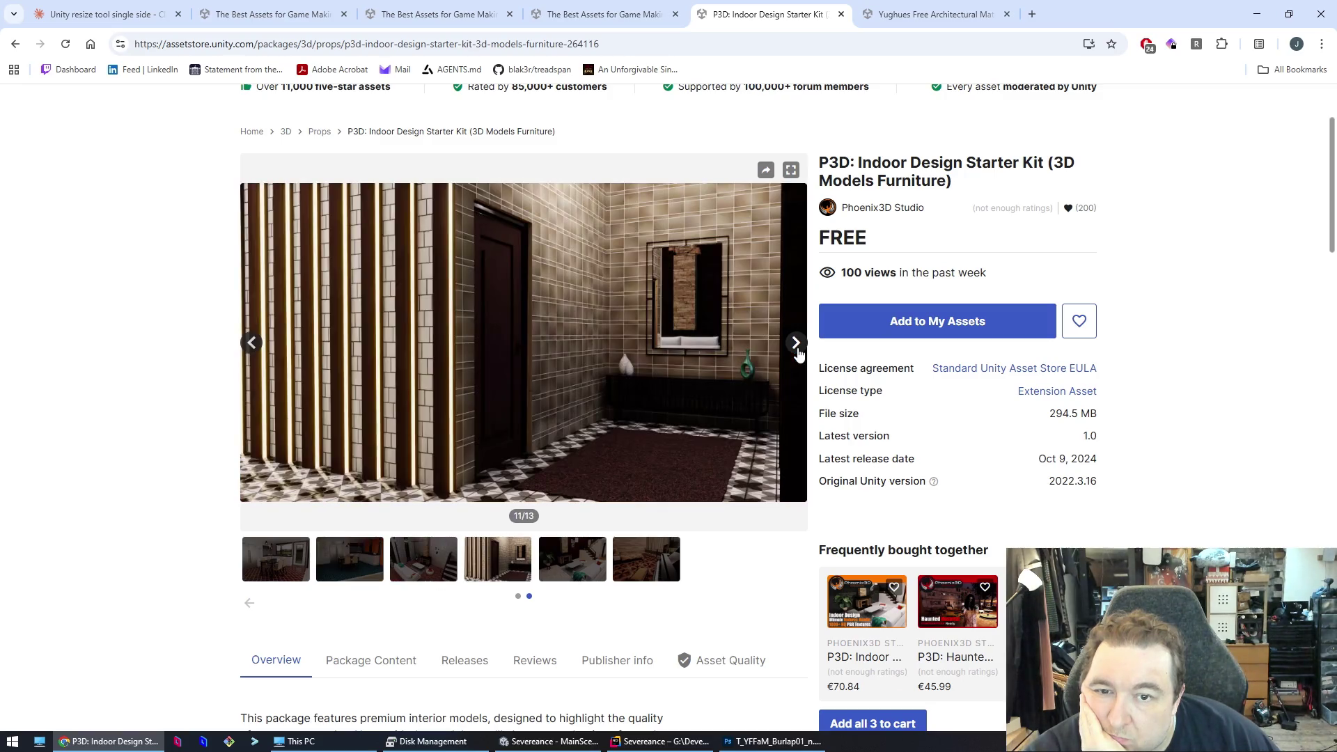
{"action": "left_click", "coordinate": [798, 354]}
{"action": "left_click", "coordinate": [796, 343]}
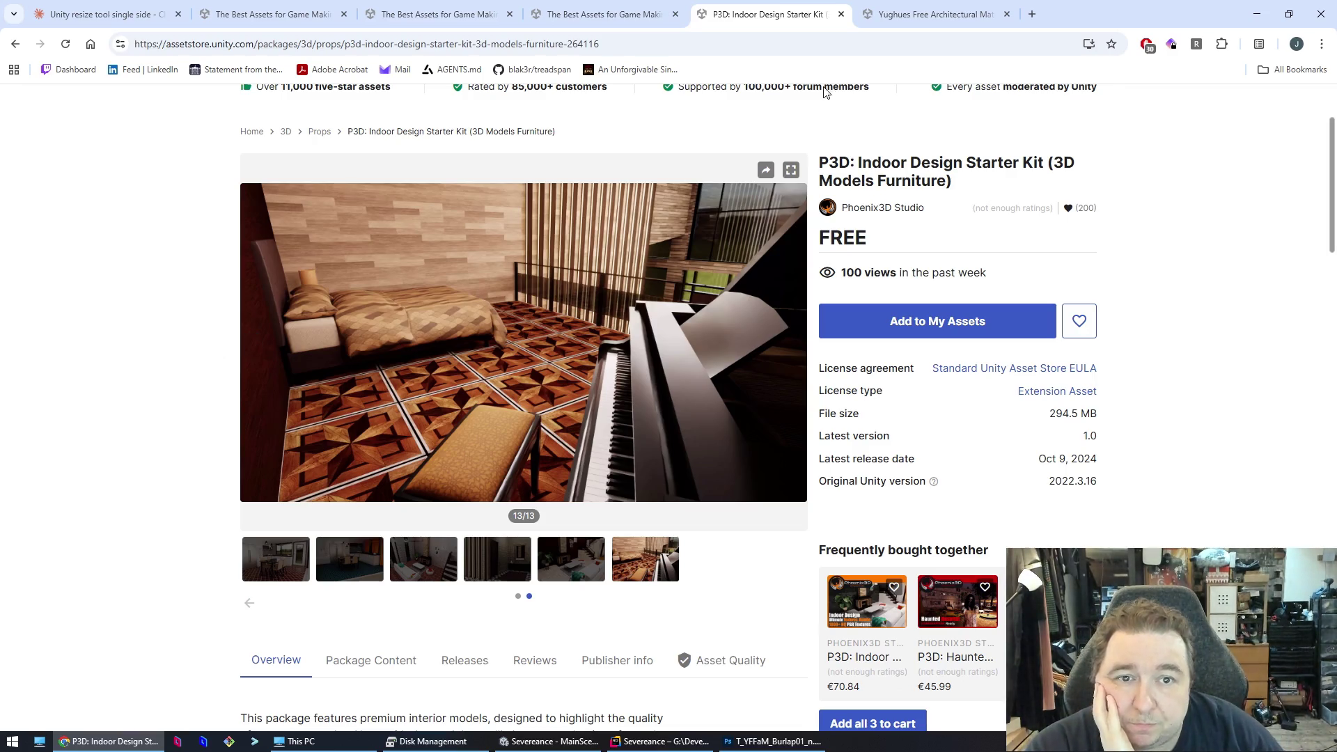
{"action": "left_click", "coordinate": [842, 14]}
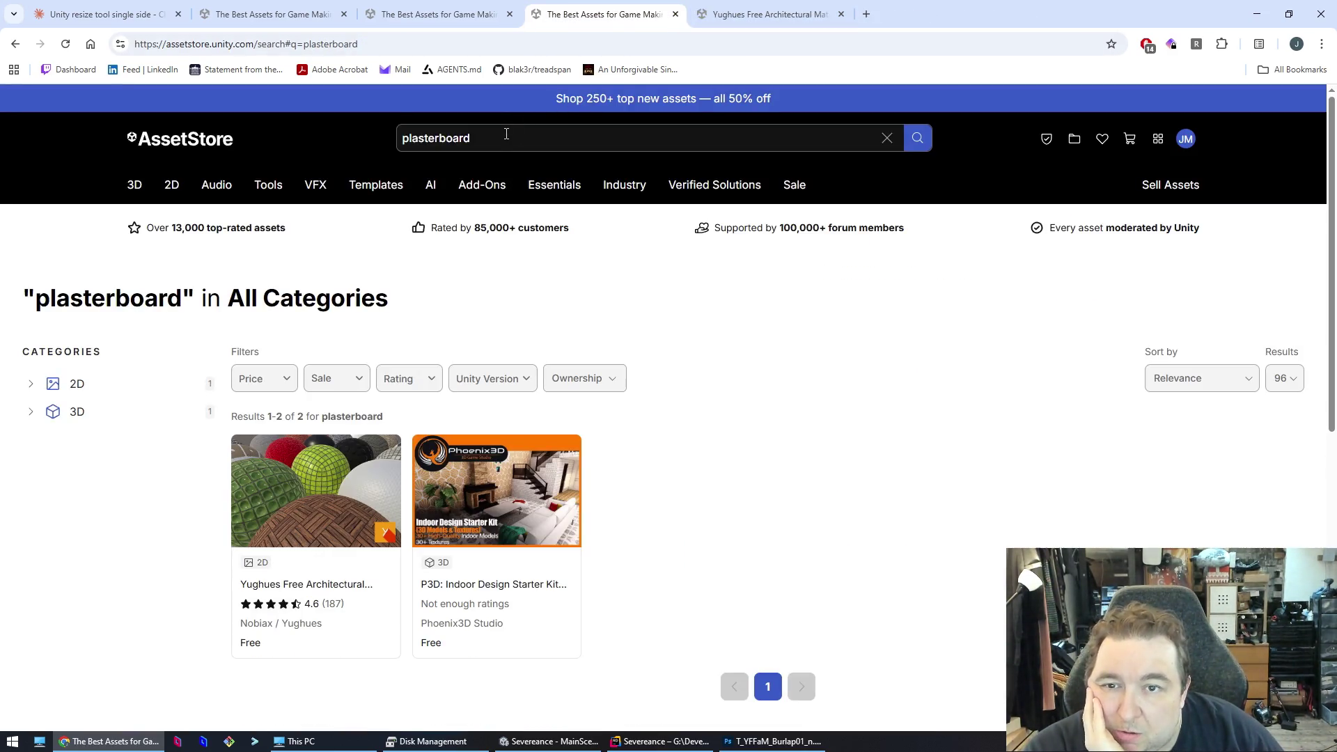
- Search the Asset Store for 'dry wall' and filter the results to Free only
{"action": "left_click", "coordinate": [506, 134]}
{"action": "type", "text": "dry wall"}
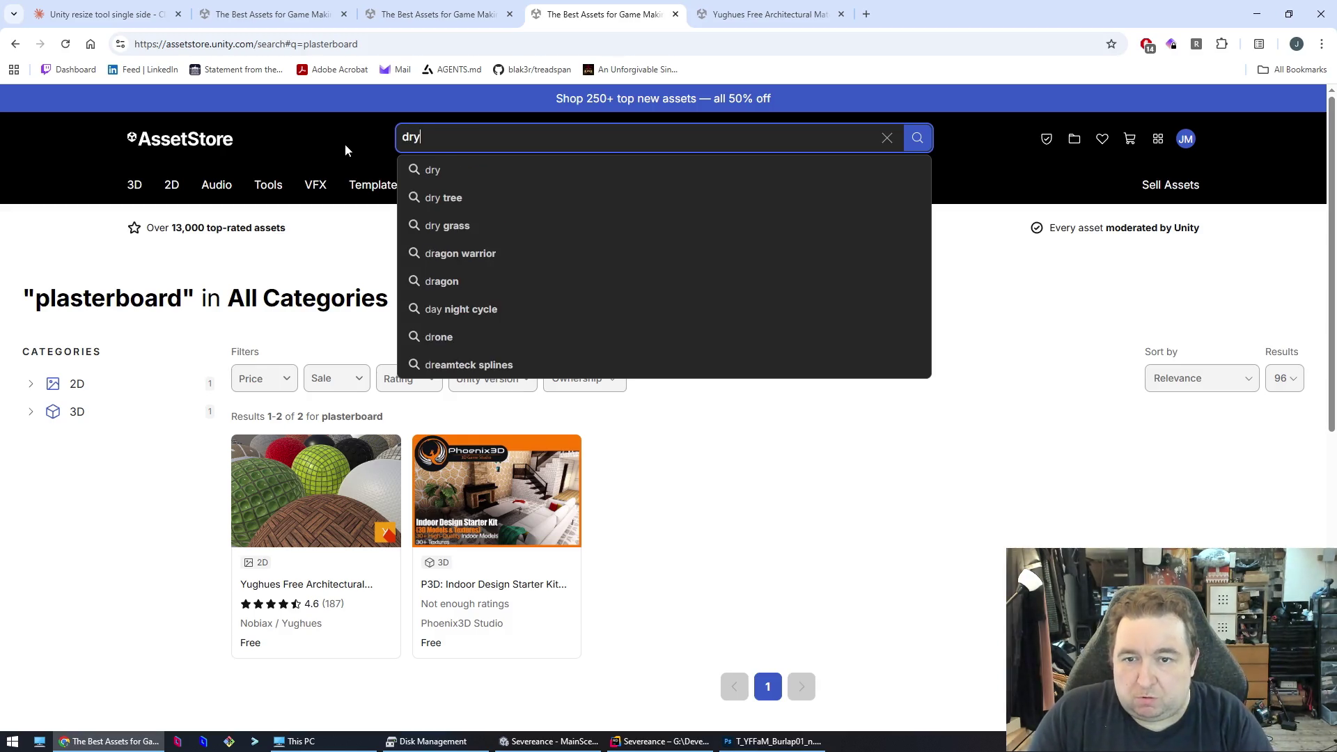
{"action": "key", "text": "Return"}
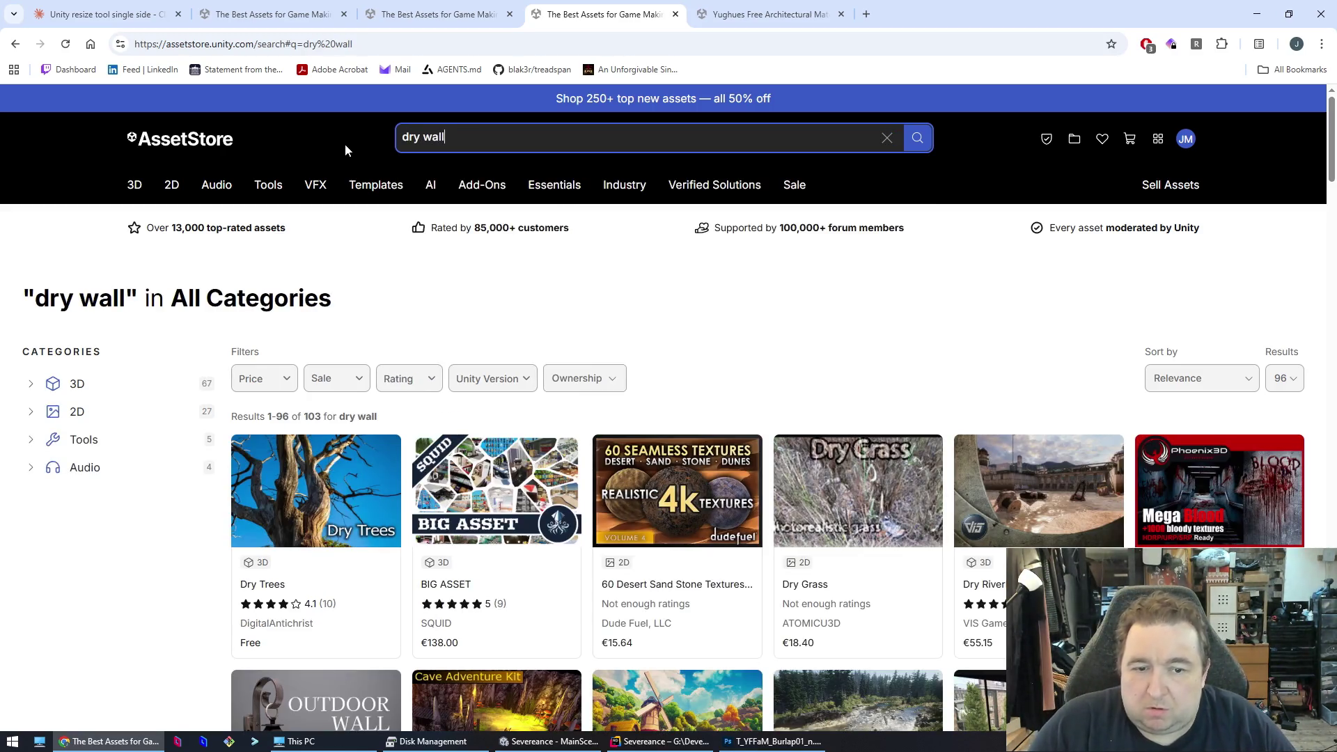
{"action": "mouse_move", "coordinate": [430, 185]}
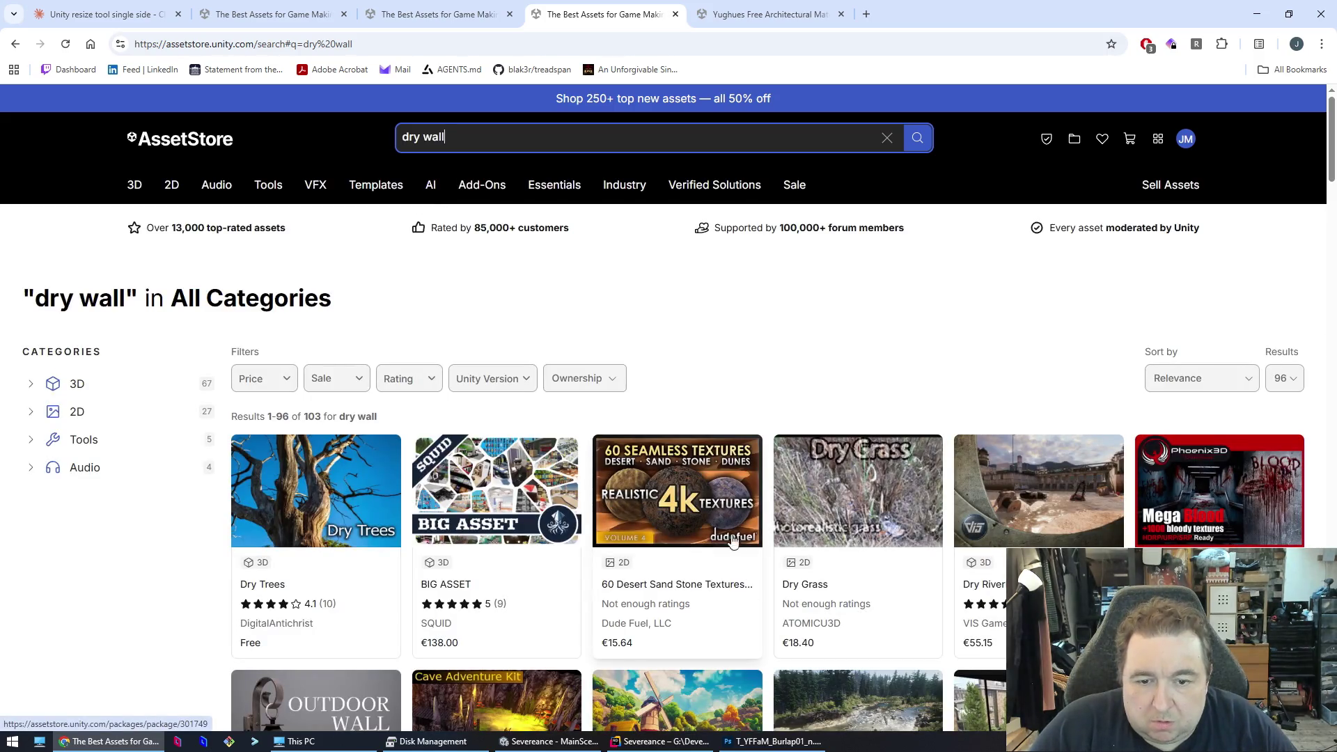
{"action": "left_click", "coordinate": [268, 378]}
{"action": "left_click", "coordinate": [787, 404]}
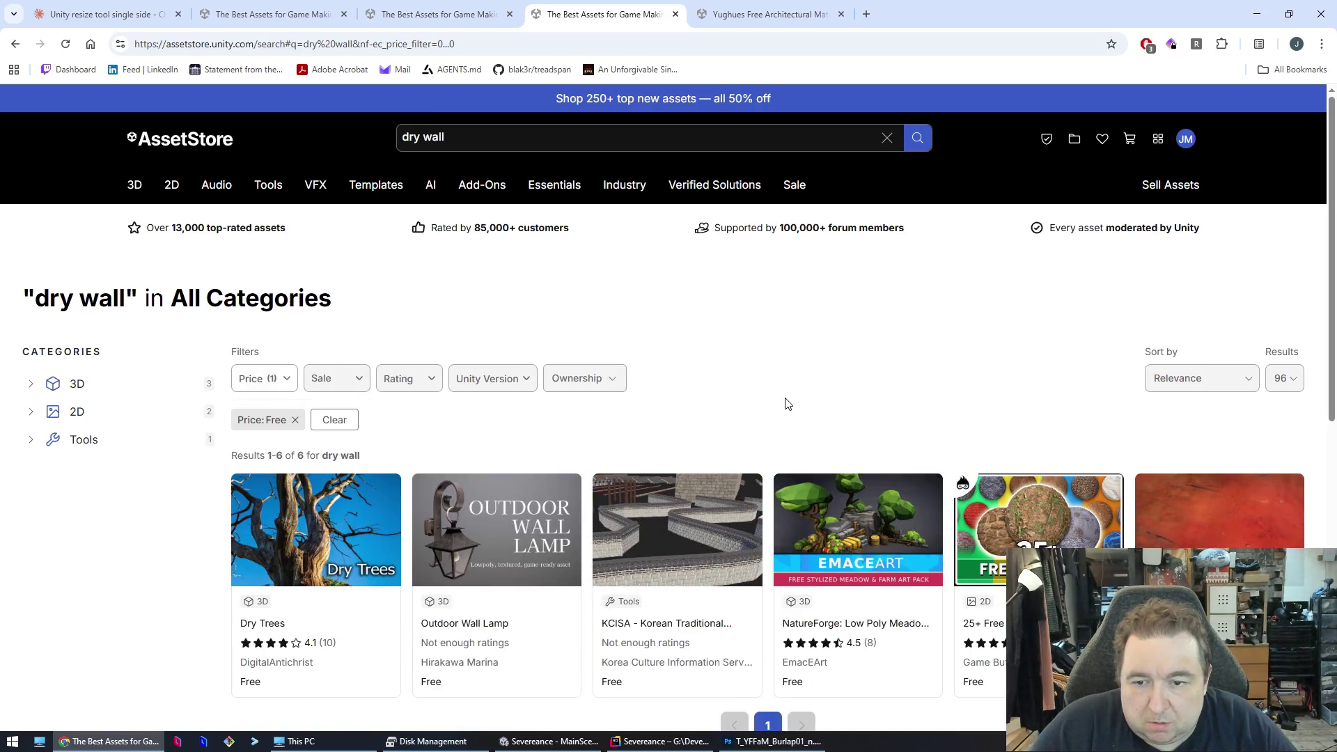
- Open '25+ Free Realistic Textures' from the free results in its own tab
{"action": "scroll", "coordinate": [788, 404], "scroll_direction": "down", "scroll_amount": 4}
{"action": "scroll", "coordinate": [787, 404], "scroll_direction": "up", "scroll_amount": 2}
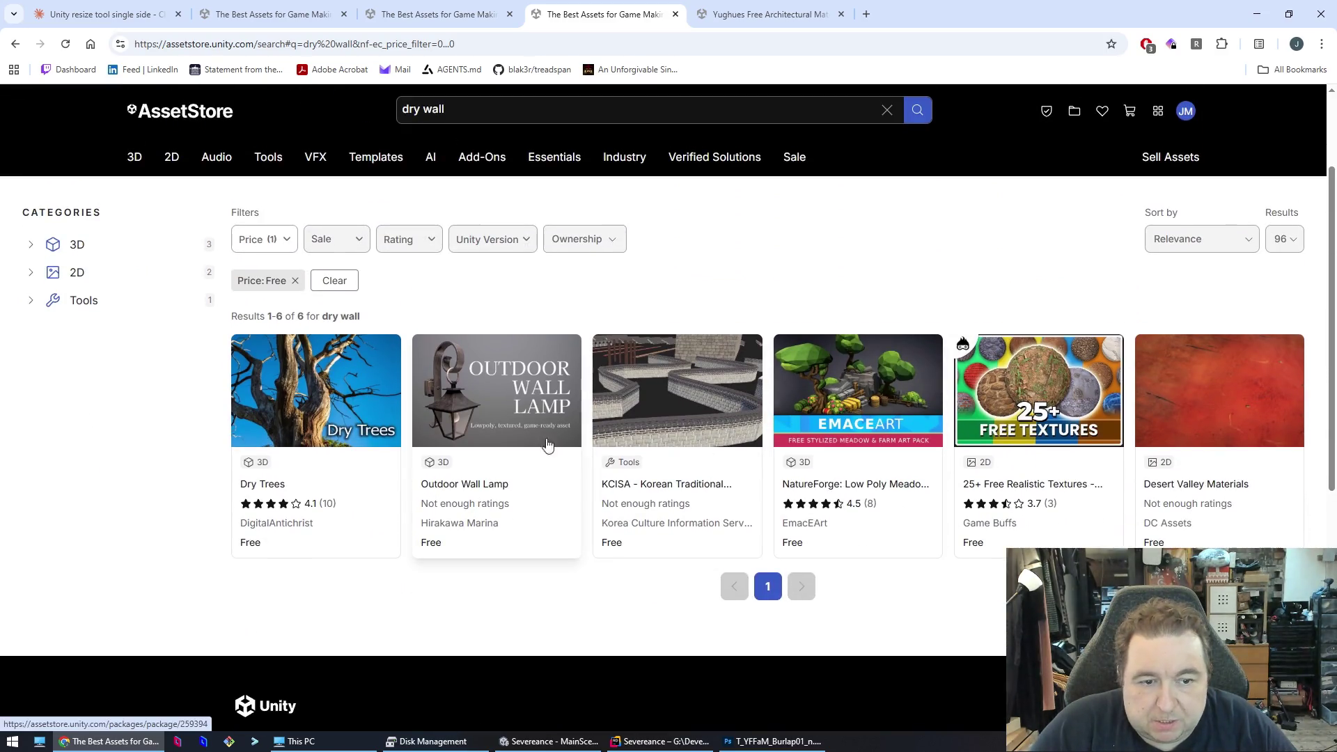
{"action": "middle_click", "coordinate": [998, 478]}
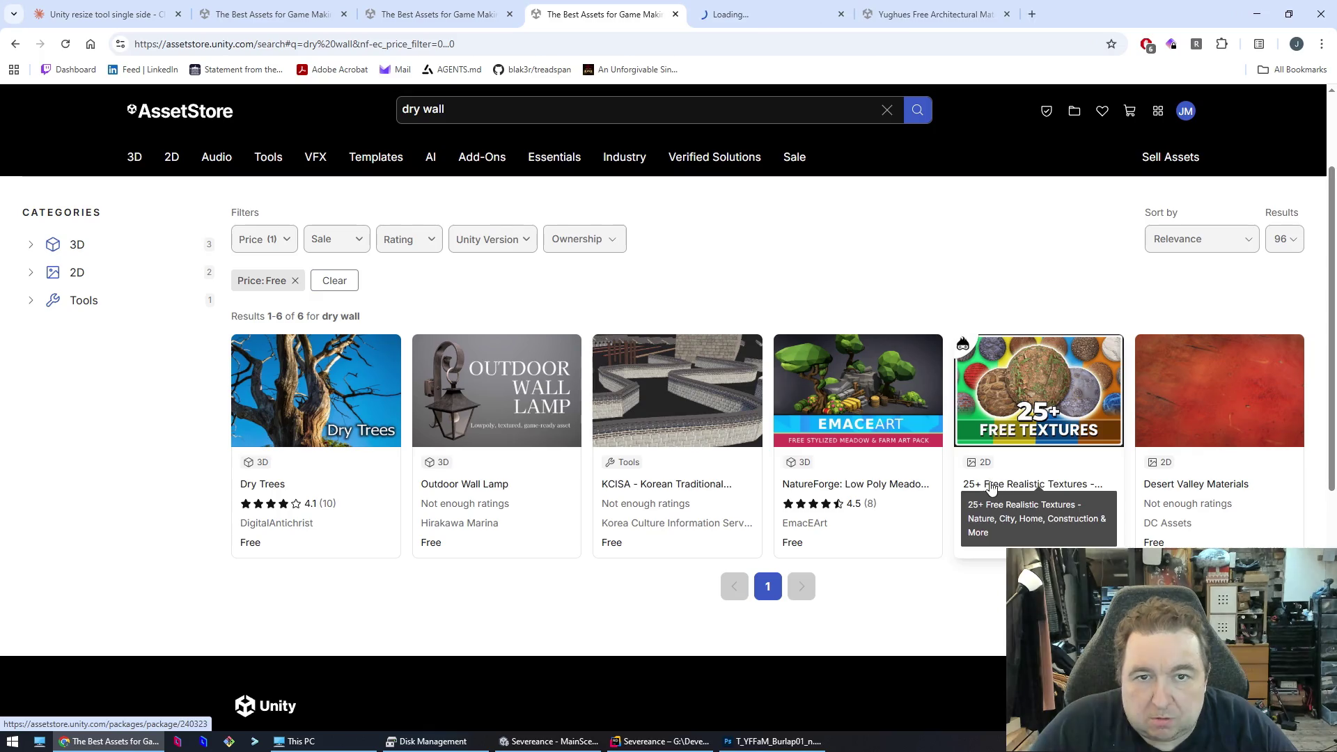
{"action": "left_click", "coordinate": [724, 22]}
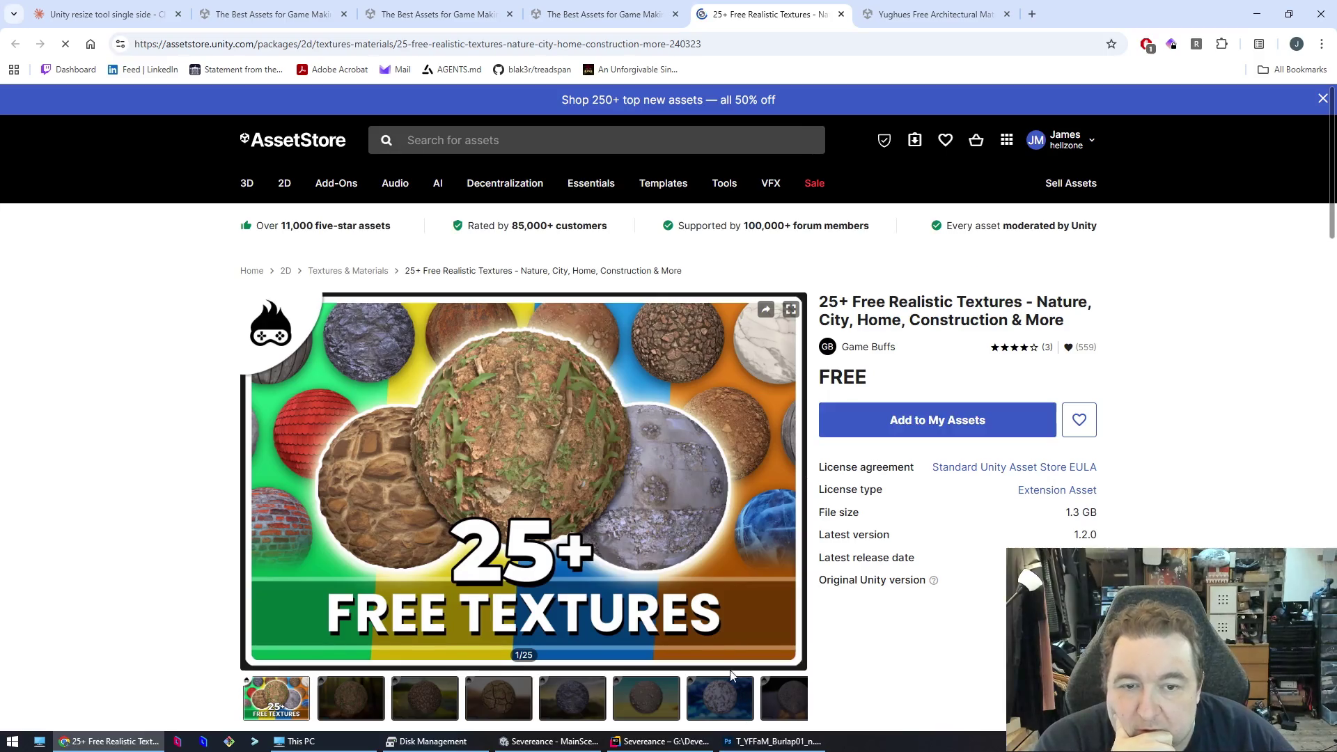
- Page through the 25+ Free Realistic Textures previews, past the brick sample, to the blue ice texture
{"action": "left_click", "coordinate": [797, 482]}
{"action": "left_click", "coordinate": [797, 481]}
{"action": "left_click", "coordinate": [797, 482]}
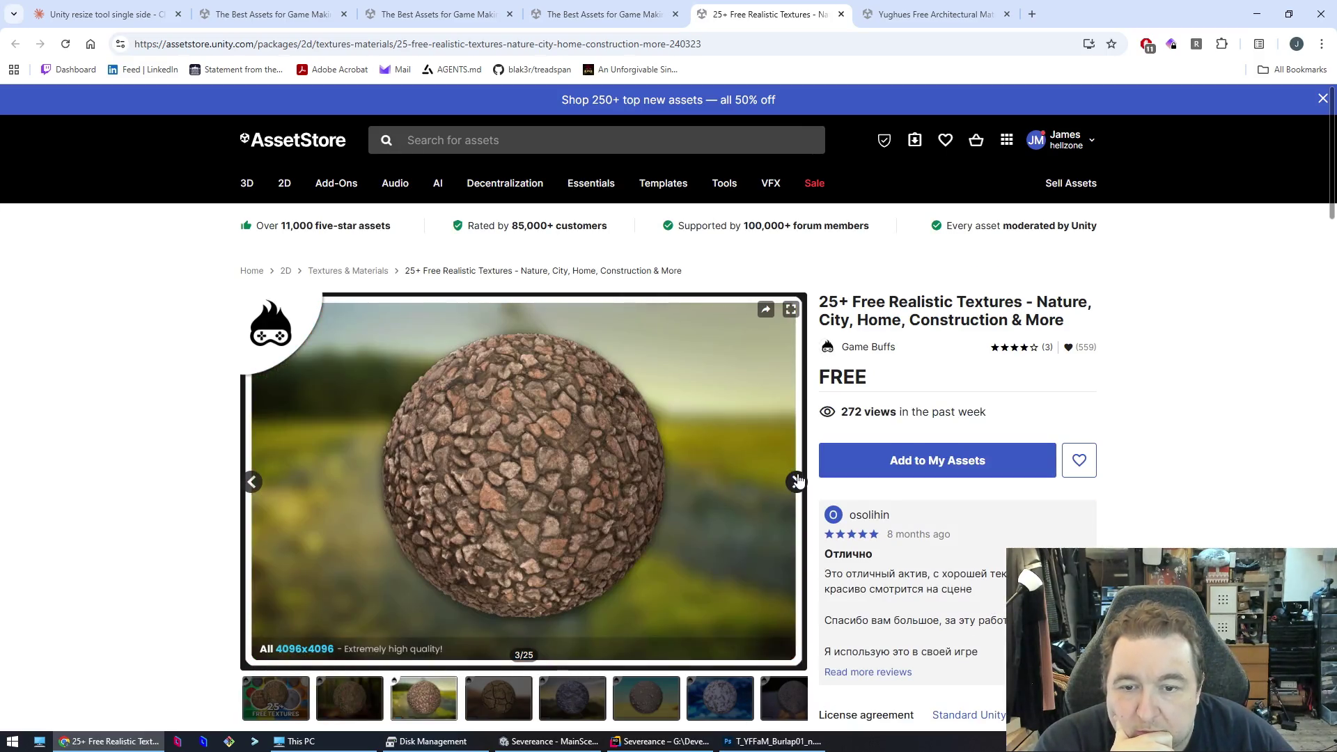
{"action": "left_click", "coordinate": [797, 482]}
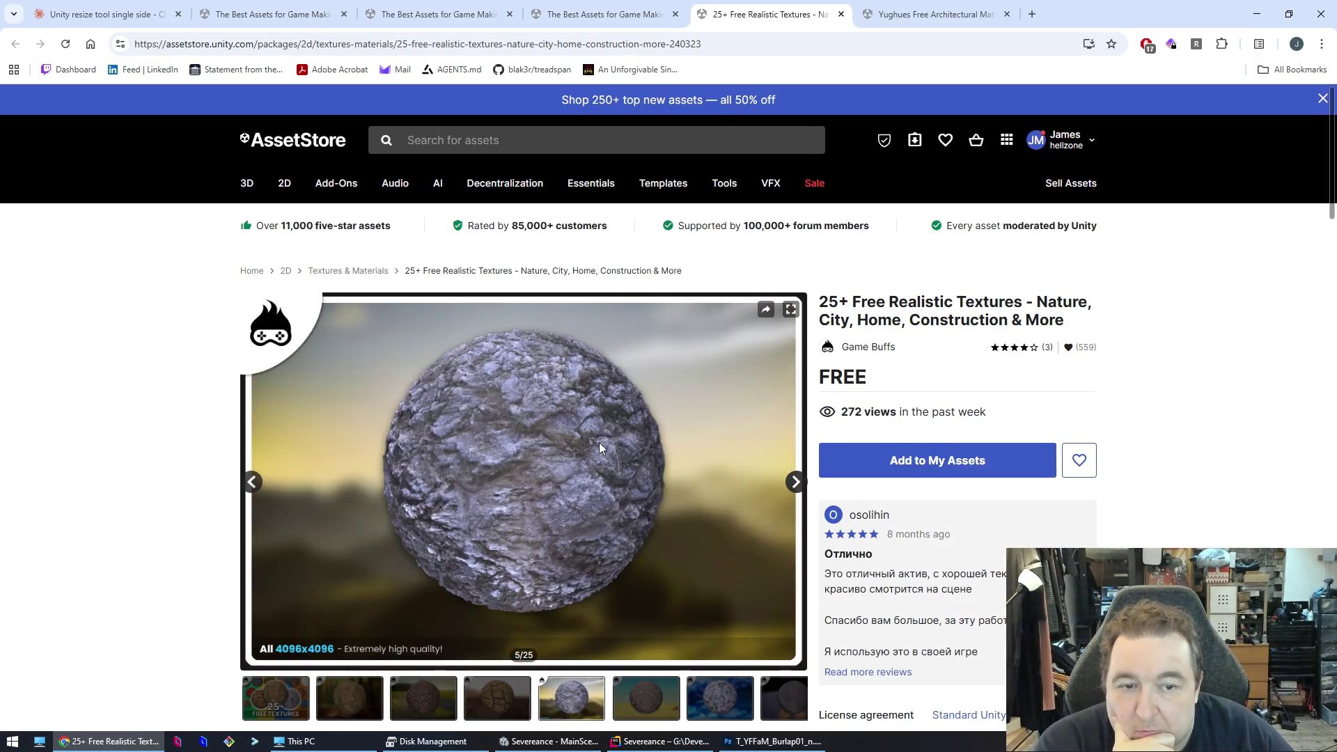
{"action": "left_click", "coordinate": [801, 482]}
{"action": "left_click", "coordinate": [801, 483]}
{"action": "left_click", "coordinate": [801, 483]}
{"action": "left_click", "coordinate": [801, 483]}
{"action": "left_click", "coordinate": [802, 482]}
{"action": "left_click", "coordinate": [801, 483]}
{"action": "left_click", "coordinate": [801, 482]}
{"action": "left_click", "coordinate": [801, 483]}
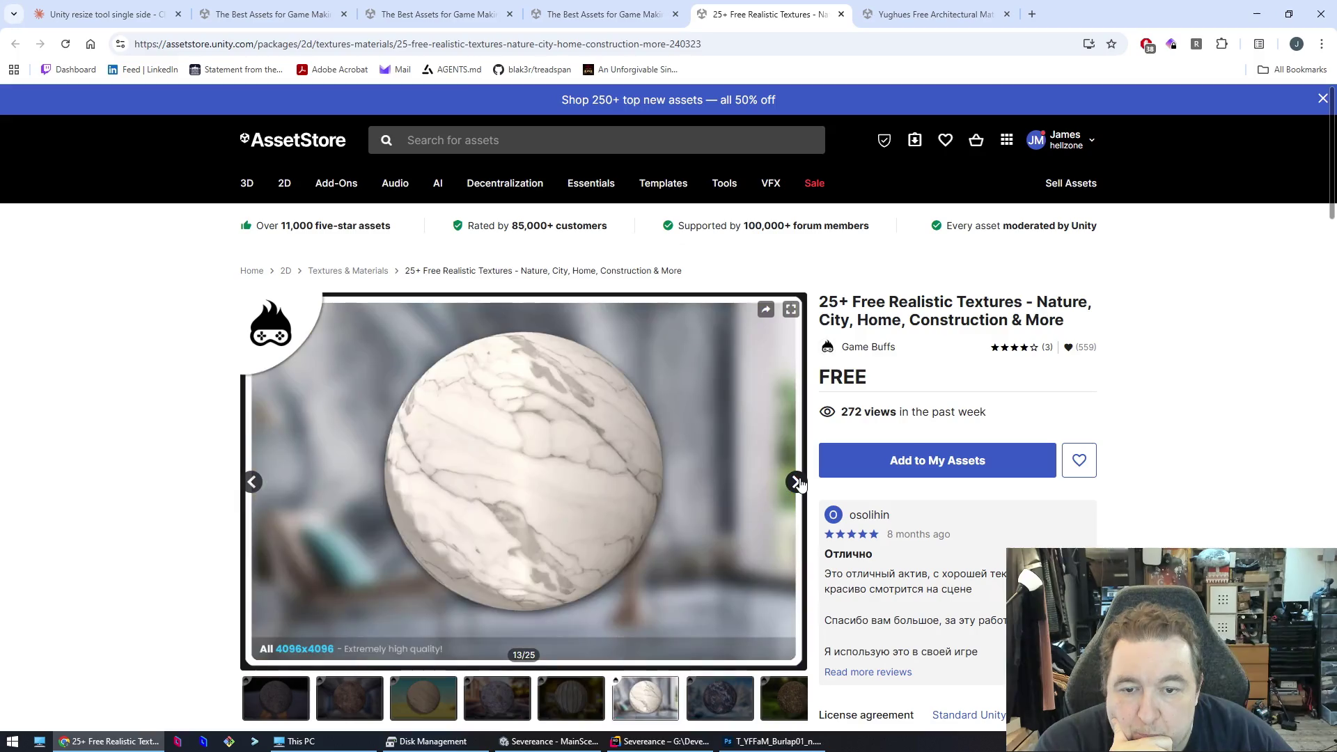
{"action": "left_click", "coordinate": [801, 483]}
{"action": "left_click", "coordinate": [801, 483]}
{"action": "left_click", "coordinate": [801, 482]}
{"action": "left_click", "coordinate": [801, 483]}
{"action": "left_click", "coordinate": [801, 482]}
{"action": "left_click", "coordinate": [801, 483]}
{"action": "left_click", "coordinate": [801, 483]}
{"action": "left_click", "coordinate": [801, 482]}
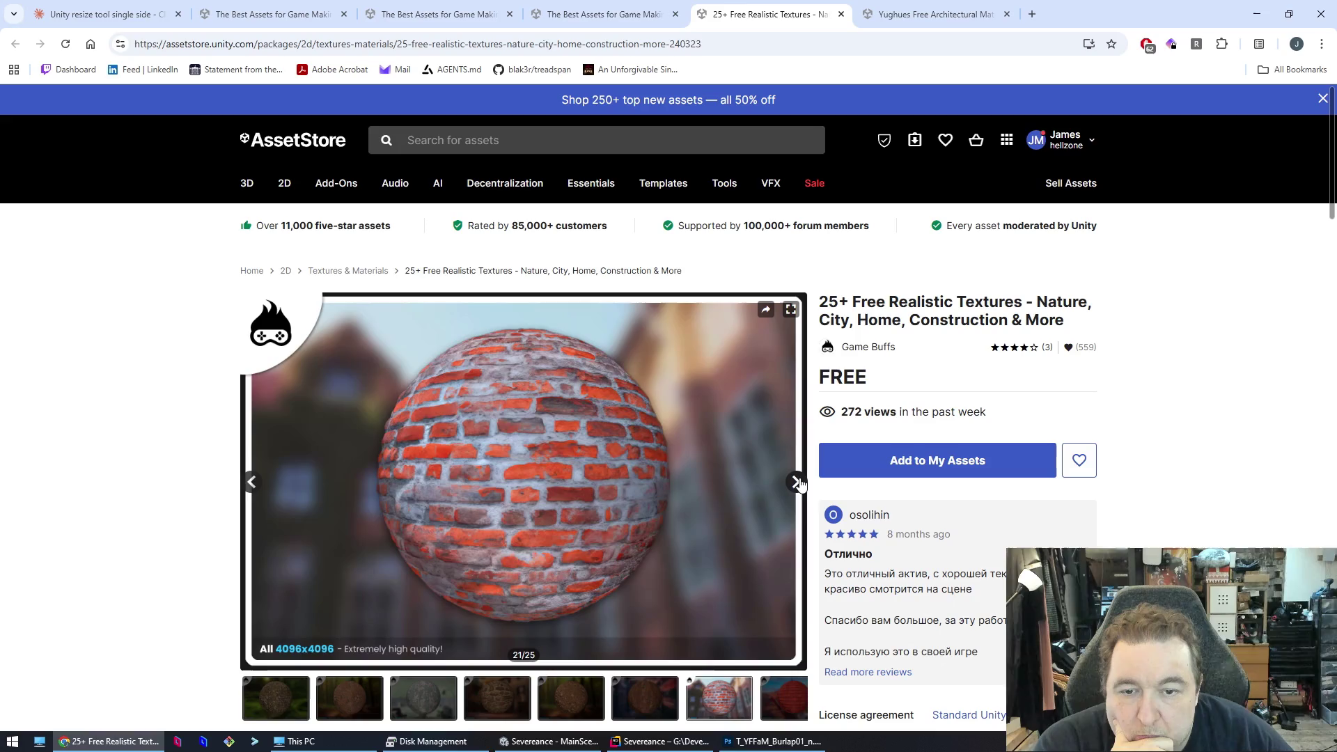
{"action": "left_click", "coordinate": [801, 483]}
{"action": "left_click", "coordinate": [801, 483]}
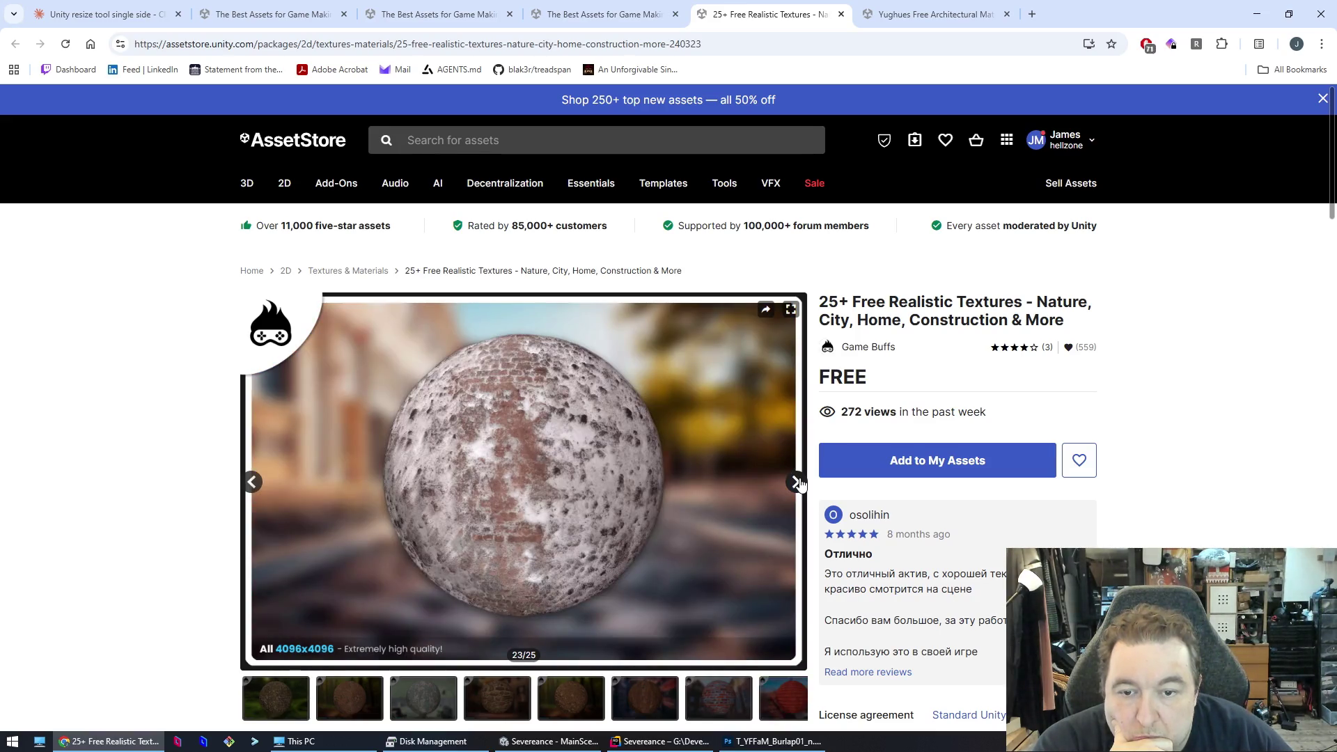
{"action": "left_click", "coordinate": [800, 483]}
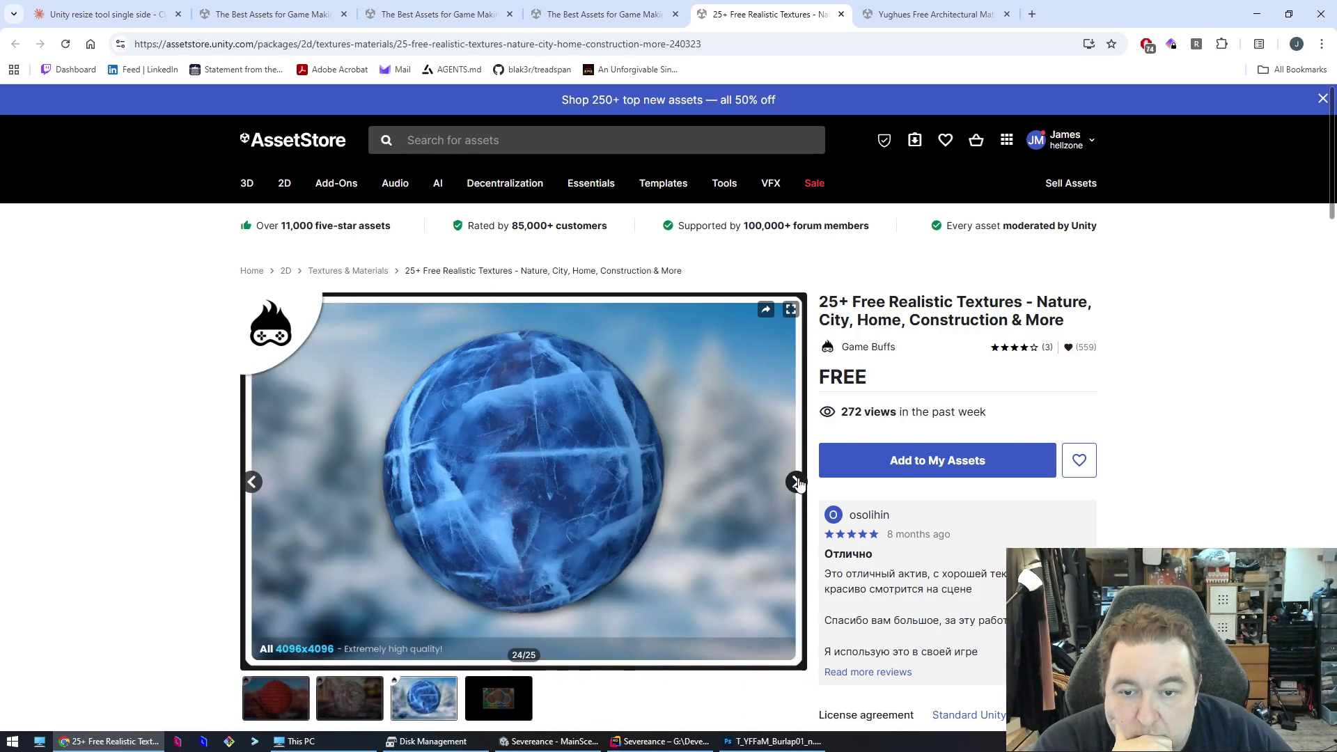
- Go back to the red tile texture preview, then return to the Unity project
{"action": "left_click", "coordinate": [251, 483]}
{"action": "left_click", "coordinate": [251, 483]}
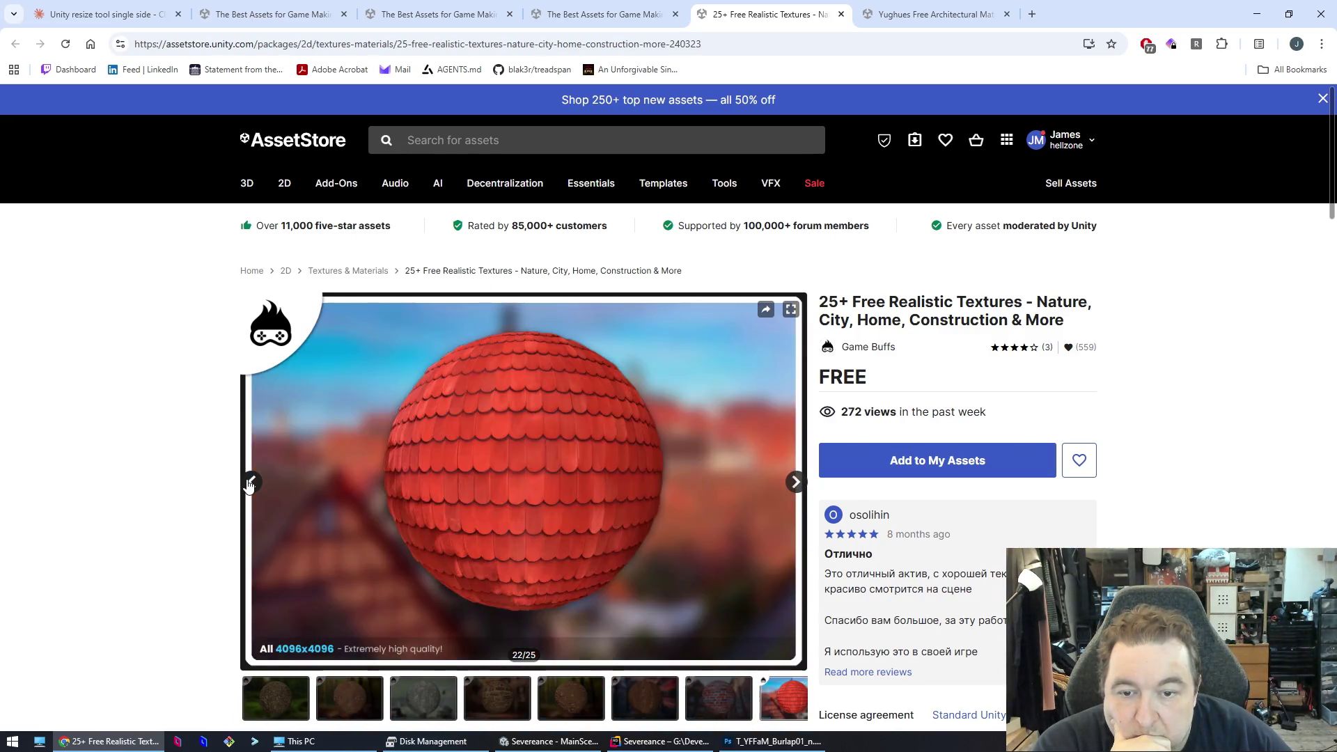
{"action": "scroll", "coordinate": [167, 496], "scroll_direction": "down", "scroll_amount": 7}
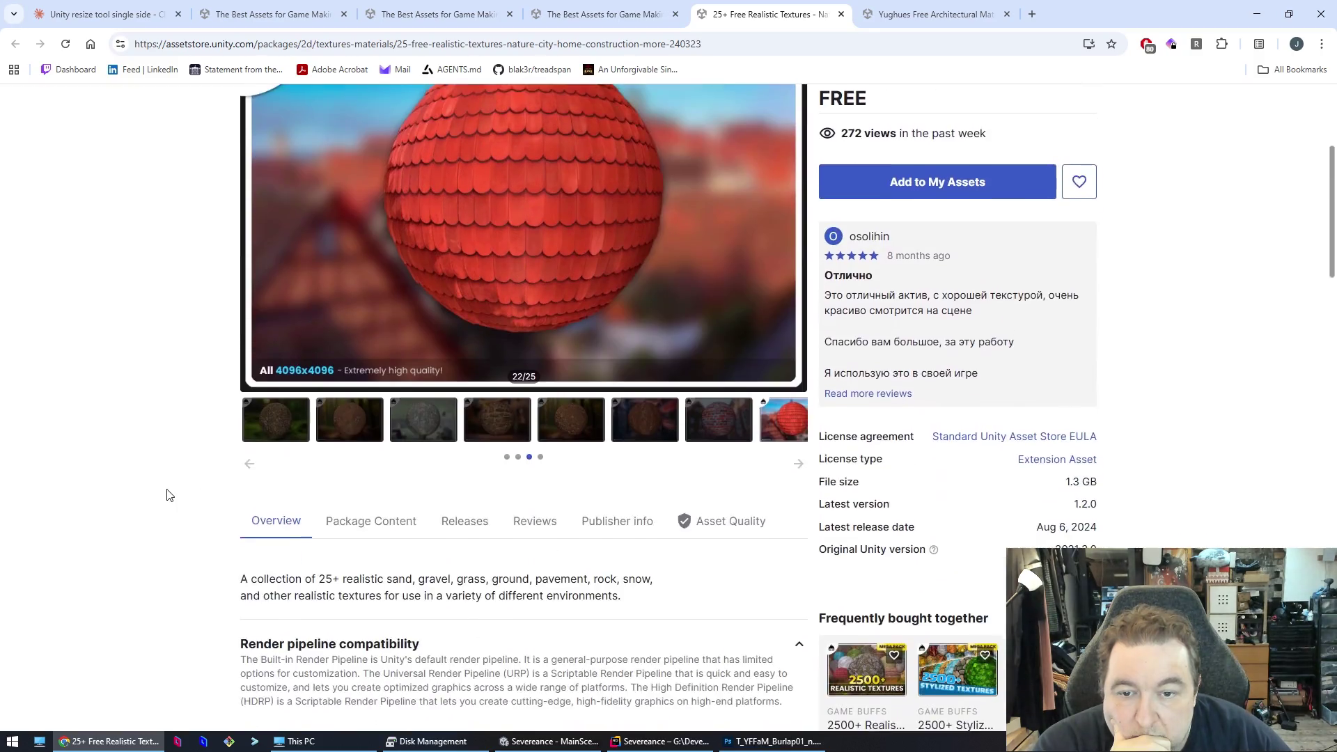
{"action": "scroll", "coordinate": [167, 495], "scroll_direction": "up", "scroll_amount": 8}
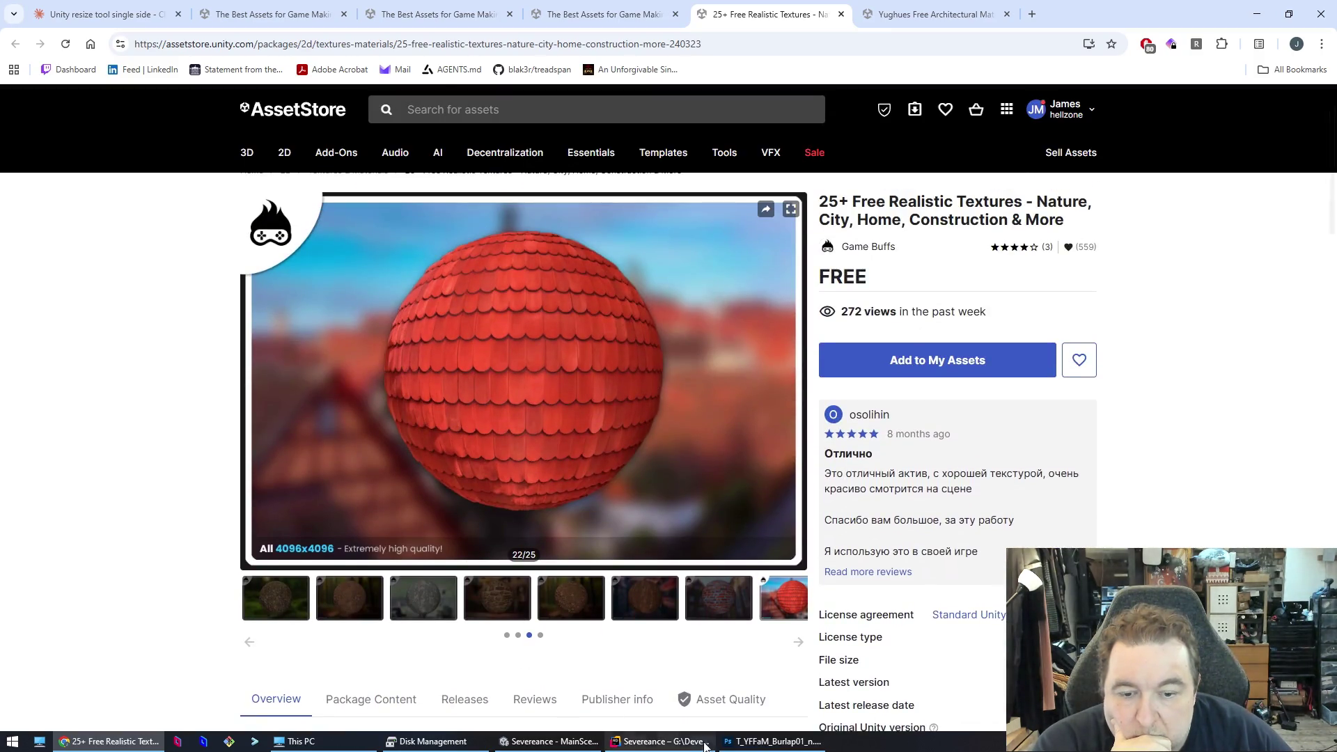
{"action": "left_click", "coordinate": [535, 744]}
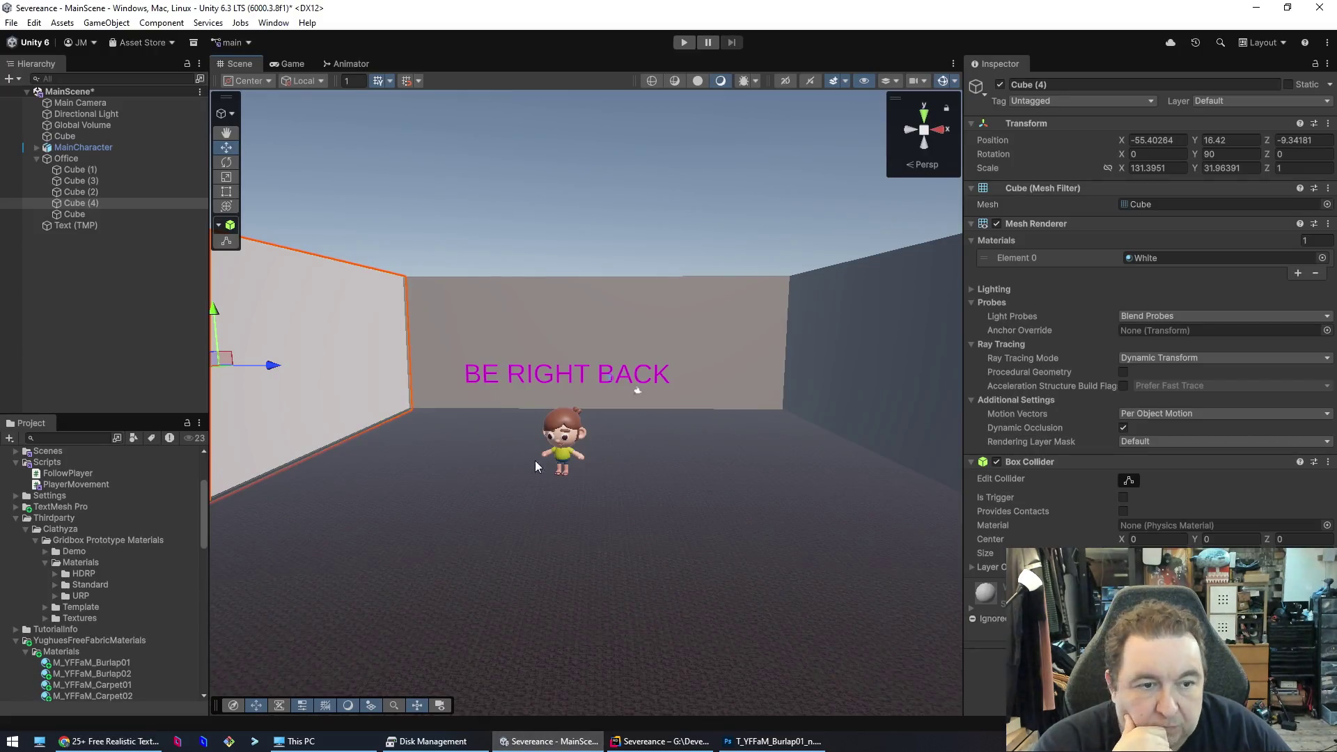
{"action": "mouse_move", "coordinate": [503, 306]}
{"action": "left_mouse_down"}
{"action": "mouse_move", "coordinate": [776, 314]}
{"action": "mouse_move", "coordinate": [585, 322]}
{"action": "mouse_move", "coordinate": [652, 344]}
{"action": "mouse_move", "coordinate": [388, 349]}
{"action": "mouse_move", "coordinate": [546, 349]}
{"action": "mouse_move", "coordinate": [649, 330]}
{"action": "left_mouse_up"}
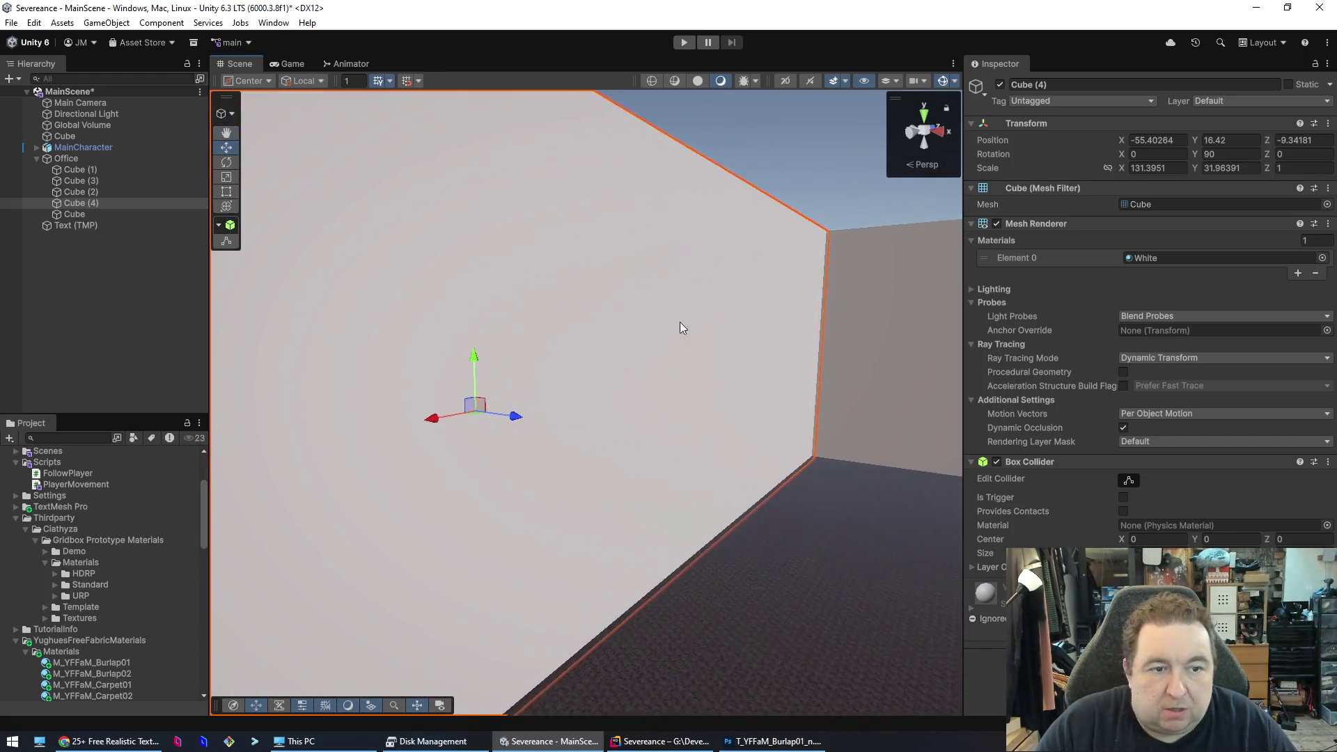
{"action": "left_click", "coordinate": [1298, 273]}
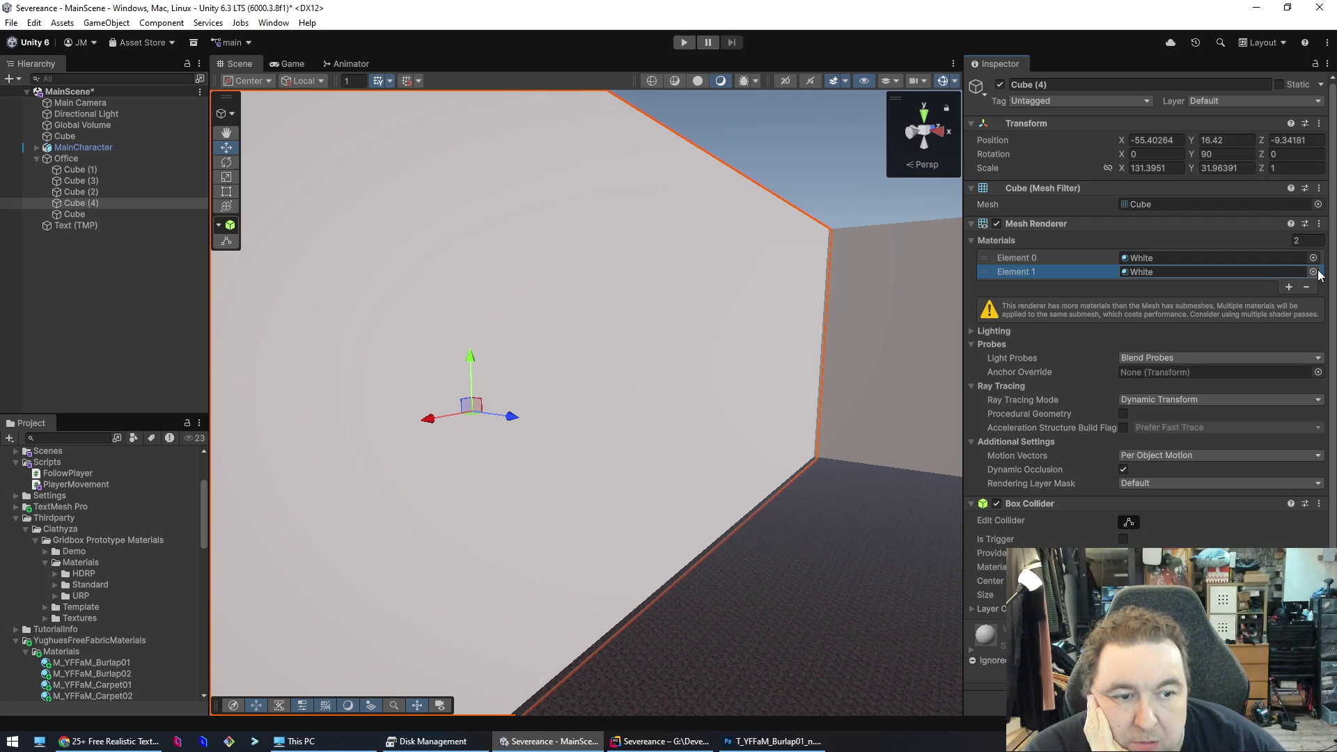
{"action": "left_click", "coordinate": [1307, 287]}
{"action": "left_click", "coordinate": [1300, 262]}
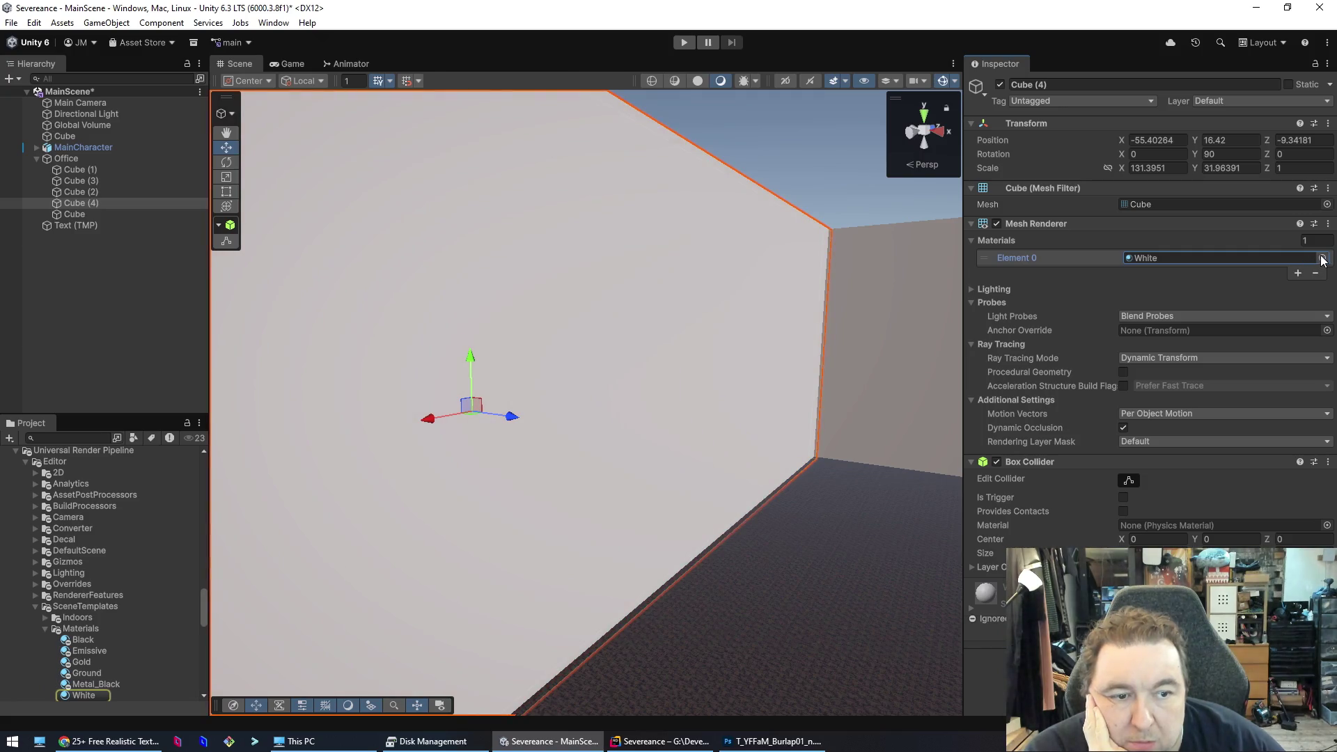
- Try the grey Prototype grid and white Emissive materials on the Cube (4) wall
{"action": "left_click", "coordinate": [1323, 259]}
{"action": "scroll", "coordinate": [1150, 503], "scroll_direction": "down", "scroll_amount": 15}
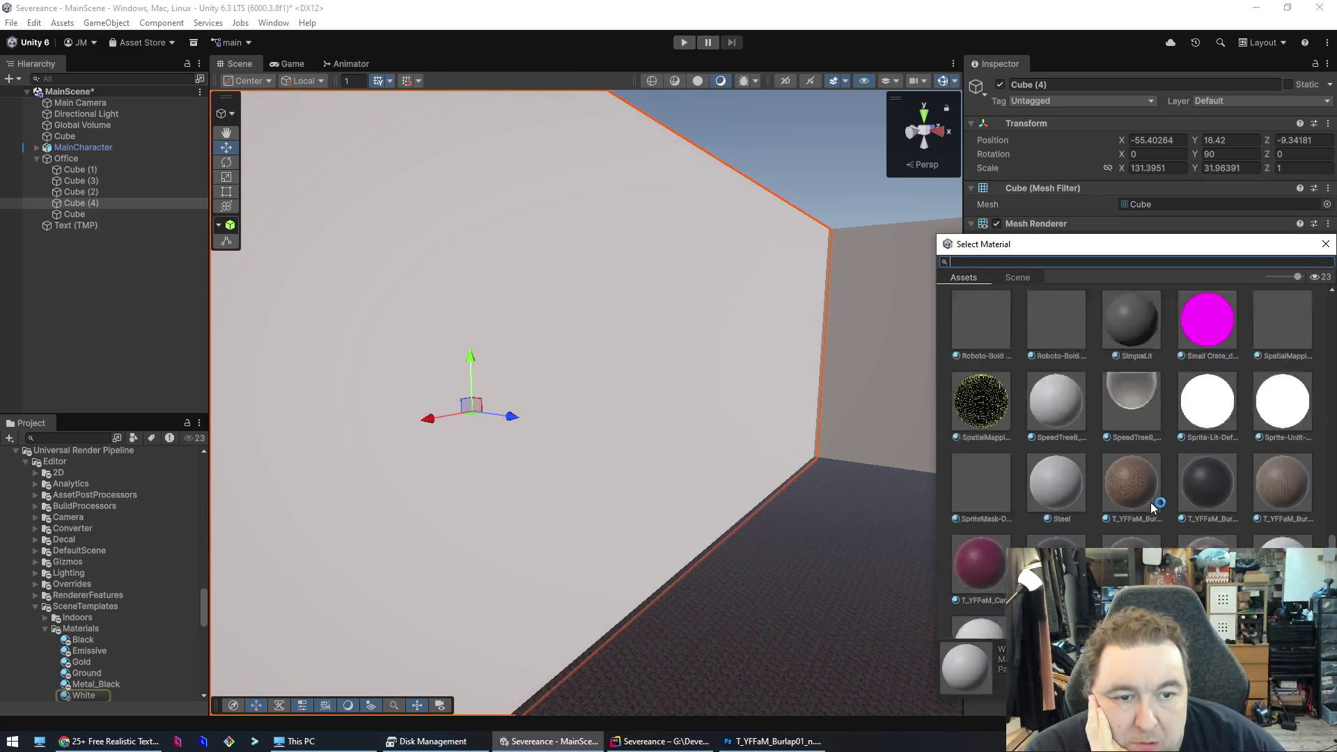
{"action": "left_click", "coordinate": [1128, 348]}
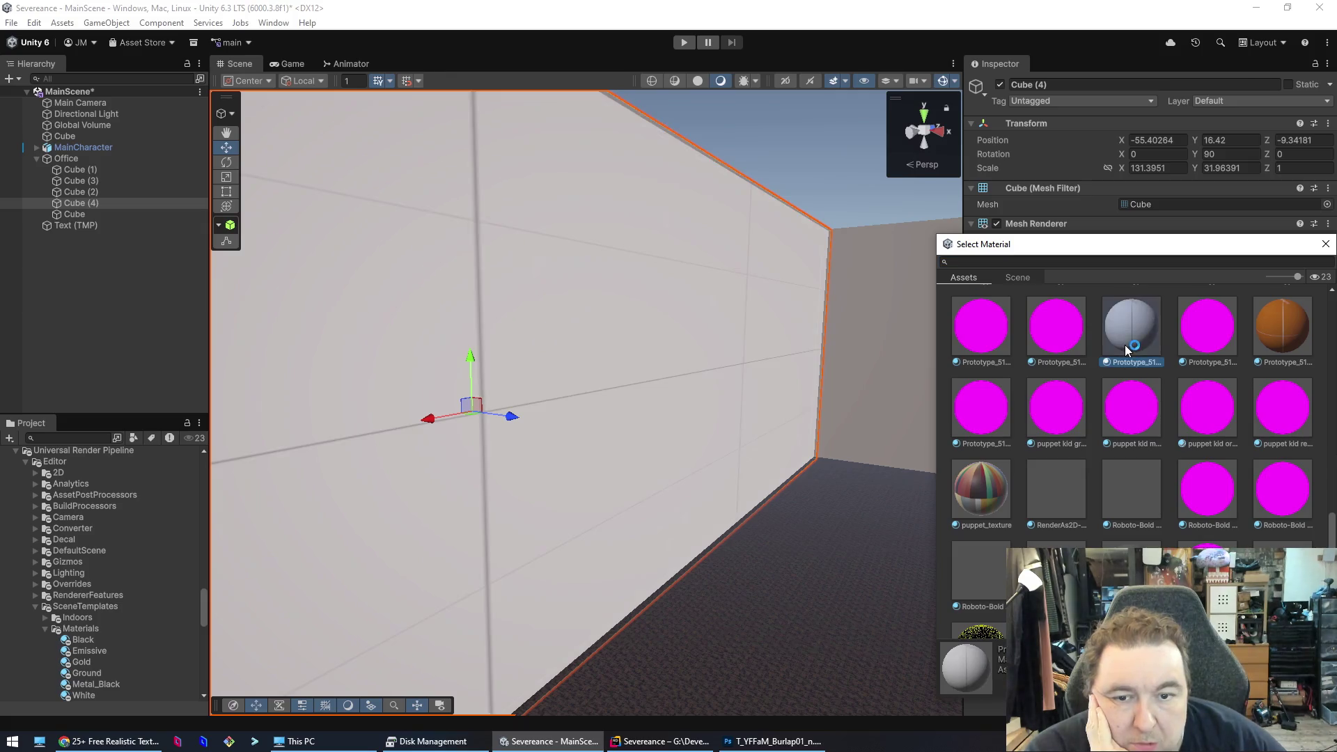
{"action": "scroll", "coordinate": [1118, 501], "scroll_direction": "up", "scroll_amount": 10}
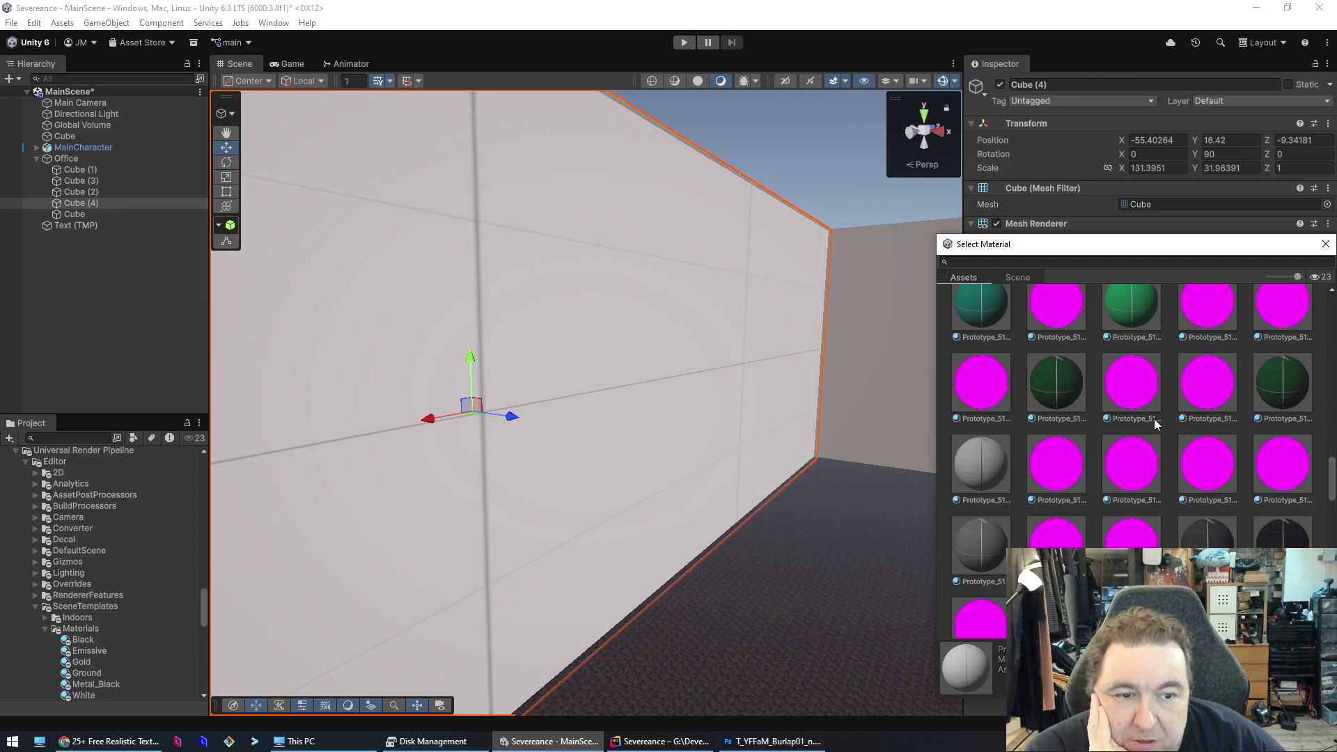
{"action": "scroll", "coordinate": [1262, 474], "scroll_direction": "up", "scroll_amount": 10}
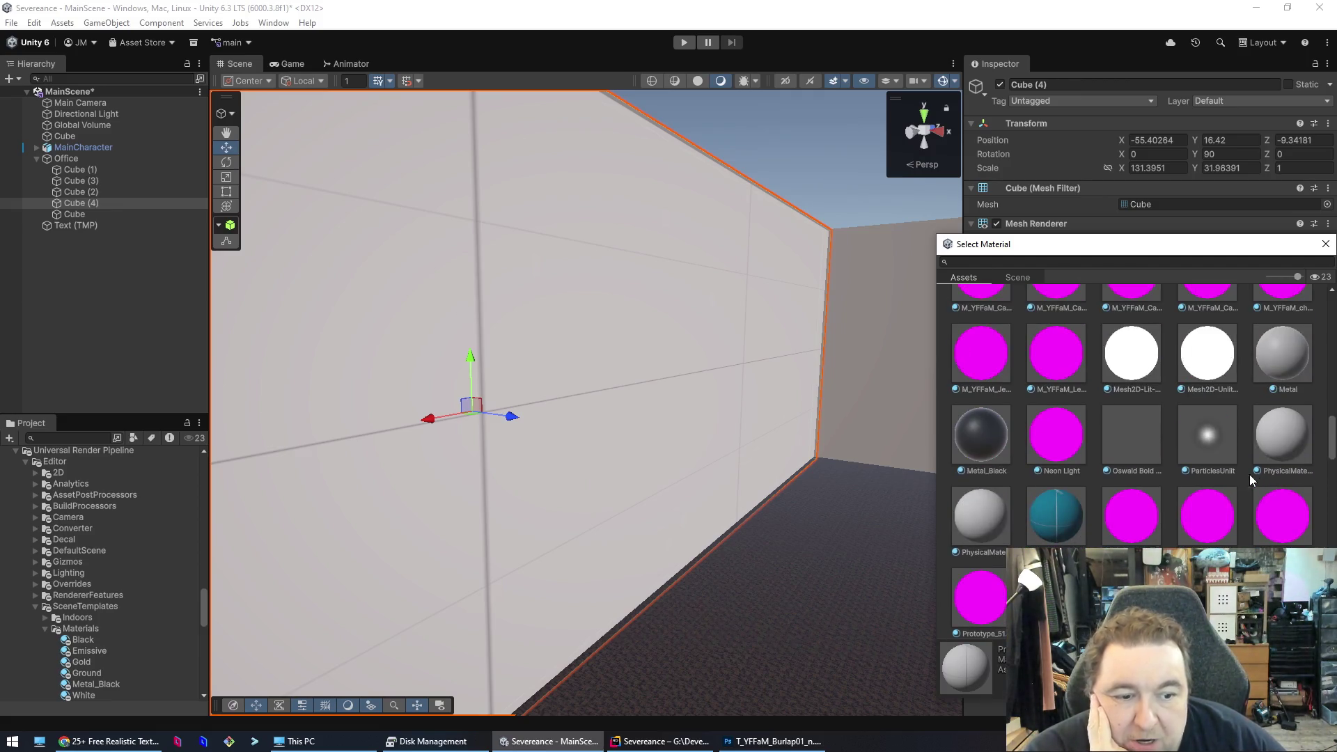
{"action": "scroll", "coordinate": [1101, 499], "scroll_direction": "up", "scroll_amount": 5}
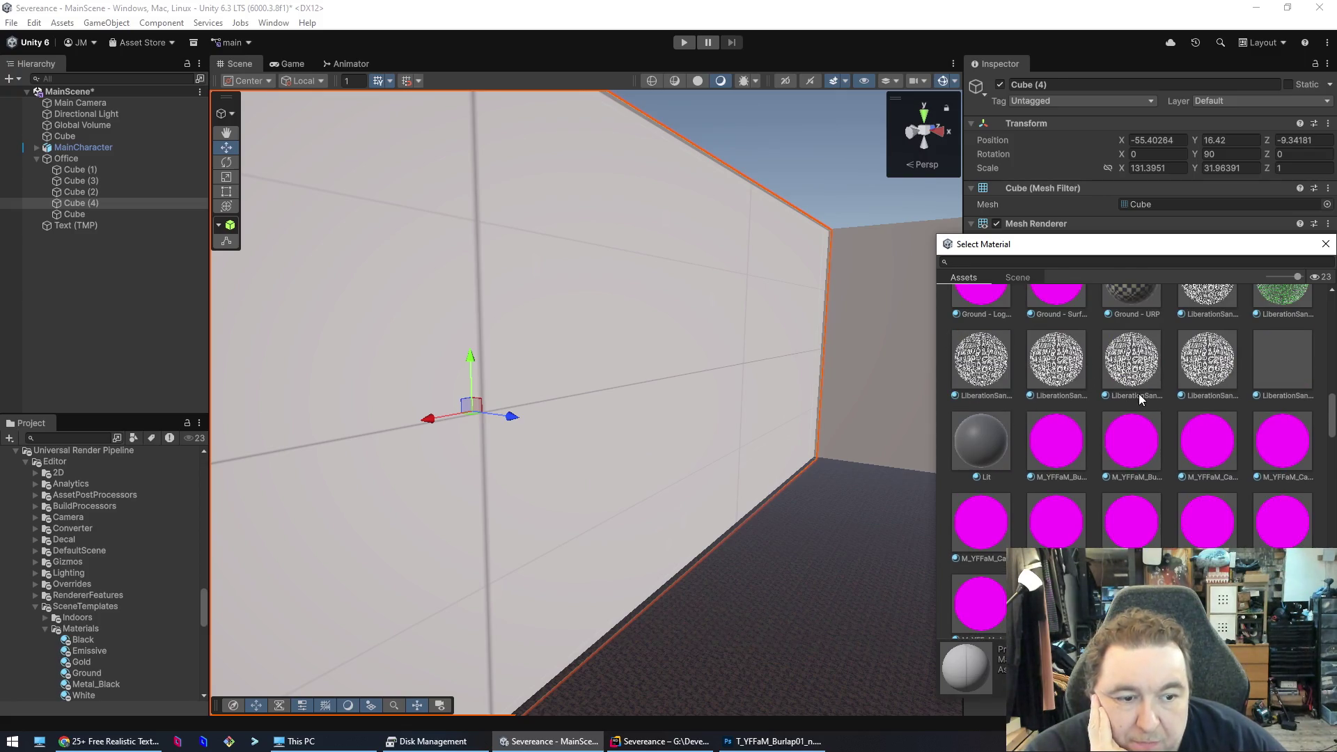
{"action": "scroll", "coordinate": [1135, 394], "scroll_direction": "up", "scroll_amount": 4}
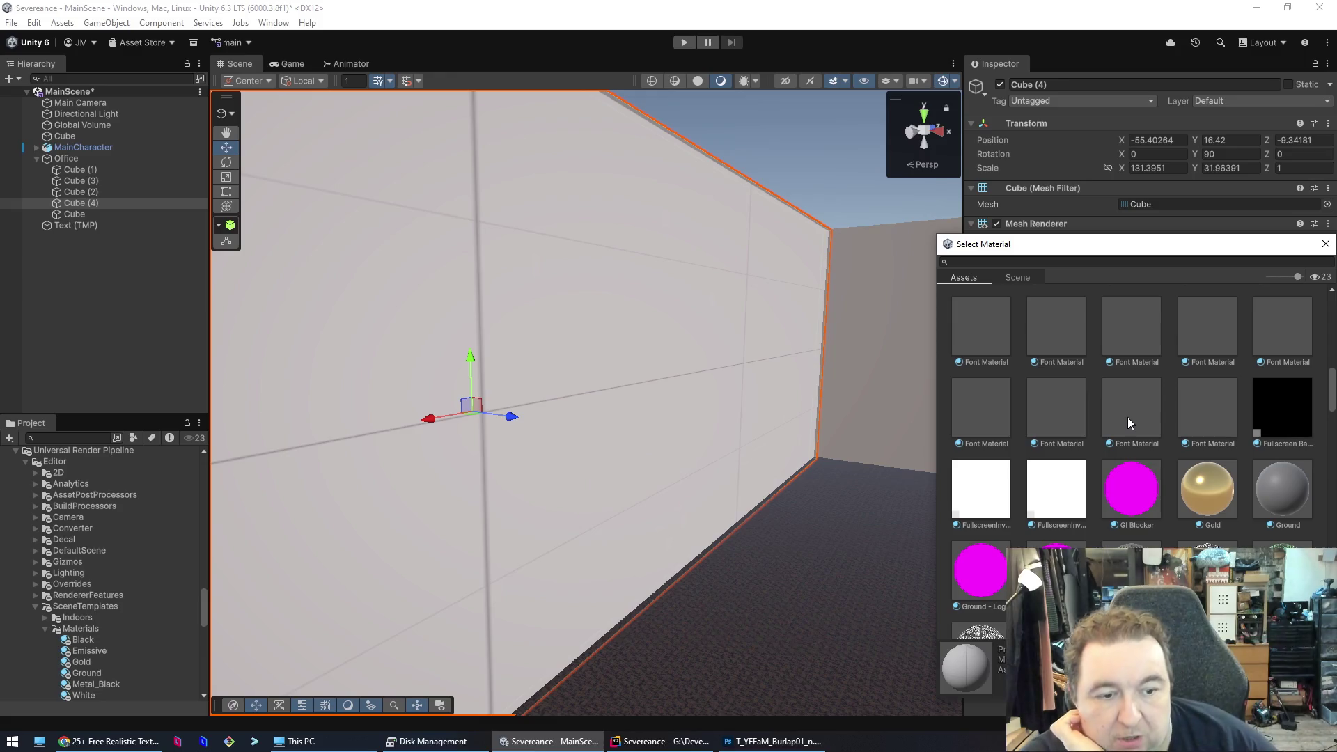
{"action": "scroll", "coordinate": [1193, 467], "scroll_direction": "up", "scroll_amount": 3}
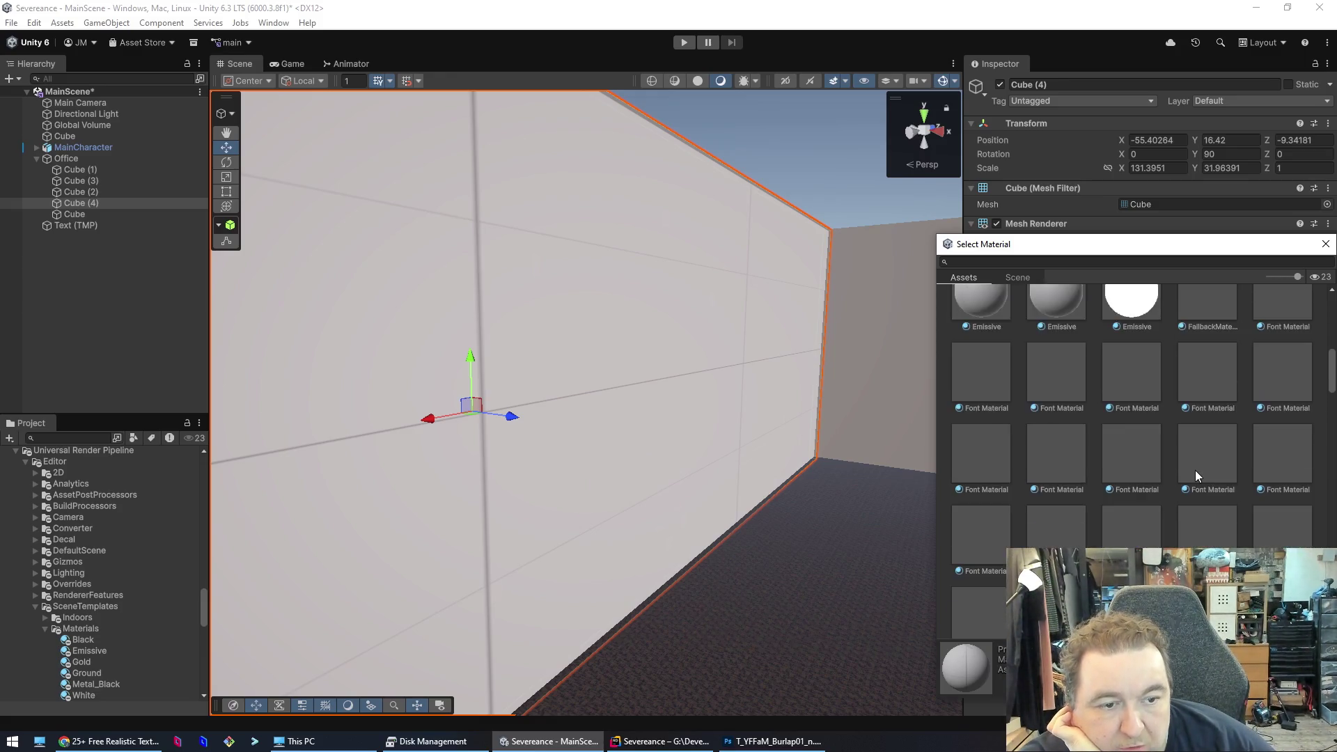
{"action": "scroll", "coordinate": [1196, 471], "scroll_direction": "up", "scroll_amount": 2}
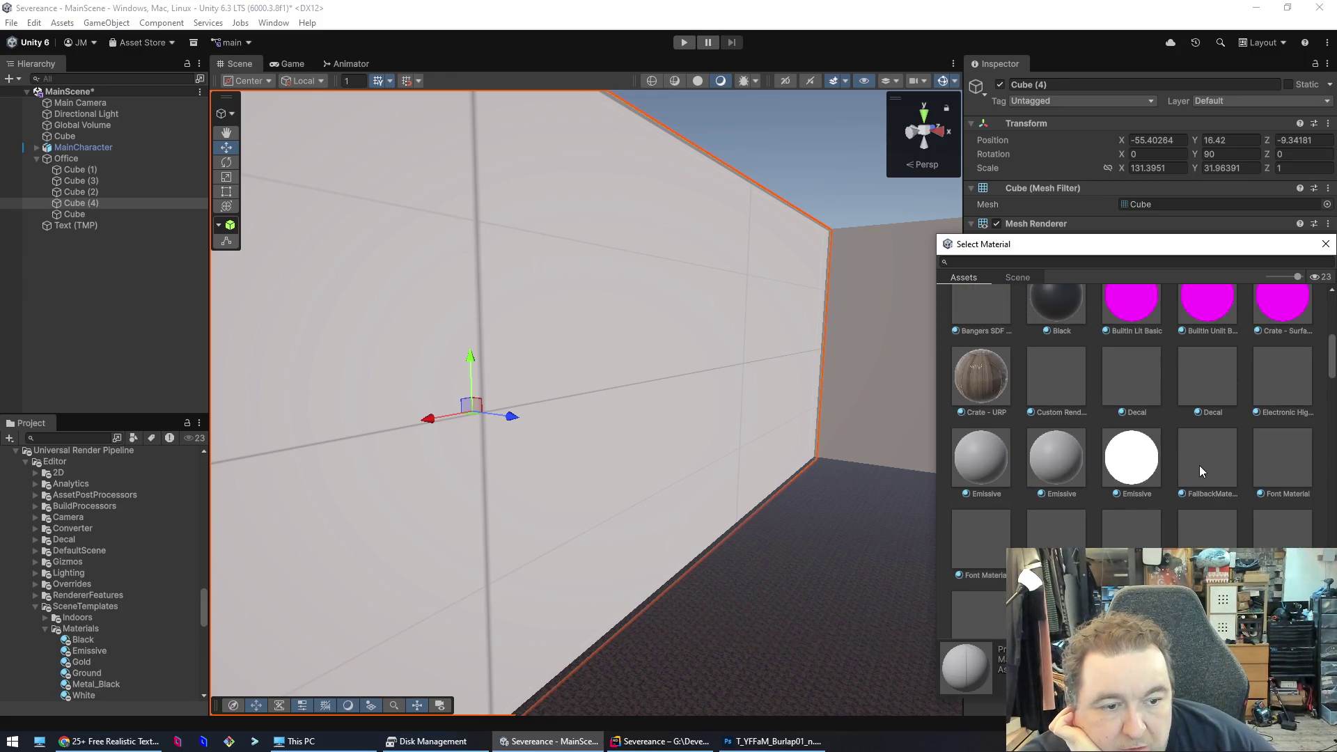
{"action": "left_click", "coordinate": [1136, 461]}
- Apply Prototype_512x512_White to the wall and close the Select Material window
{"action": "scroll", "coordinate": [1104, 456], "scroll_direction": "up", "scroll_amount": 2}
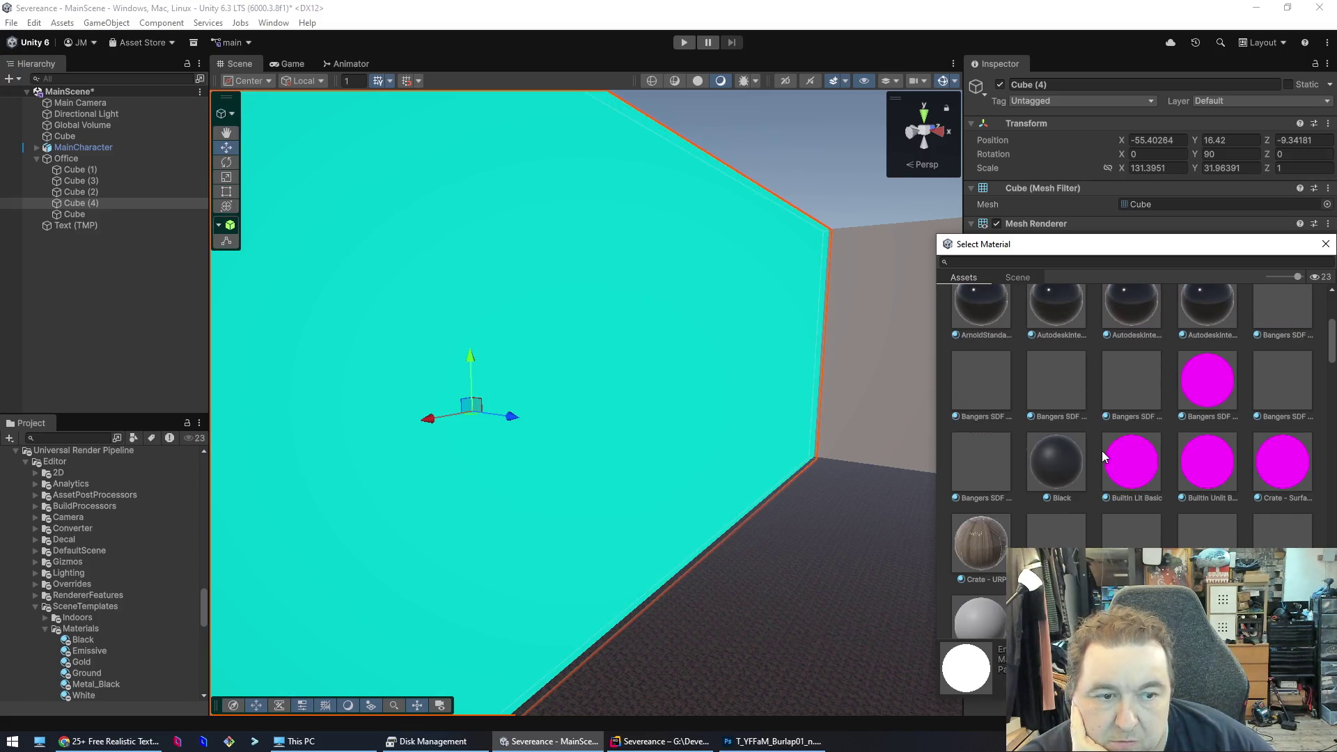
{"action": "scroll", "coordinate": [1107, 456], "scroll_direction": "up", "scroll_amount": 3}
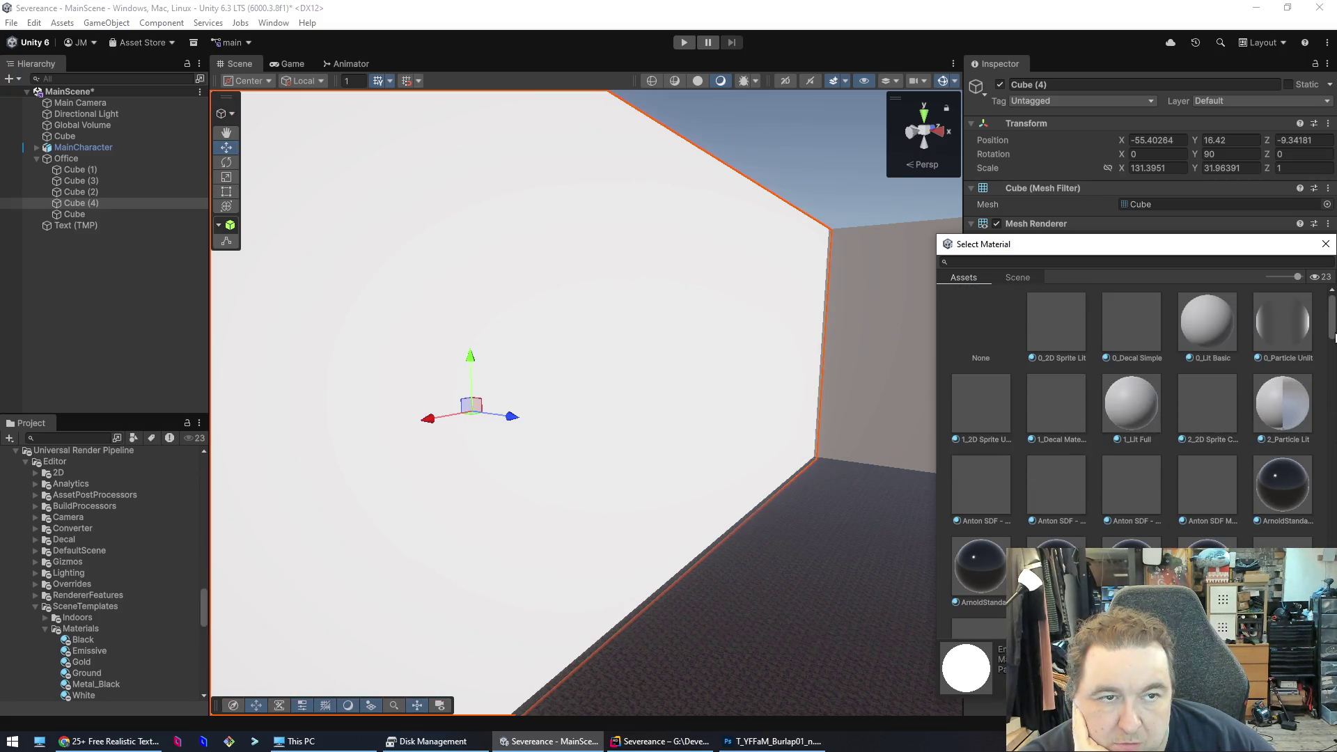
{"action": "scroll", "coordinate": [1136, 418], "scroll_direction": "down", "scroll_amount": 10}
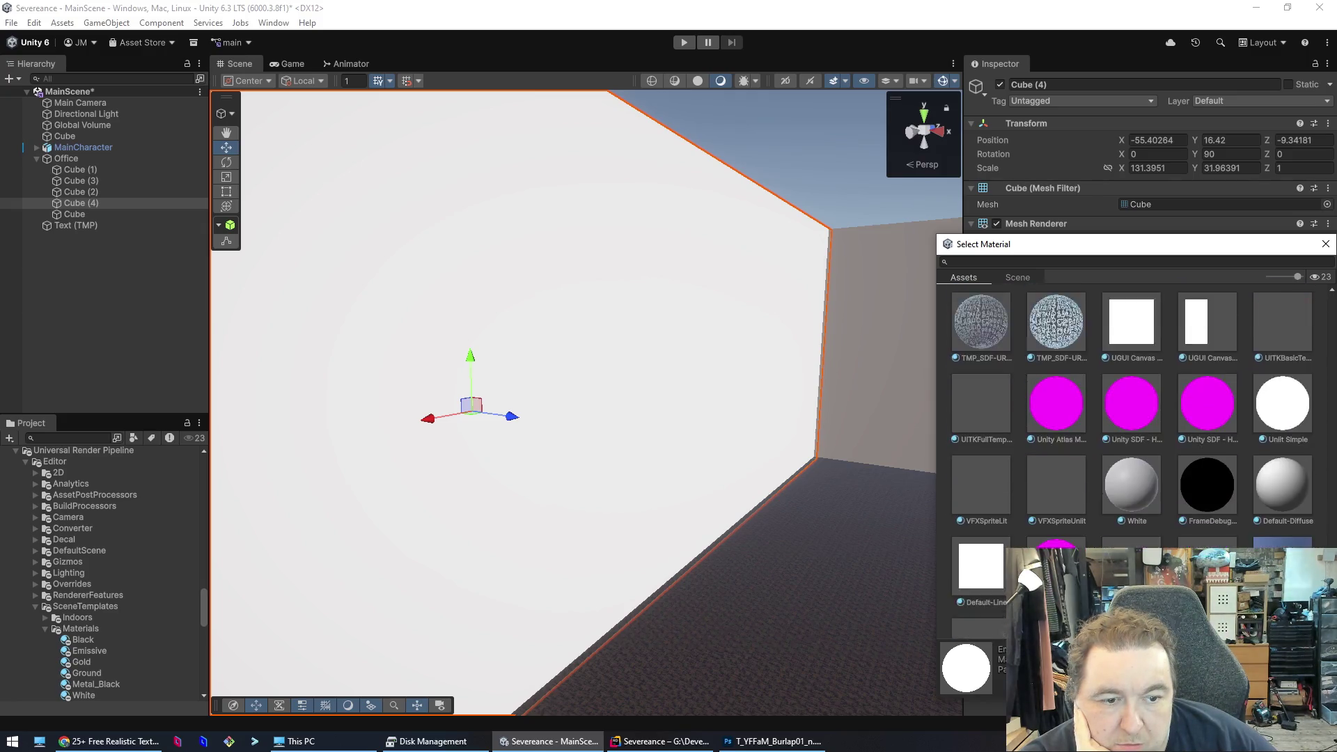
{"action": "scroll", "coordinate": [1135, 418], "scroll_direction": "down", "scroll_amount": 2}
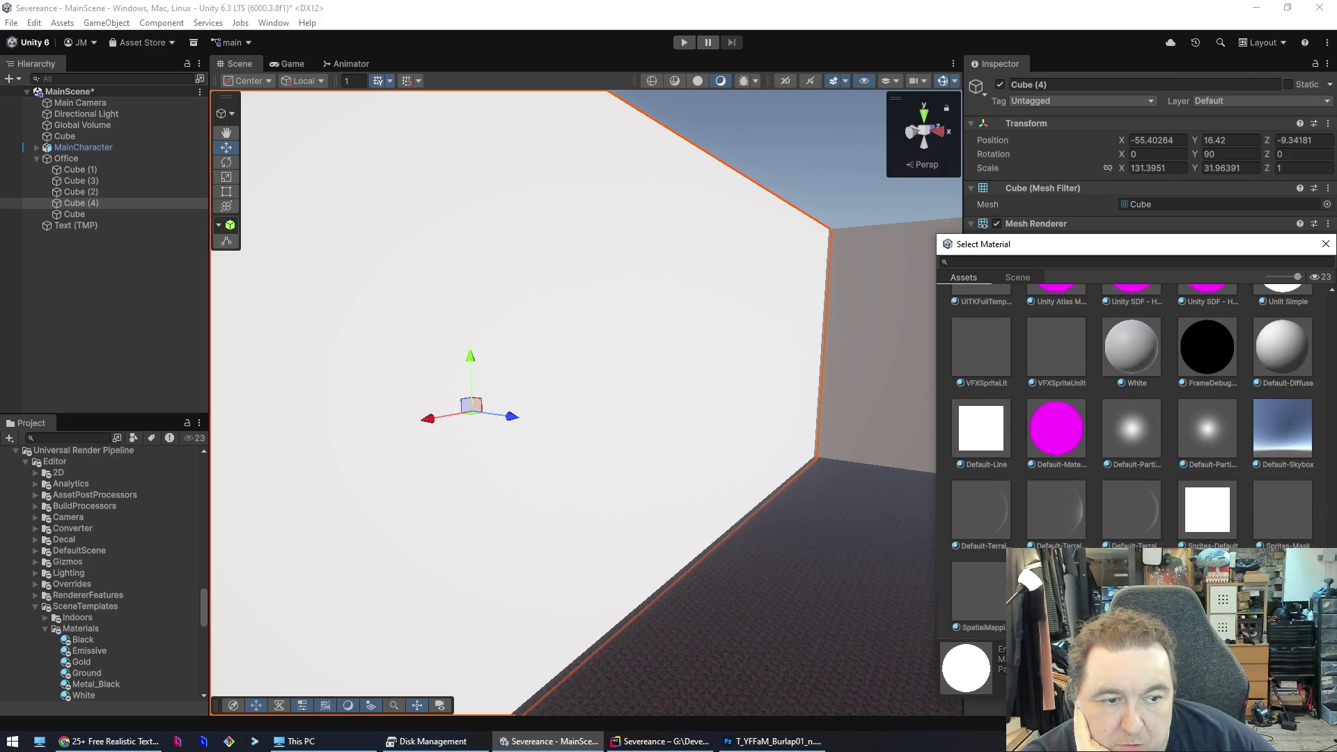
{"action": "scroll", "coordinate": [1136, 418], "scroll_direction": "up", "scroll_amount": 2}
{"action": "scroll", "coordinate": [1136, 418], "scroll_direction": "up", "scroll_amount": 1}
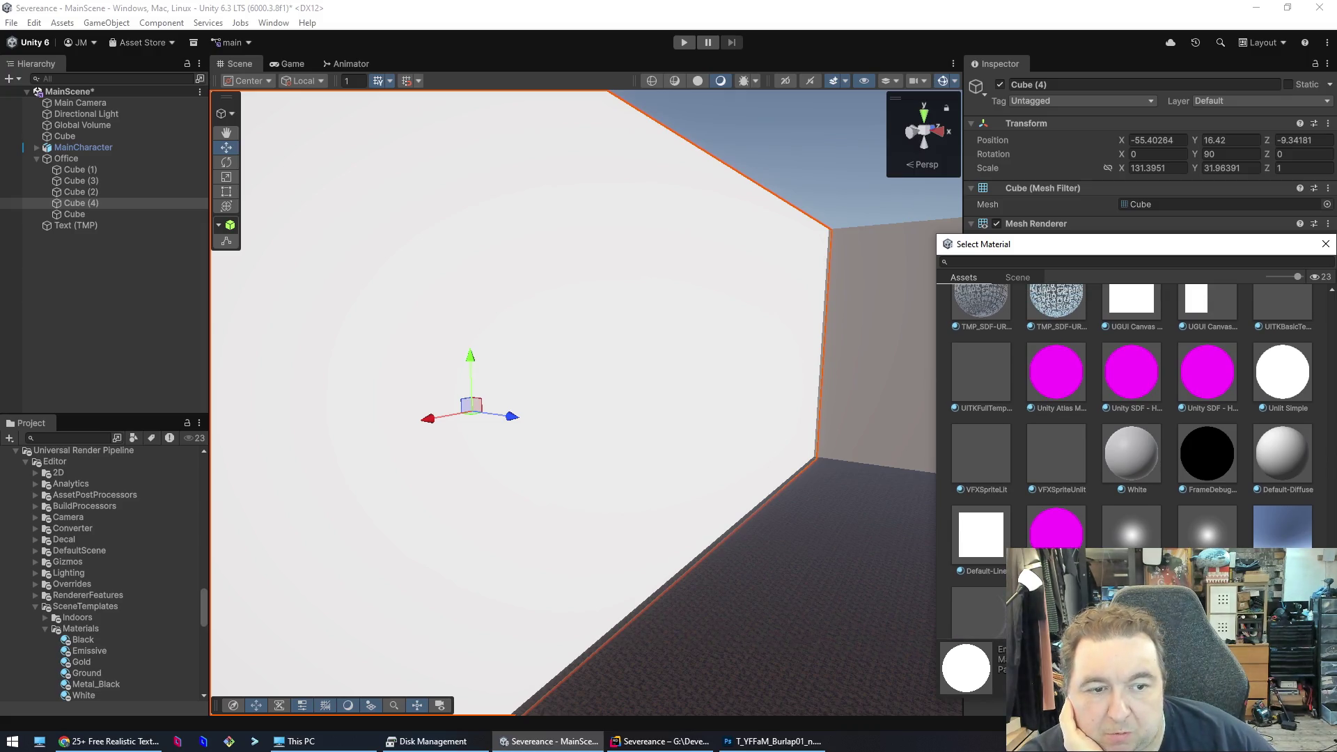
{"action": "scroll", "coordinate": [1135, 418], "scroll_direction": "up", "scroll_amount": 5}
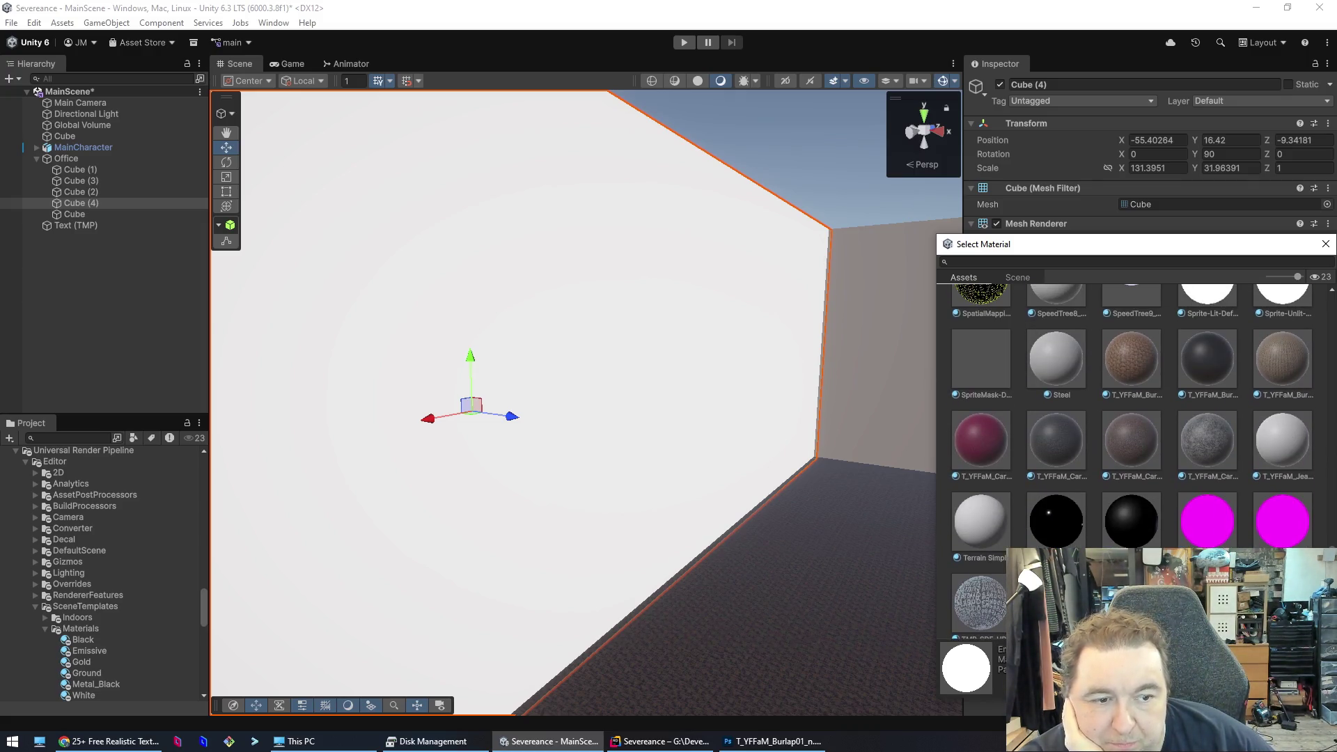
{"action": "scroll", "coordinate": [1135, 418], "scroll_direction": "up", "scroll_amount": 2}
{"action": "scroll", "coordinate": [1115, 446], "scroll_direction": "up", "scroll_amount": 10}
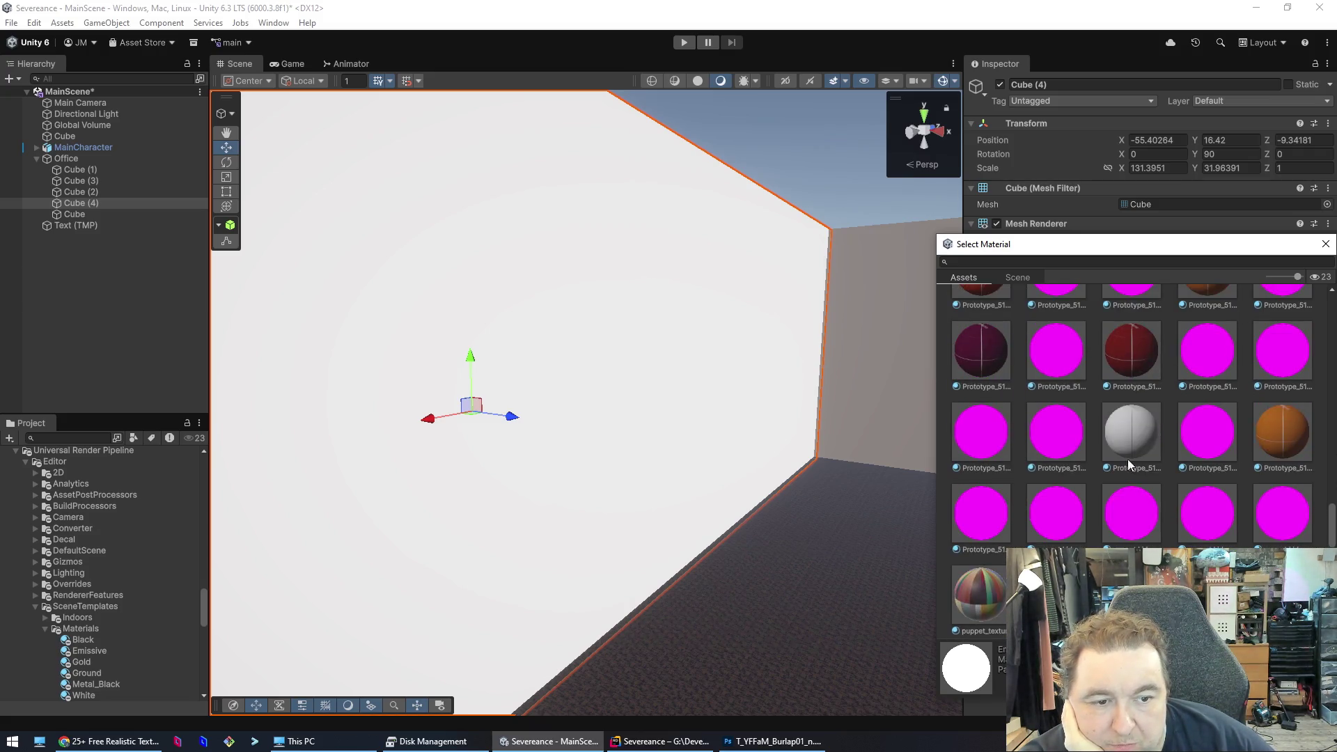
{"action": "left_click", "coordinate": [1126, 436]}
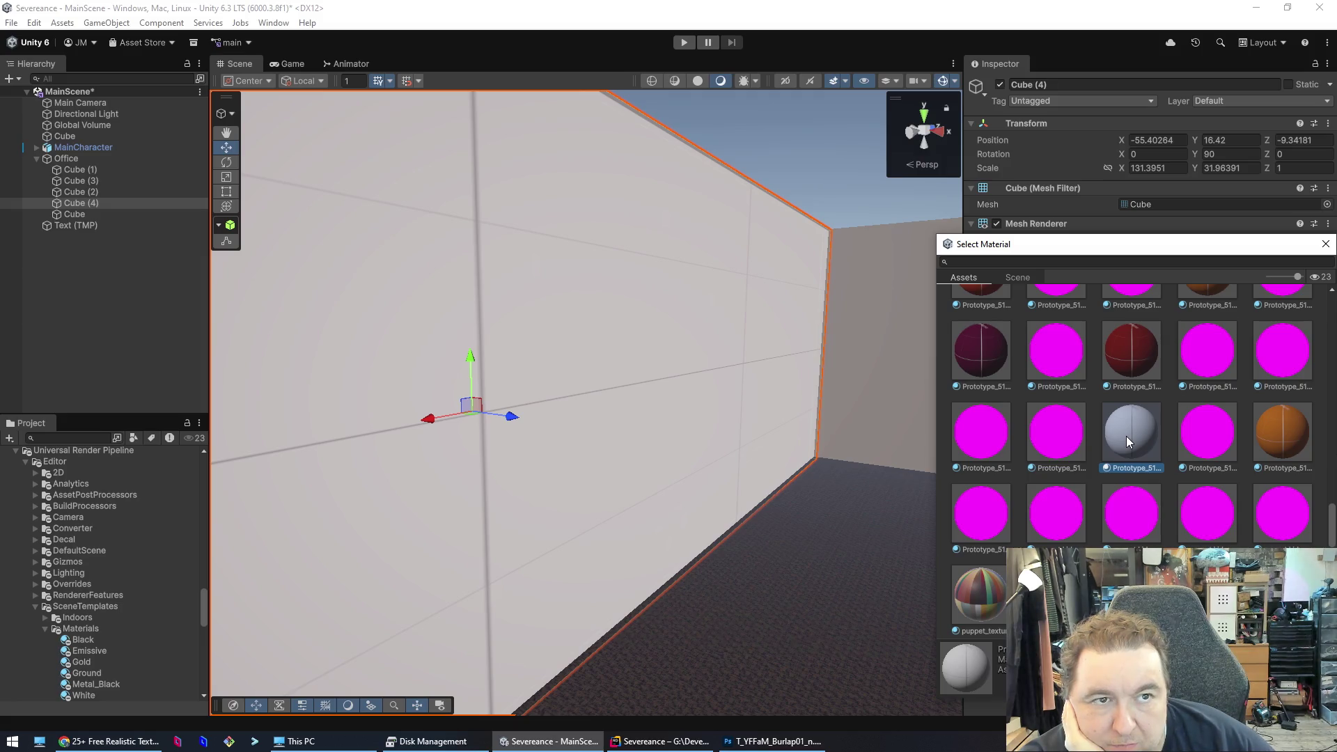
{"action": "left_click", "coordinate": [1326, 243]}
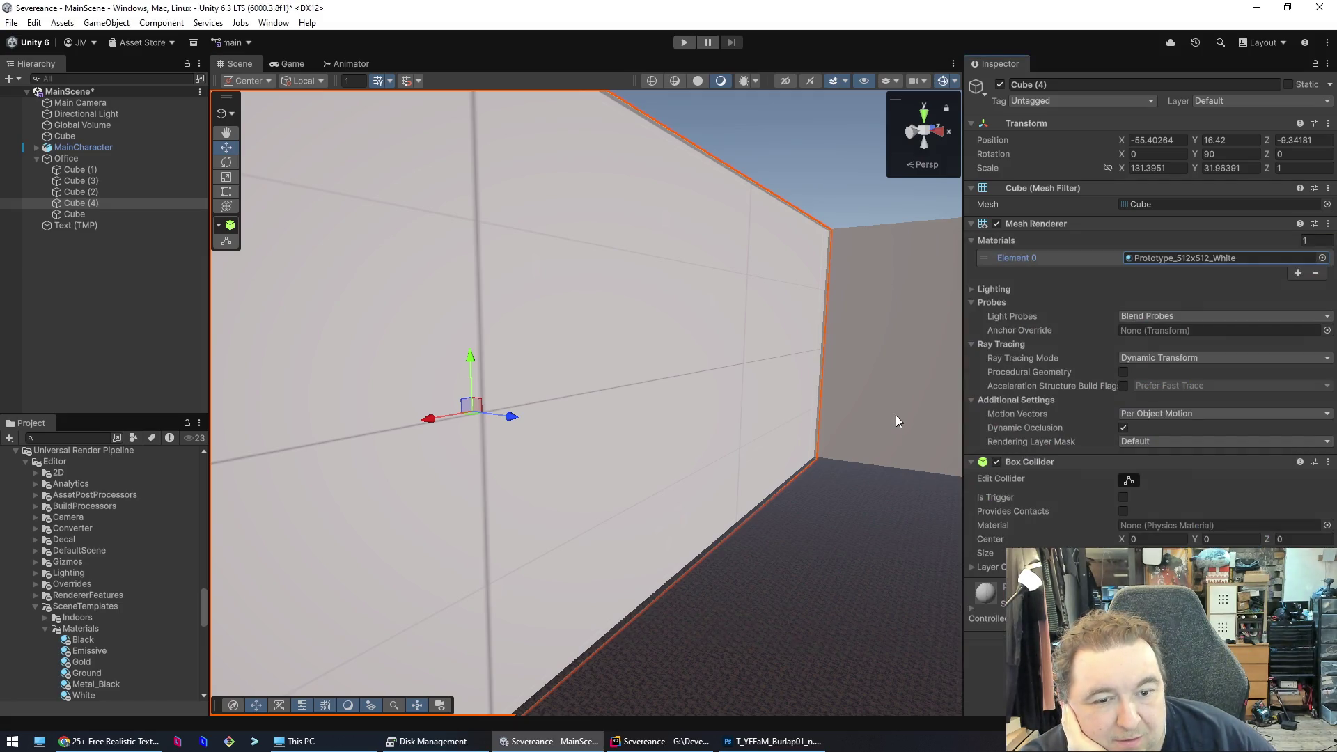
{"action": "left_click", "coordinate": [911, 538]}
- Orbit around the room and inspect the walls Cube (1) and Cube (4)
{"action": "mouse_move", "coordinate": [911, 538]}
{"action": "left_mouse_down"}
{"action": "mouse_move", "coordinate": [767, 523]}
{"action": "mouse_move", "coordinate": [827, 546]}
{"action": "mouse_move", "coordinate": [880, 541]}
{"action": "mouse_move", "coordinate": [612, 540]}
{"action": "mouse_move", "coordinate": [634, 533]}
{"action": "mouse_move", "coordinate": [666, 449]}
{"action": "left_mouse_up"}
{"action": "left_click", "coordinate": [670, 445]}
{"action": "left_click", "coordinate": [693, 428]}
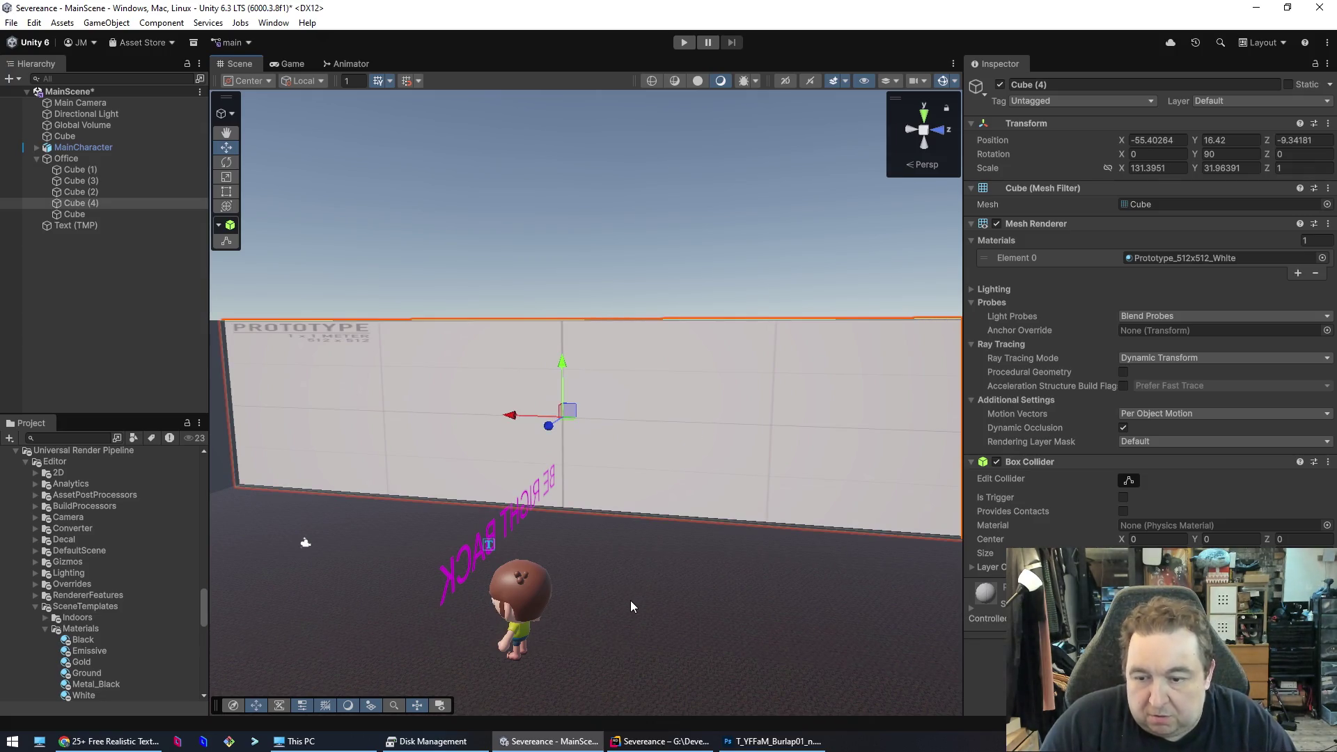
- Bring the browser with the 25+ Free Realistic Textures Asset Store page to the front
{"action": "left_click", "coordinate": [99, 742]}
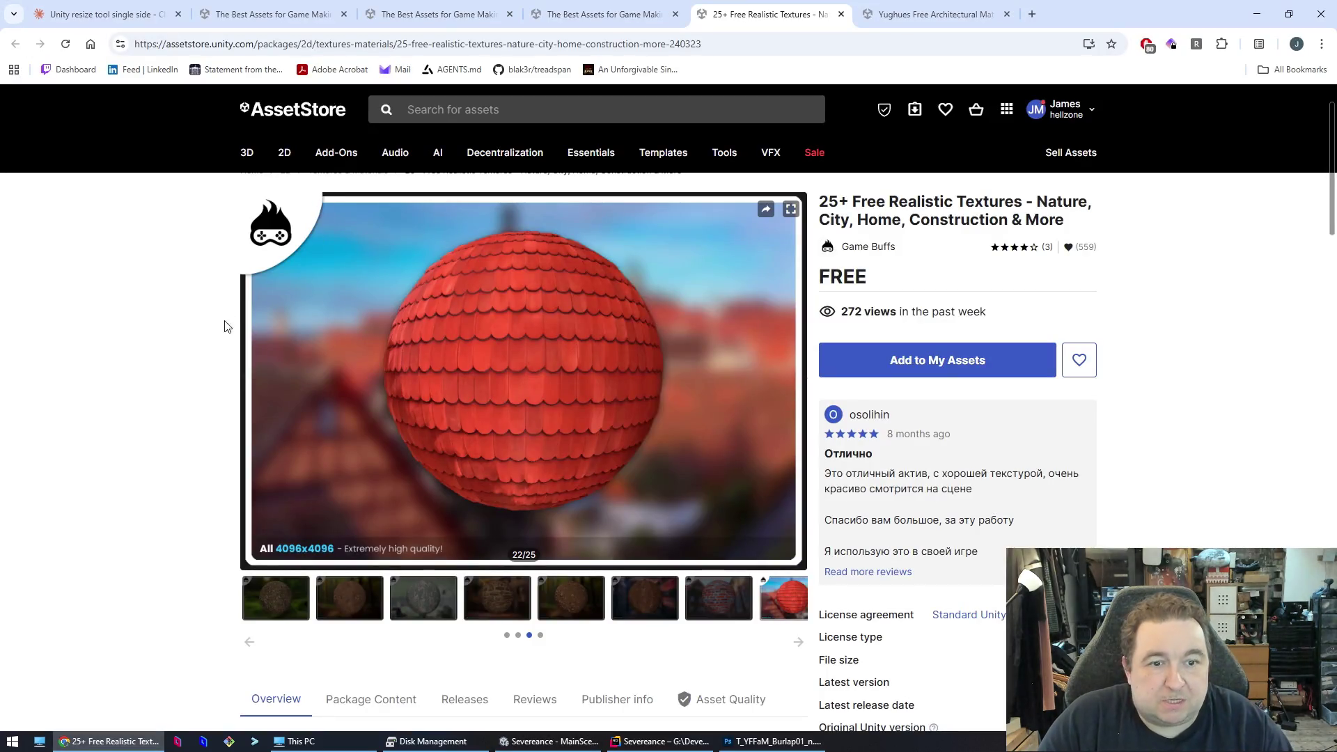
{"action": "key", "text": "alt+Tab"}
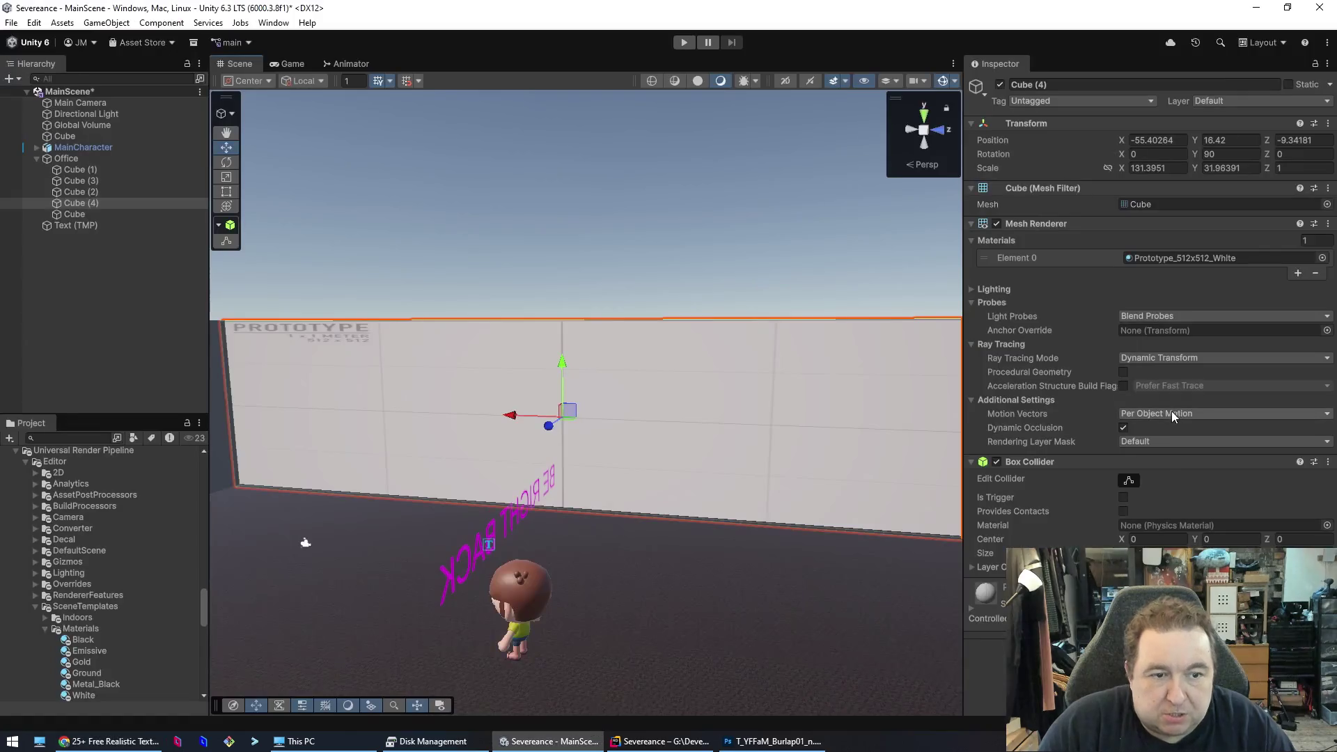
{"action": "key", "text": "alt+Tab"}
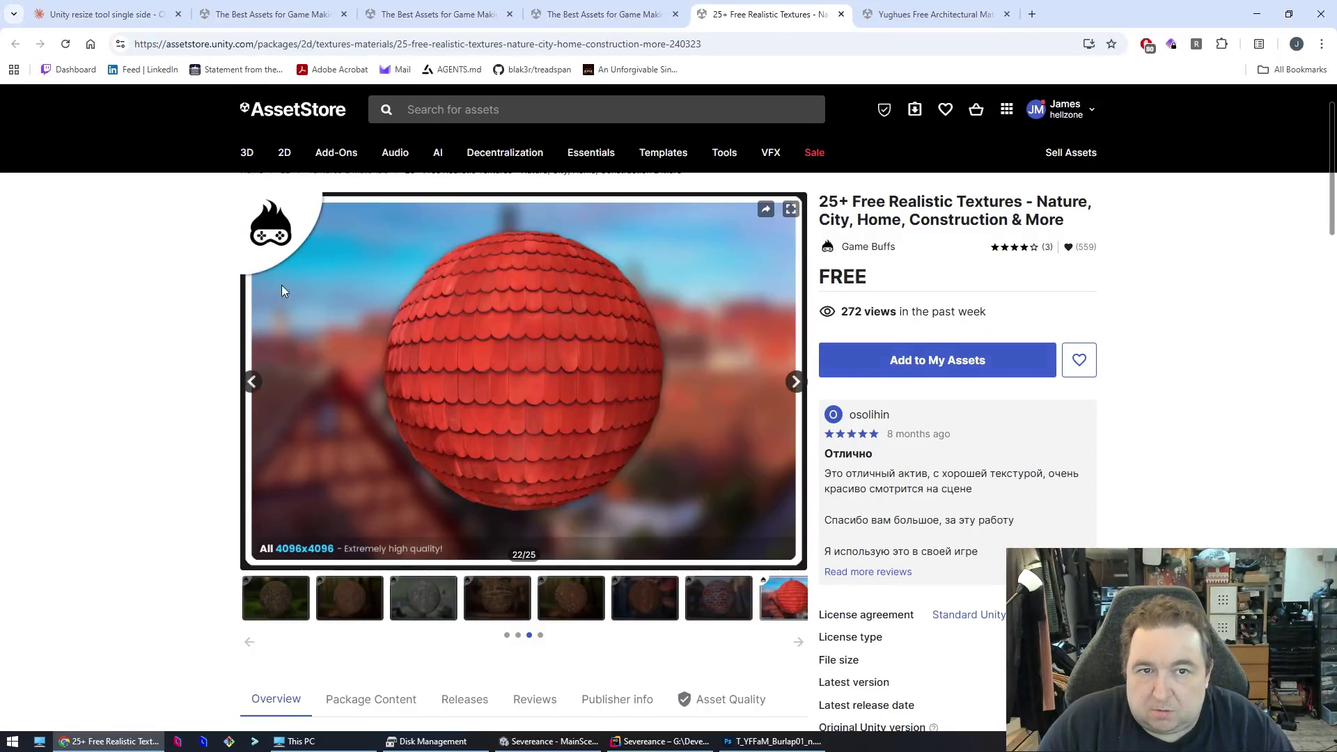
{"action": "key", "text": "ctrl+t"}
{"action": "key", "text": "ctrl+w"}
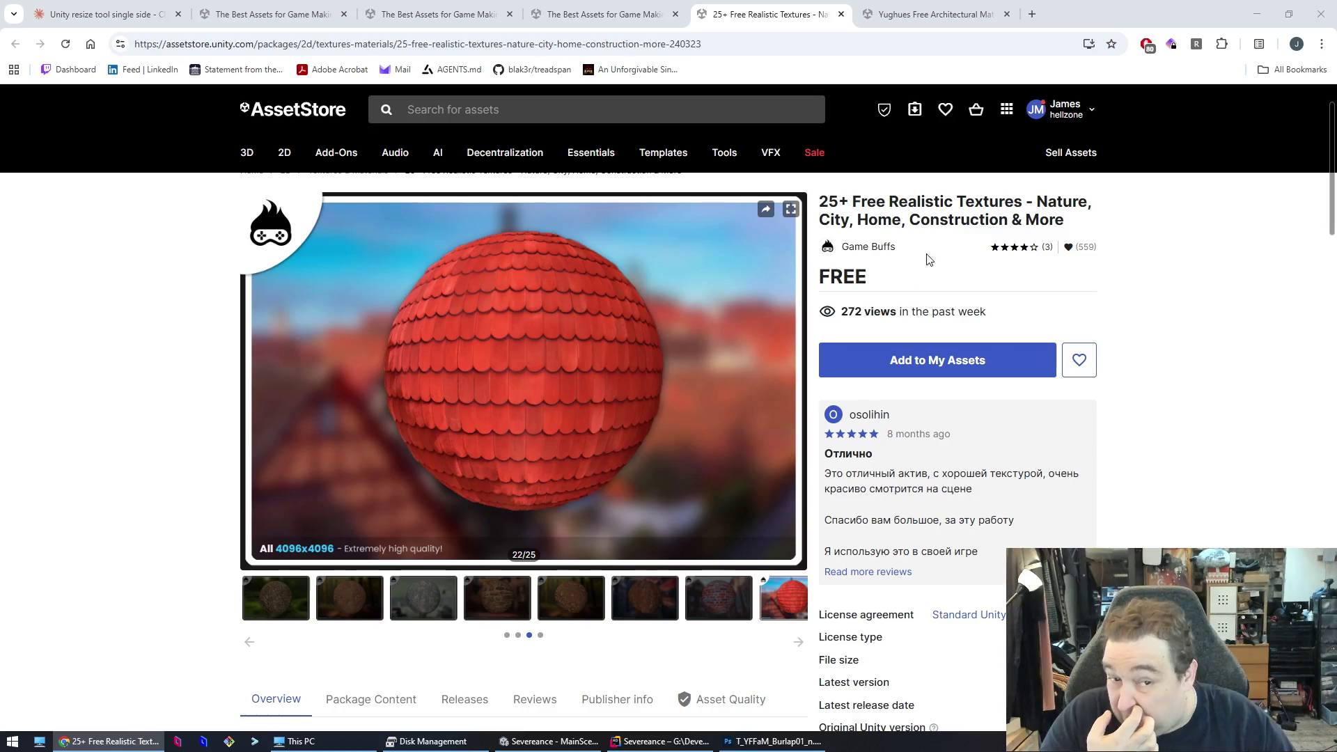
{"action": "left_click", "coordinate": [1297, 44]}
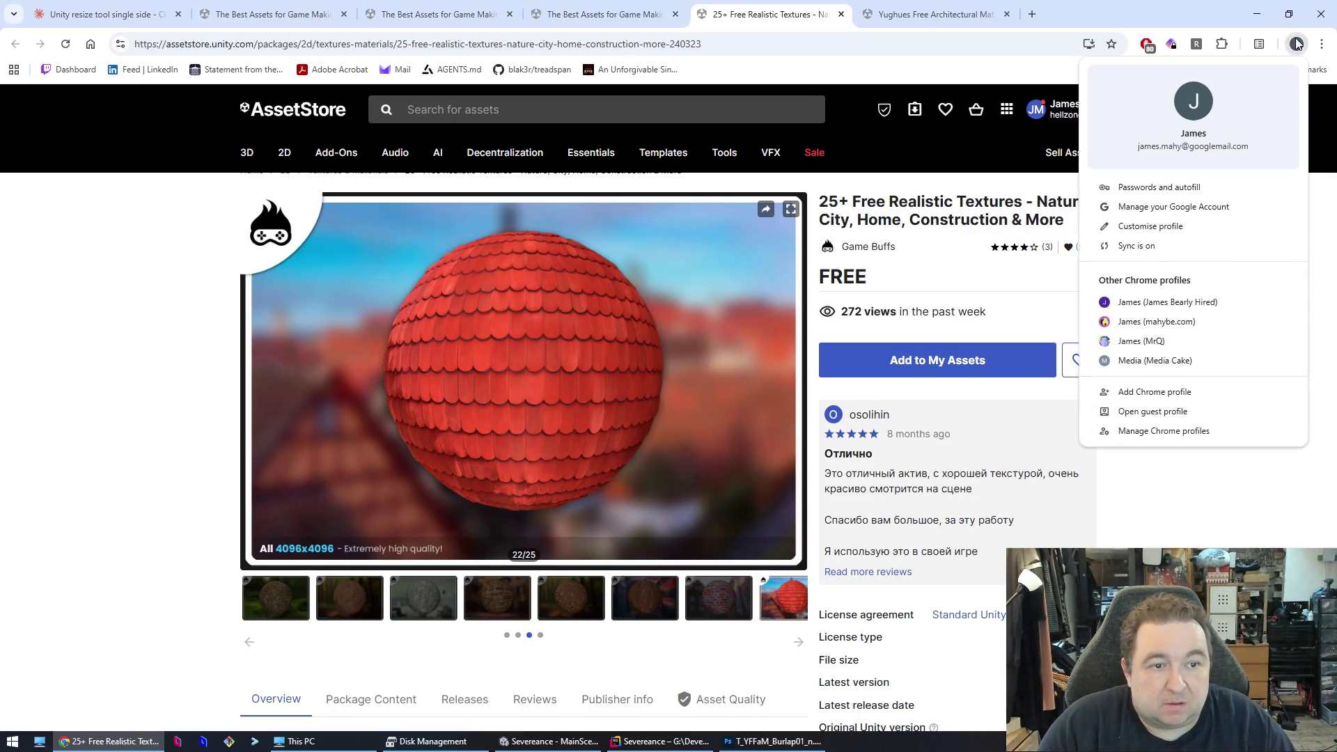
- In a browser window under another profile, search Google Images for 'plasterboard'
{"action": "left_click", "coordinate": [1156, 322]}
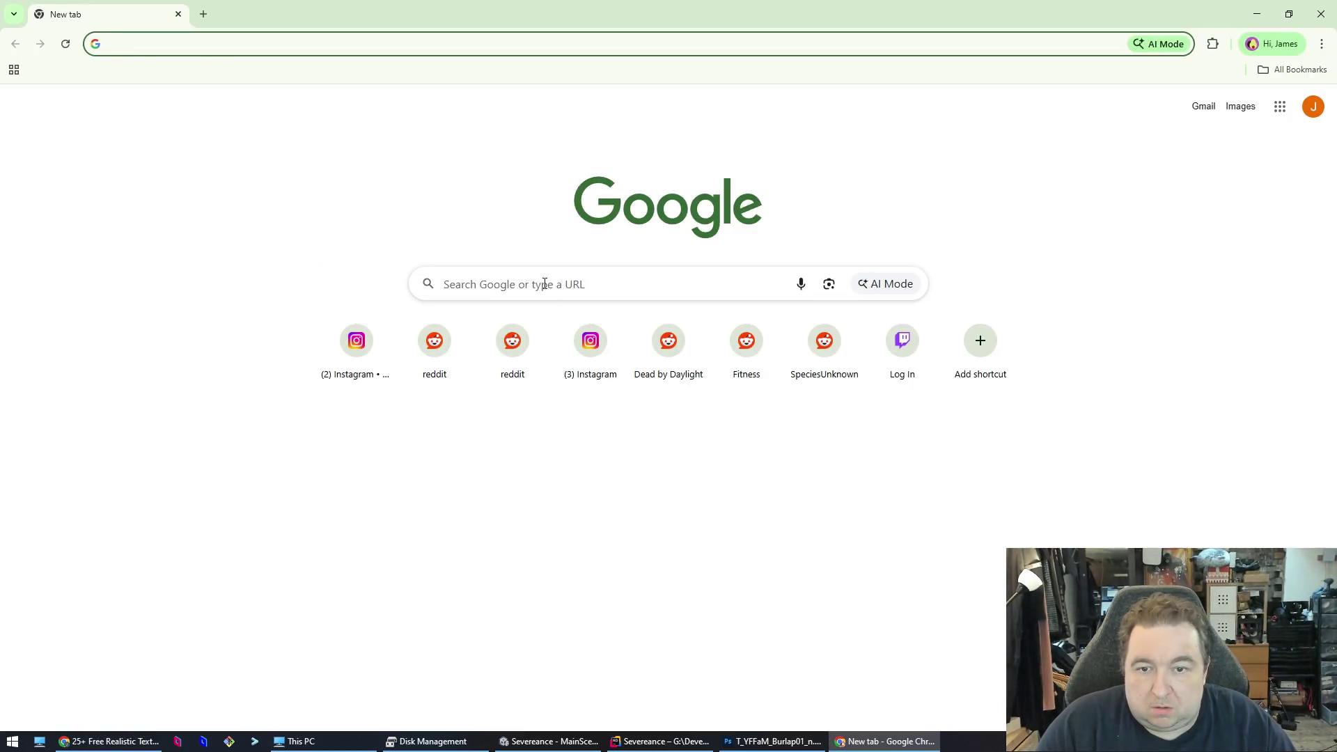
{"action": "left_click", "coordinate": [640, 272]}
{"action": "type", "text": "plasterboard"}
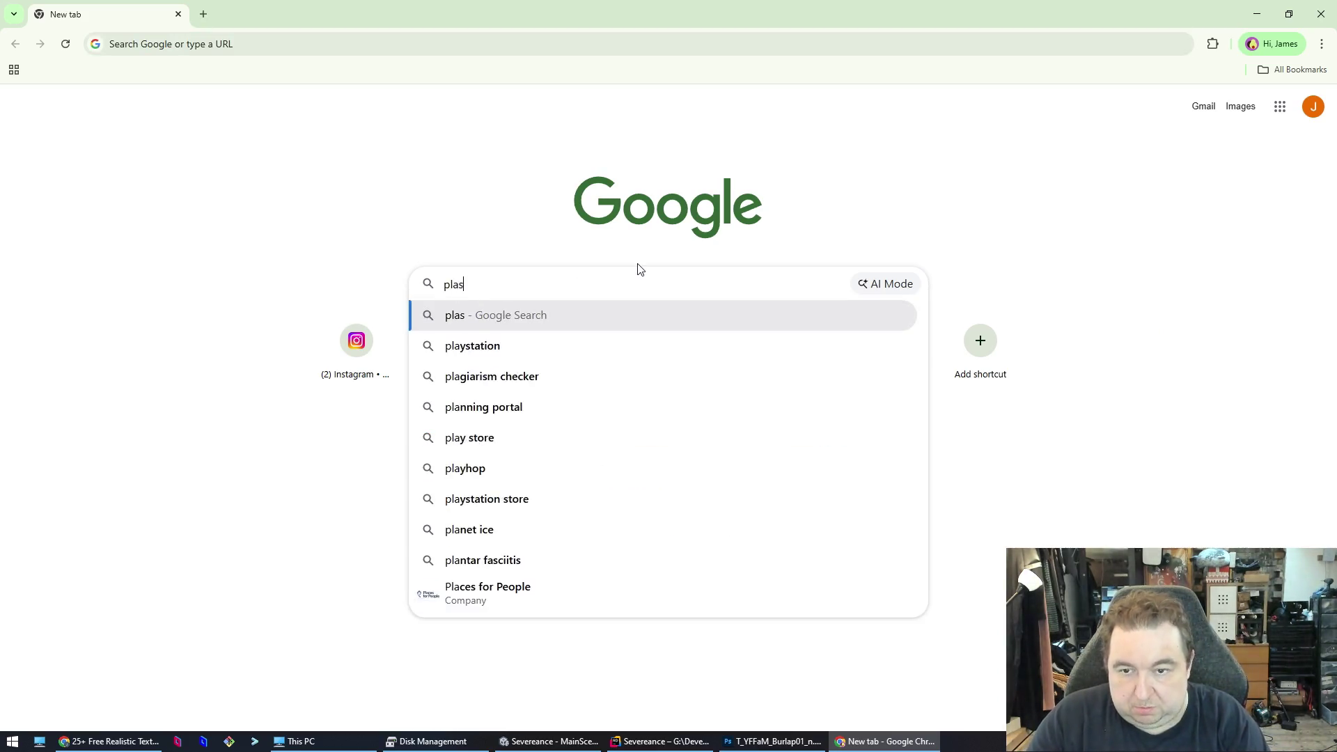
{"action": "key", "text": "Return"}
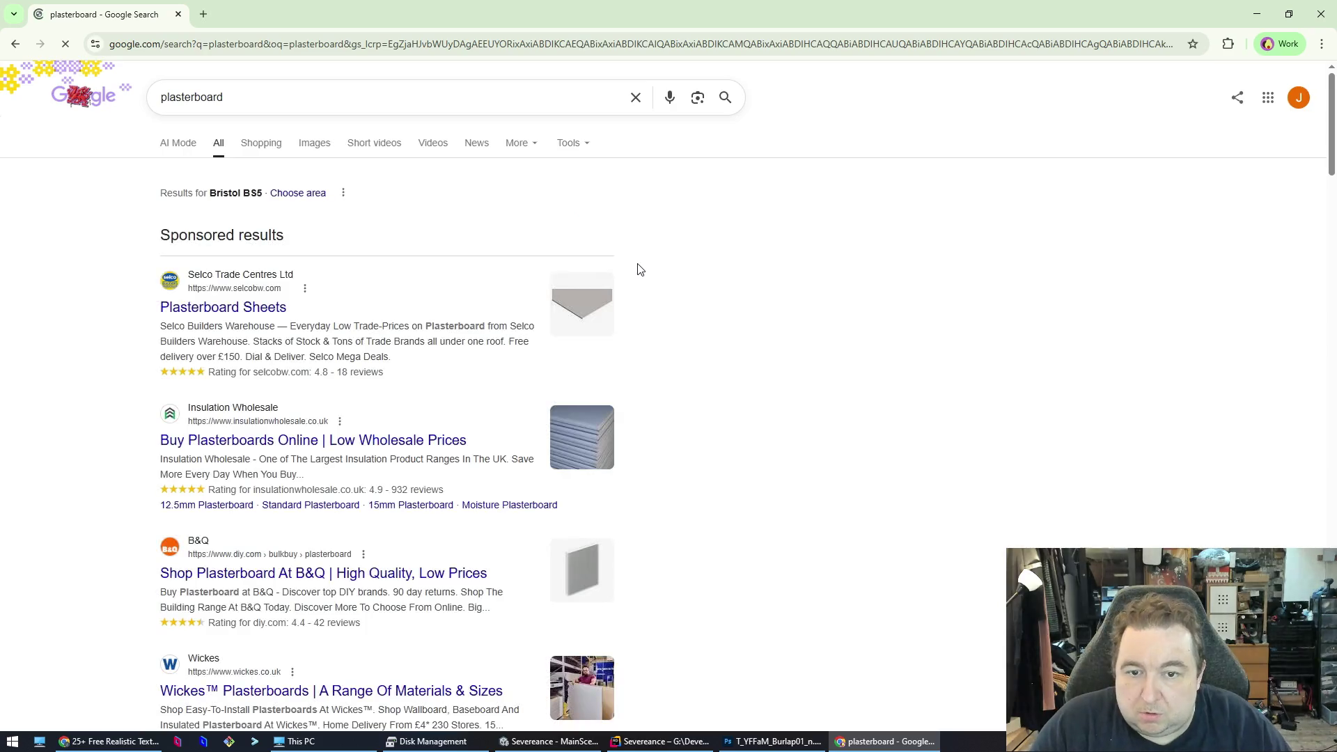
{"action": "left_click", "coordinate": [309, 145]}
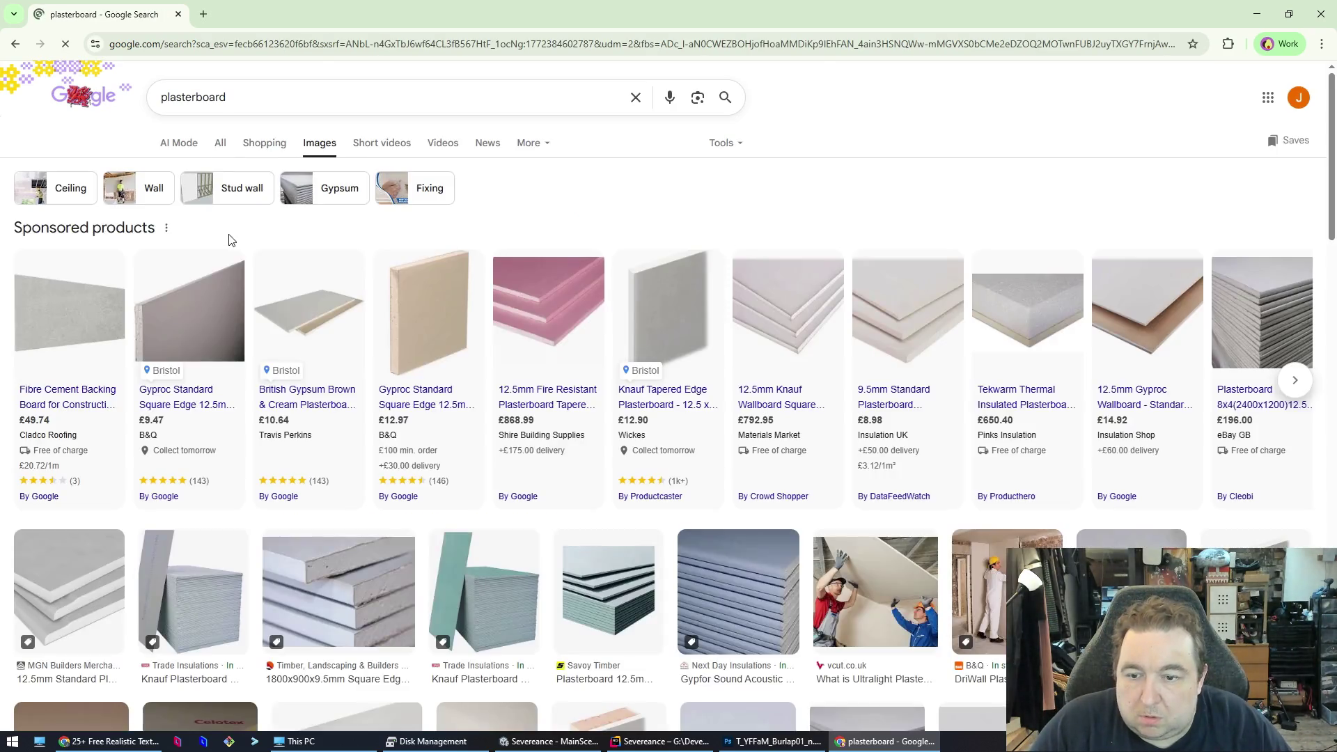
{"action": "scroll", "coordinate": [903, 321], "scroll_direction": "down", "scroll_amount": 20}
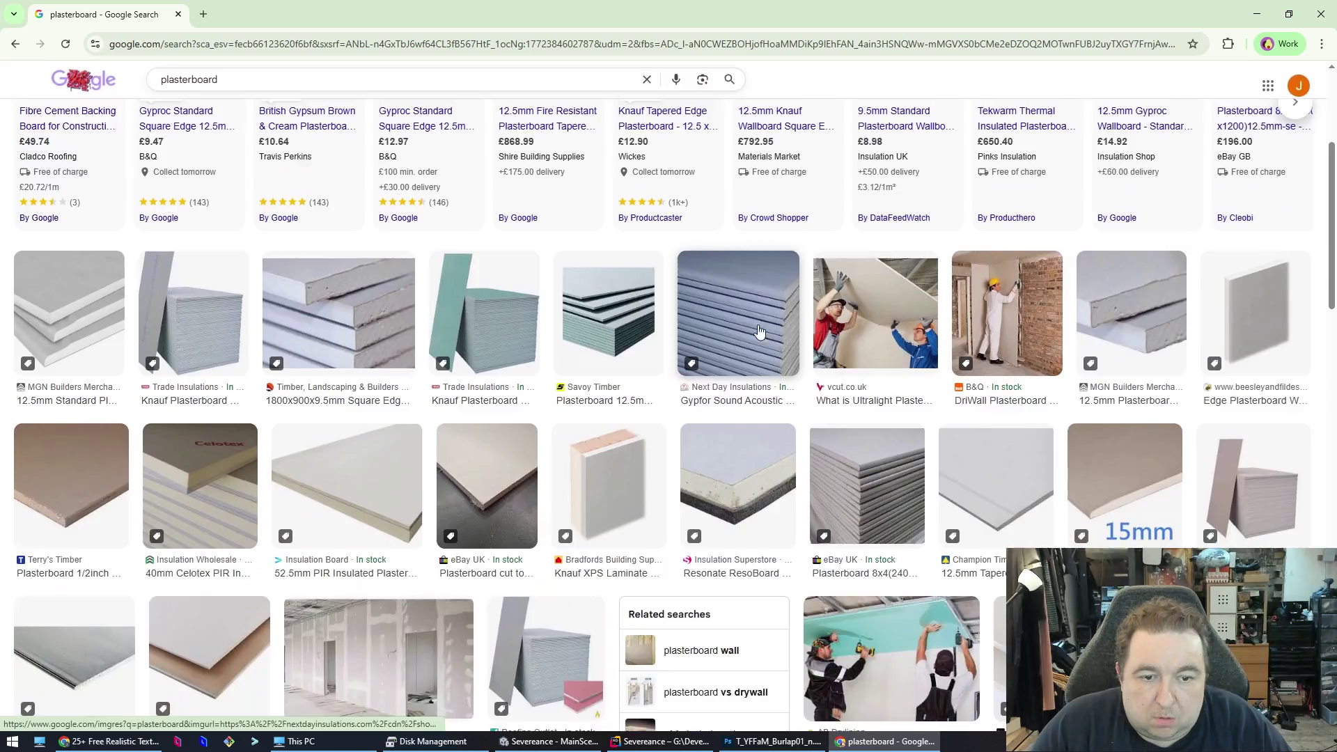
{"action": "scroll", "coordinate": [743, 330], "scroll_direction": "down", "scroll_amount": 9}
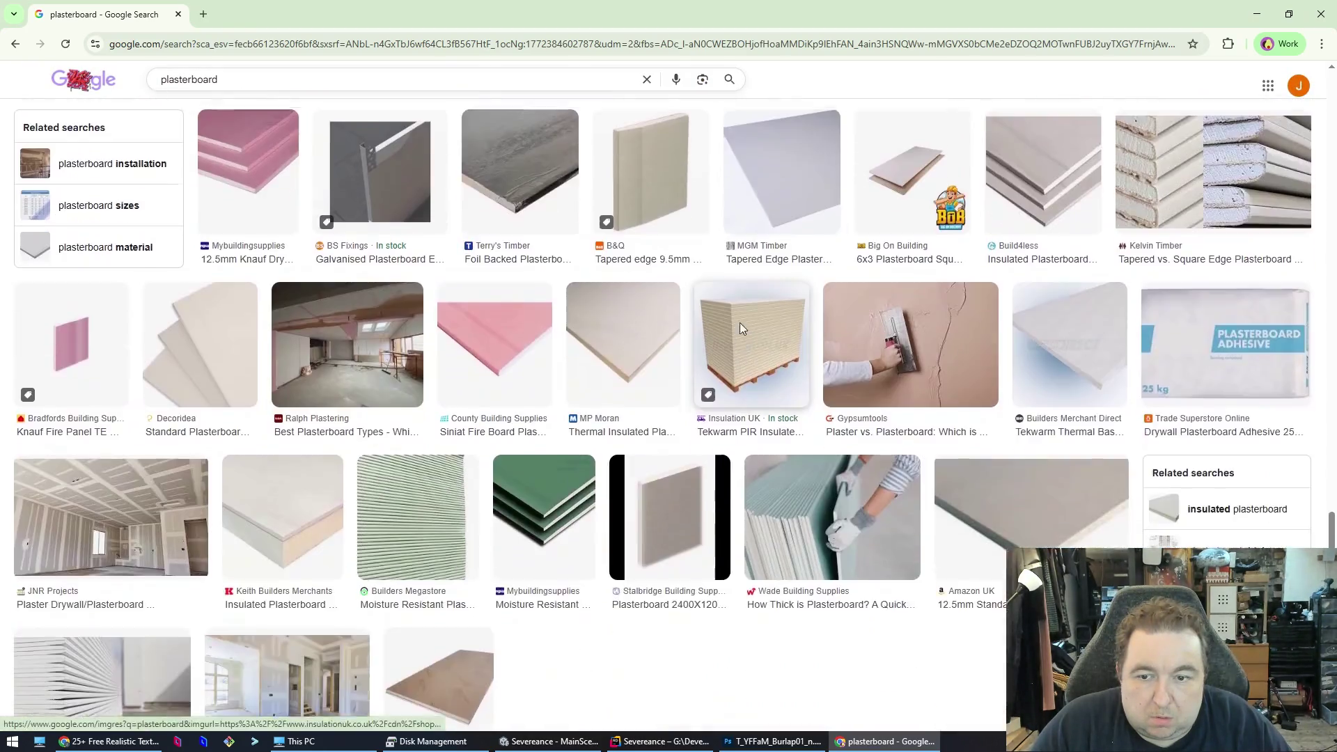
- Refine the search to 'plasterboard texture' and copy the first Freepik texture image
{"action": "left_click", "coordinate": [278, 85]}
{"action": "type", "text": "tex"}
{"action": "left_click", "coordinate": [277, 103]}
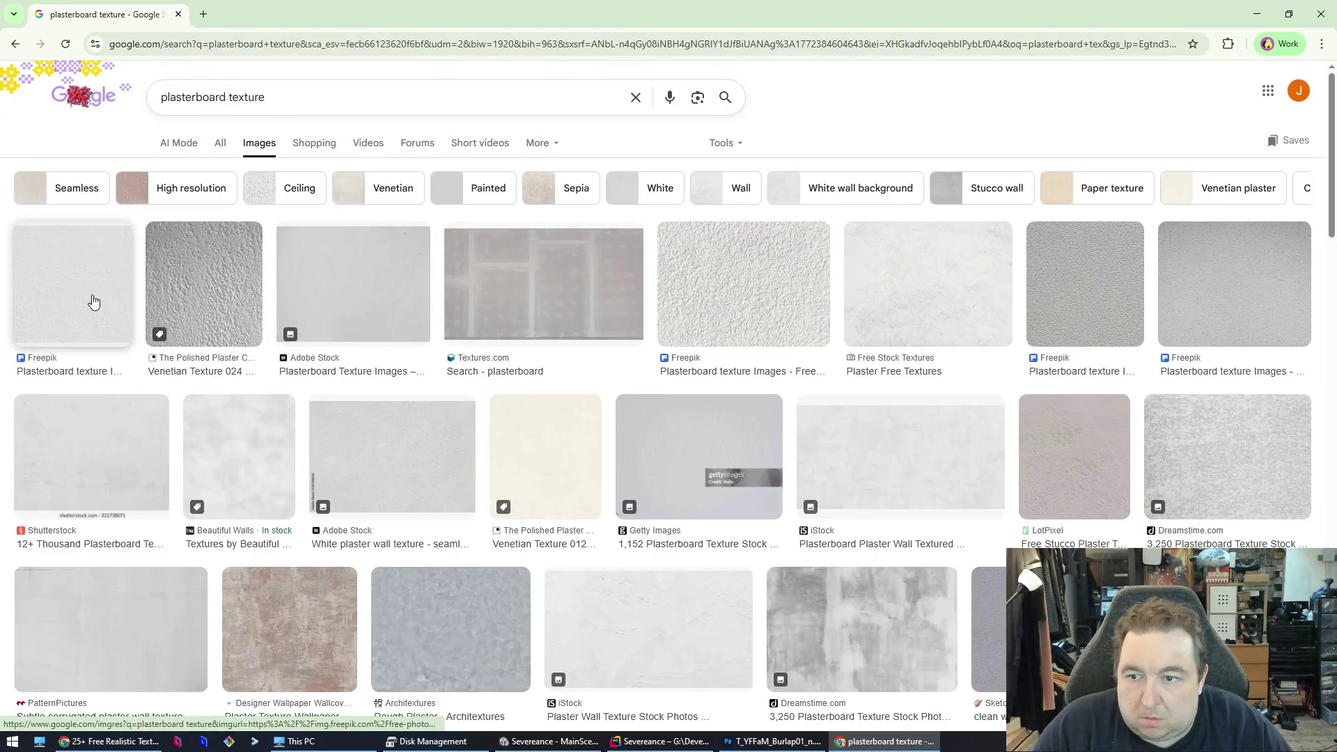
{"action": "left_click", "coordinate": [94, 299]}
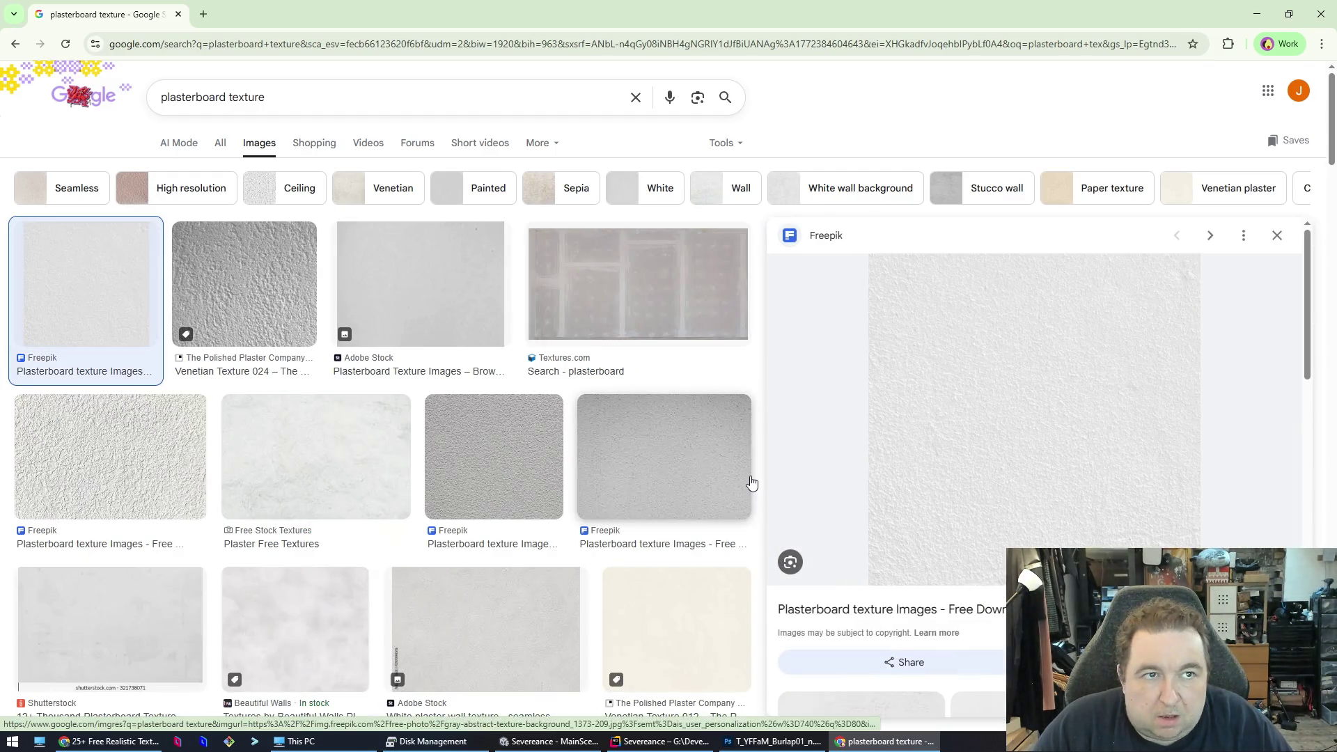
{"action": "right_click", "coordinate": [1019, 439]}
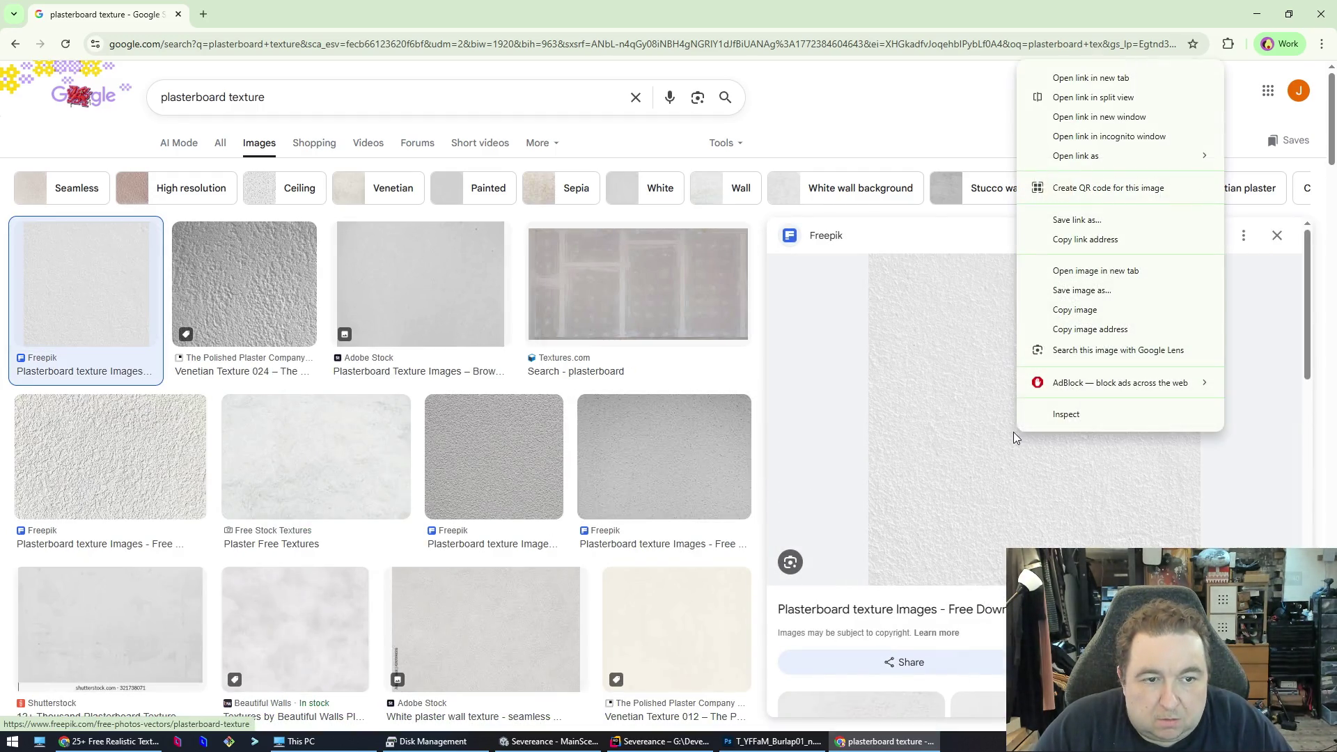
{"action": "left_click", "coordinate": [1087, 313]}
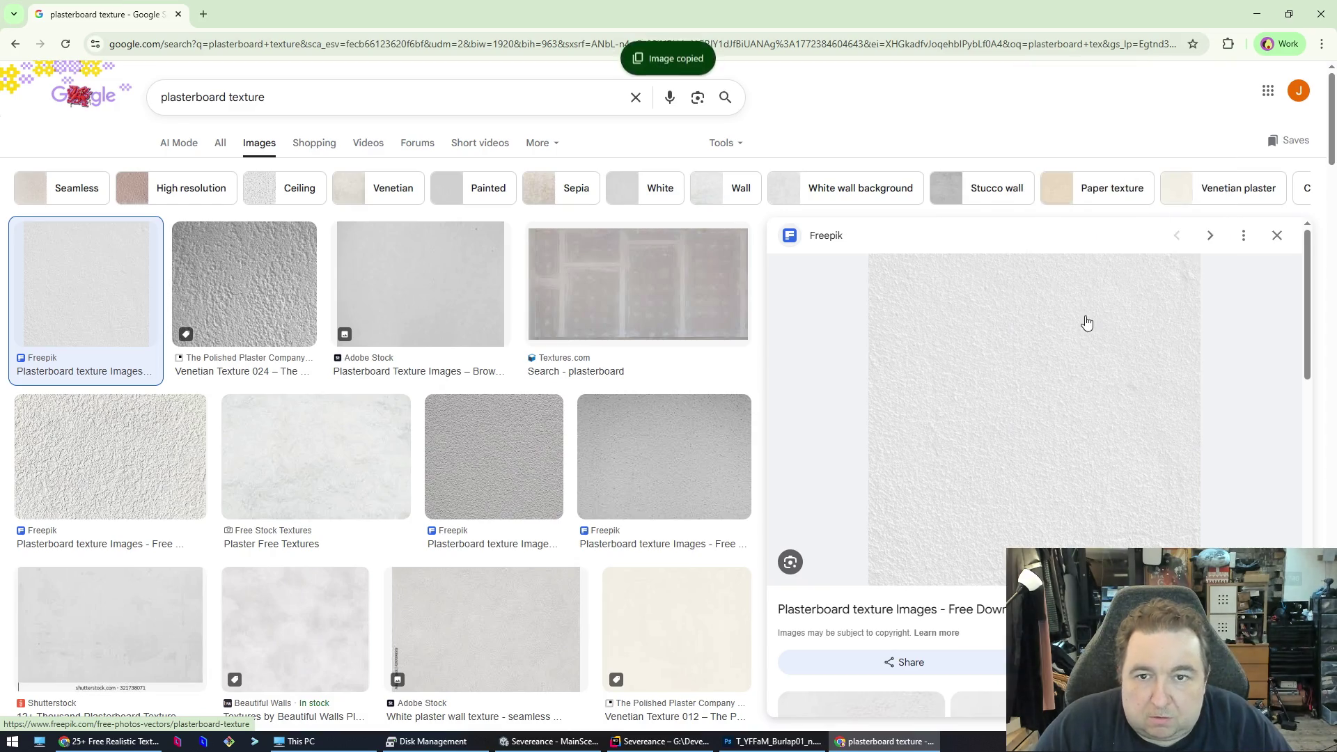
{"action": "left_click", "coordinate": [773, 741]}
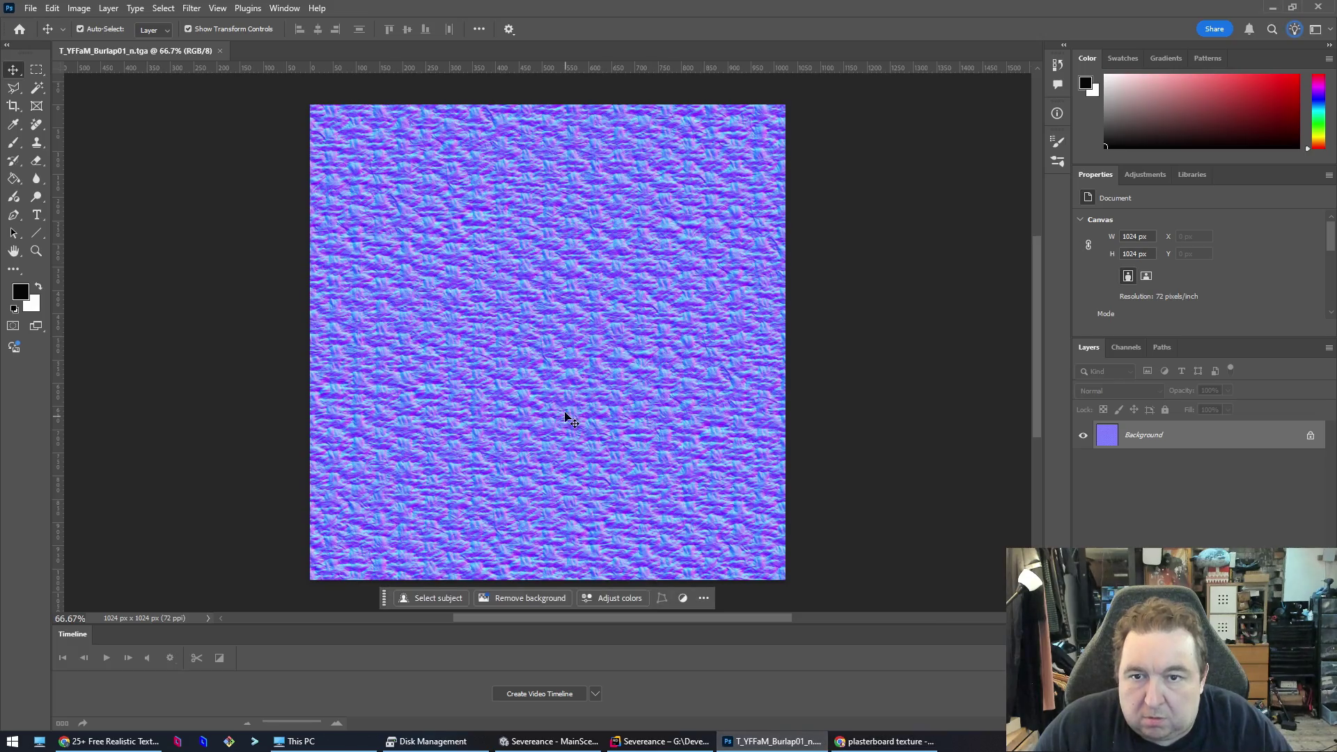
- Create a new clipboard-sized document and paste the plaster texture into it as a layer
{"action": "left_click", "coordinate": [30, 8]}
{"action": "left_click", "coordinate": [39, 24]}
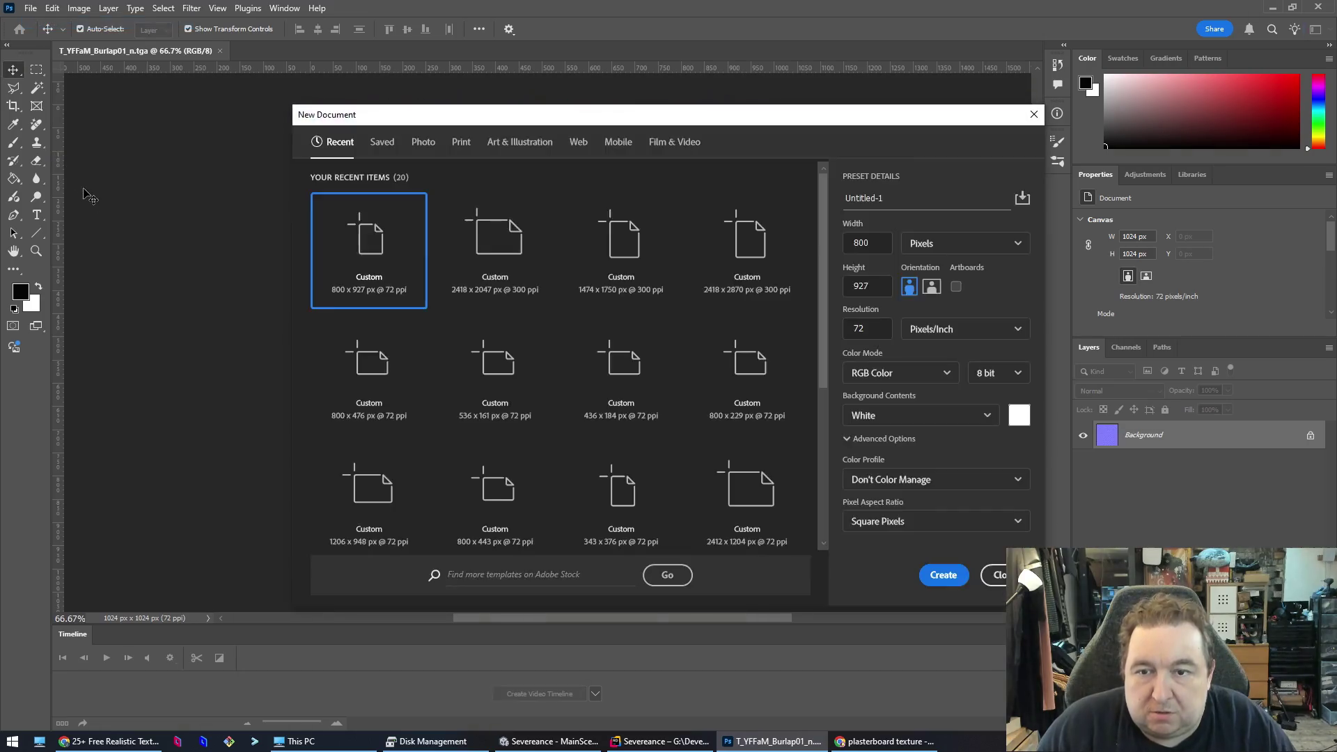
{"action": "key", "text": "Return"}
{"action": "key", "text": "ctrl+v"}
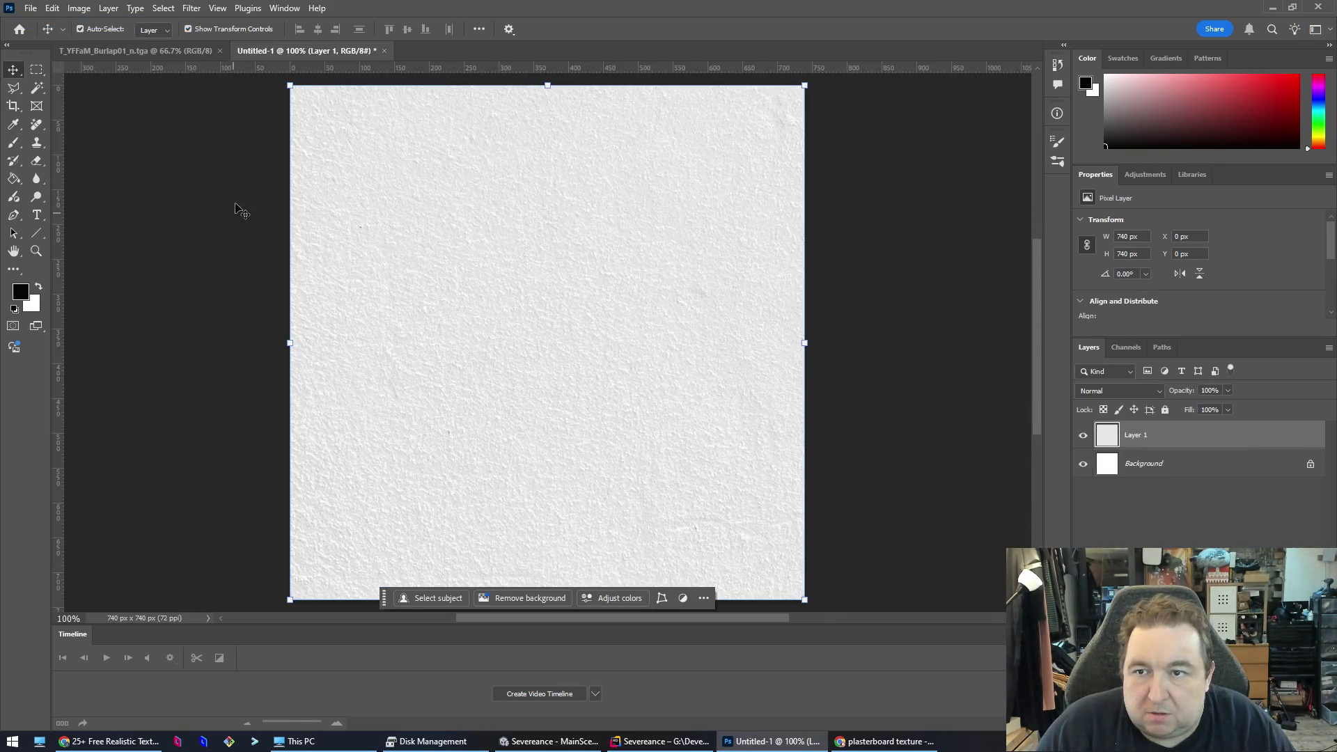
{"action": "left_click", "coordinate": [155, 54]}
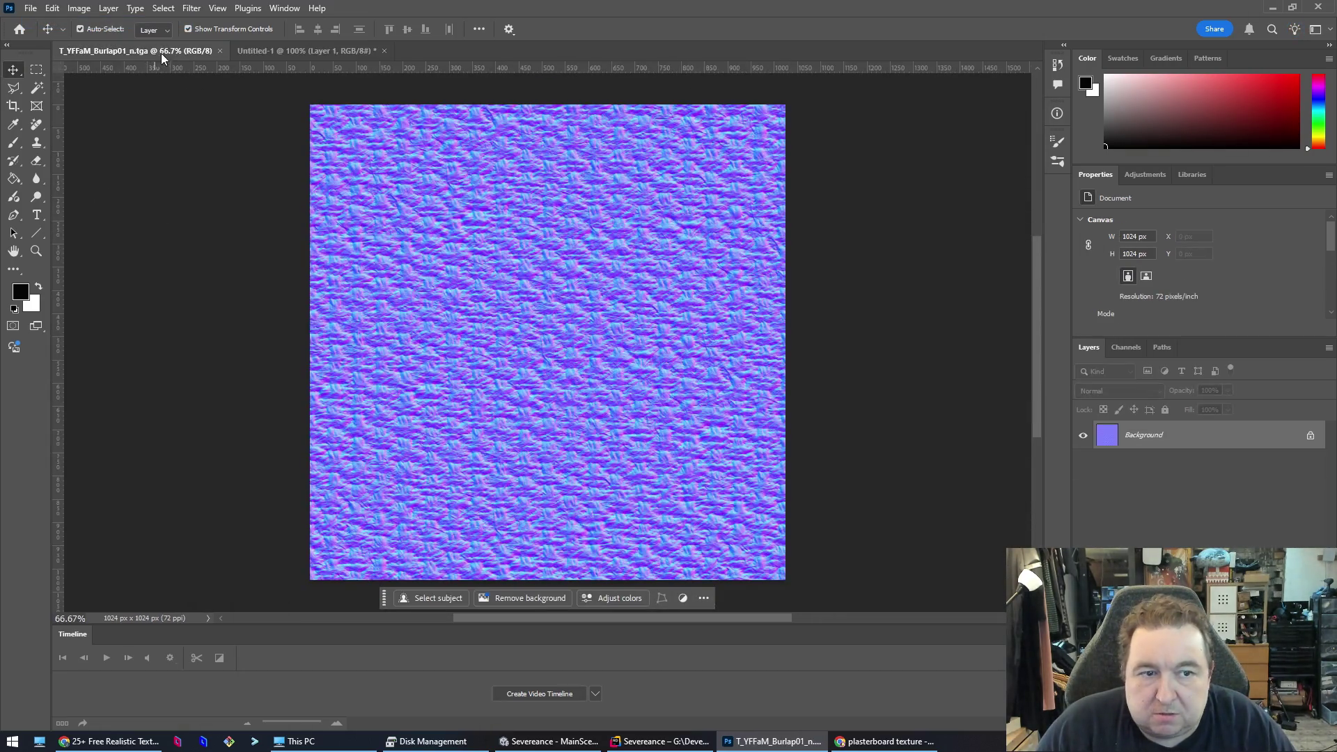
{"action": "left_click", "coordinate": [305, 50]}
- Set the canvas size to 1024 × 1024 px
{"action": "left_click", "coordinate": [79, 8]}
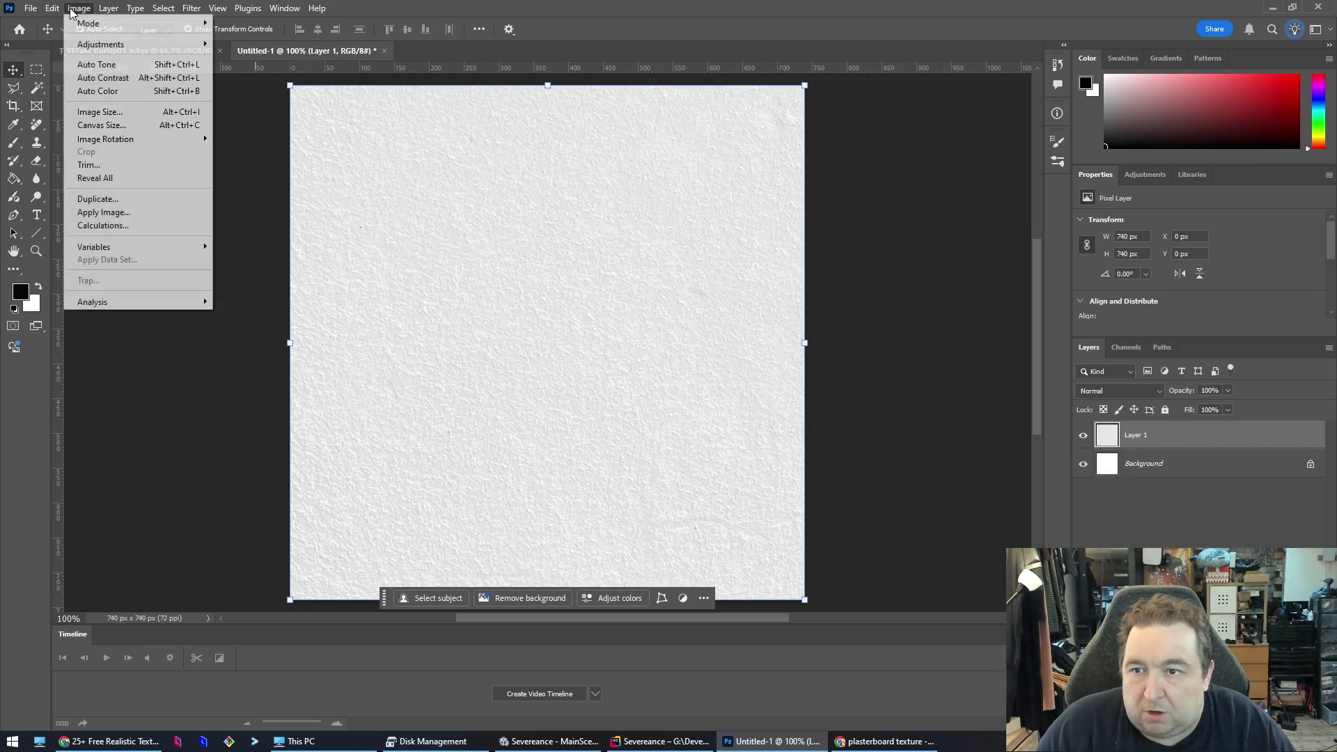
{"action": "left_click", "coordinate": [127, 133]}
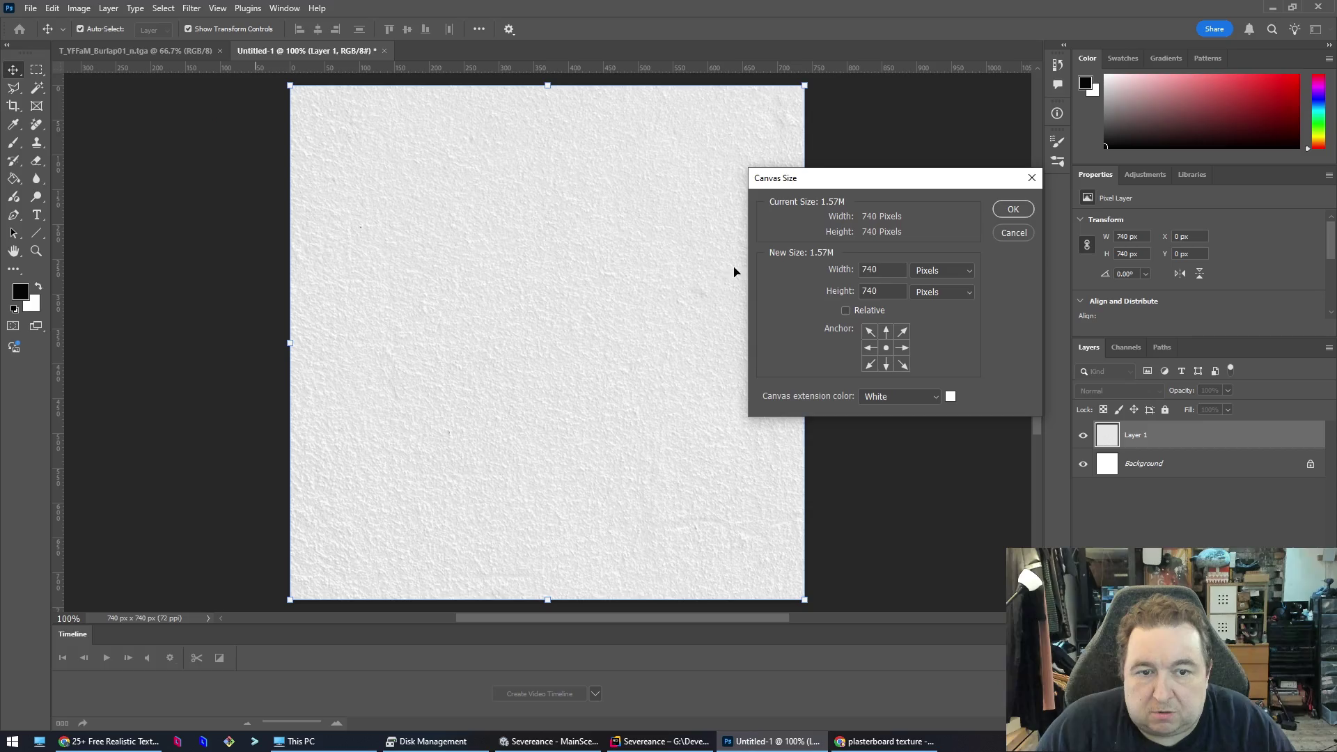
{"action": "double_click", "coordinate": [896, 270]}
{"action": "type", "text": "10247"}
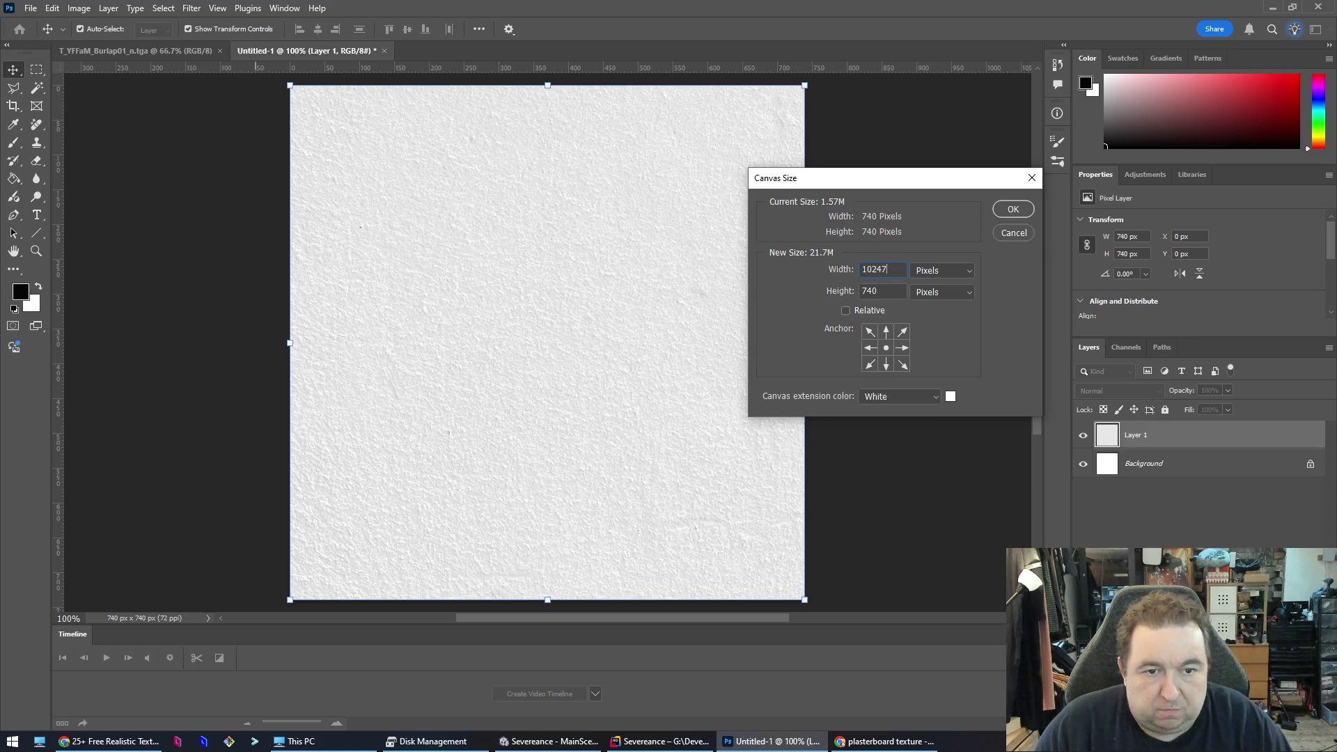
{"action": "key", "text": "BackSpace"}
{"action": "key", "text": "Tab"}
{"action": "type", "text": "1024"}
{"action": "left_click", "coordinate": [1015, 213]}
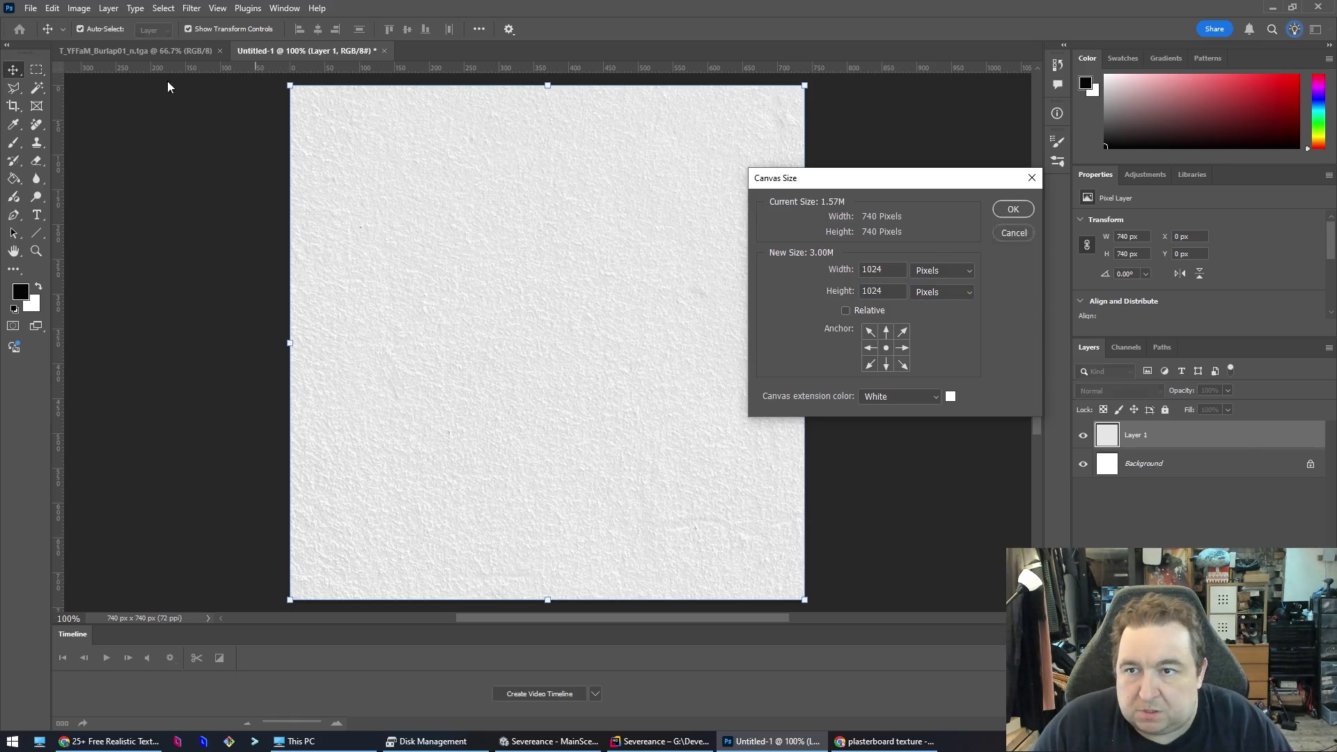
- Resize the image to 1024 × 1024 px and centre it with the Move tool
{"action": "left_click", "coordinate": [79, 8]}
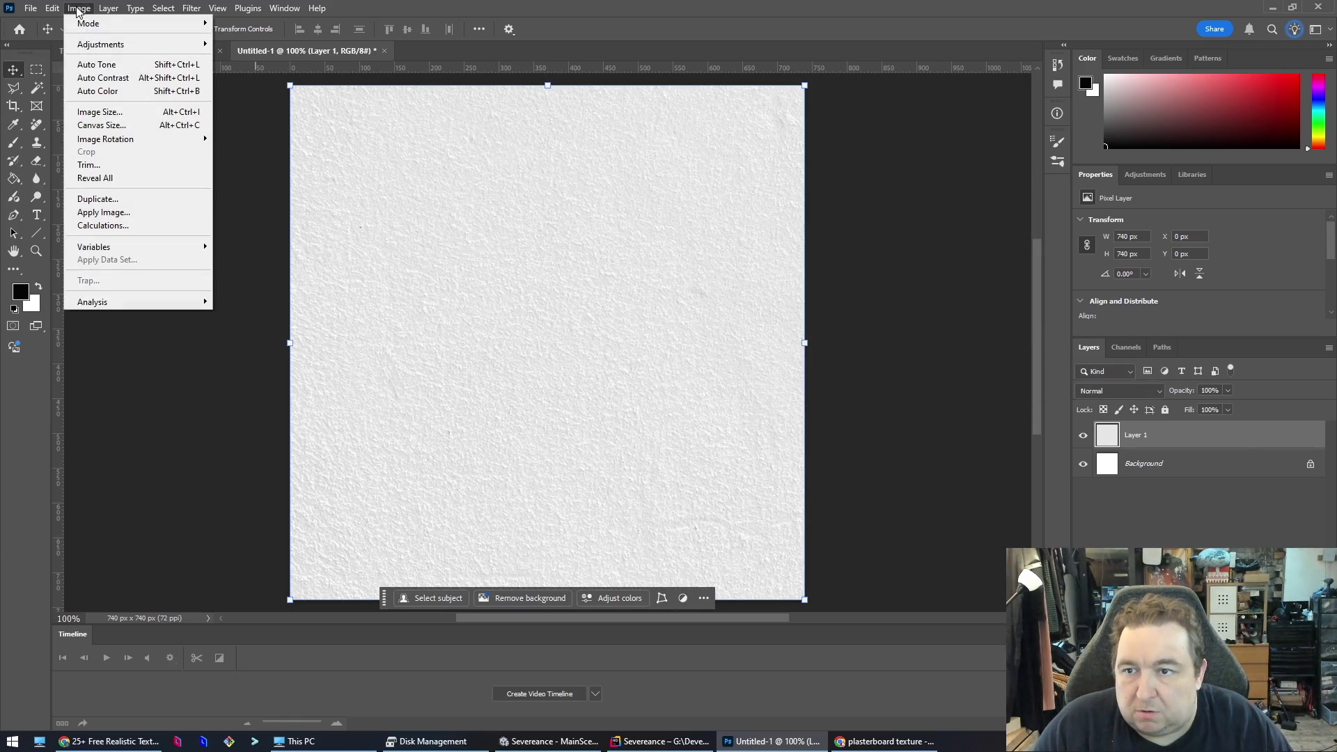
{"action": "left_click", "coordinate": [108, 114]}
{"action": "type", "text": "1024"}
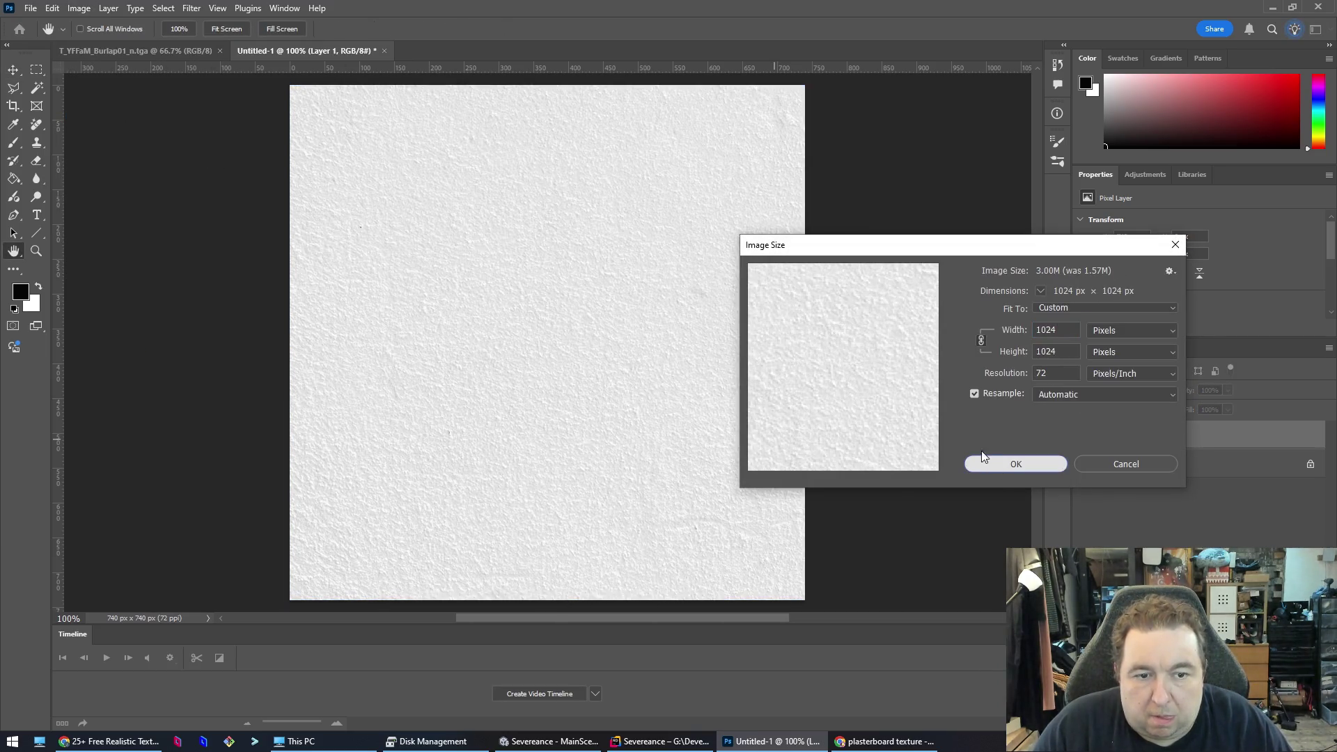
{"action": "left_click", "coordinate": [1024, 464]}
{"action": "key", "text": "v"}
{"action": "scroll", "coordinate": [771, 397], "scroll_direction": "down", "scroll_amount": 3}
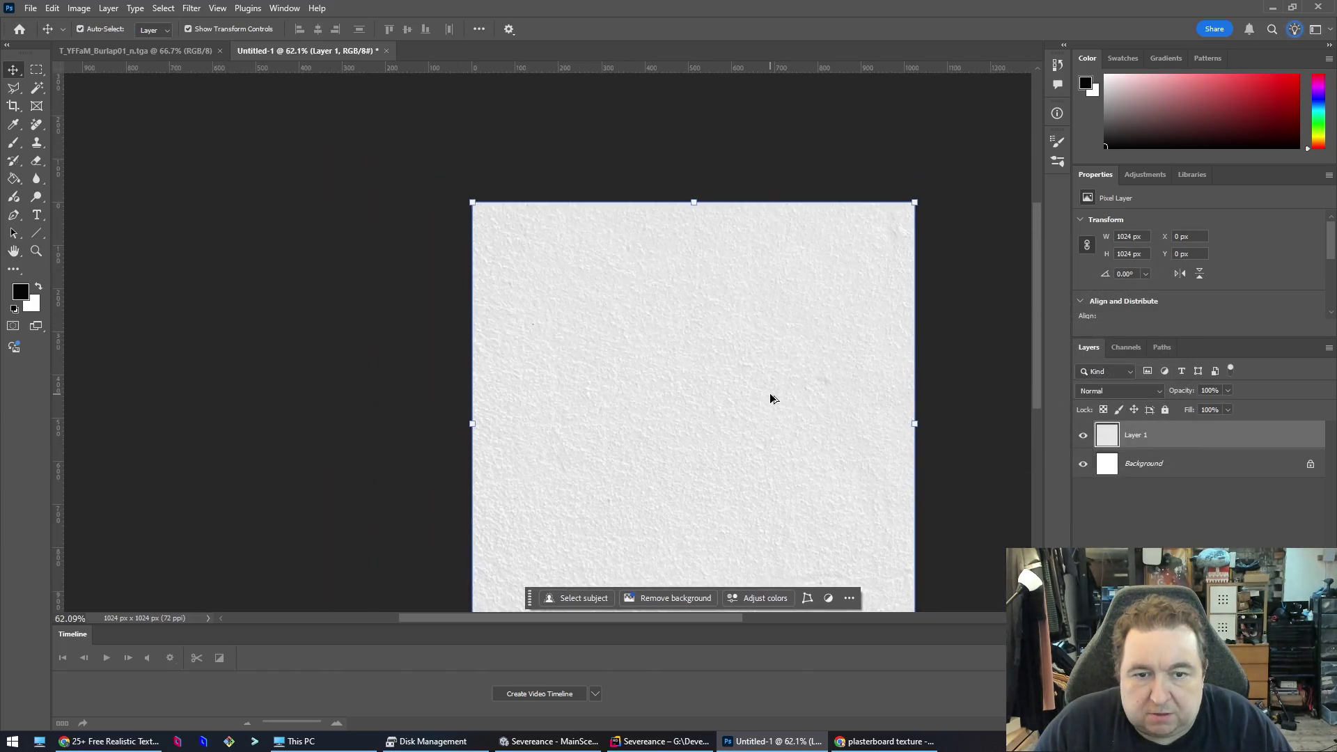
{"action": "left_click", "coordinate": [505, 622]}
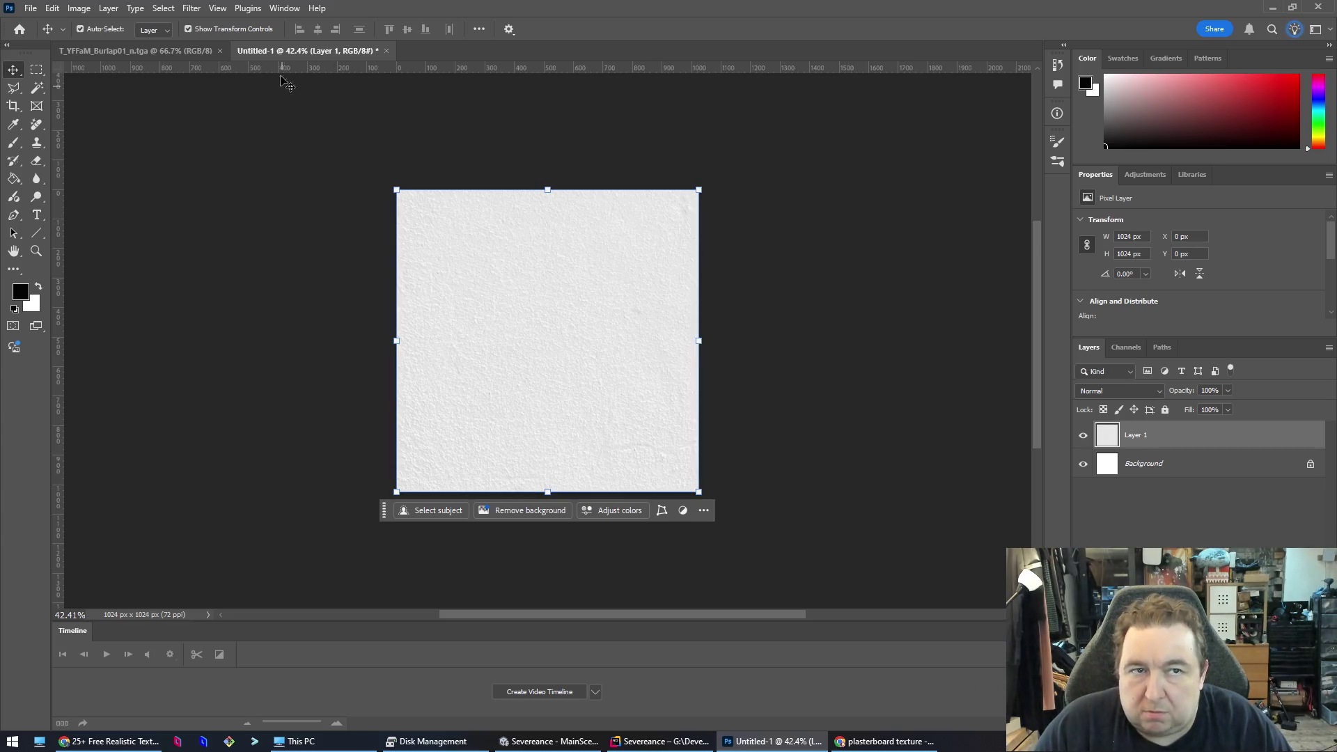
- Start saving the document to Downloads, then cancel the Photoshop-format save
{"action": "key", "text": "ctrl+s"}
{"action": "left_click", "coordinate": [64, 104]}
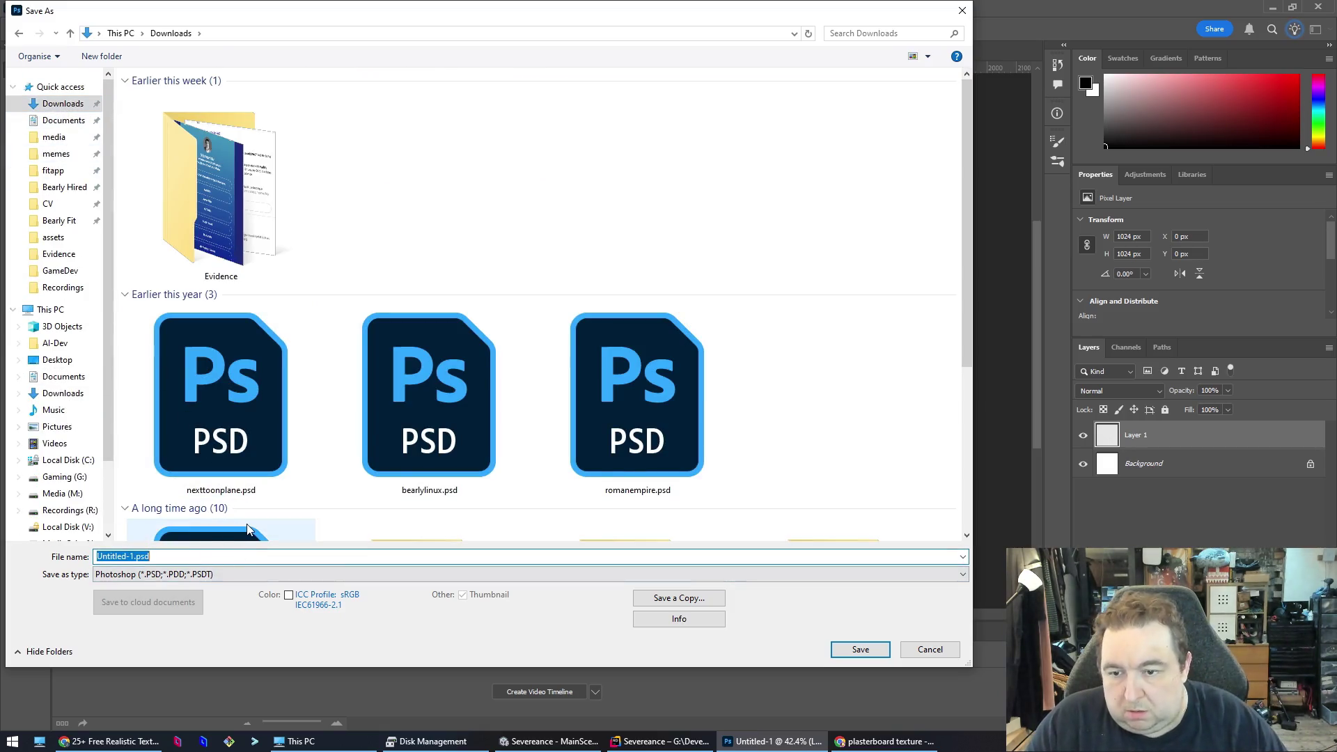
{"action": "key", "text": "Escape"}
- Export the image as a JPG named 'plasterpg' into the Downloads folder
{"action": "left_click", "coordinate": [27, 8]}
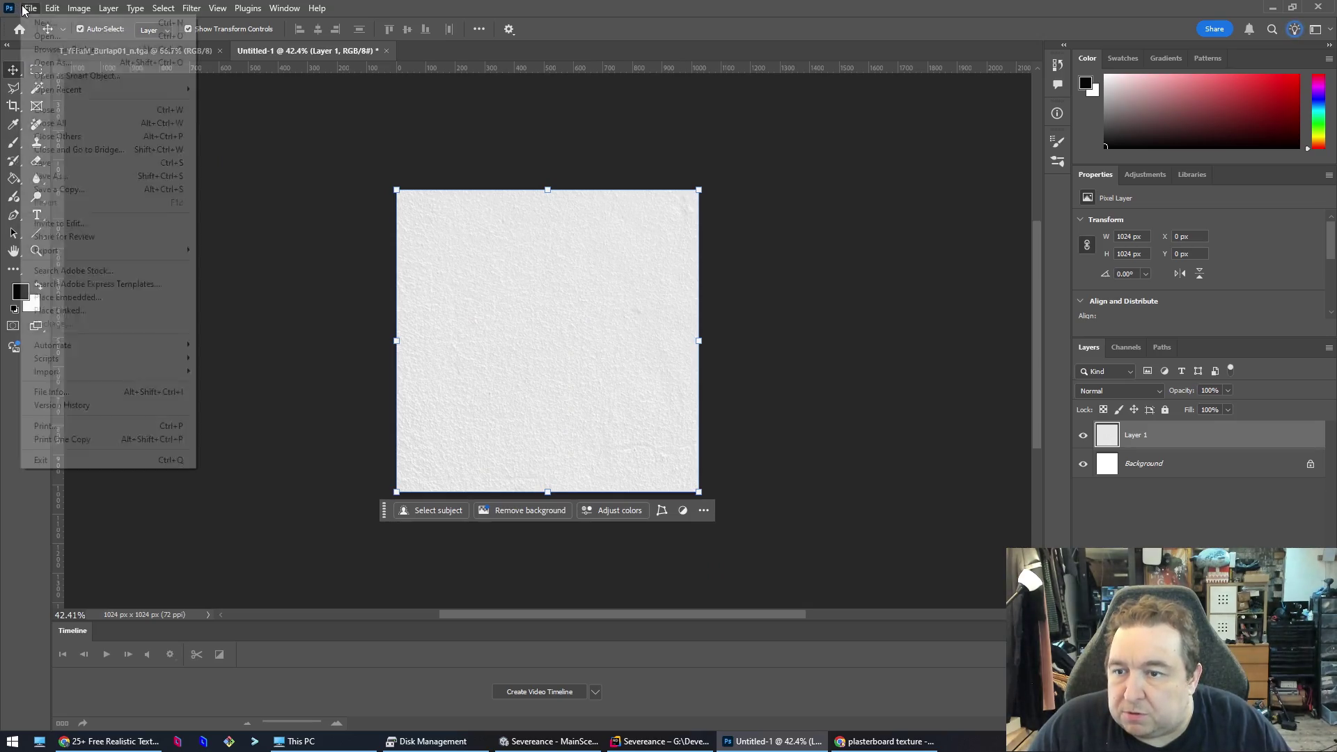
{"action": "mouse_move", "coordinate": [98, 257]}
{"action": "left_click", "coordinate": [222, 264]}
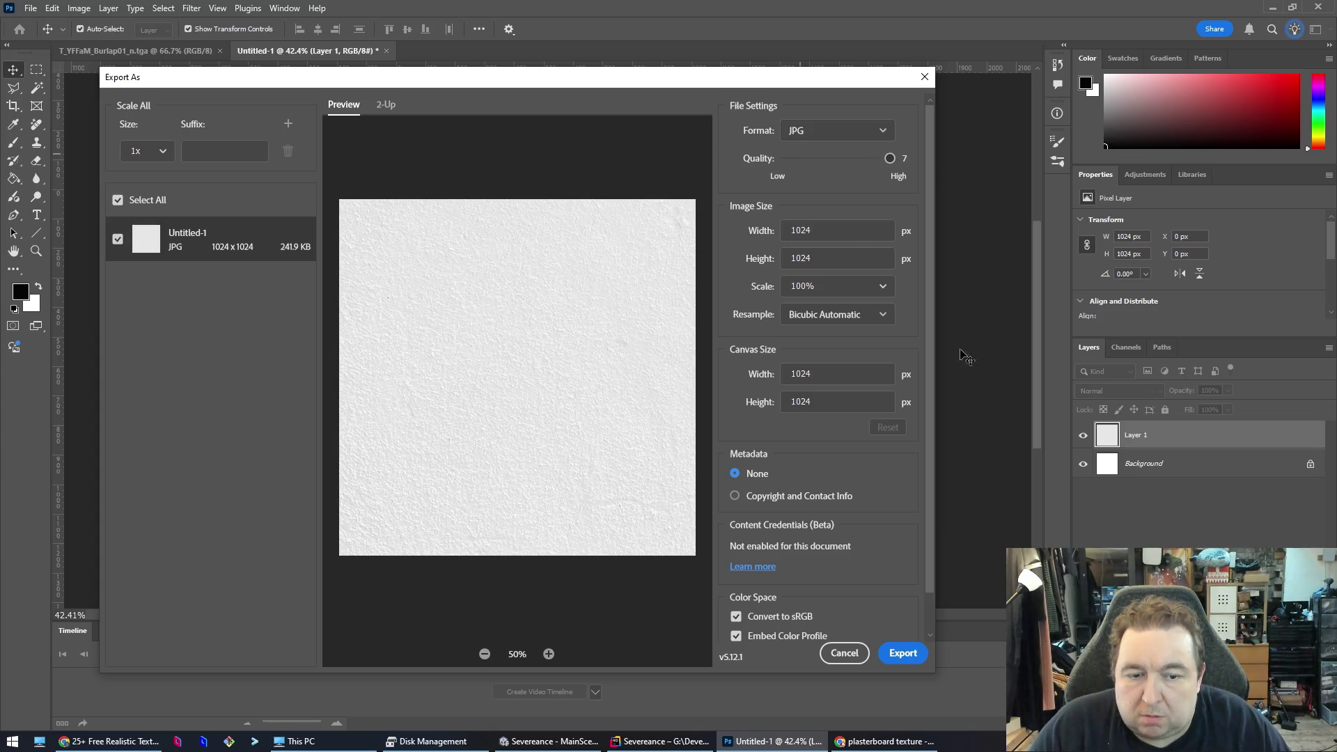
{"action": "left_click", "coordinate": [899, 654]}
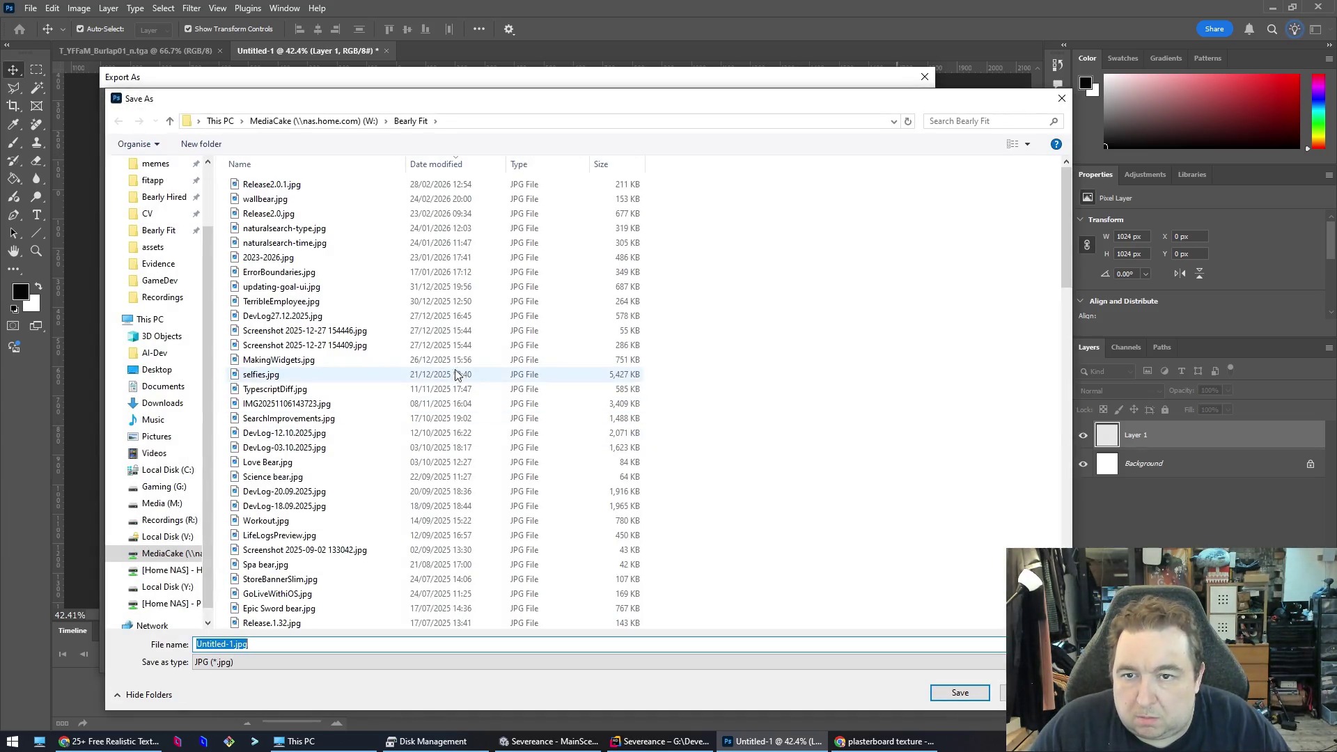
{"action": "scroll", "coordinate": [165, 221], "scroll_direction": "up", "scroll_amount": 2}
{"action": "left_click", "coordinate": [162, 191]}
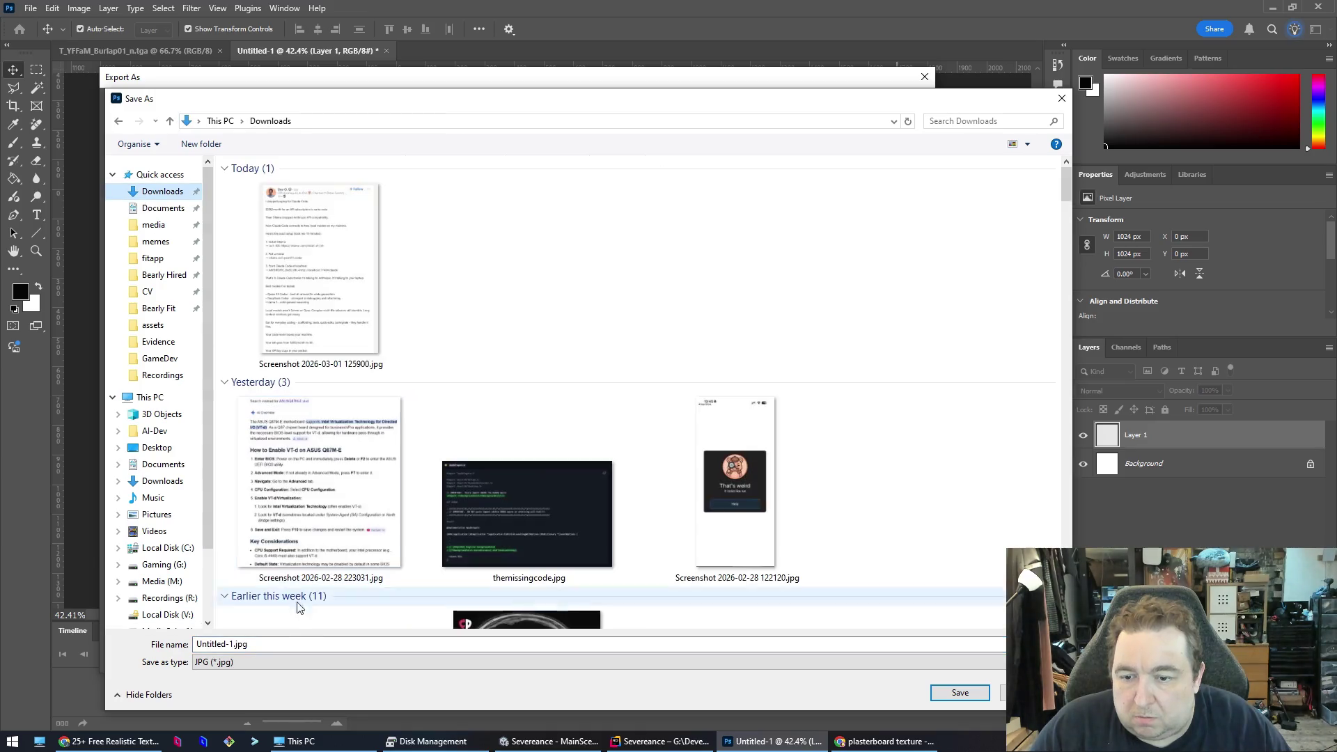
{"action": "left_click", "coordinate": [291, 646]}
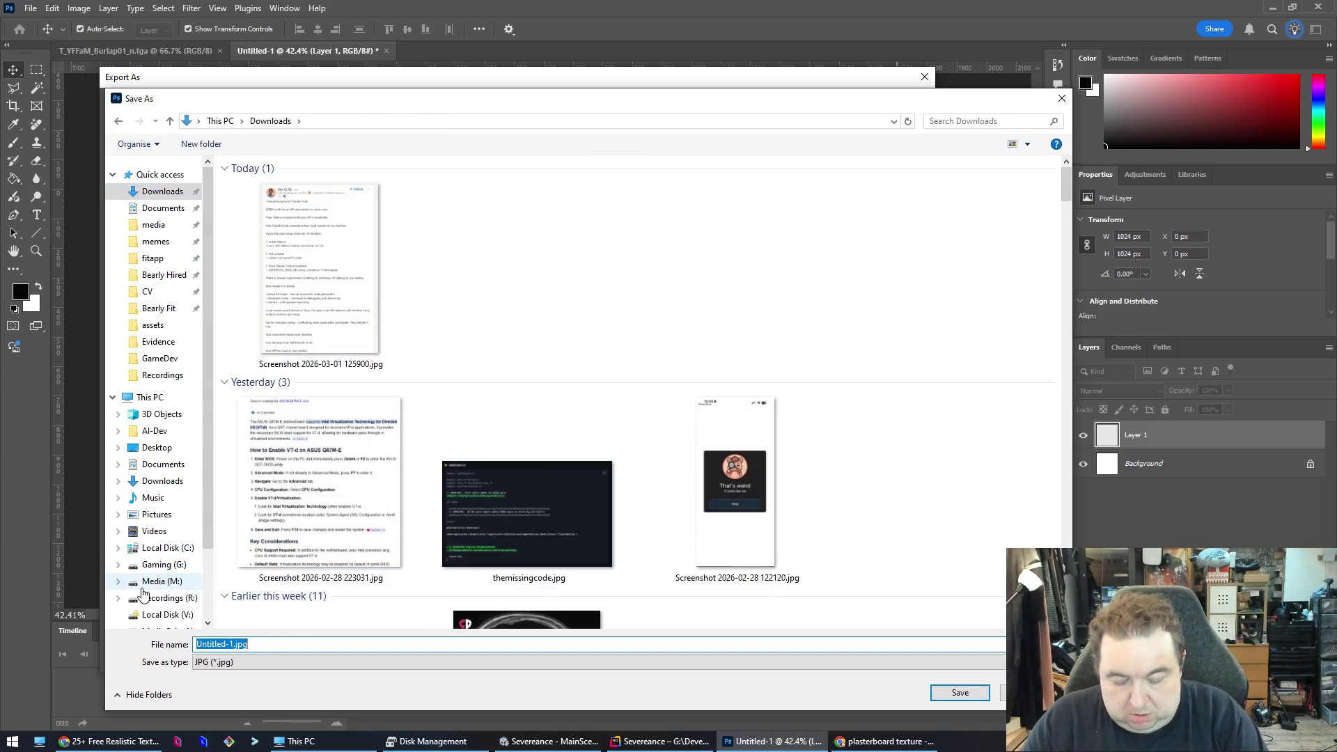
{"action": "type", "text": "plasterboar"}
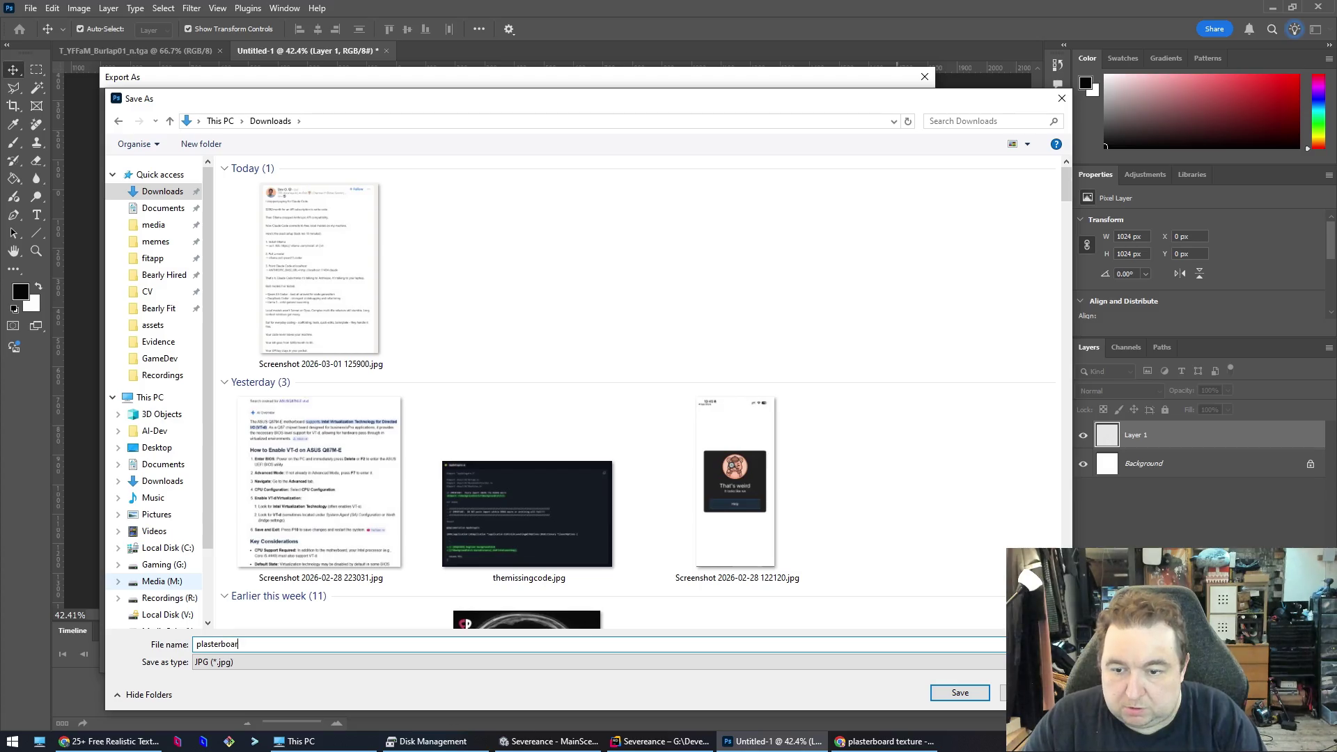
{"action": "type", "text": "pg"}
{"action": "key", "text": "Return"}
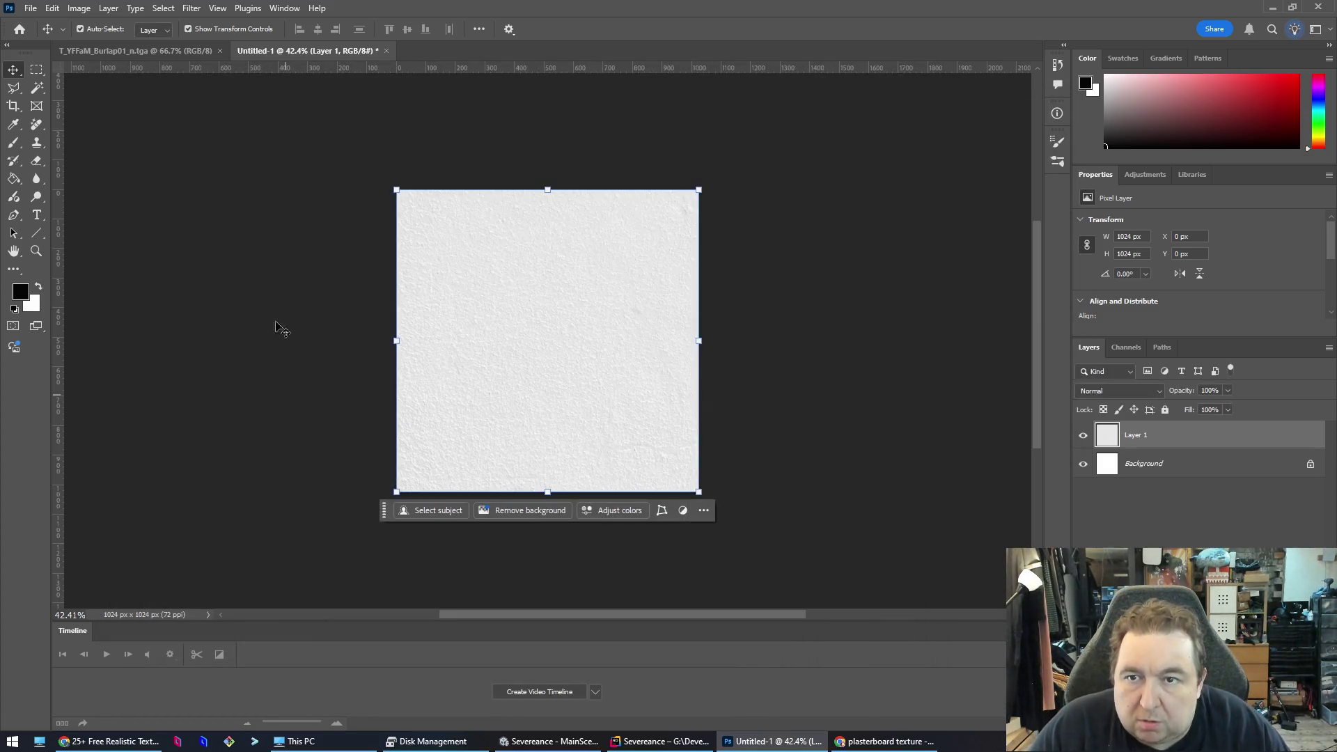
{"action": "key", "text": "alt+Tab"}
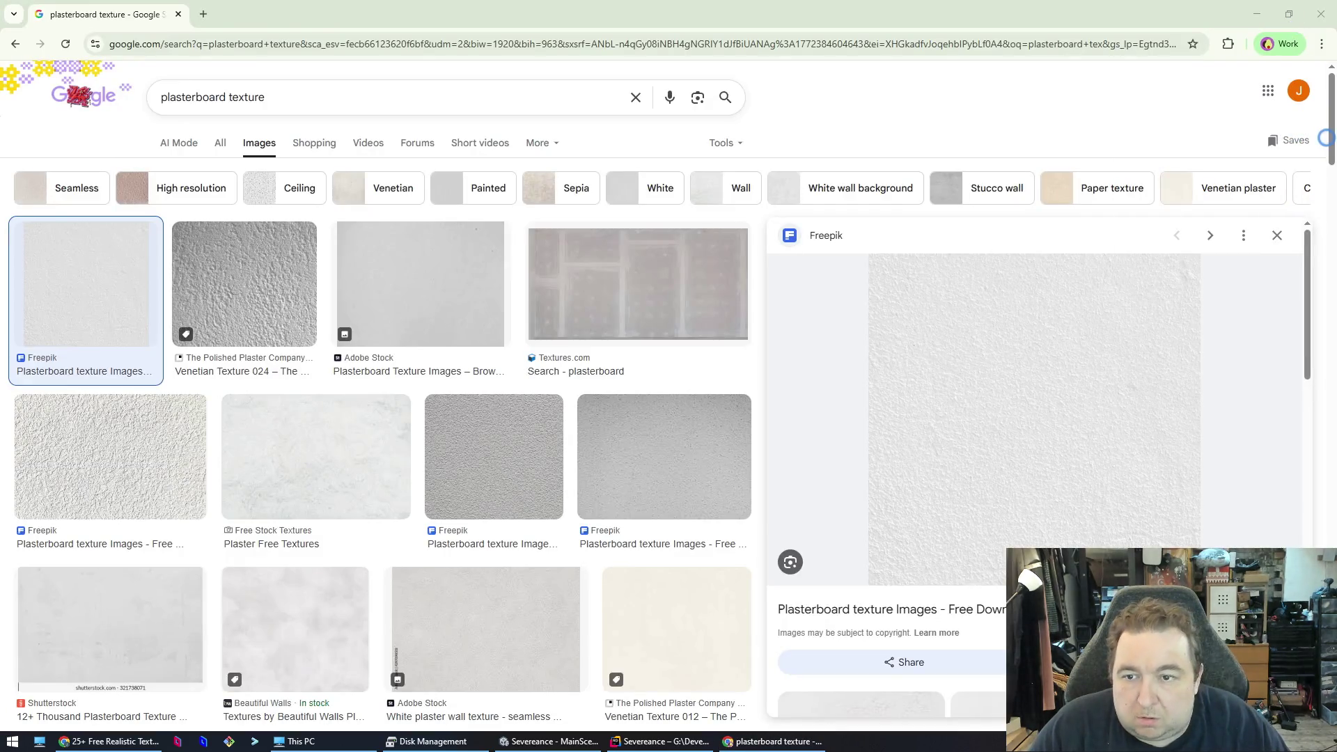
- Return to Unity, briefly opening and closing File Explorer
{"action": "left_click", "coordinate": [551, 741]}
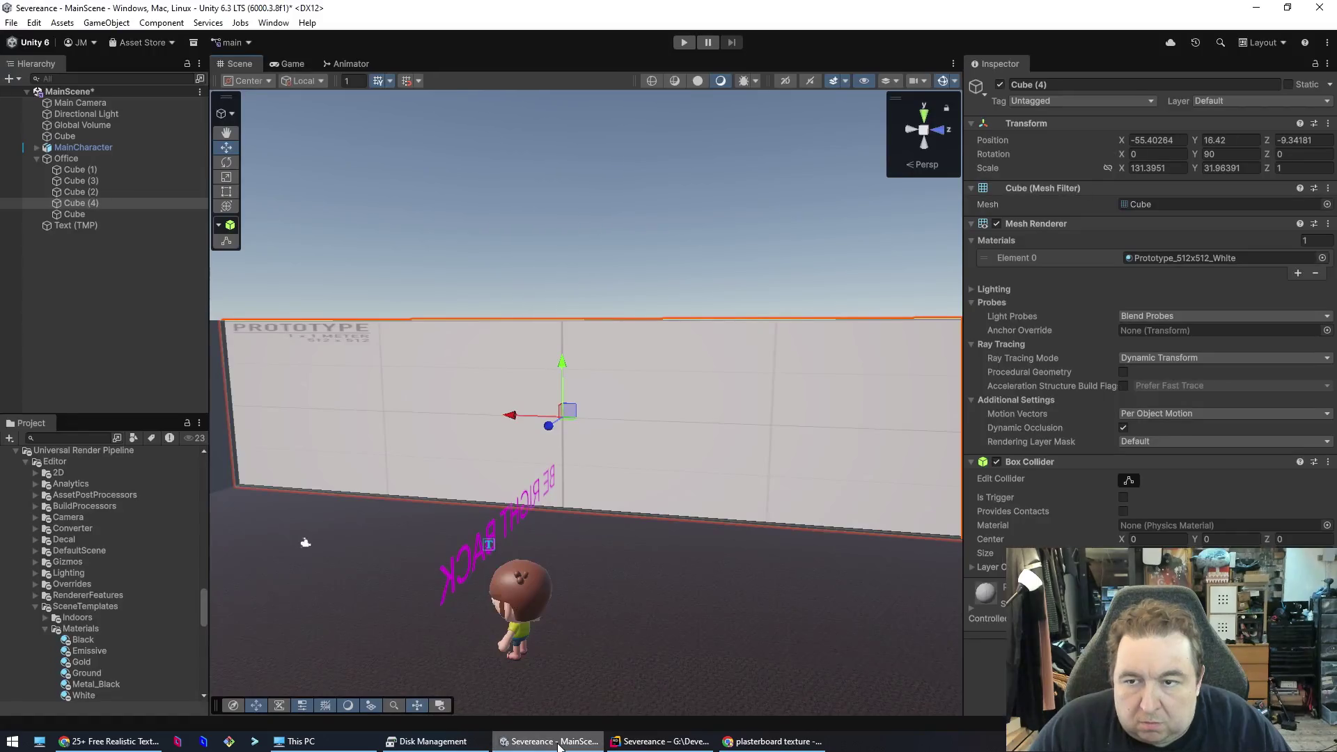
{"action": "key", "text": "super"}
{"action": "left_click", "coordinate": [253, 334]}
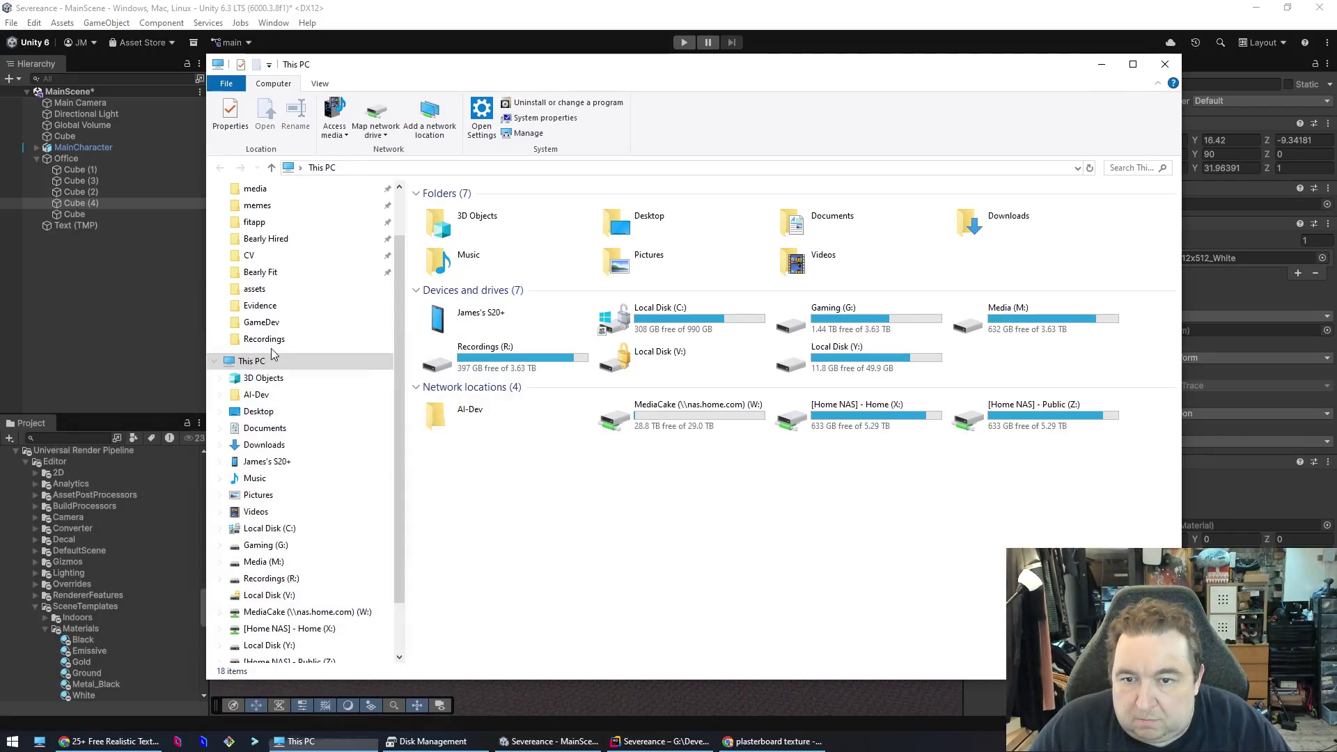
{"action": "key", "text": "alt+F4"}
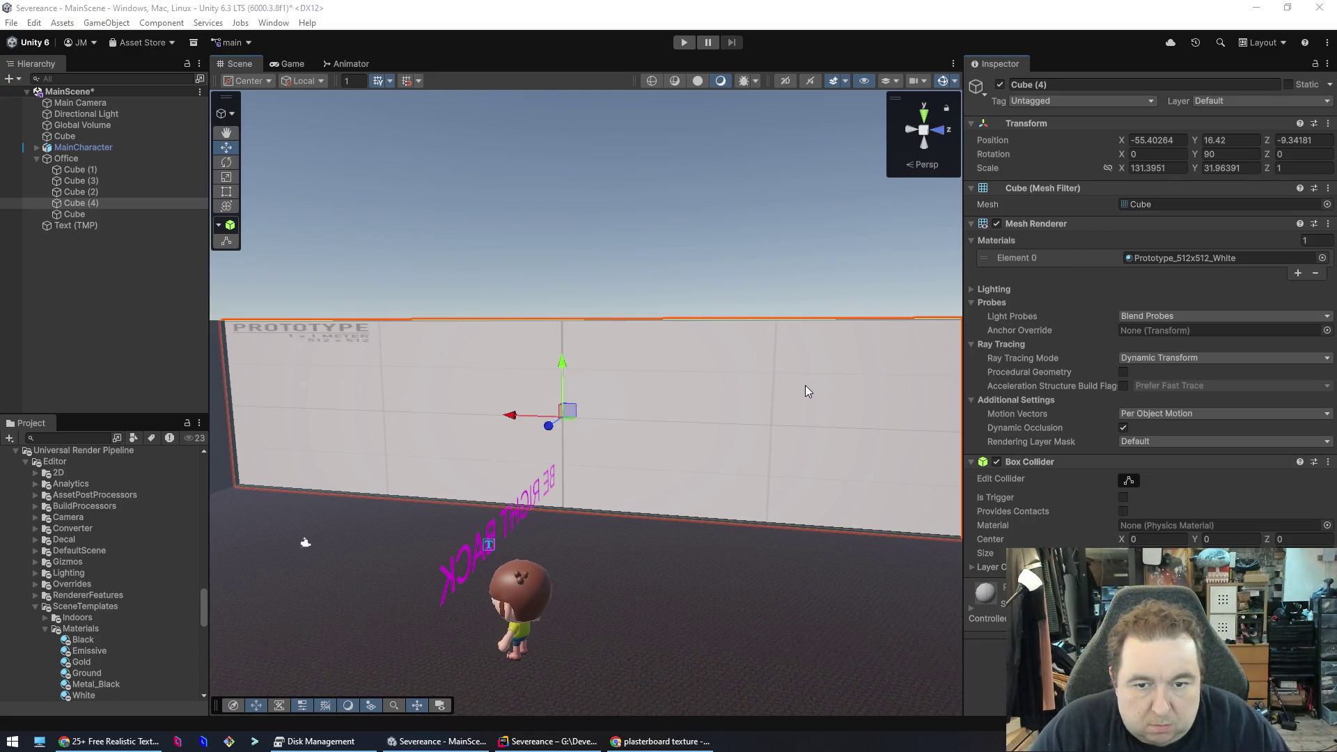
- Set wall Cube (4)'s Element 0 material to None, then go to the Asset Store page
{"action": "left_click", "coordinate": [683, 572]}
{"action": "left_click", "coordinate": [682, 392]}
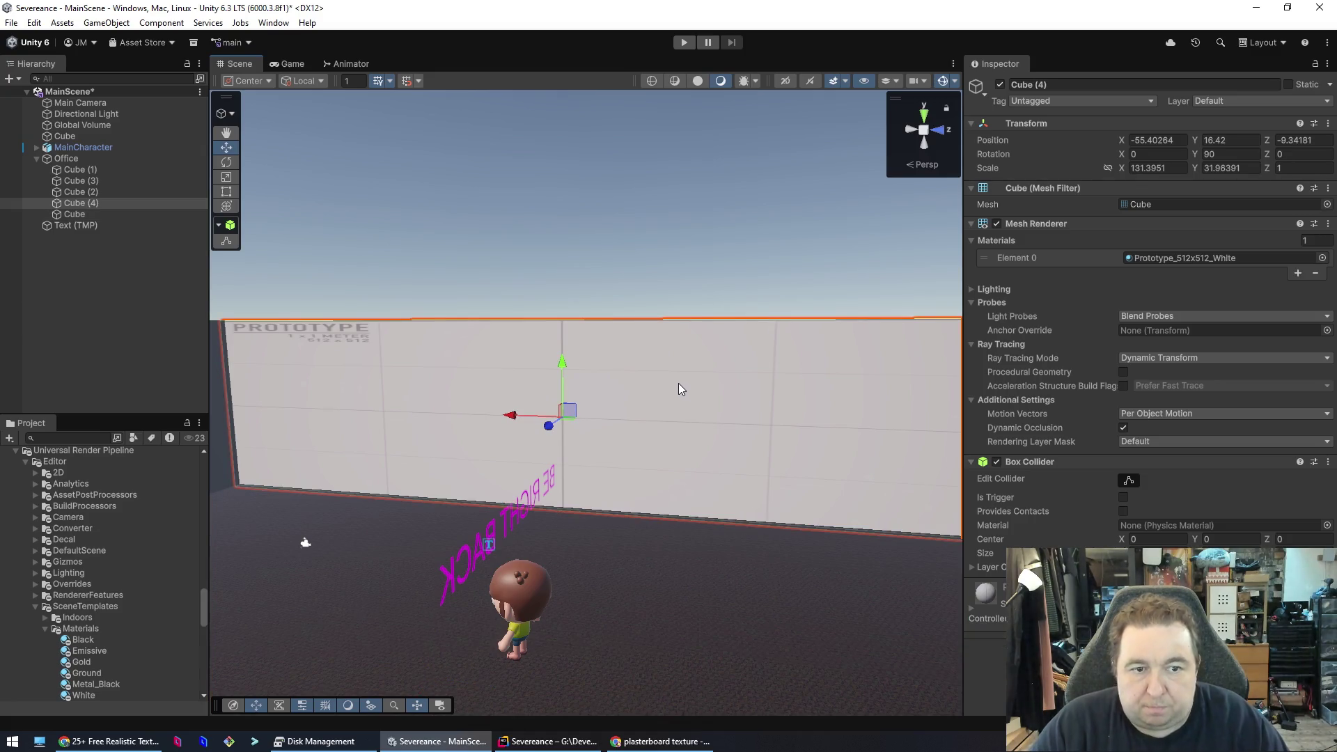
{"action": "left_click", "coordinate": [1322, 257]}
{"action": "type", "text": "image"}
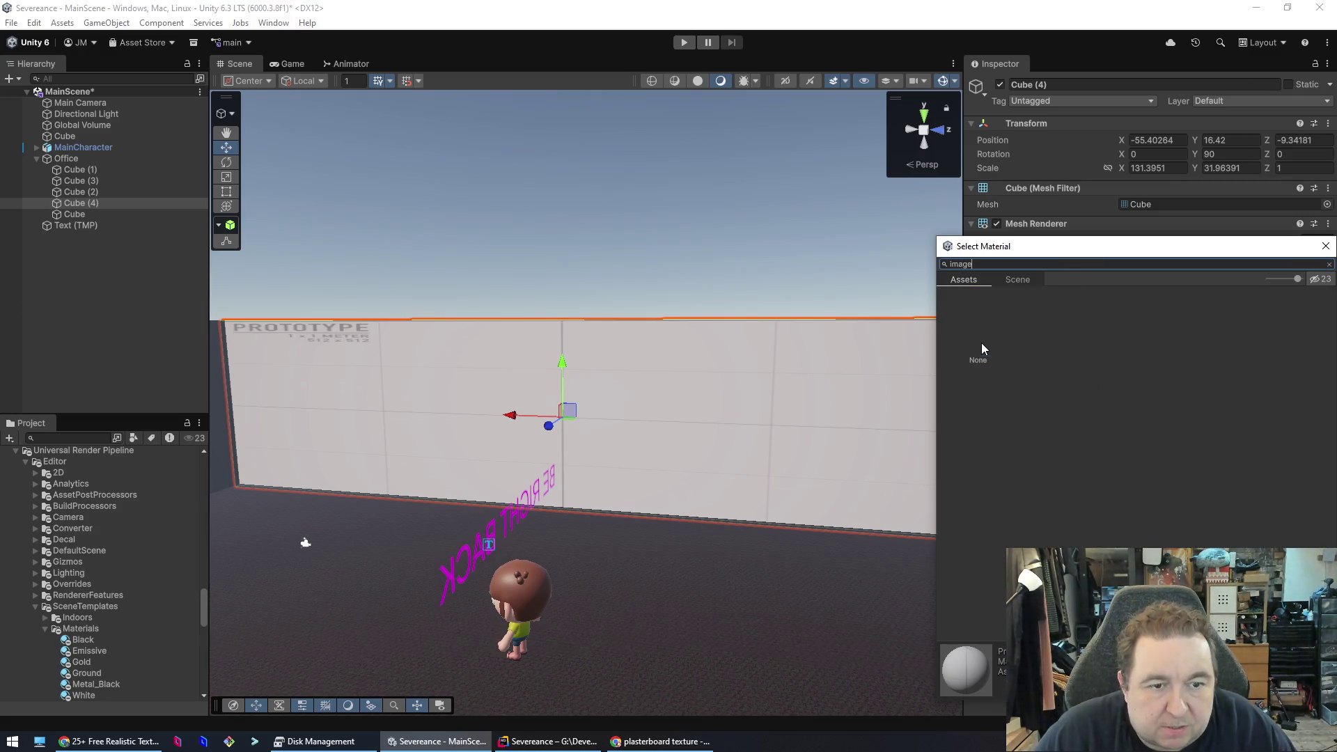
{"action": "left_click", "coordinate": [983, 346]}
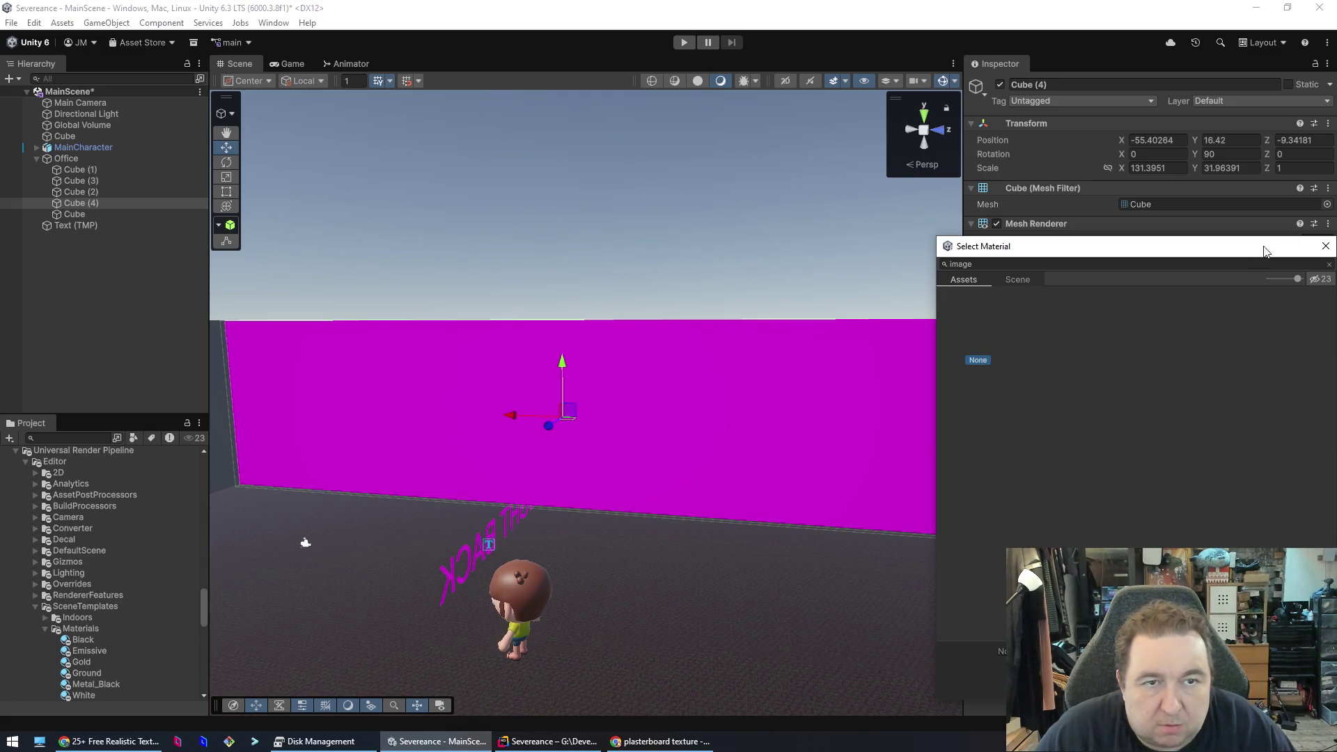
{"action": "left_click", "coordinate": [109, 741]}
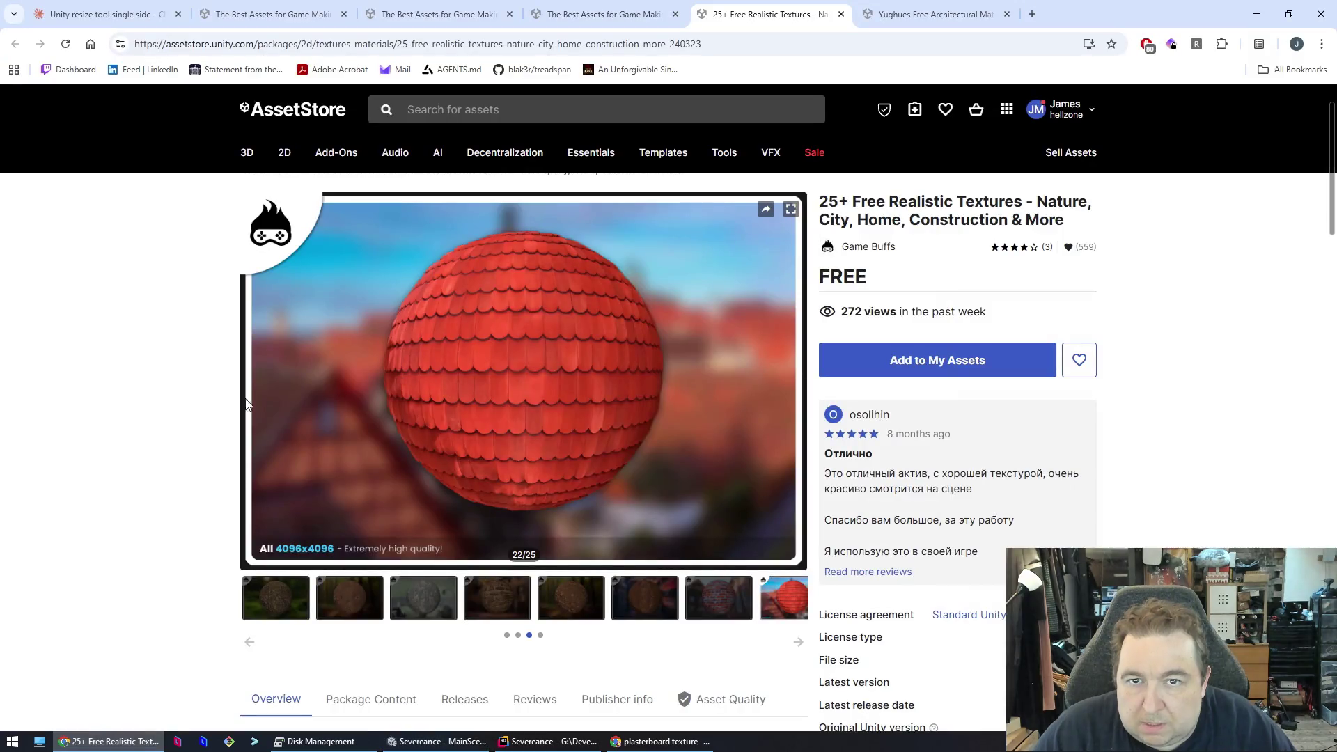
- Ask Claude how to use an image as a Unity material, then return to Unity
{"action": "key", "text": "ctrl+1"}
{"action": "type", "text": "If I want to use an image for a material, how do I do that"}
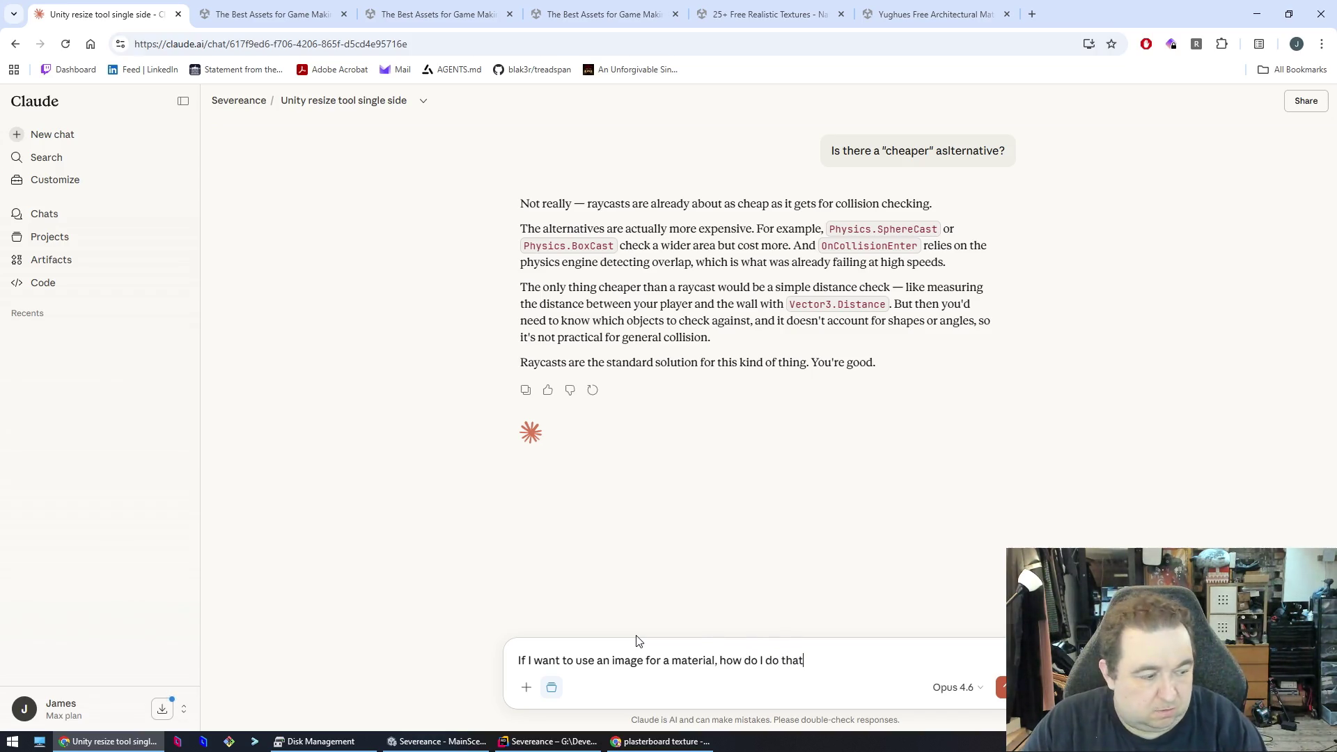
{"action": "key", "text": "Return"}
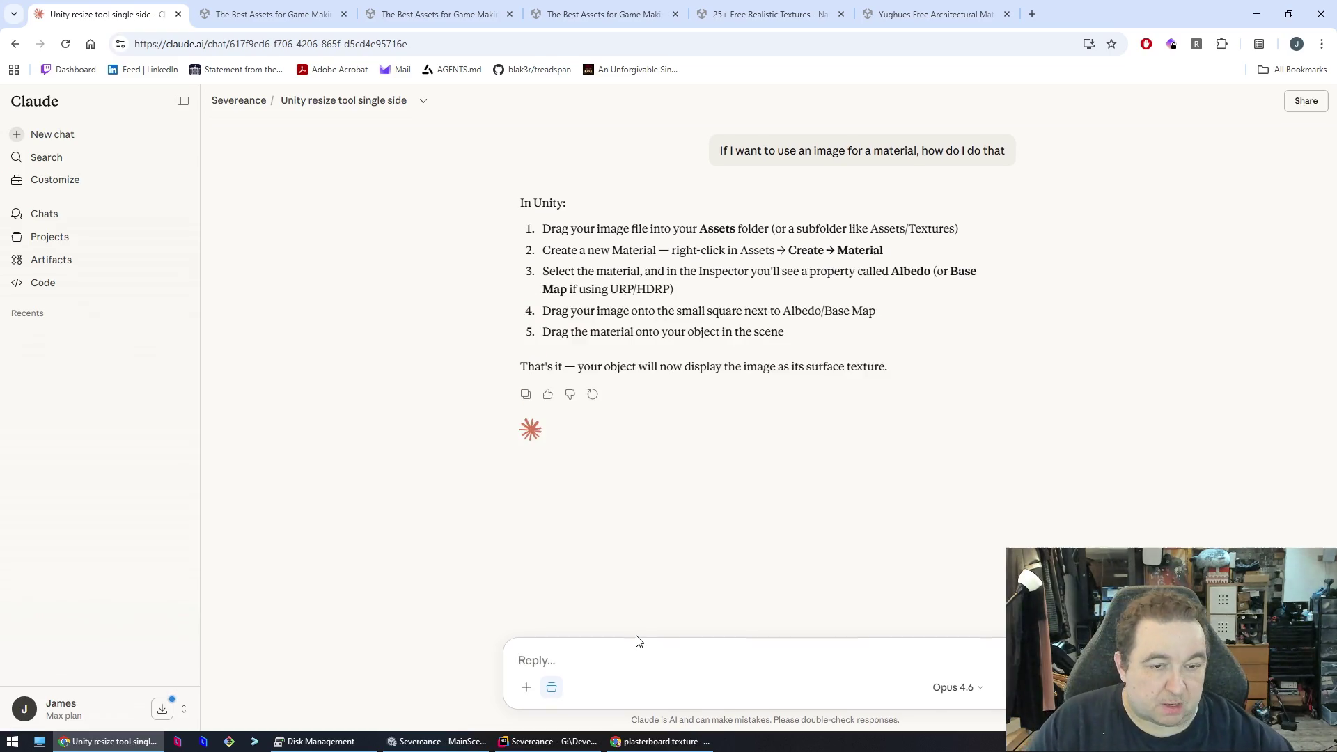
{"action": "key", "text": "alt+Tab"}
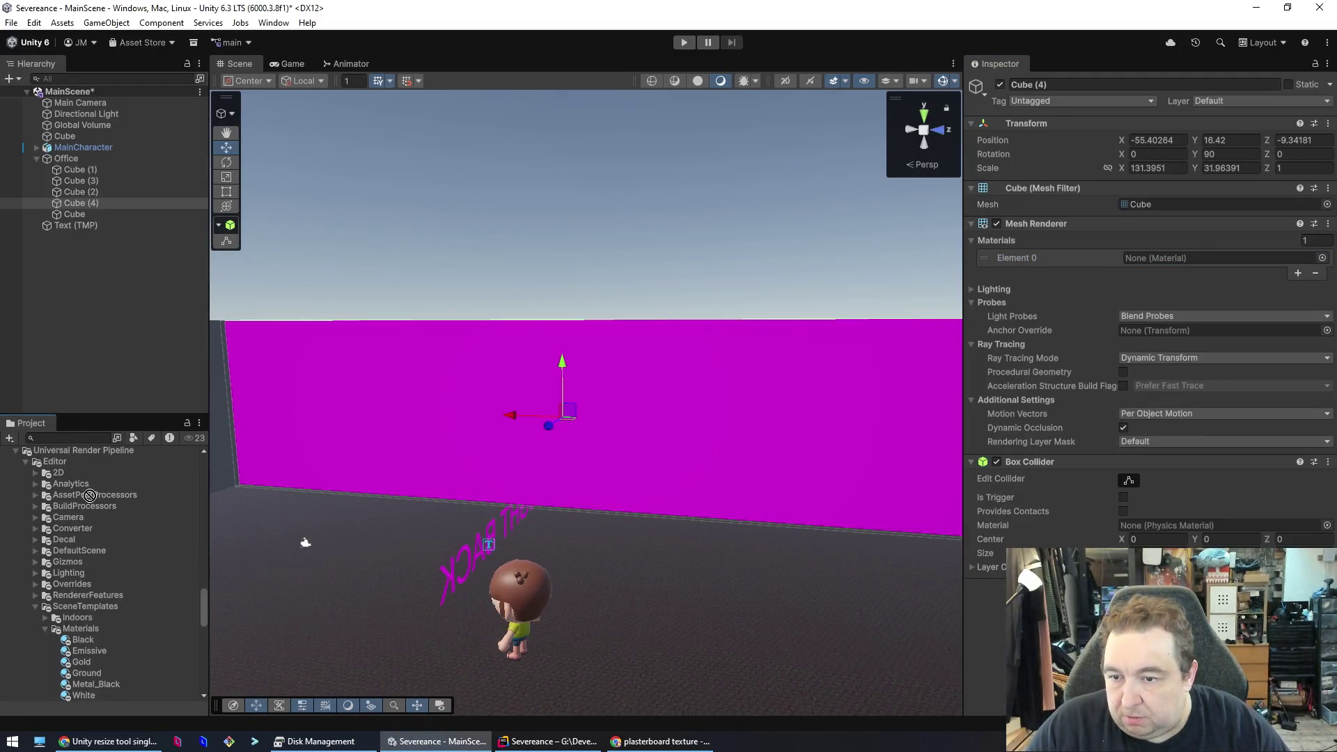
- Collapse the Puppet Kid, Scripts, Thirdparty and YughuesFreeFabricMaterials folders in the Project panel
{"action": "left_click_drag", "start_coordinate": [203, 592], "coordinate": [207, 450]}
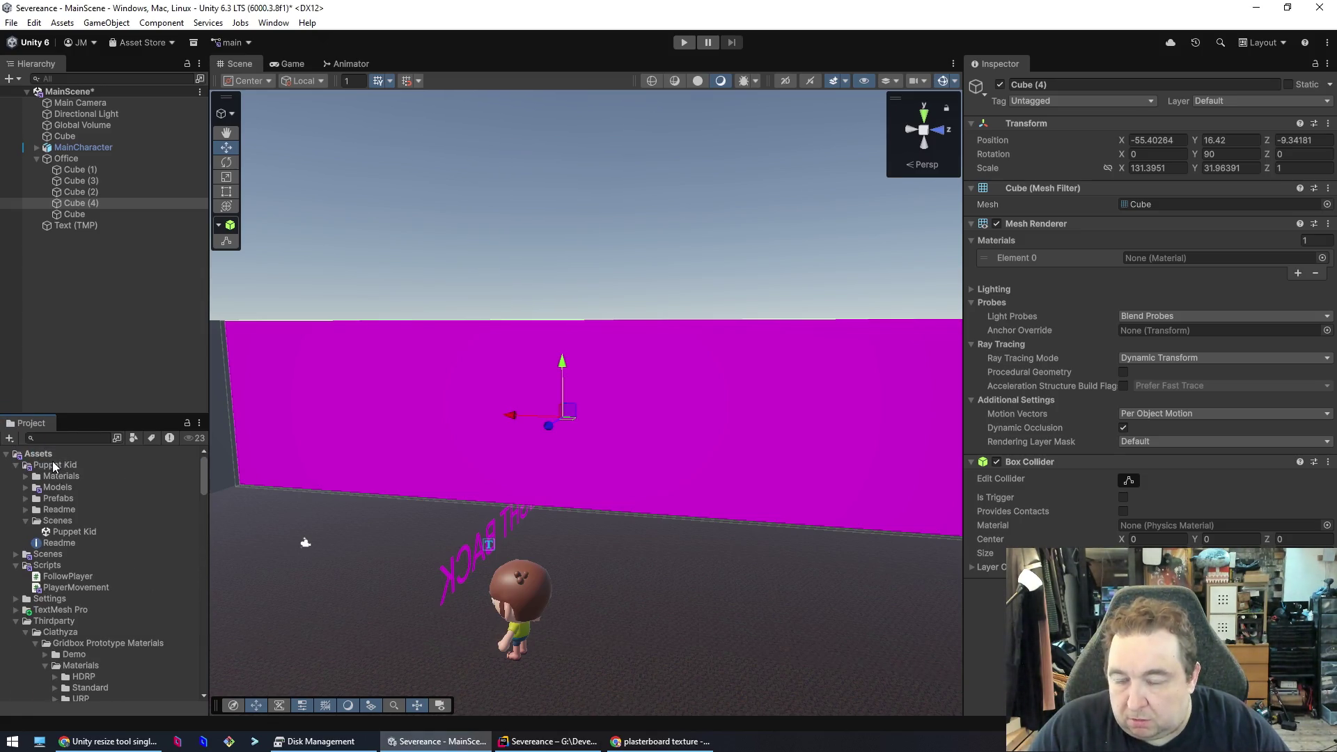
{"action": "left_click", "coordinate": [15, 465]}
{"action": "left_click", "coordinate": [17, 488]}
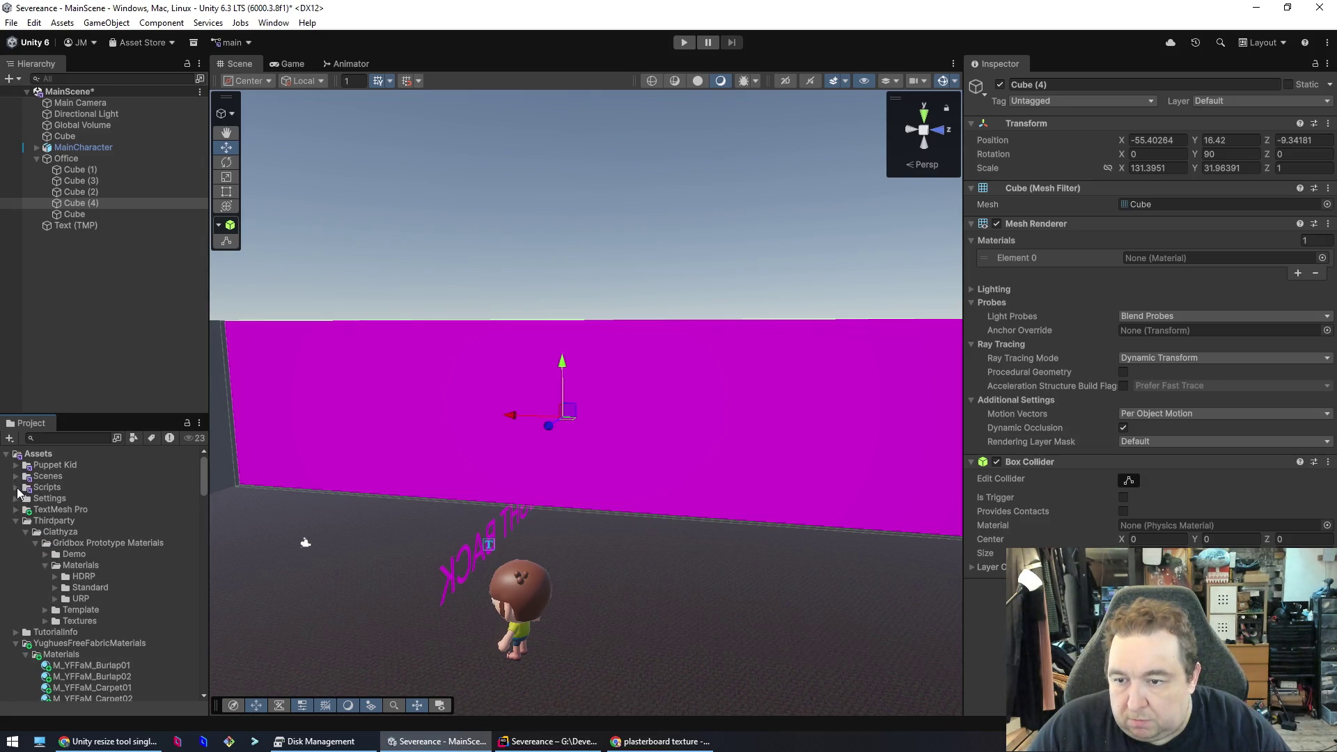
{"action": "left_click", "coordinate": [15, 521]}
{"action": "left_click", "coordinate": [15, 544]}
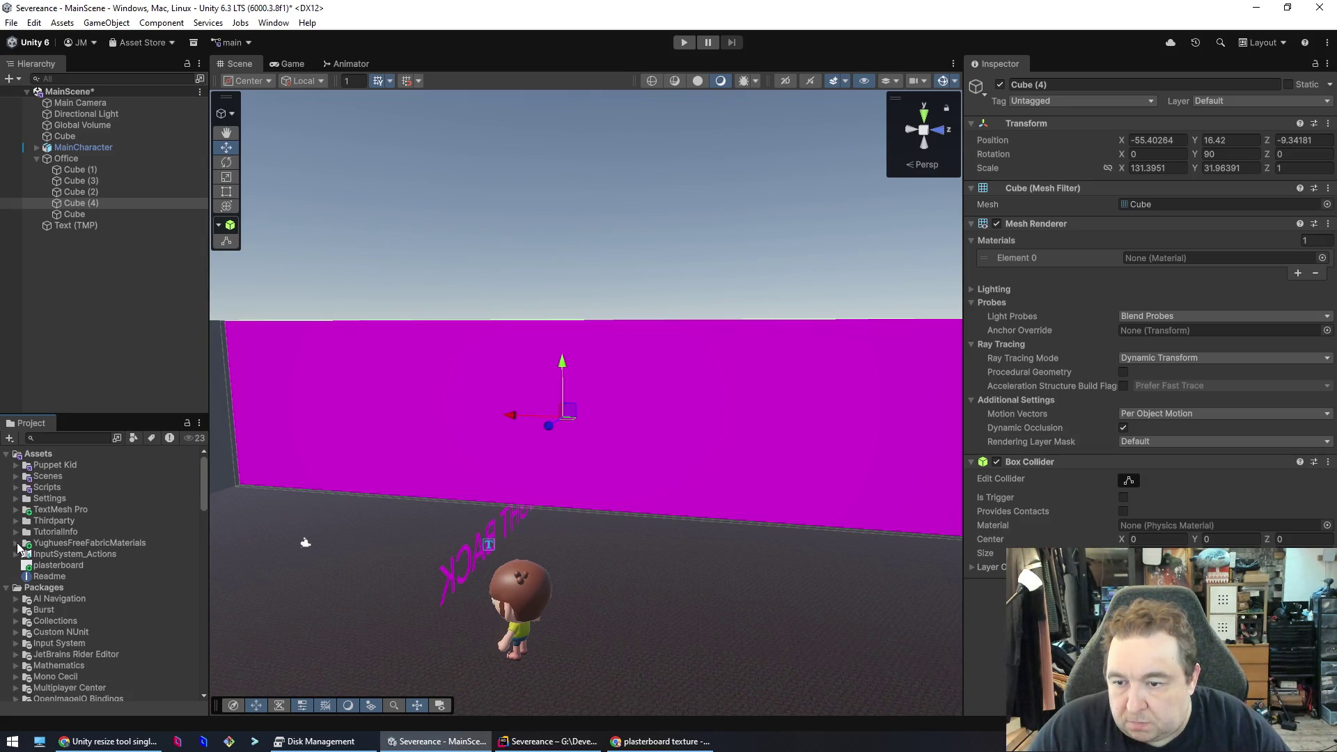
- Select the plasterboard texture and open its context menu, rechecking Claude's instructions
{"action": "left_click", "coordinate": [70, 568]}
{"action": "right_click", "coordinate": [70, 568]}
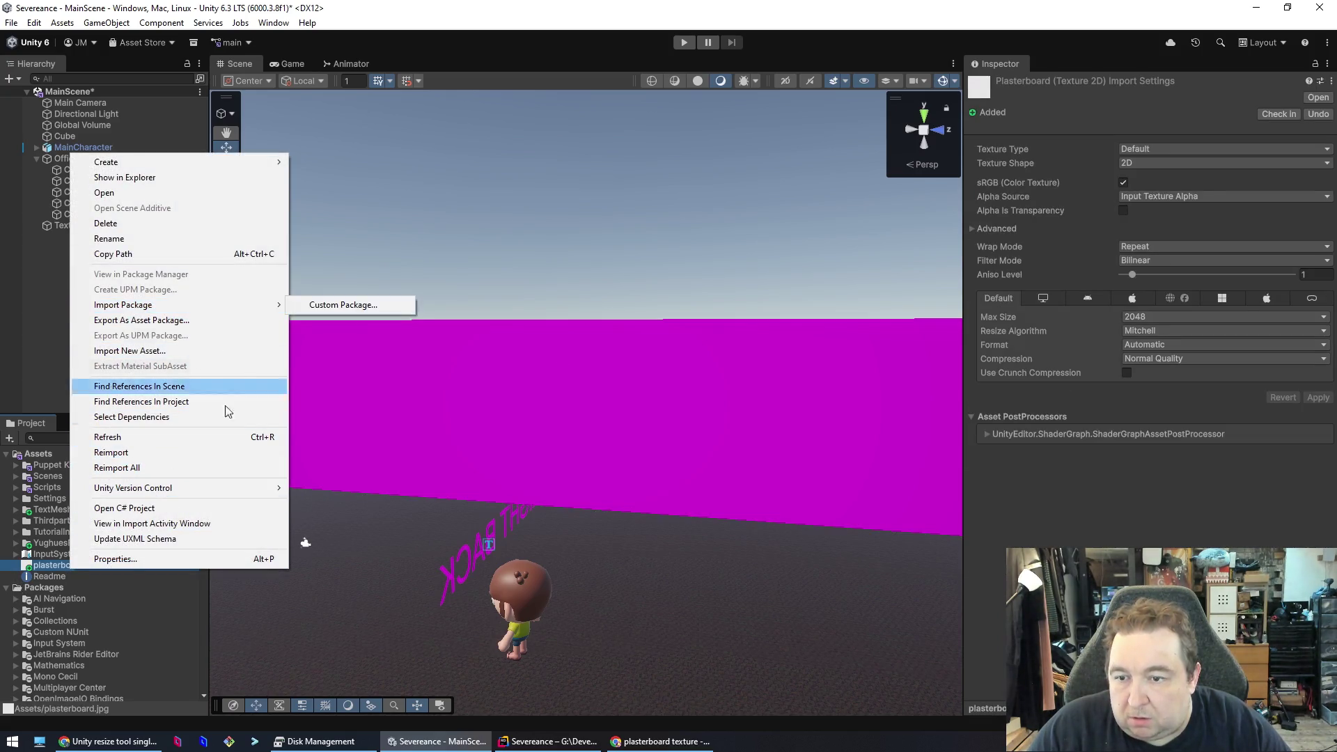
{"action": "key", "text": "alt+Tab"}
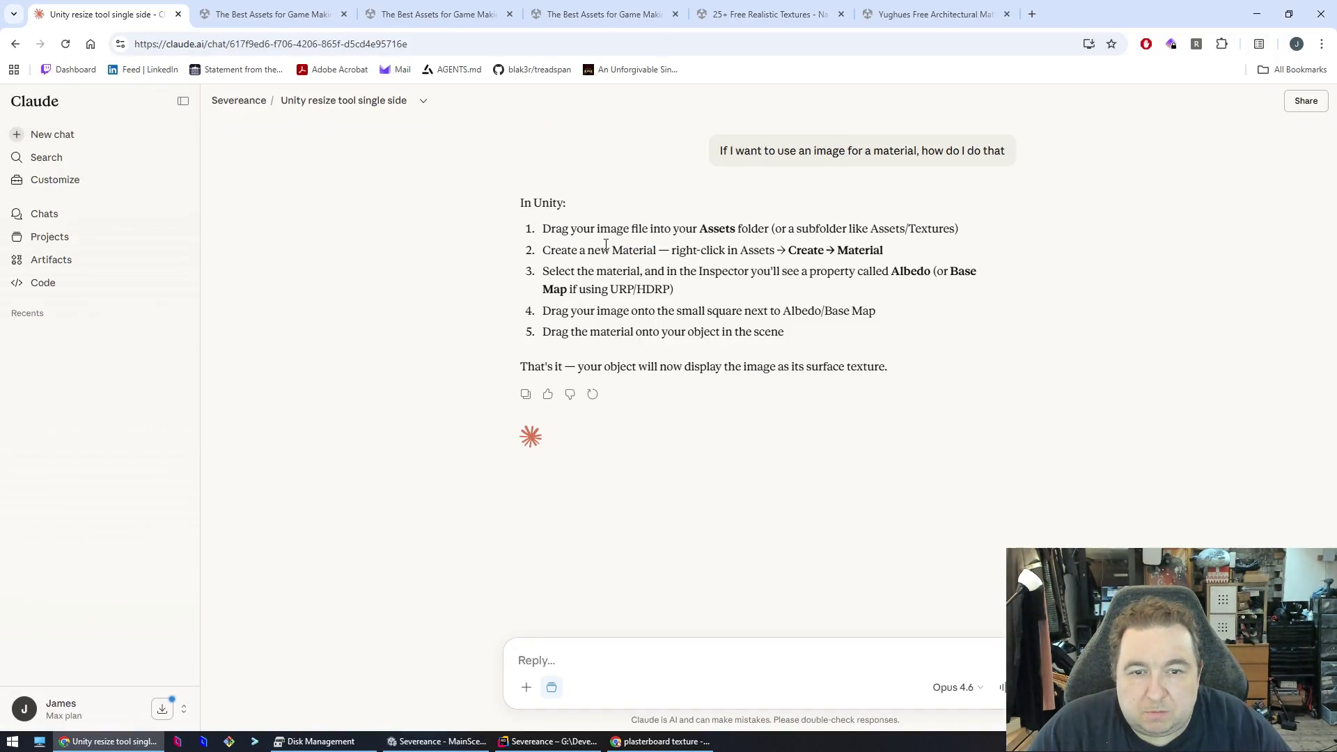
{"action": "key", "text": "alt+Tab"}
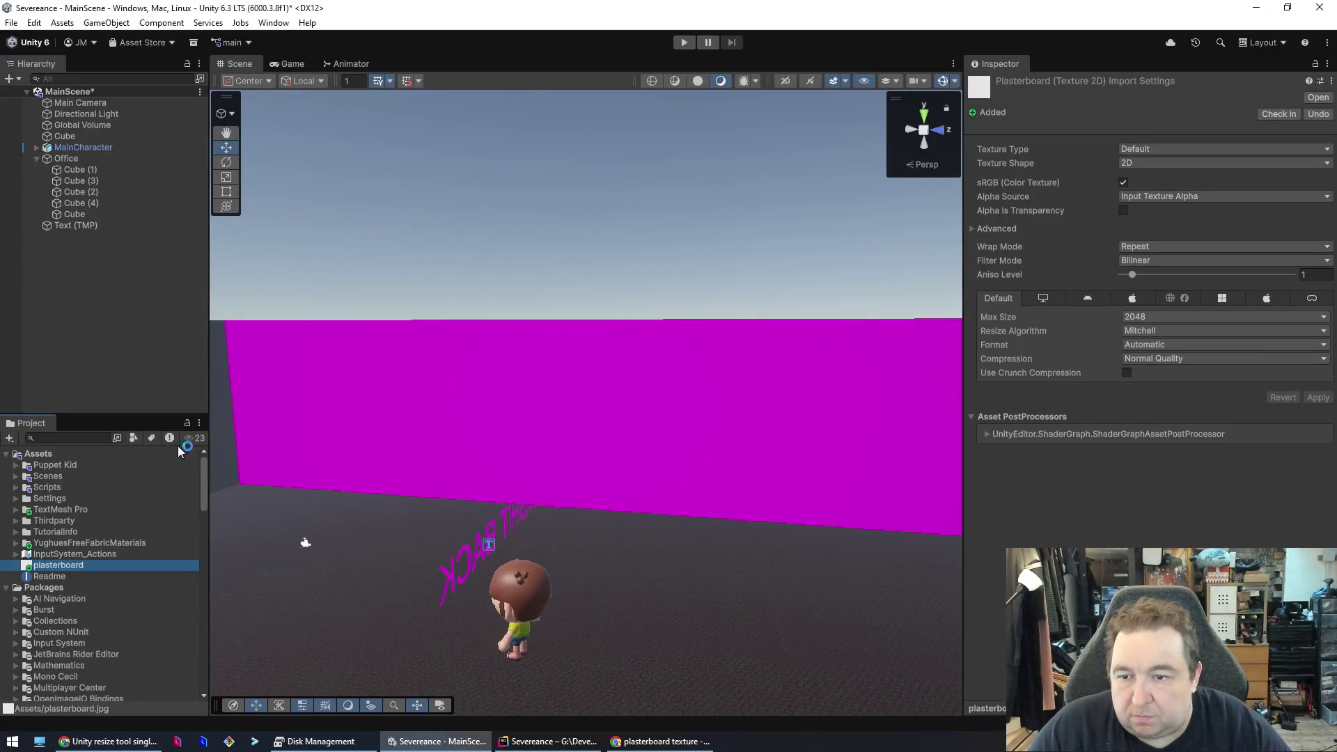
{"action": "right_click", "coordinate": [179, 561]}
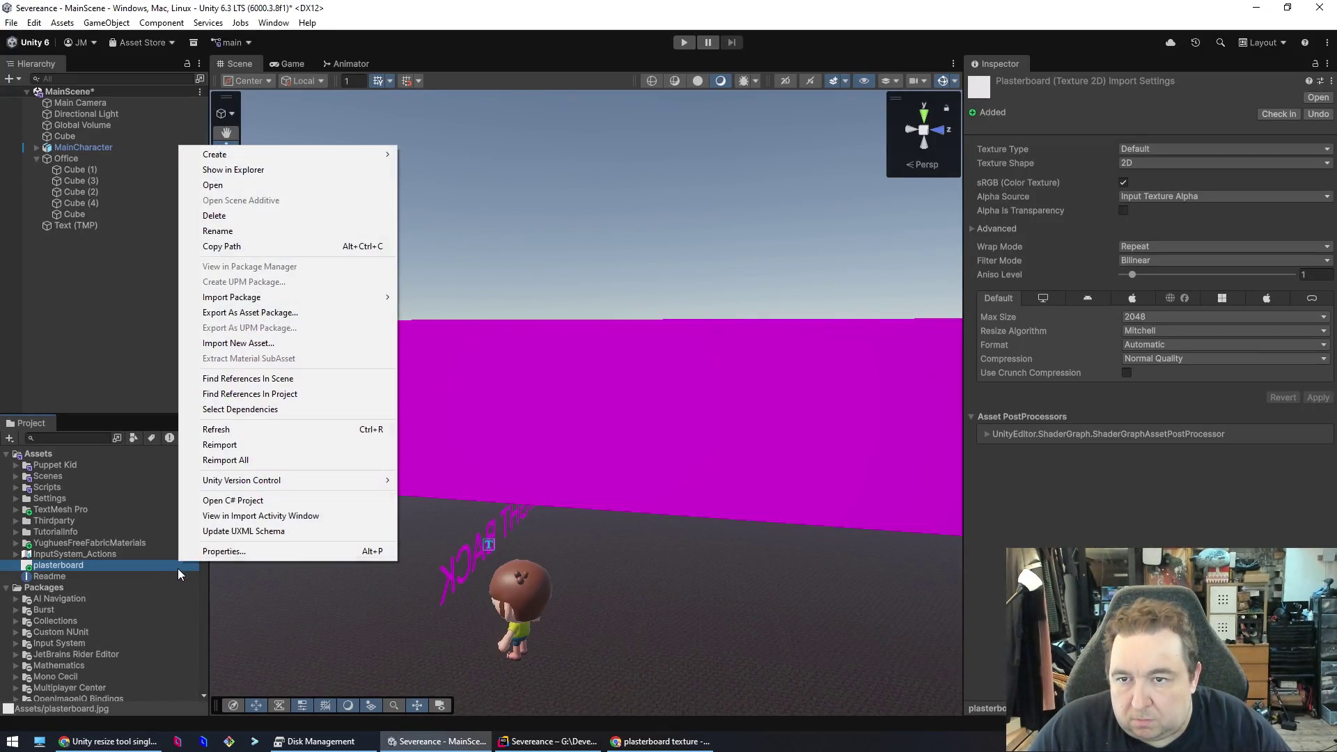
- Create a new material and set the plasterboard texture's shape to 3D
{"action": "mouse_move", "coordinate": [385, 157]}
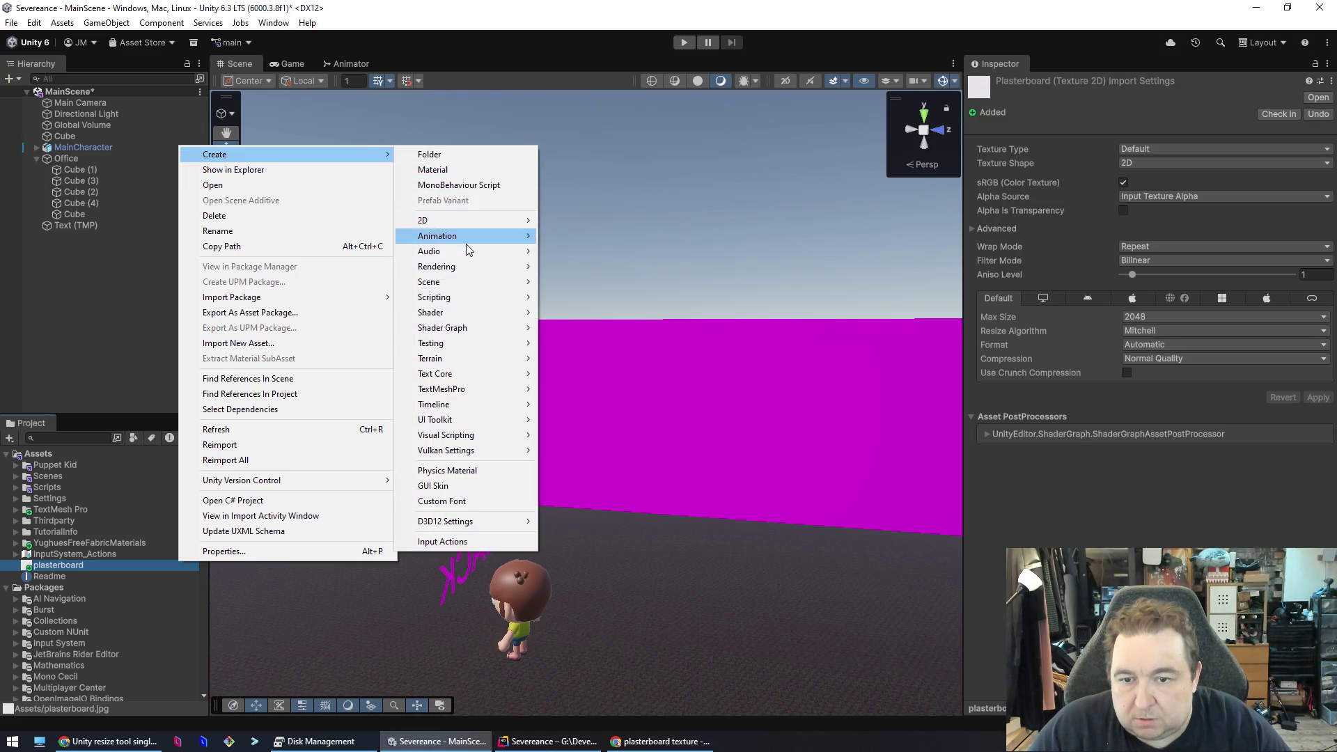
{"action": "left_click", "coordinate": [499, 169]}
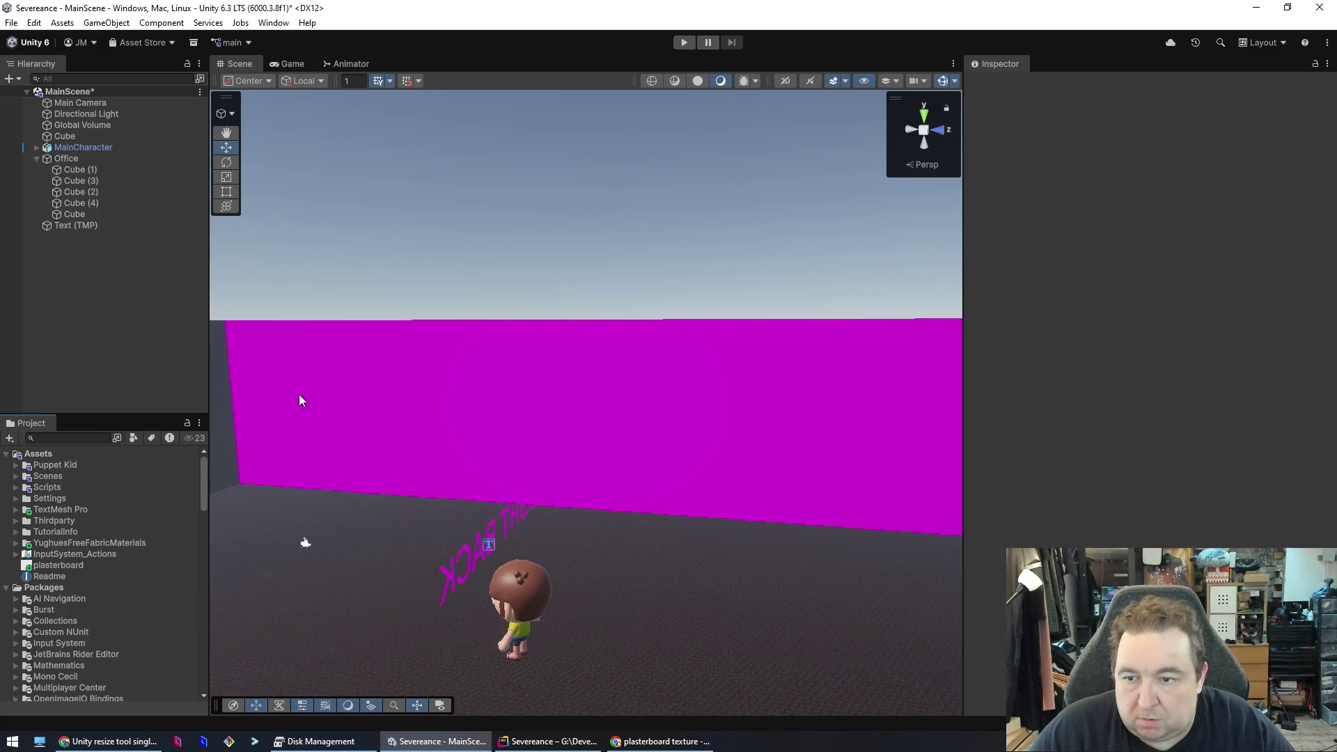
{"action": "left_click", "coordinate": [53, 566]}
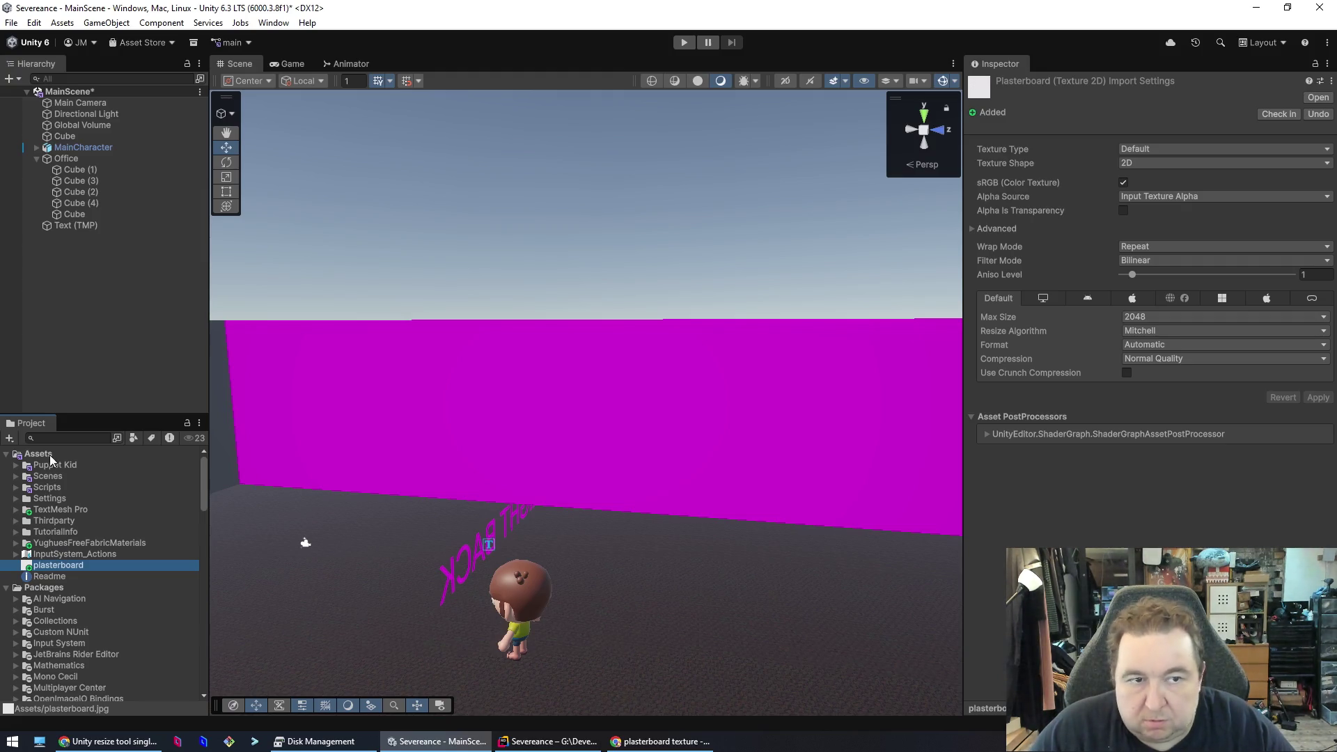
{"action": "left_click", "coordinate": [1186, 162]}
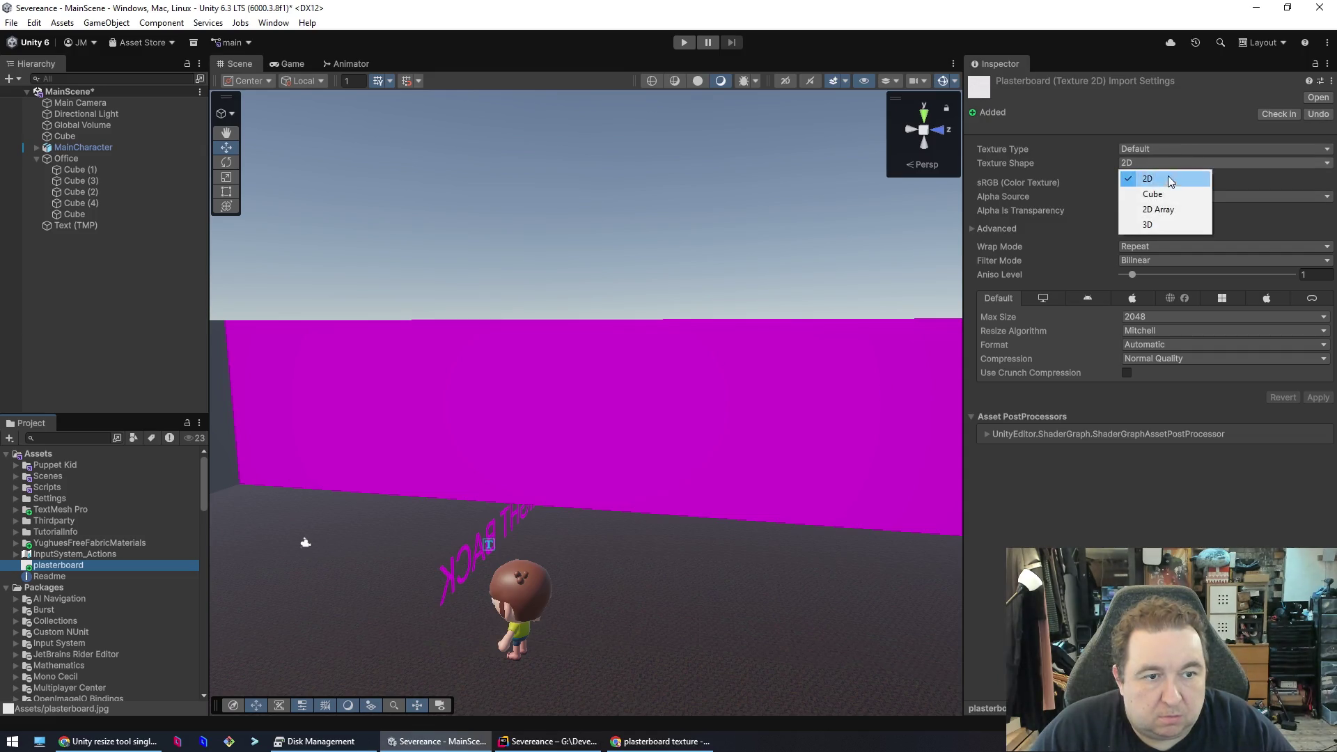
{"action": "left_click", "coordinate": [1160, 224]}
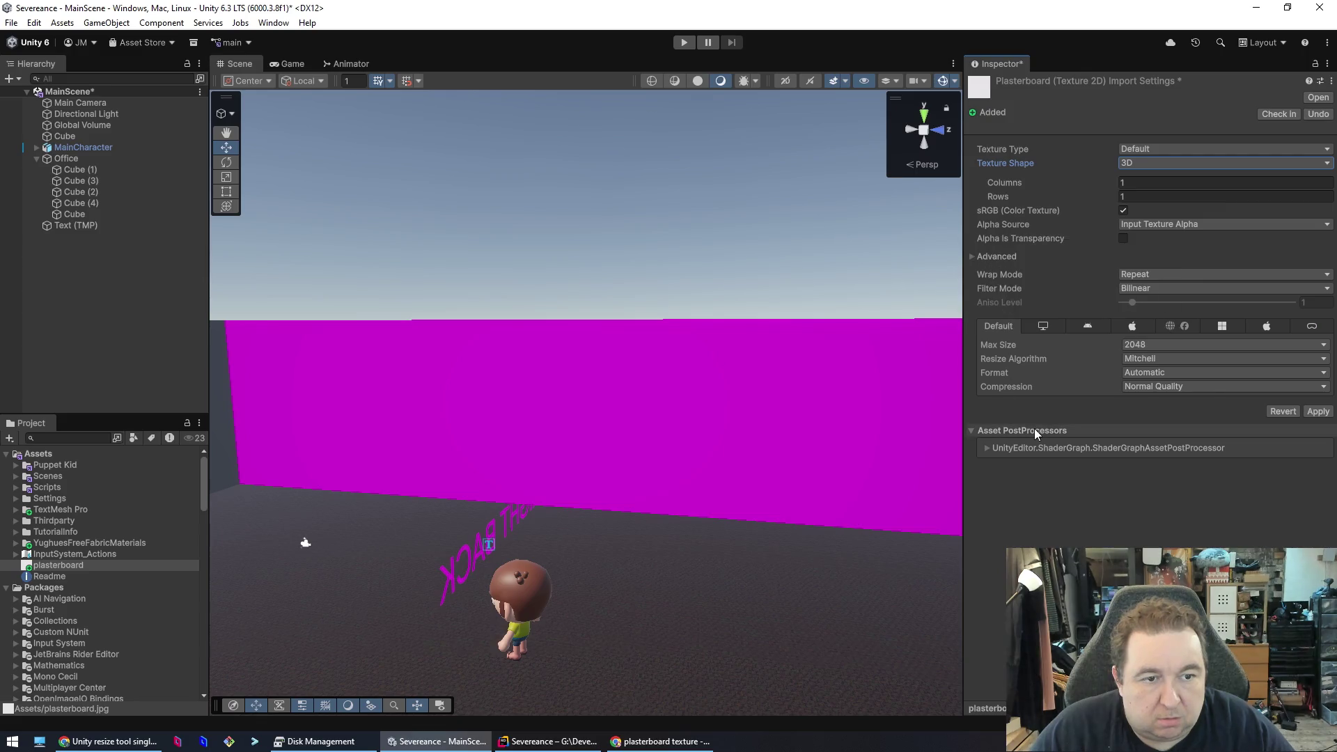
- Drag the plasterboard texture onto the magenta wall and save the import settings
{"action": "left_click_drag", "start_coordinate": [59, 565], "coordinate": [486, 416]}
{"action": "scroll", "coordinate": [872, 357], "scroll_direction": "up", "scroll_amount": 8}
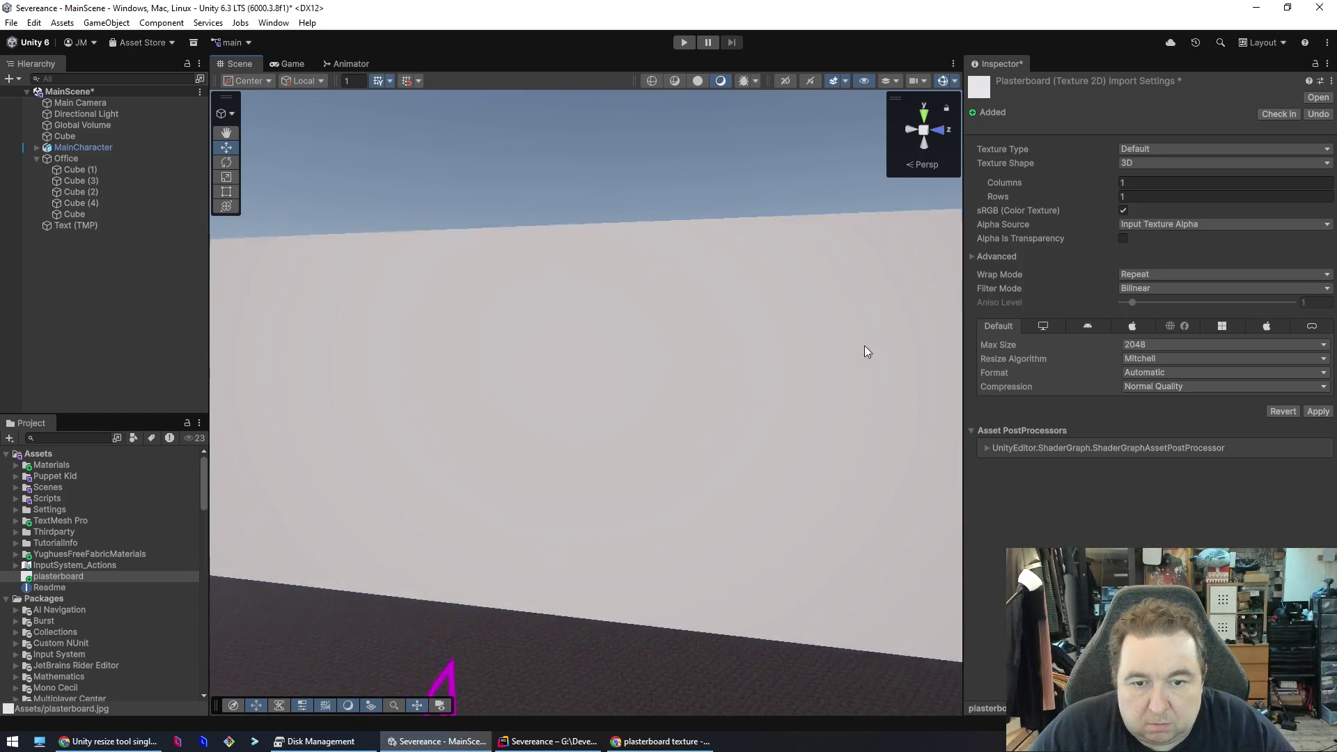
{"action": "scroll", "coordinate": [682, 351], "scroll_direction": "down", "scroll_amount": 6}
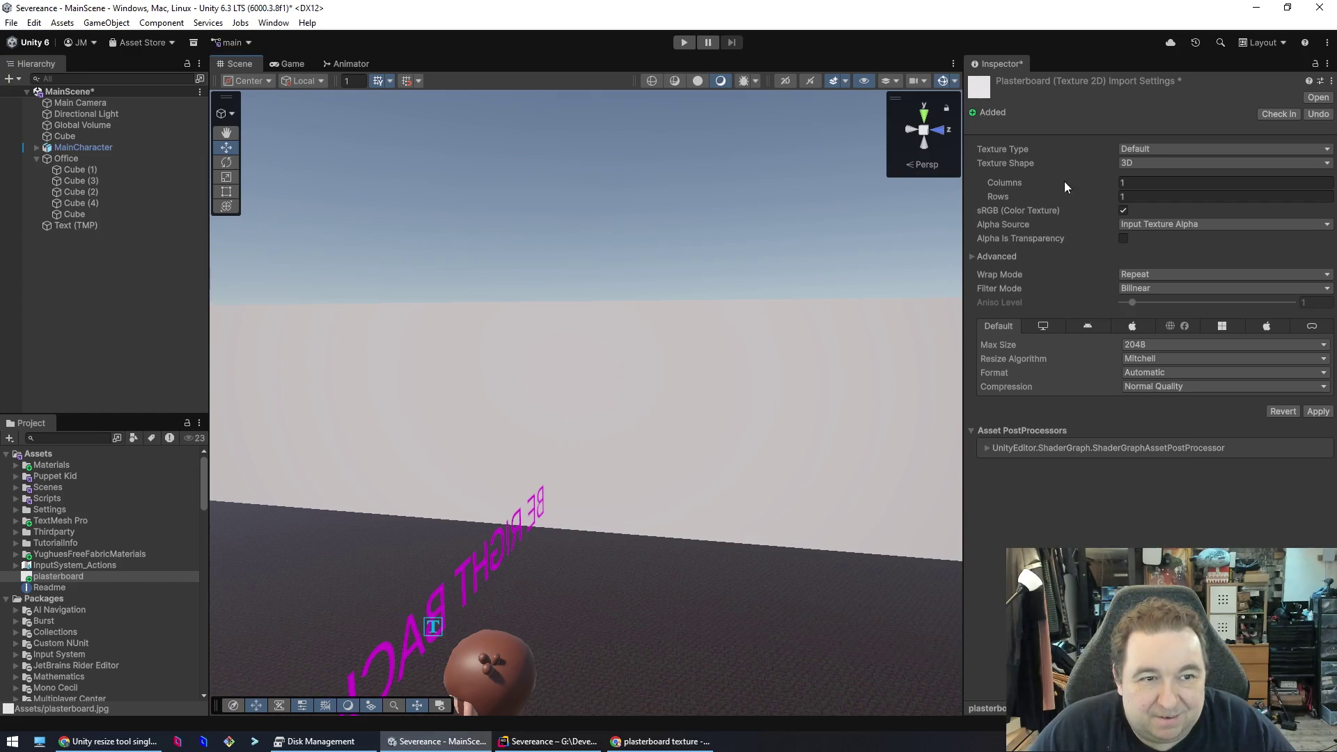
{"action": "left_click", "coordinate": [599, 293]}
{"action": "left_click", "coordinate": [654, 394]}
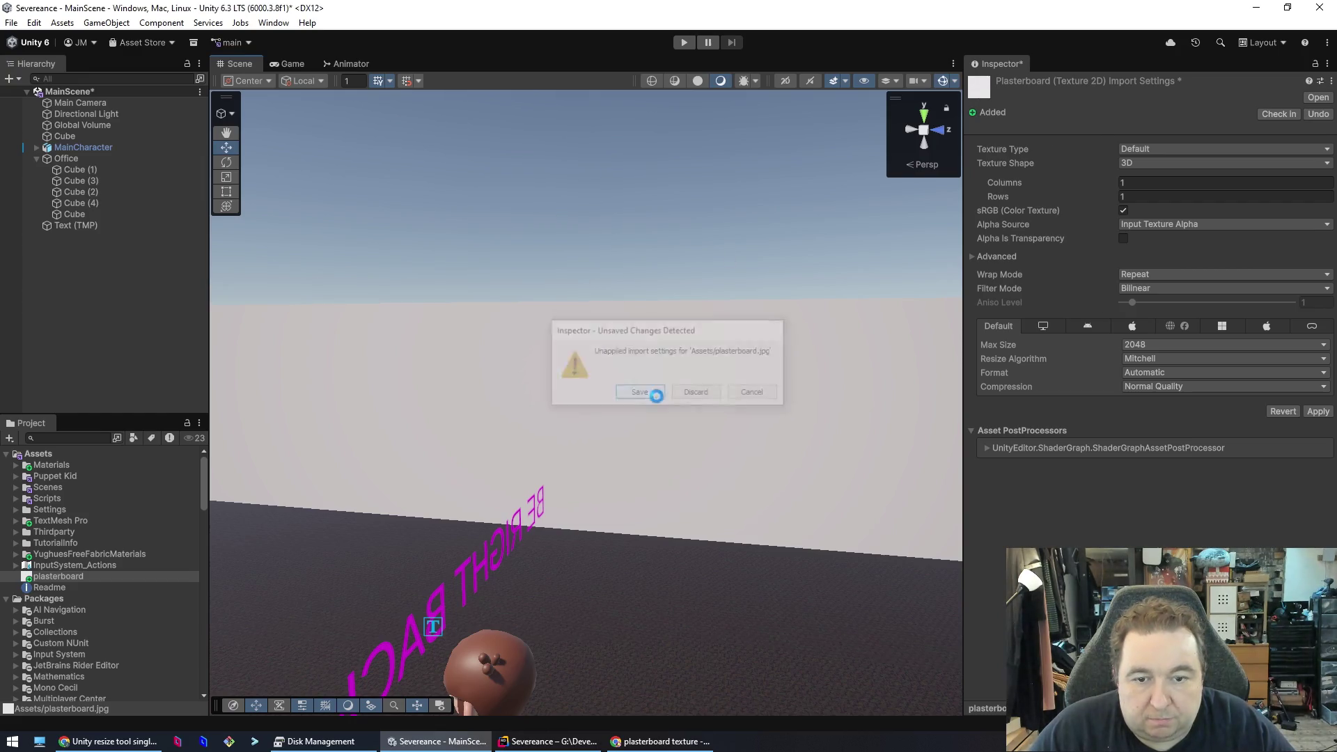
{"action": "left_click", "coordinate": [658, 395]}
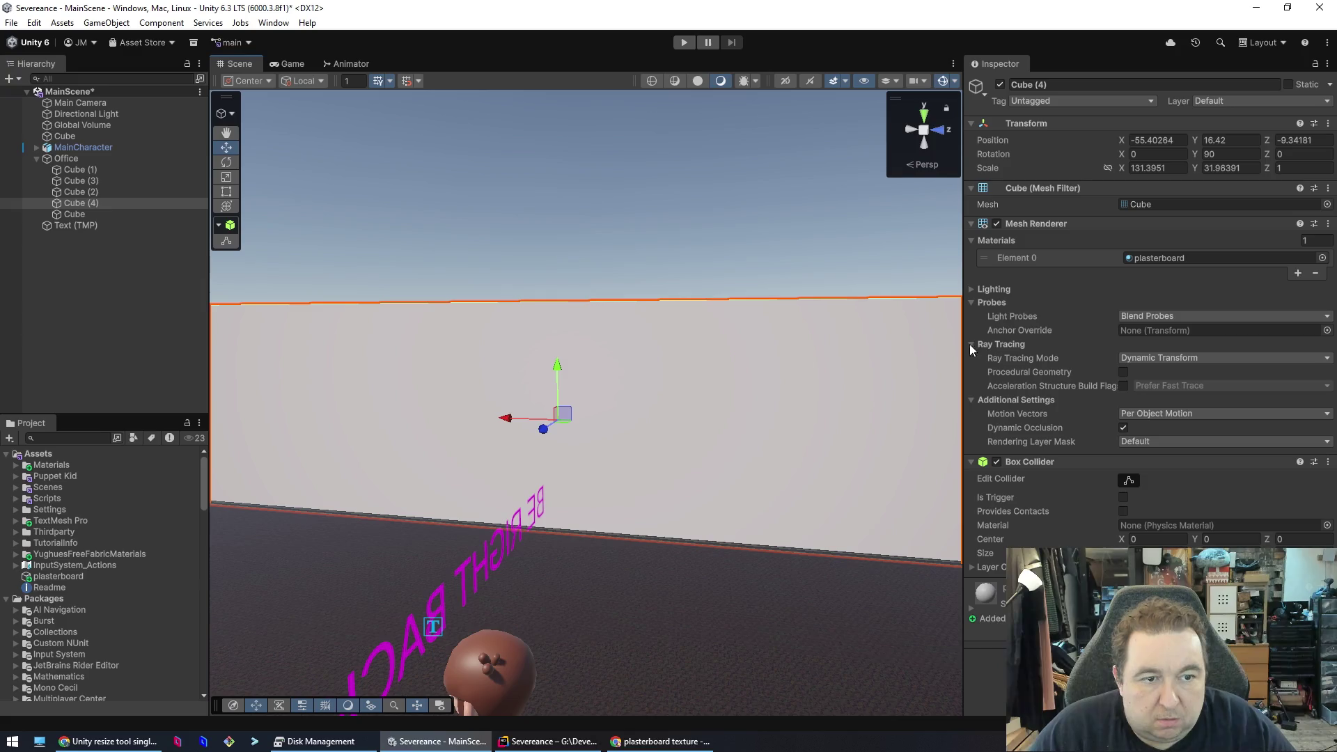
- Open the wall's plasterboard material and try a red base colour, then undo to white
{"action": "left_click", "coordinate": [1189, 259]}
{"action": "double_click", "coordinate": [1189, 259]}
{"action": "left_click", "coordinate": [1189, 258]}
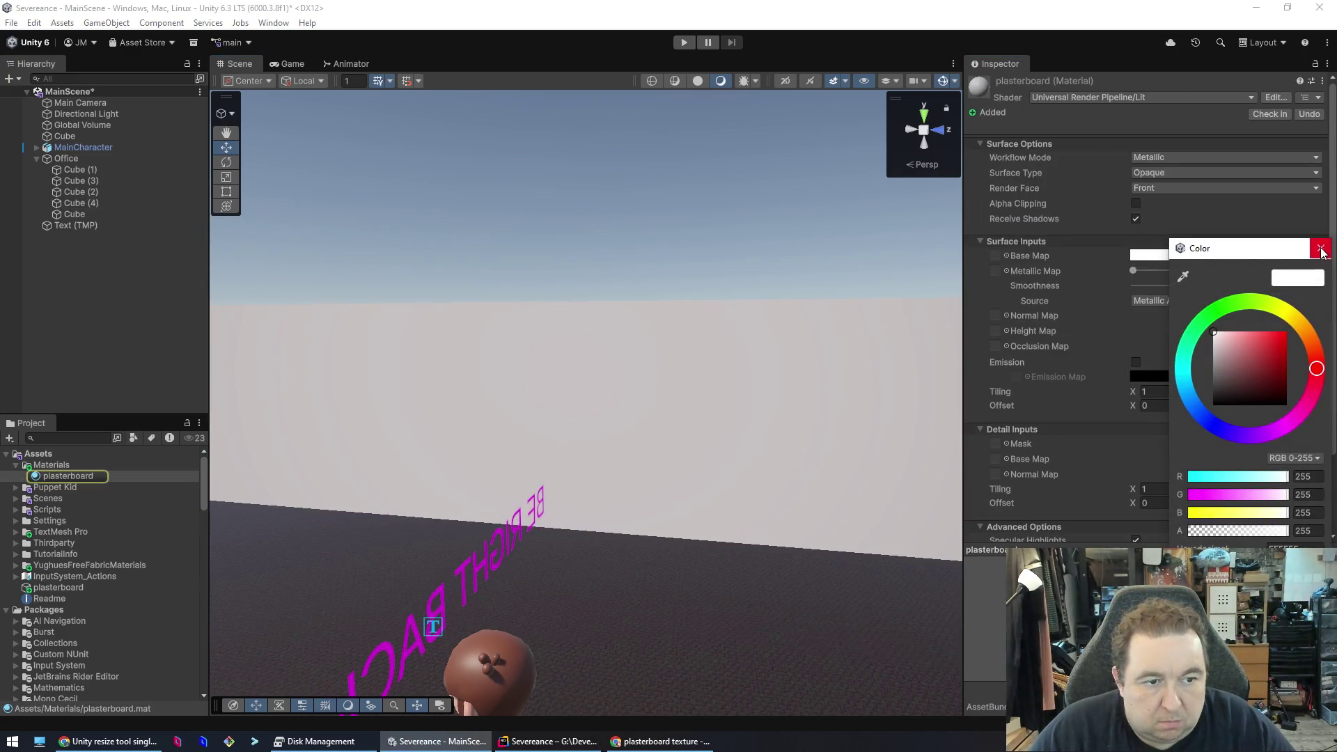
{"action": "mouse_move", "coordinate": [1274, 362]}
{"action": "left_mouse_down"}
{"action": "mouse_move", "coordinate": [1285, 344]}
{"action": "mouse_move", "coordinate": [1277, 353]}
{"action": "left_mouse_up"}
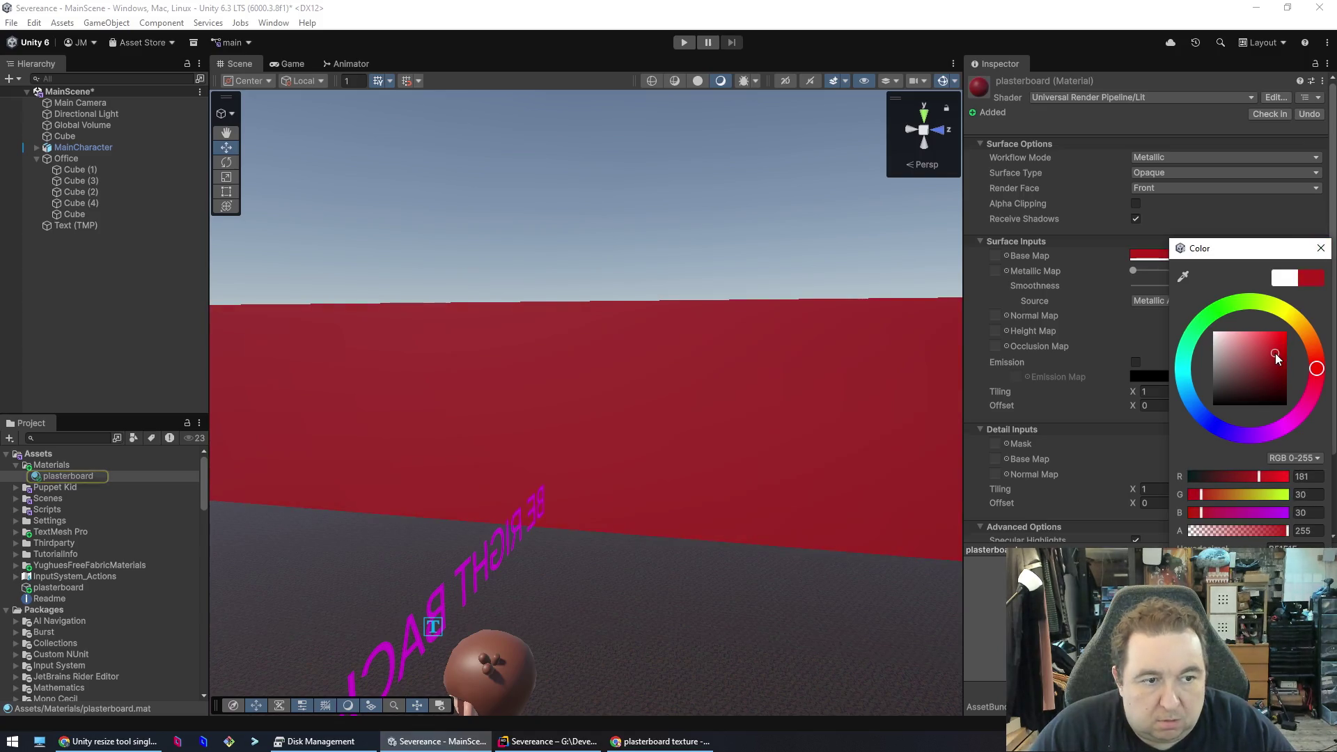
{"action": "left_click", "coordinate": [1321, 249]}
{"action": "key", "text": "ctrl+z"}
- Experiment with the metallic amount and Specular workflow, reverting to Metallic
{"action": "left_click", "coordinate": [998, 255]}
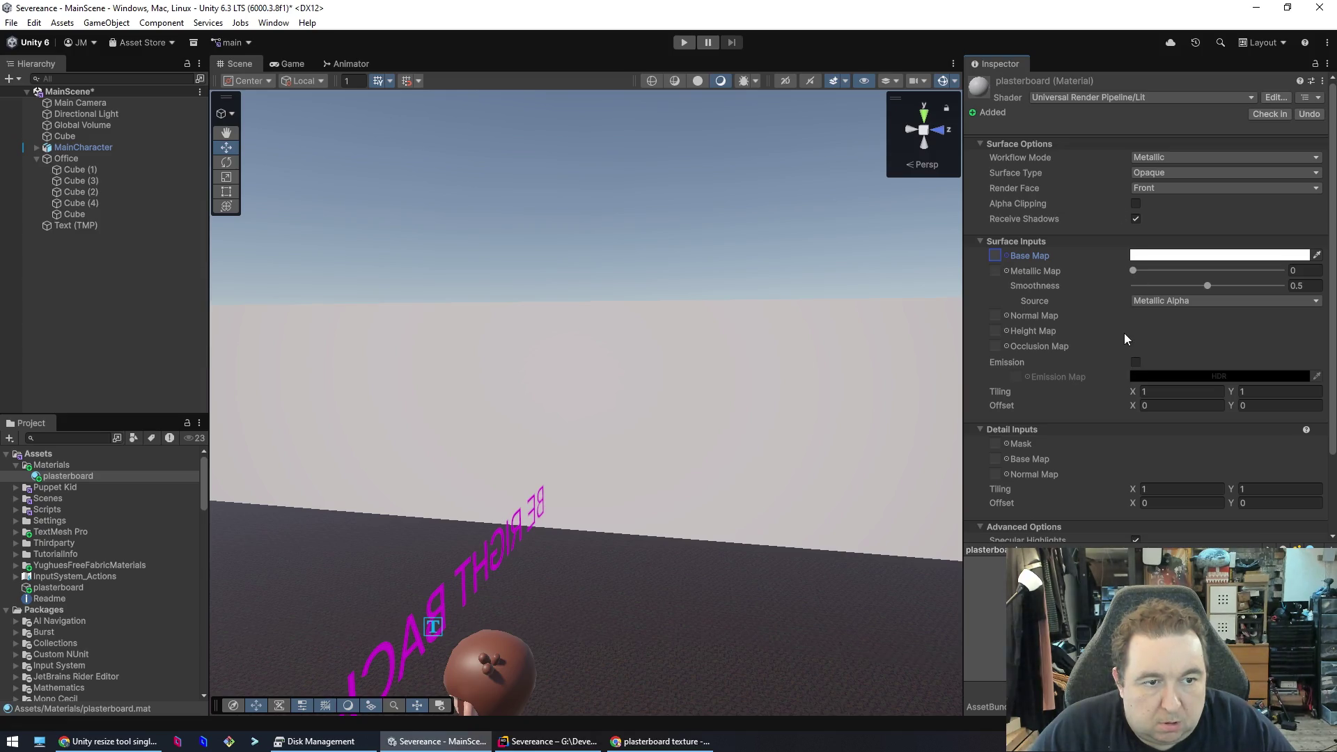
{"action": "mouse_move", "coordinate": [1134, 275]}
{"action": "left_mouse_down"}
{"action": "mouse_move", "coordinate": [1234, 283]}
{"action": "mouse_move", "coordinate": [1150, 292]}
{"action": "mouse_move", "coordinate": [1129, 275]}
{"action": "left_mouse_up"}
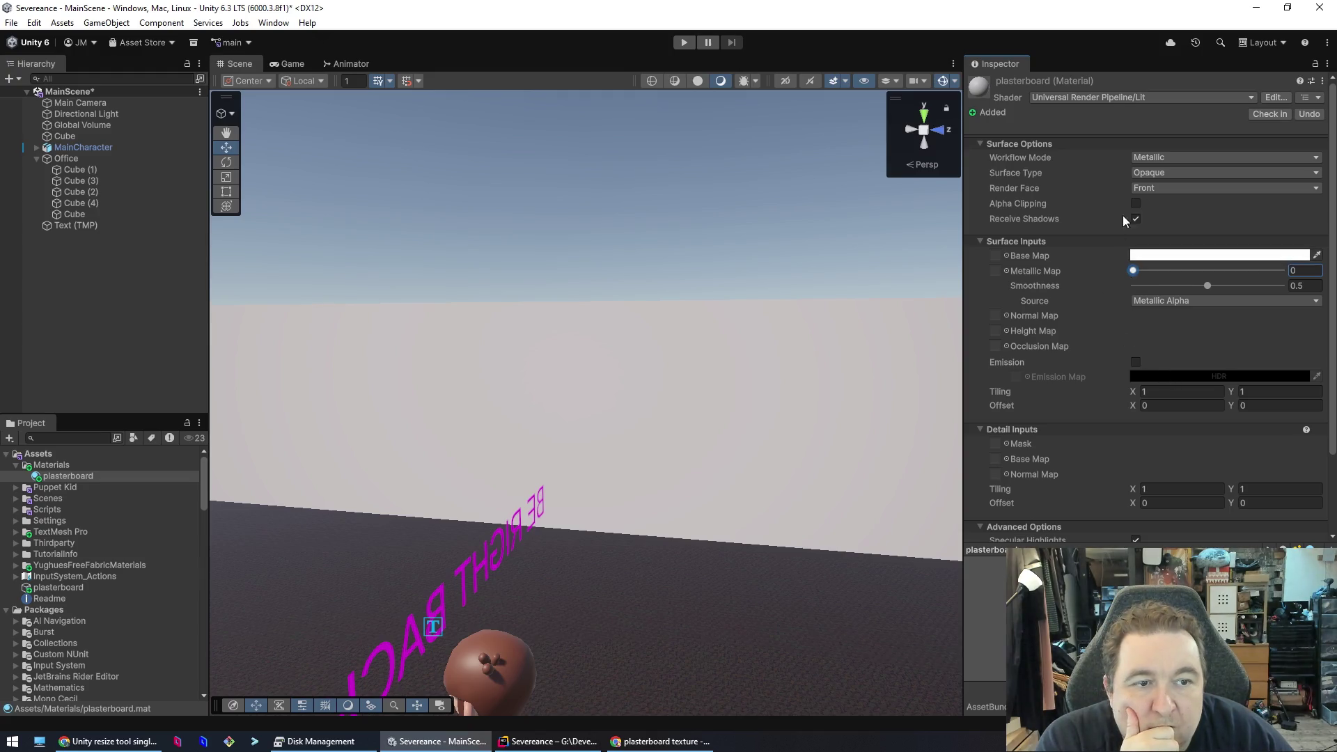
{"action": "left_click", "coordinate": [1168, 170]}
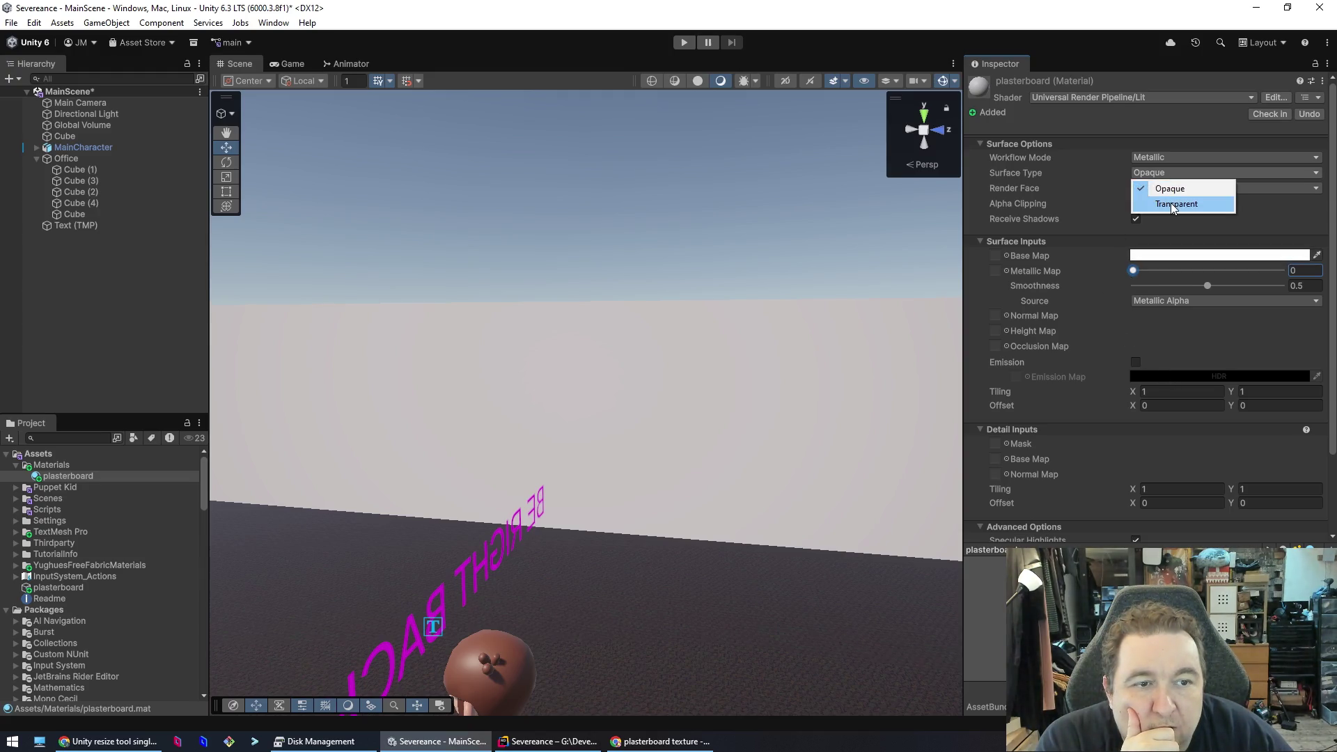
{"action": "left_click", "coordinate": [1168, 157]}
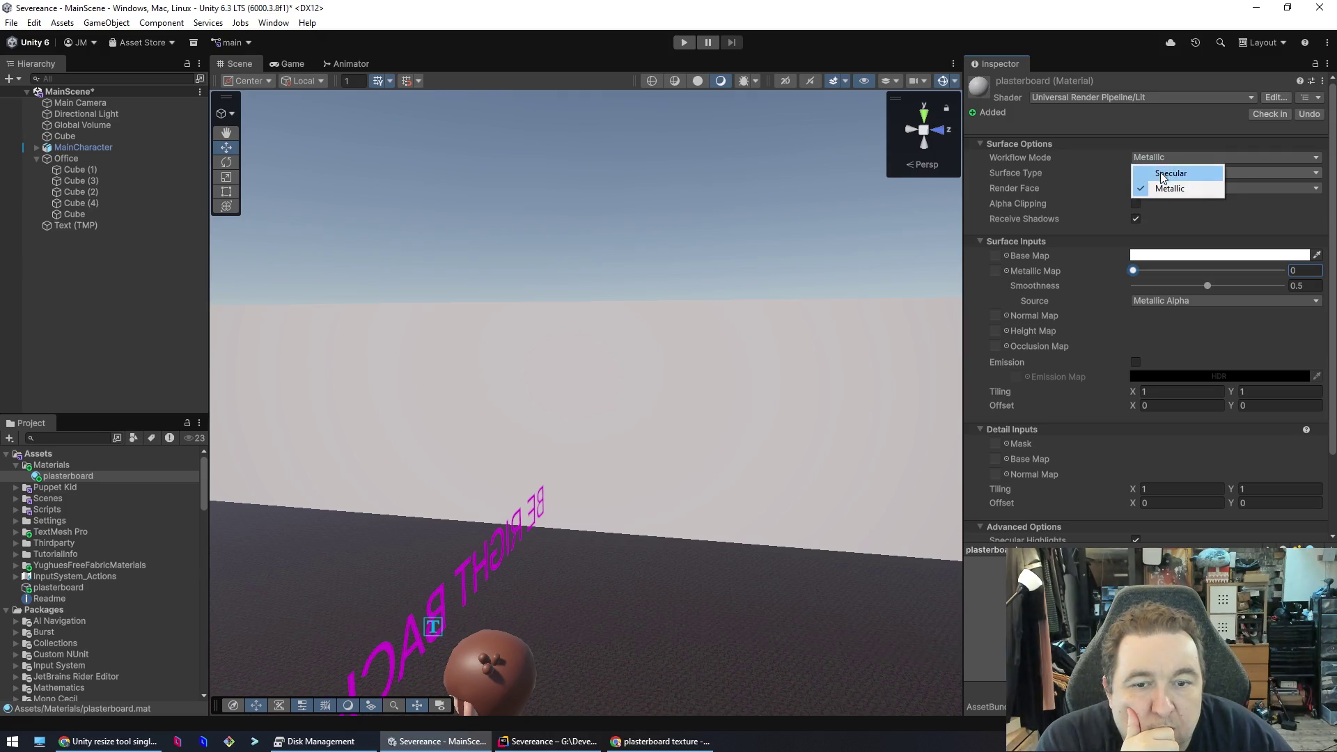
{"action": "left_click", "coordinate": [1160, 173]}
{"action": "left_click", "coordinate": [1160, 160]}
{"action": "left_click", "coordinate": [1156, 190]}
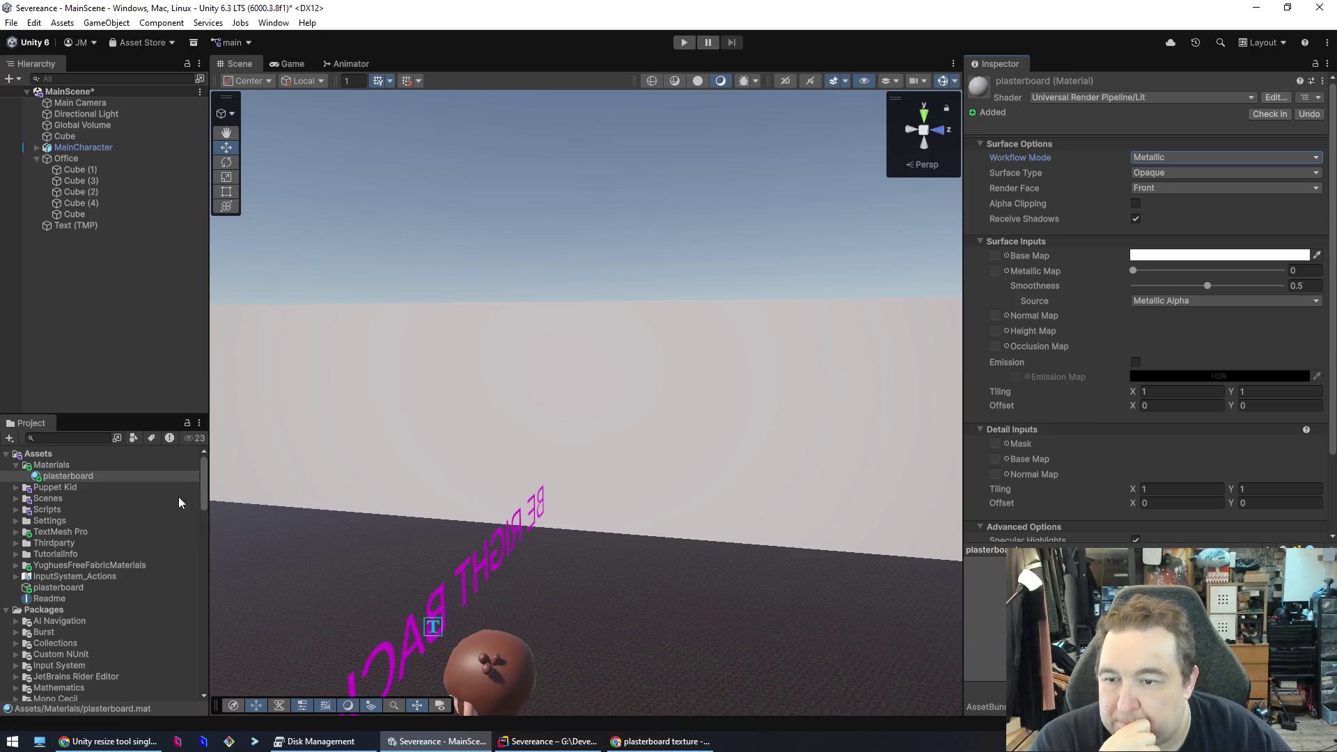
- Apply the plasterboard material to wall Cube (4) and show the material's settings
{"action": "mouse_move", "coordinate": [362, 461]}
{"action": "left_mouse_down"}
{"action": "mouse_move", "coordinate": [487, 466]}
{"action": "mouse_move", "coordinate": [212, 436]}
{"action": "mouse_move", "coordinate": [770, 442]}
{"action": "mouse_move", "coordinate": [633, 427]}
{"action": "mouse_move", "coordinate": [696, 427]}
{"action": "mouse_move", "coordinate": [658, 422]}
{"action": "left_mouse_up"}
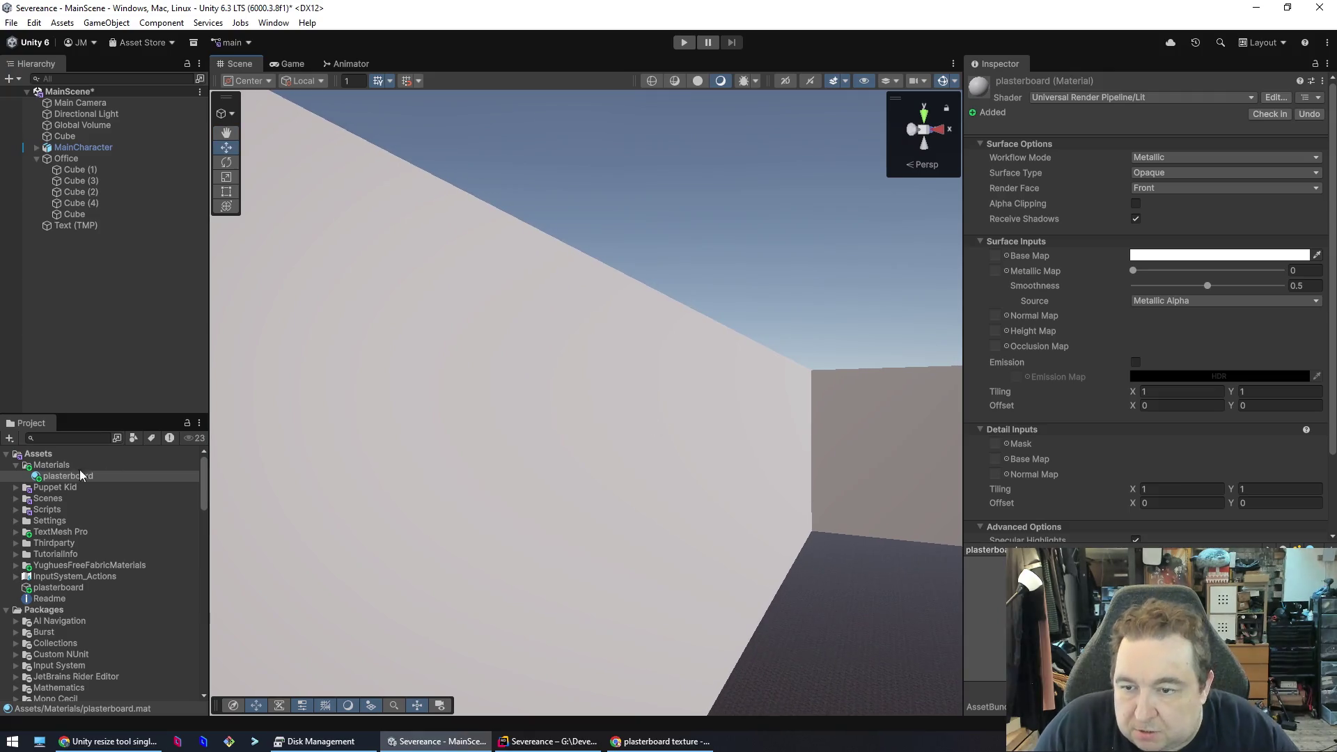
{"action": "left_click_drag", "start_coordinate": [79, 474], "coordinate": [382, 441]}
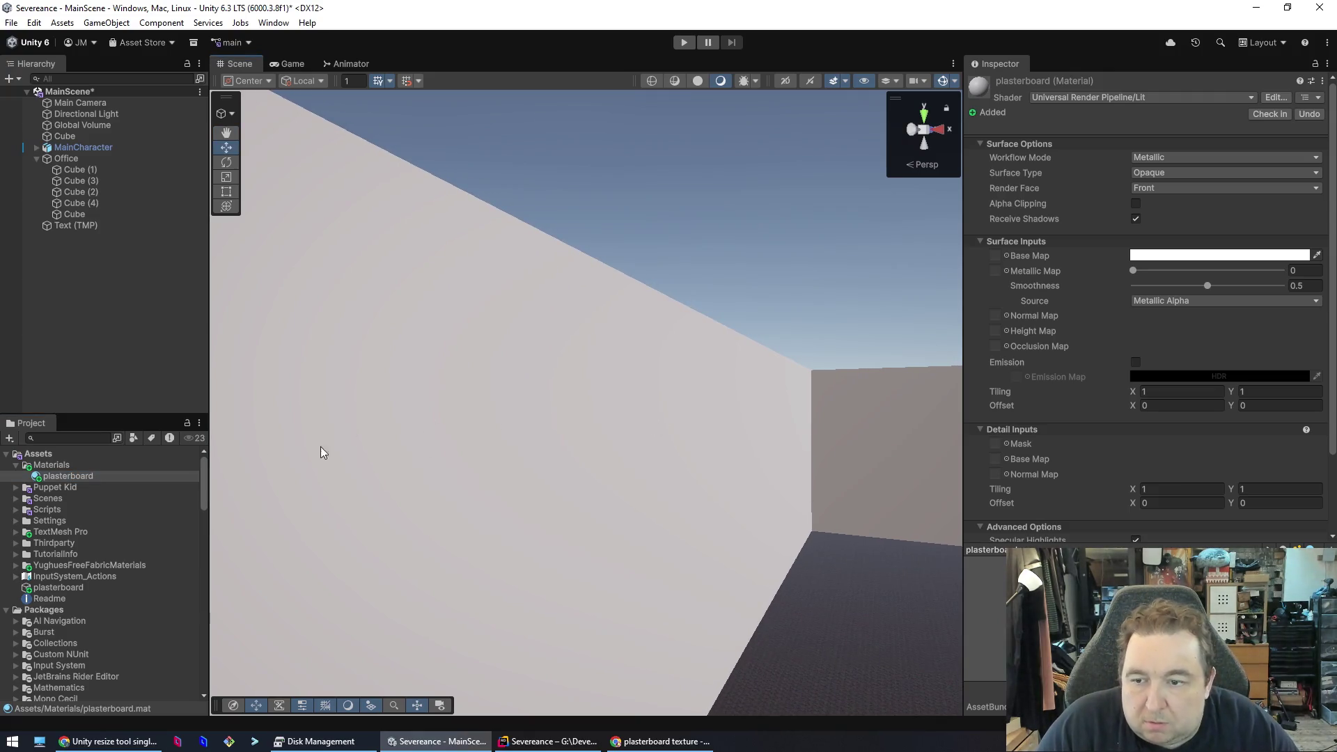
{"action": "left_click", "coordinate": [59, 478]}
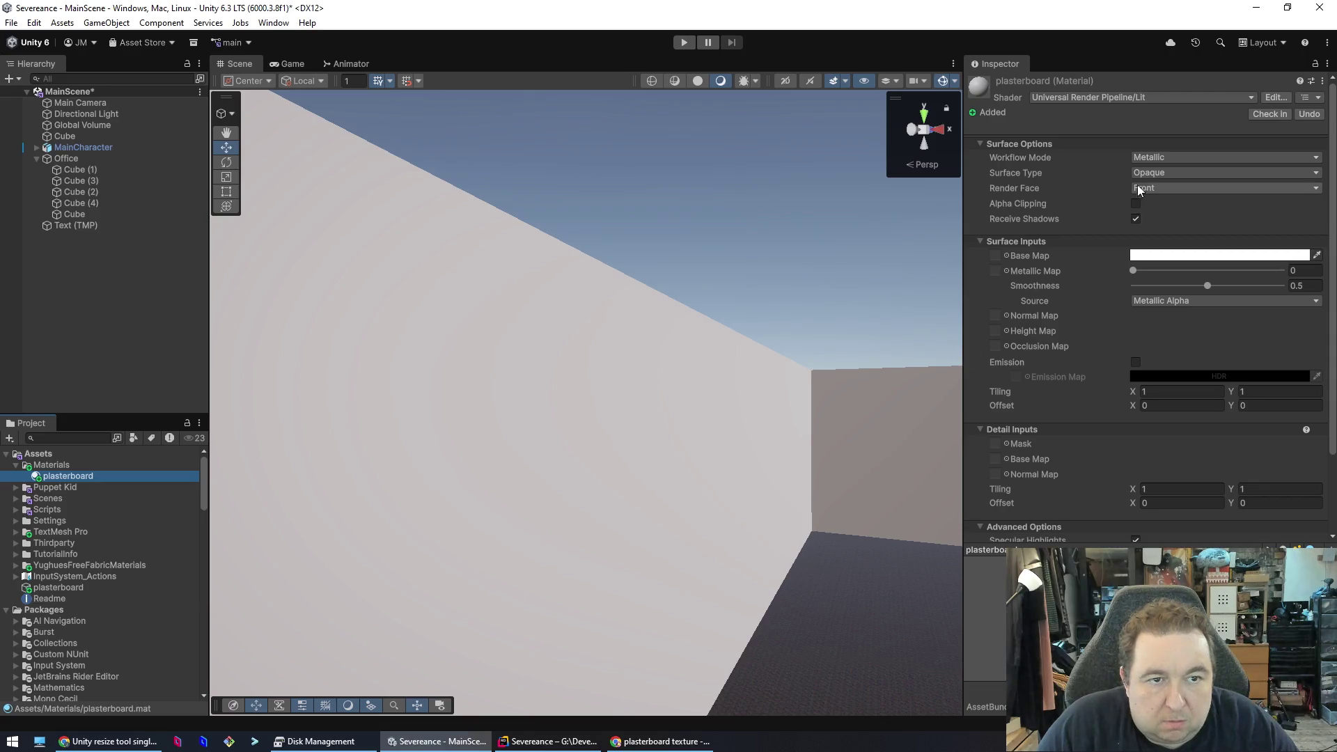
{"action": "left_click", "coordinate": [688, 396]}
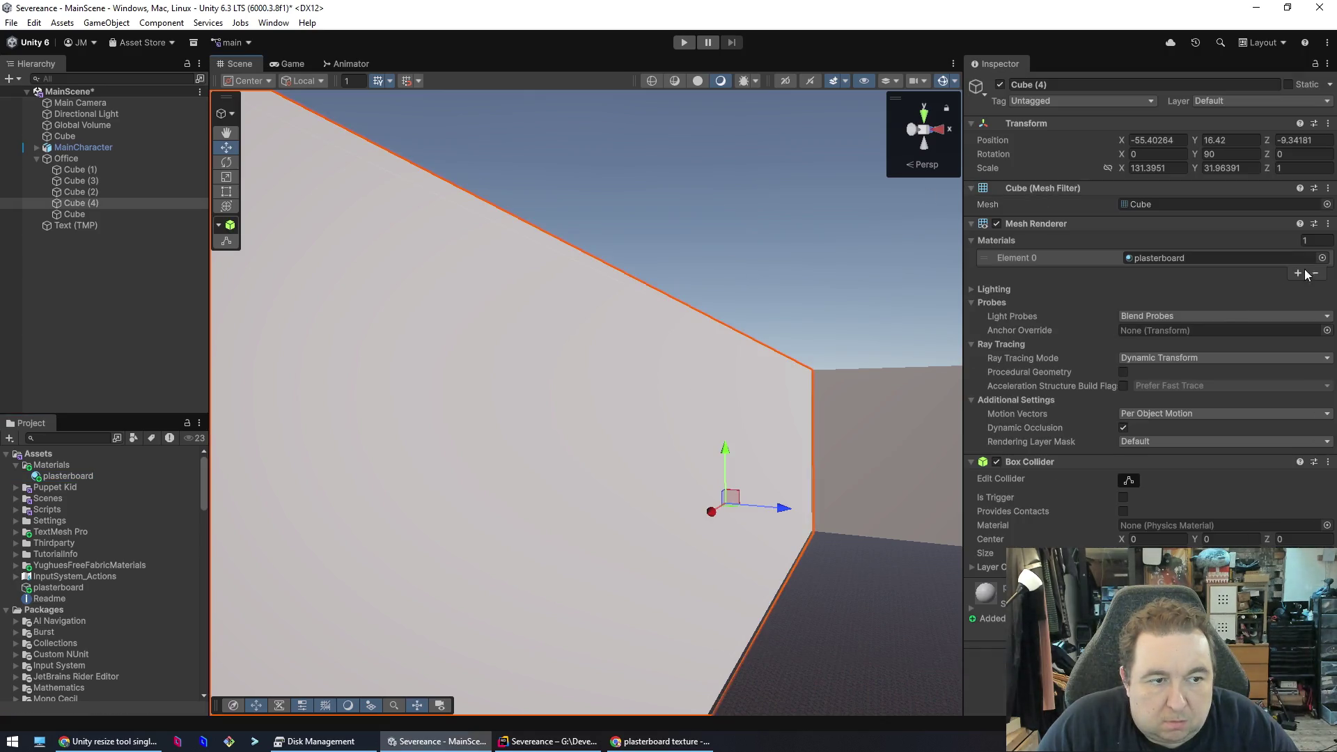
{"action": "left_click", "coordinate": [1322, 259]}
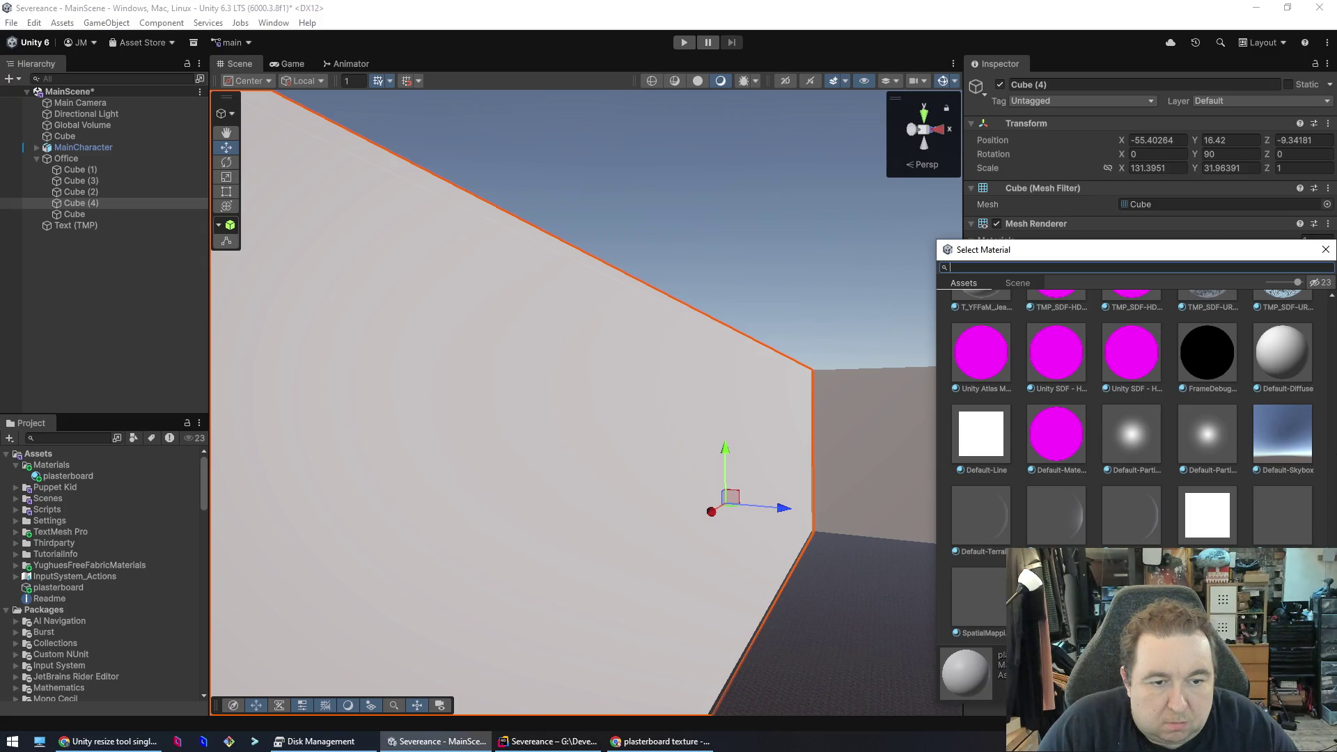
{"action": "left_click", "coordinate": [1326, 250]}
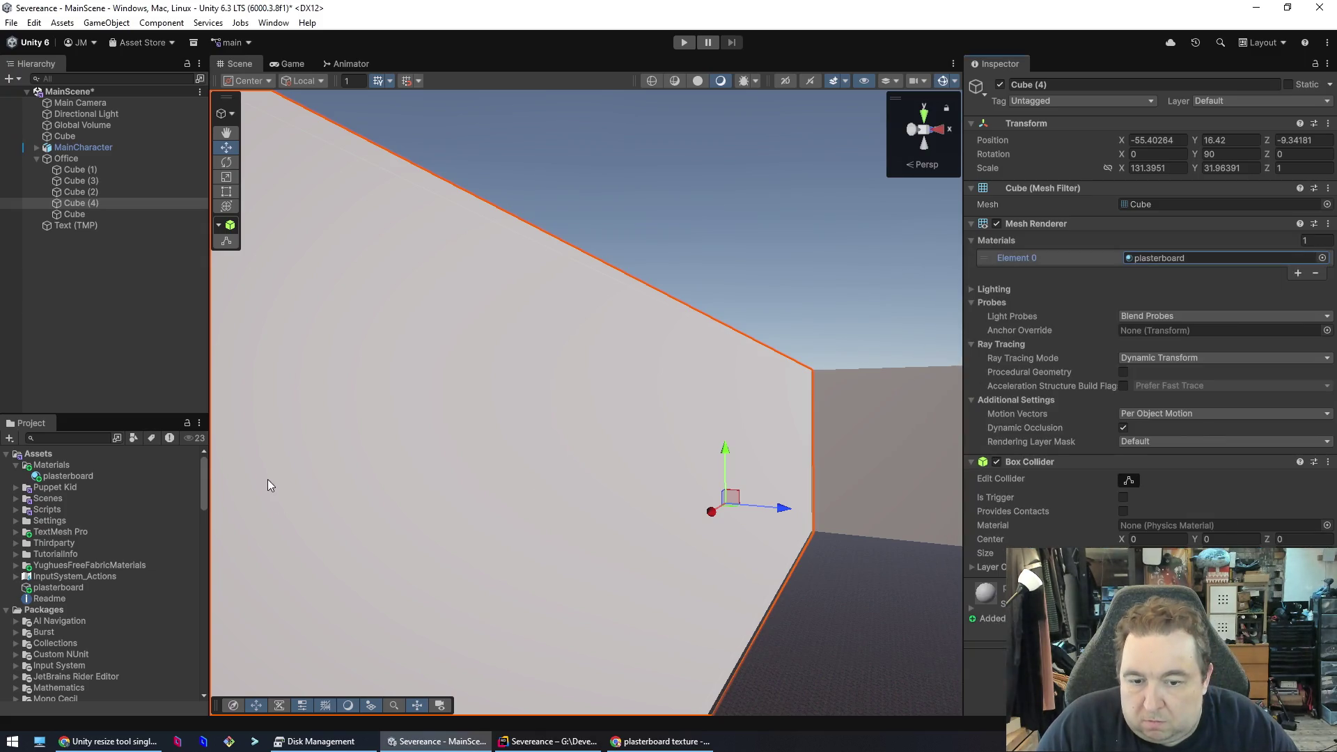
{"action": "left_click", "coordinate": [74, 476]}
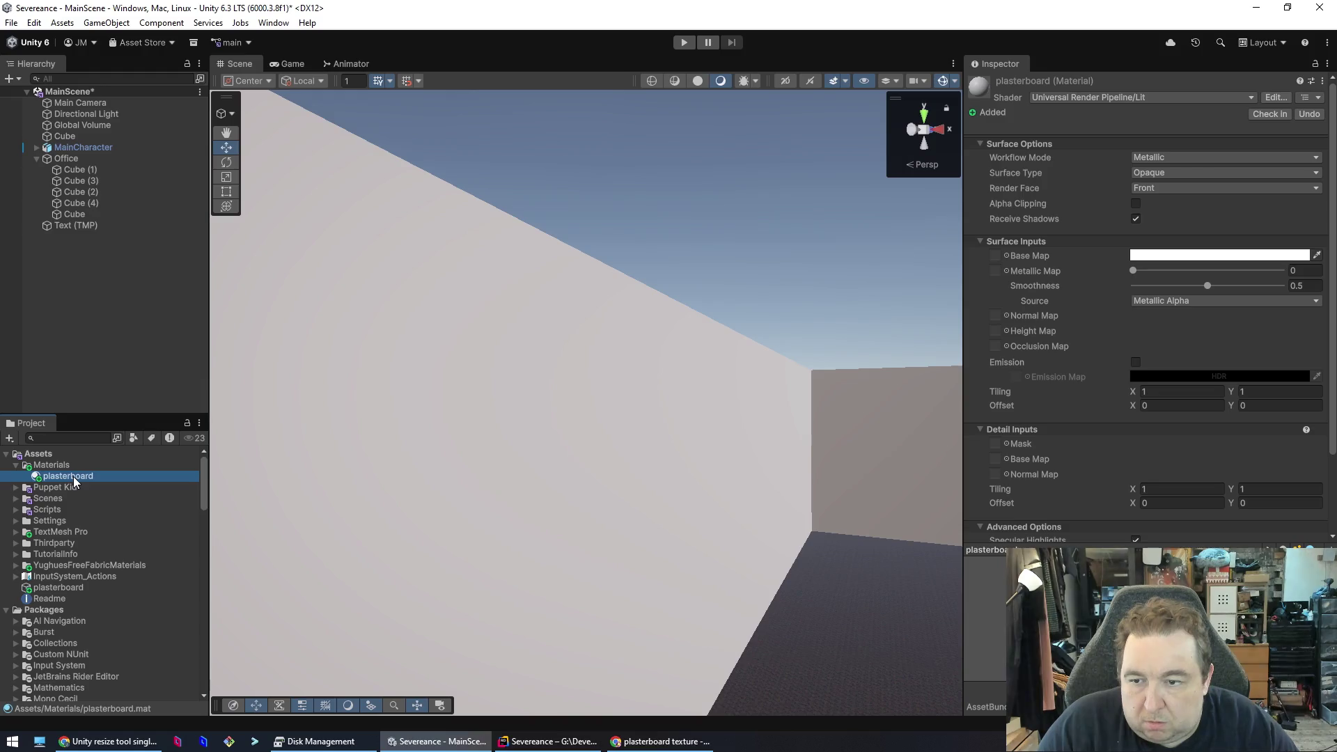
{"action": "left_click", "coordinate": [126, 746]}
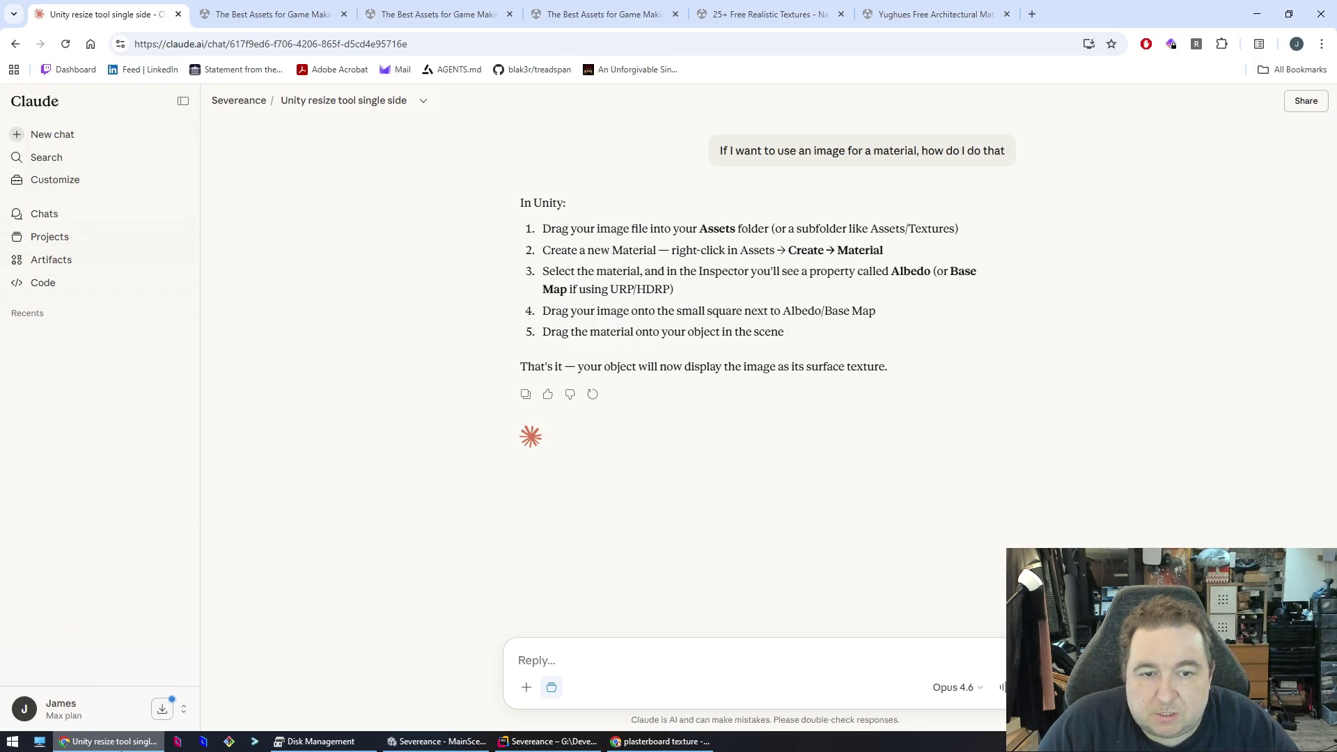
{"action": "left_click", "coordinate": [436, 741]}
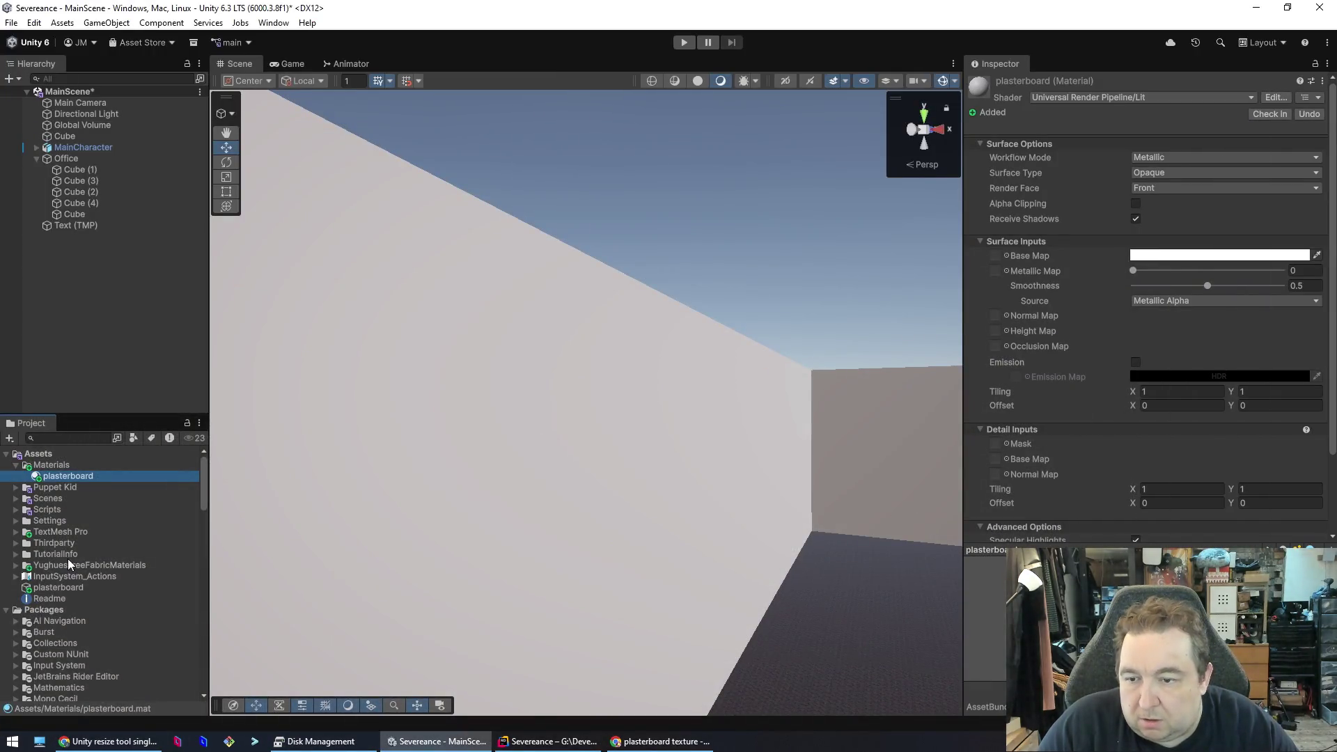
{"action": "mouse_move", "coordinate": [52, 594]}
{"action": "left_mouse_down"}
{"action": "mouse_move", "coordinate": [432, 562]}
{"action": "mouse_move", "coordinate": [1149, 255]}
{"action": "mouse_move", "coordinate": [998, 256]}
{"action": "mouse_move", "coordinate": [1255, 255]}
{"action": "mouse_move", "coordinate": [994, 252]}
{"action": "left_mouse_up"}
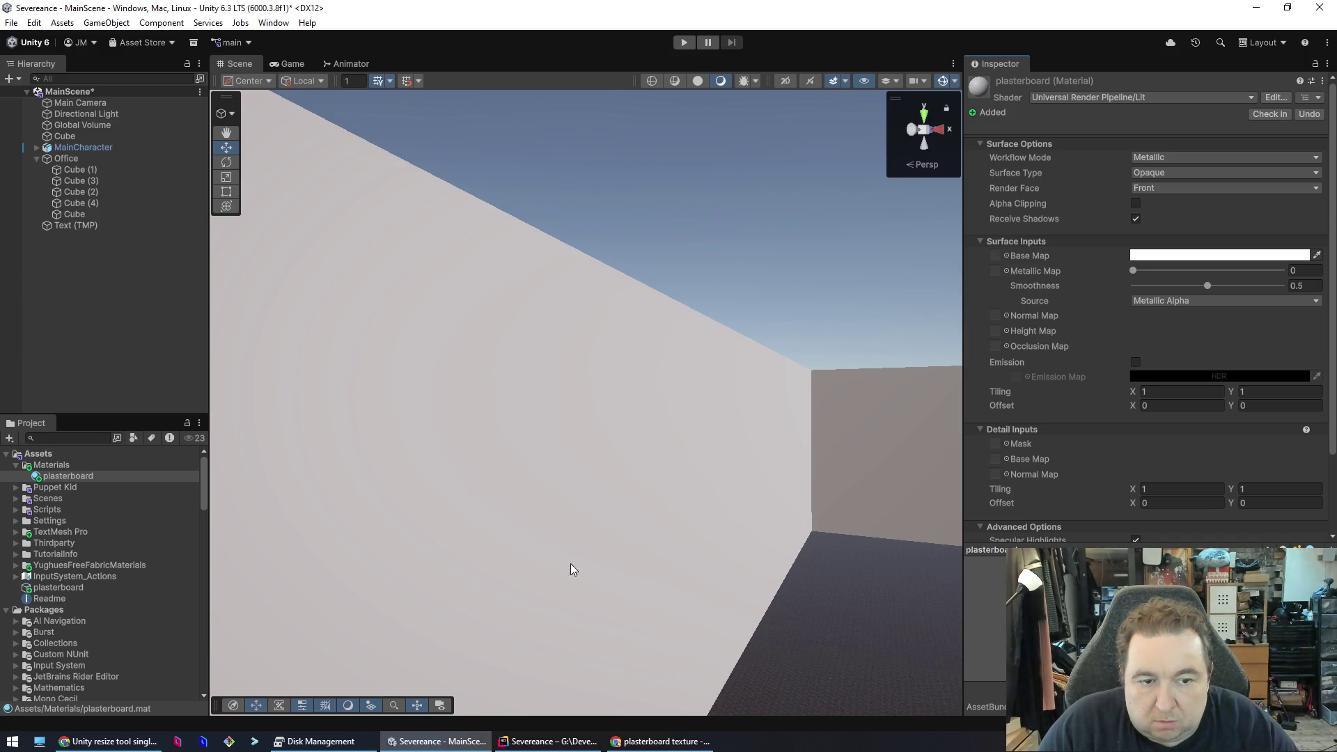
{"action": "key", "text": "alt+Tab"}
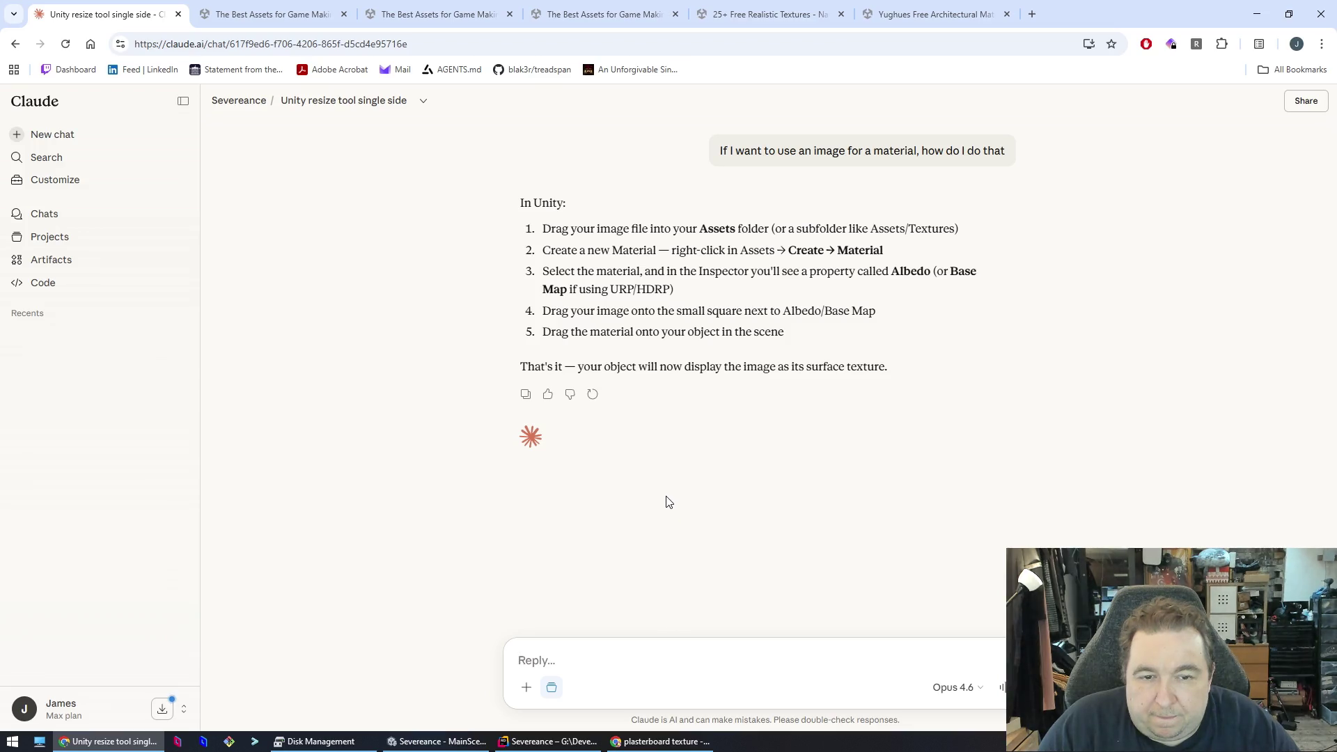
{"action": "key", "text": "alt+Tab"}
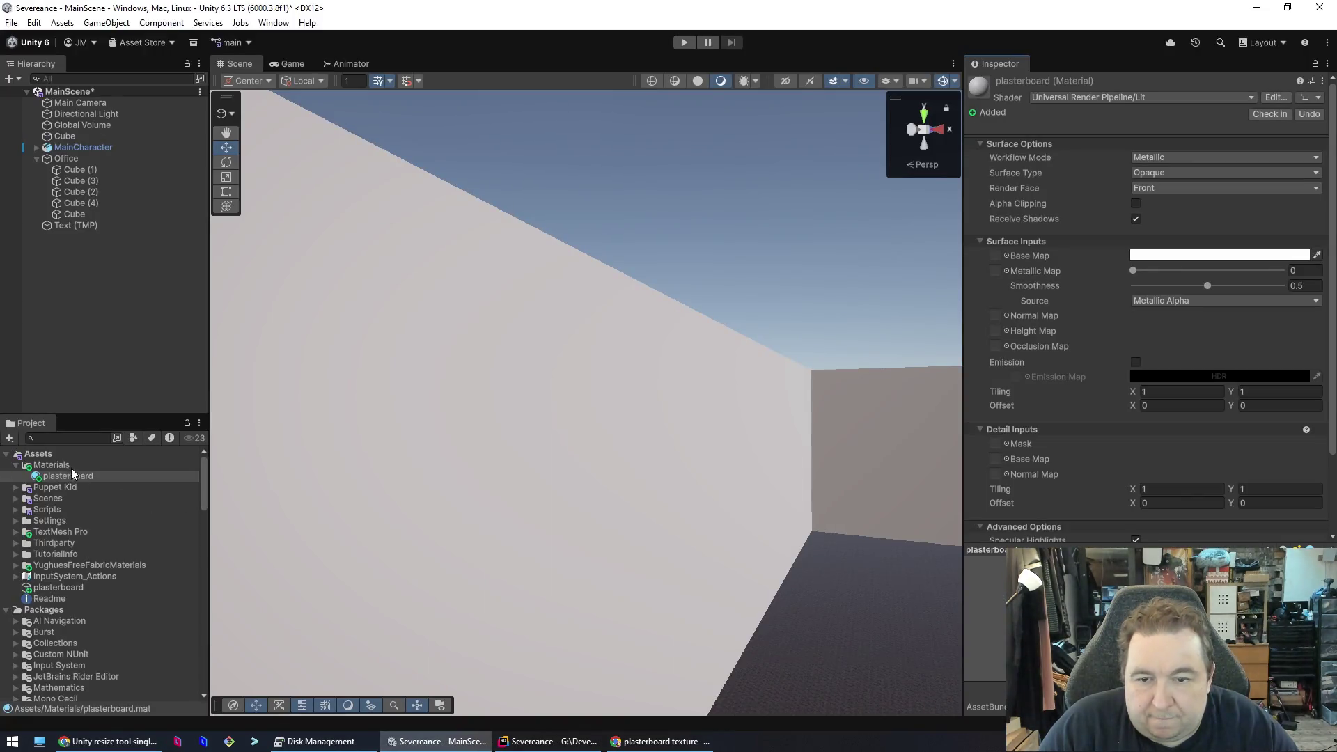
- Set the material's Base Map to EmojiOne, then try dragging plasterboard onto Base Map
{"action": "left_click", "coordinate": [1006, 256]}
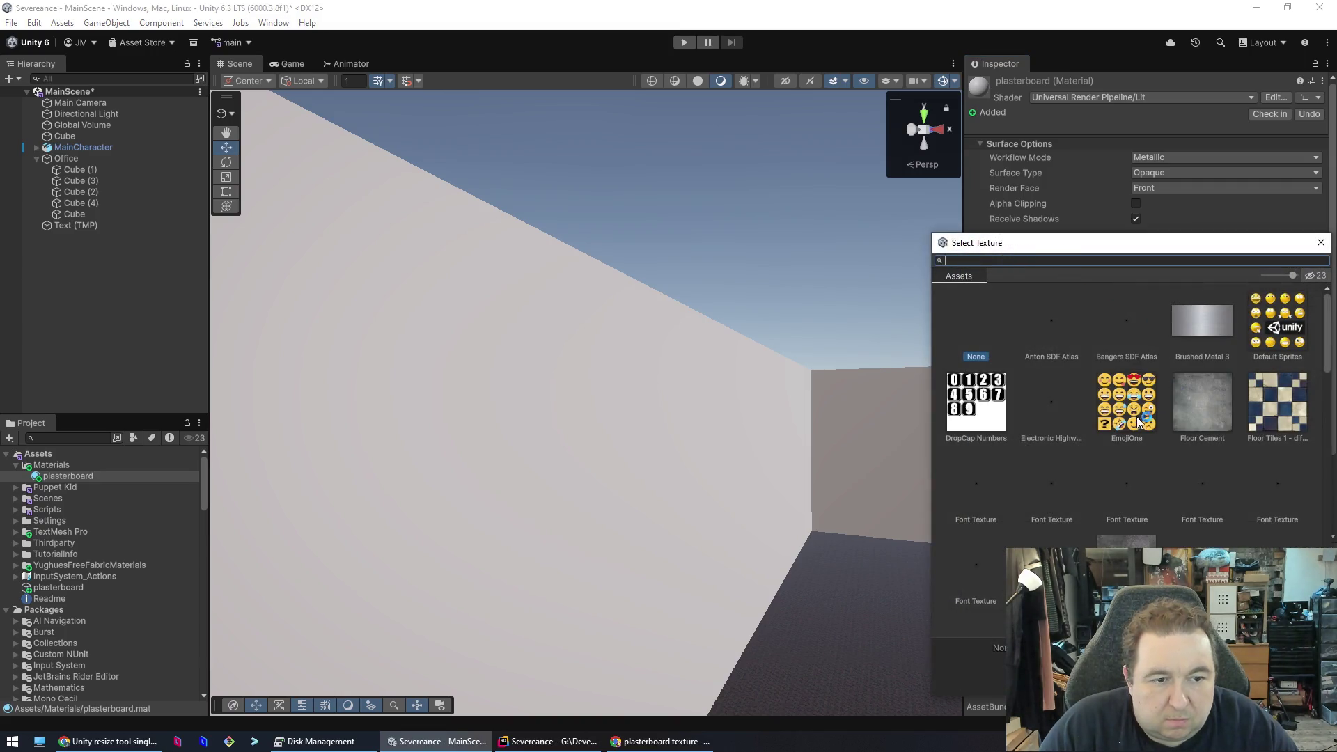
{"action": "left_click", "coordinate": [1127, 416]}
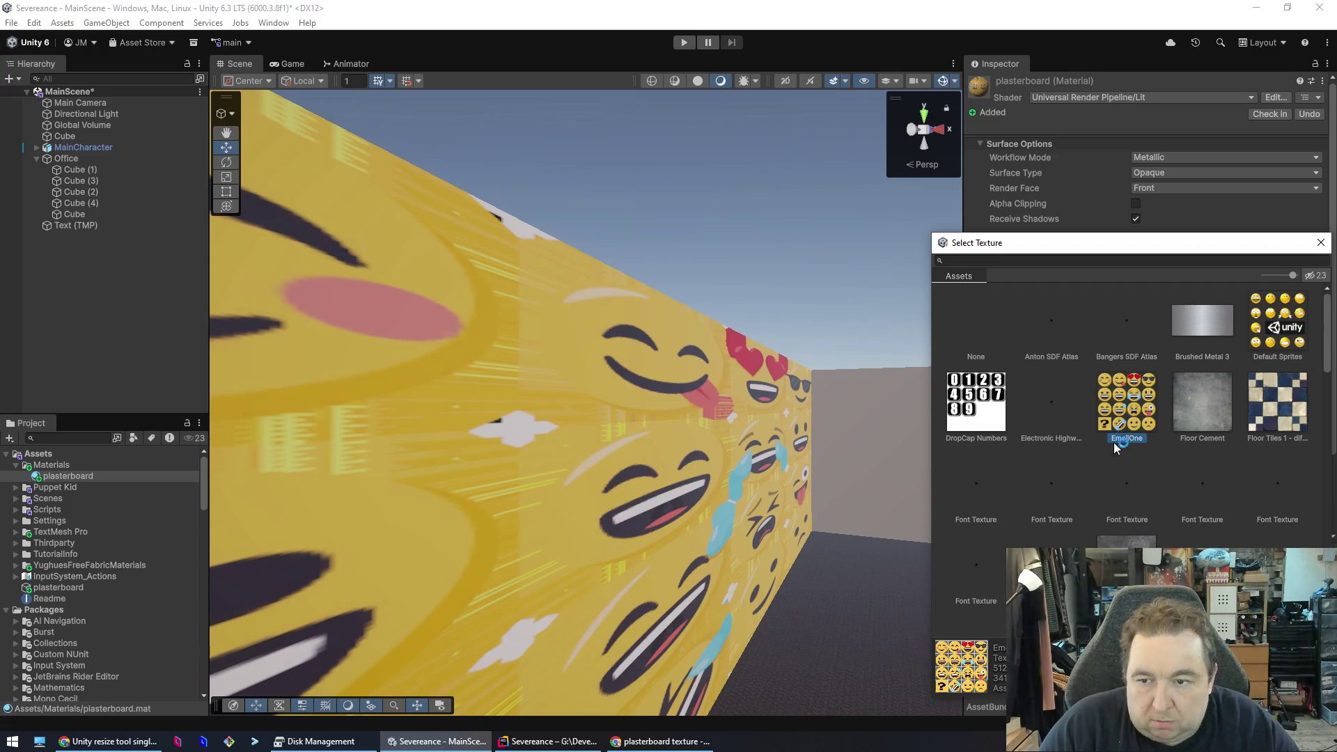
{"action": "mouse_move", "coordinate": [80, 477]}
{"action": "left_mouse_down"}
{"action": "mouse_move", "coordinate": [119, 464]}
{"action": "mouse_move", "coordinate": [101, 476]}
{"action": "mouse_move", "coordinate": [67, 599]}
{"action": "mouse_move", "coordinate": [1127, 483]}
{"action": "mouse_move", "coordinate": [1133, 259]}
{"action": "mouse_move", "coordinate": [996, 160]}
{"action": "left_mouse_up"}
{"action": "scroll", "coordinate": [1126, 483], "scroll_direction": "down", "scroll_amount": 3}
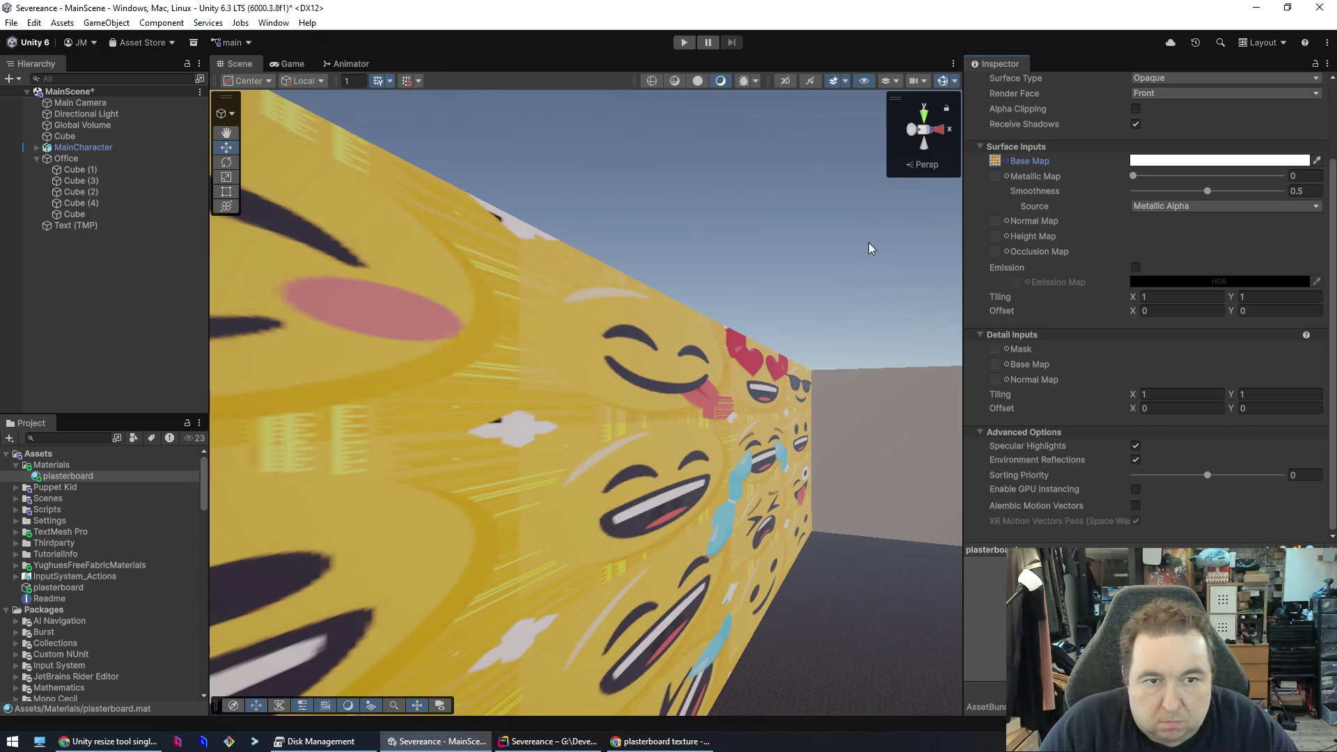
{"action": "key", "text": "alt+Tab"}
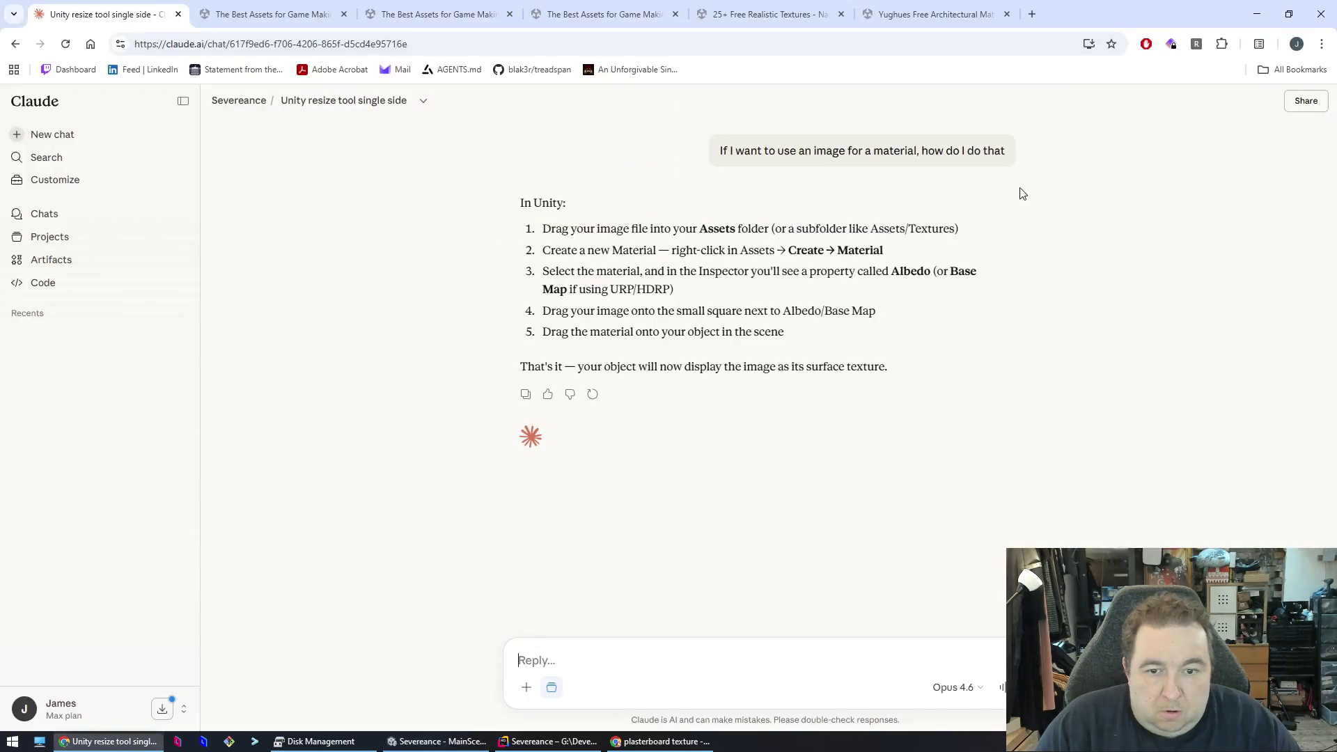
- Tell Claude 'it won't let me drag the im int Bas Map', then return to Unity
{"action": "left_click", "coordinate": [710, 665]}
{"action": "type", "text": "it"}
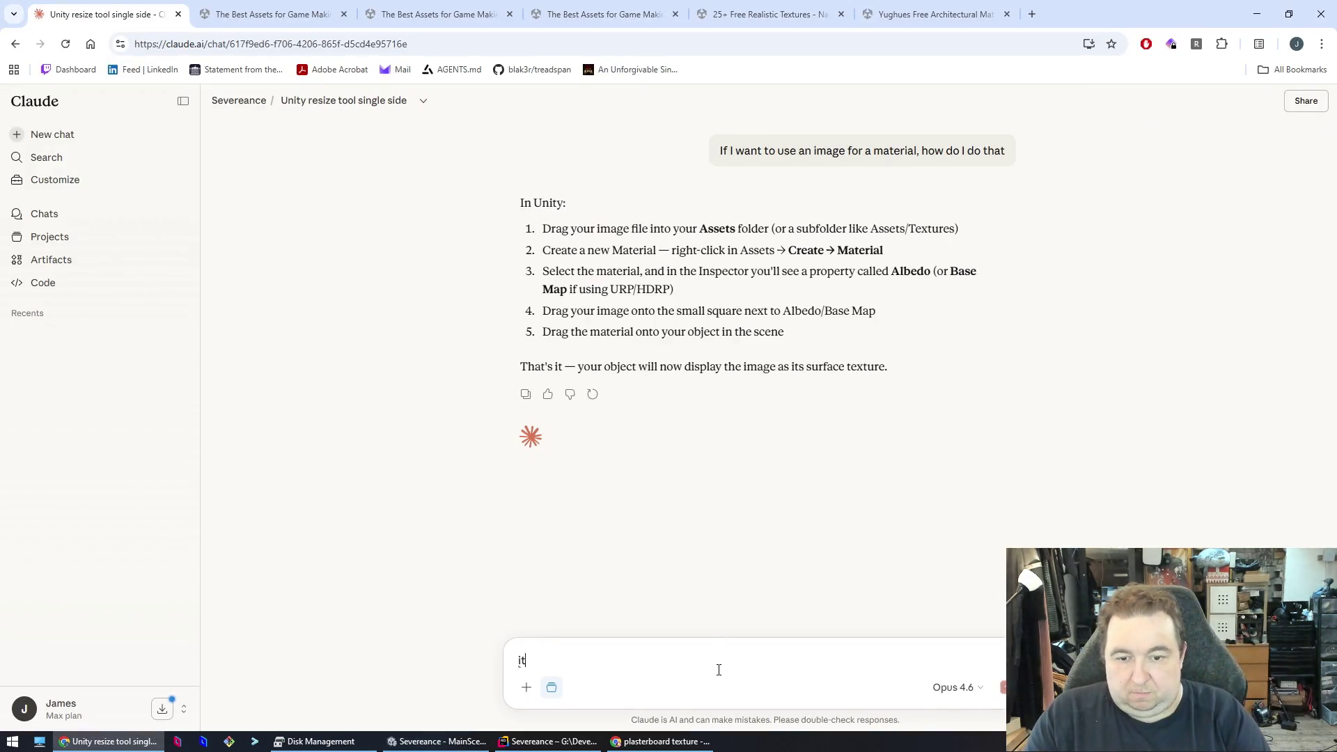
{"action": "type", "text": " won't let me drag "}
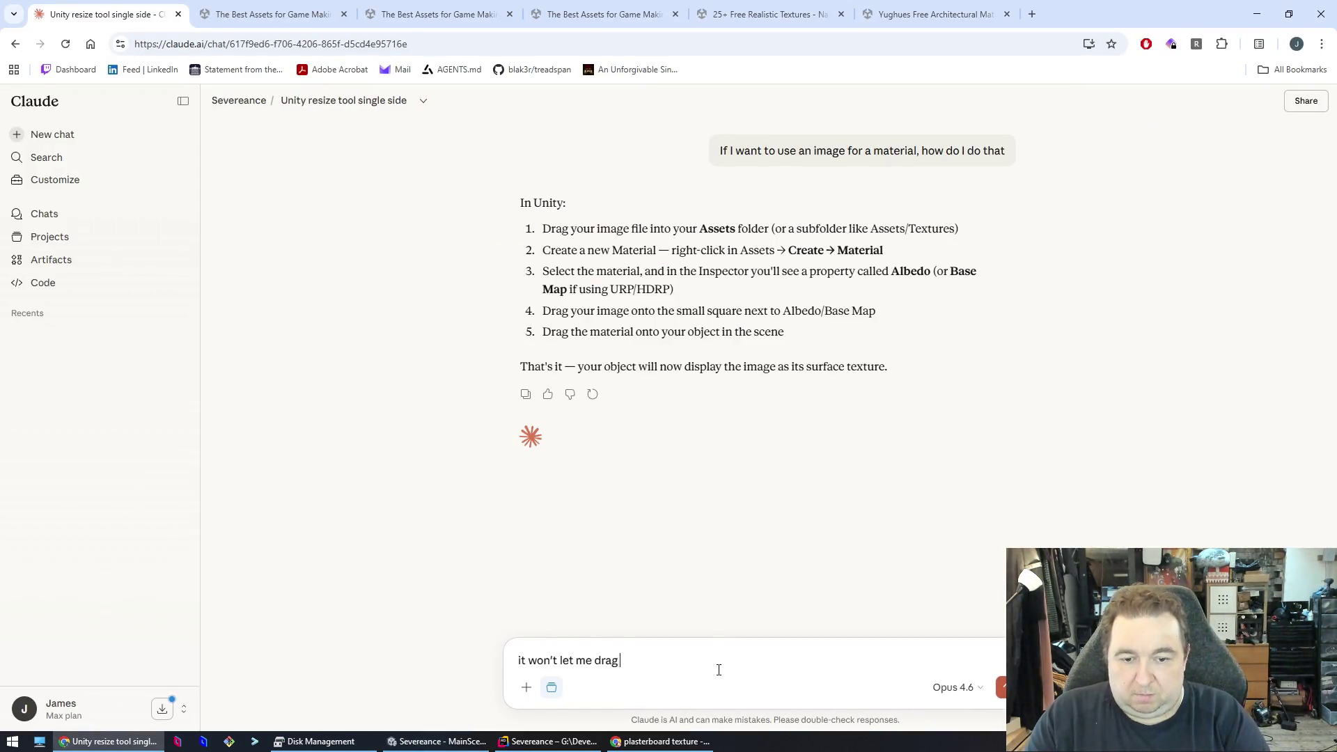
{"action": "type", "text": "the im int"}
{"action": "type", "text": " Bas"}
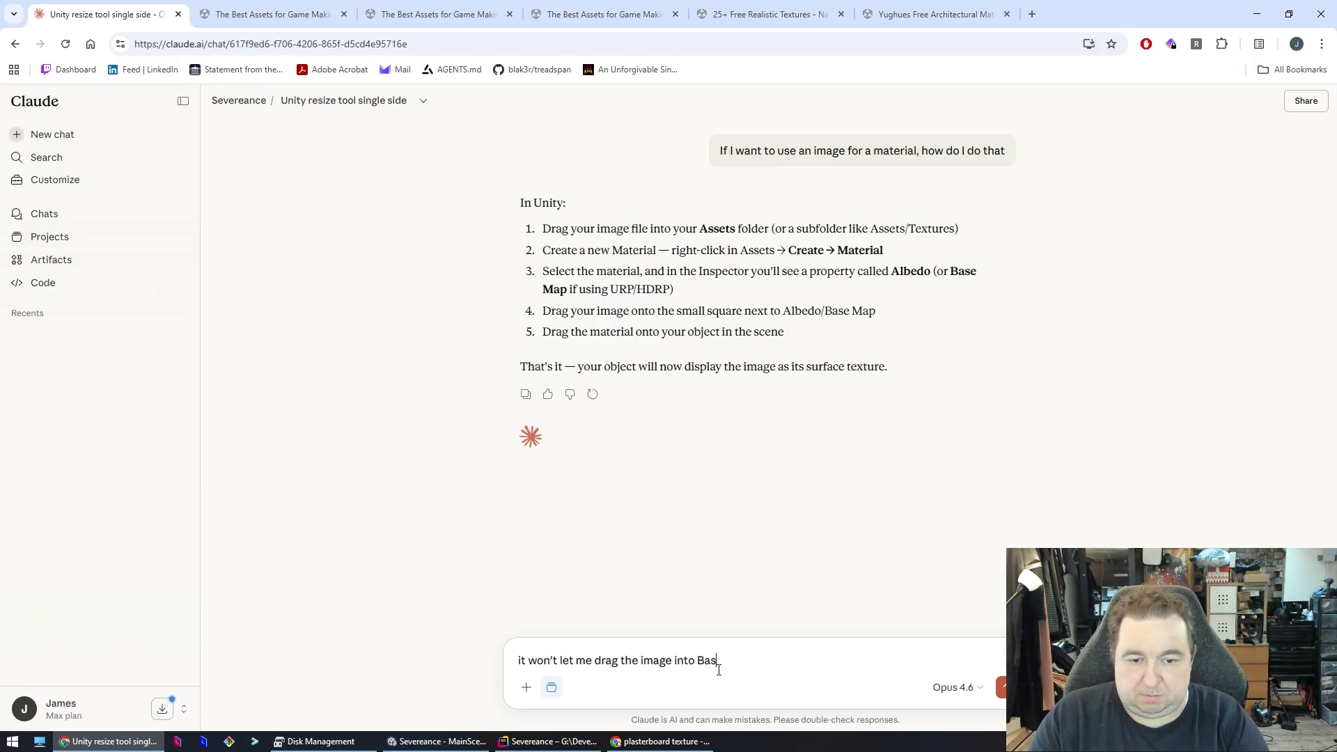
{"action": "type", "text": " Map"}
{"action": "key", "text": "Return"}
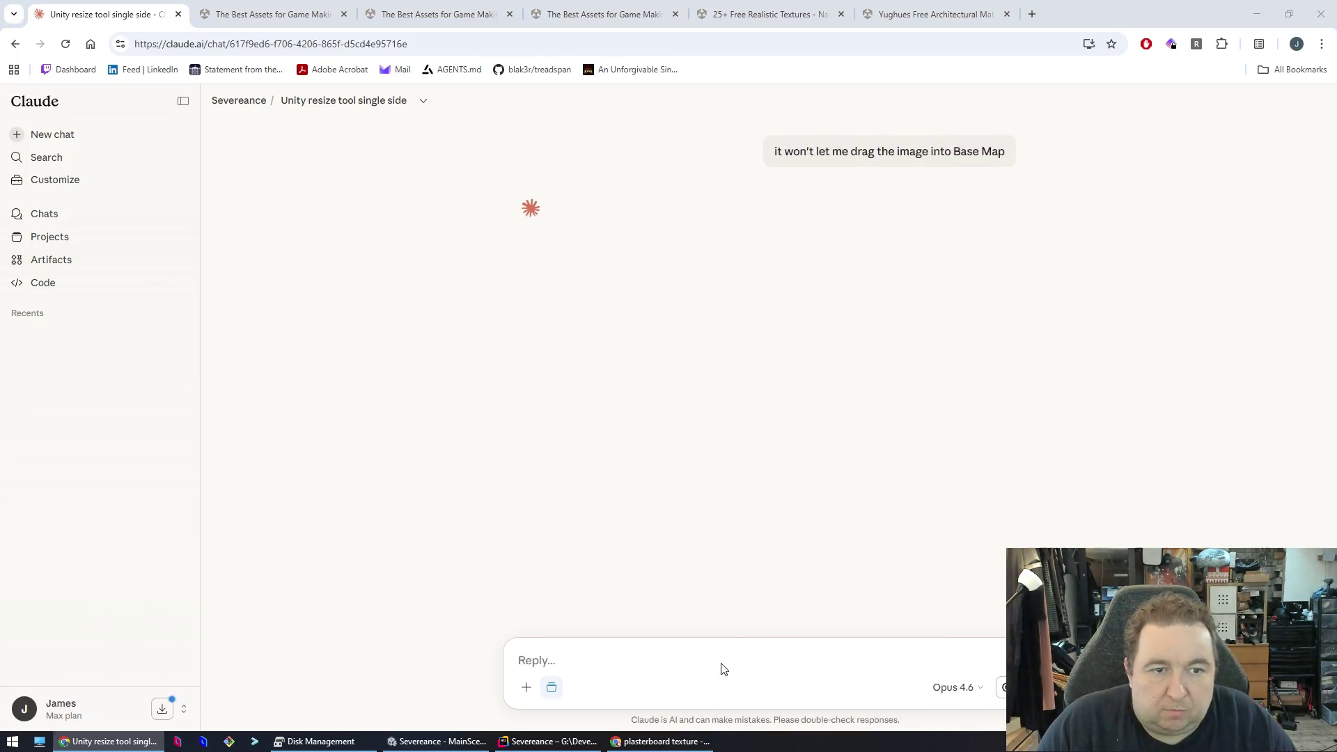
{"action": "key", "text": "alt+Tab"}
{"action": "left_click", "coordinate": [996, 161]}
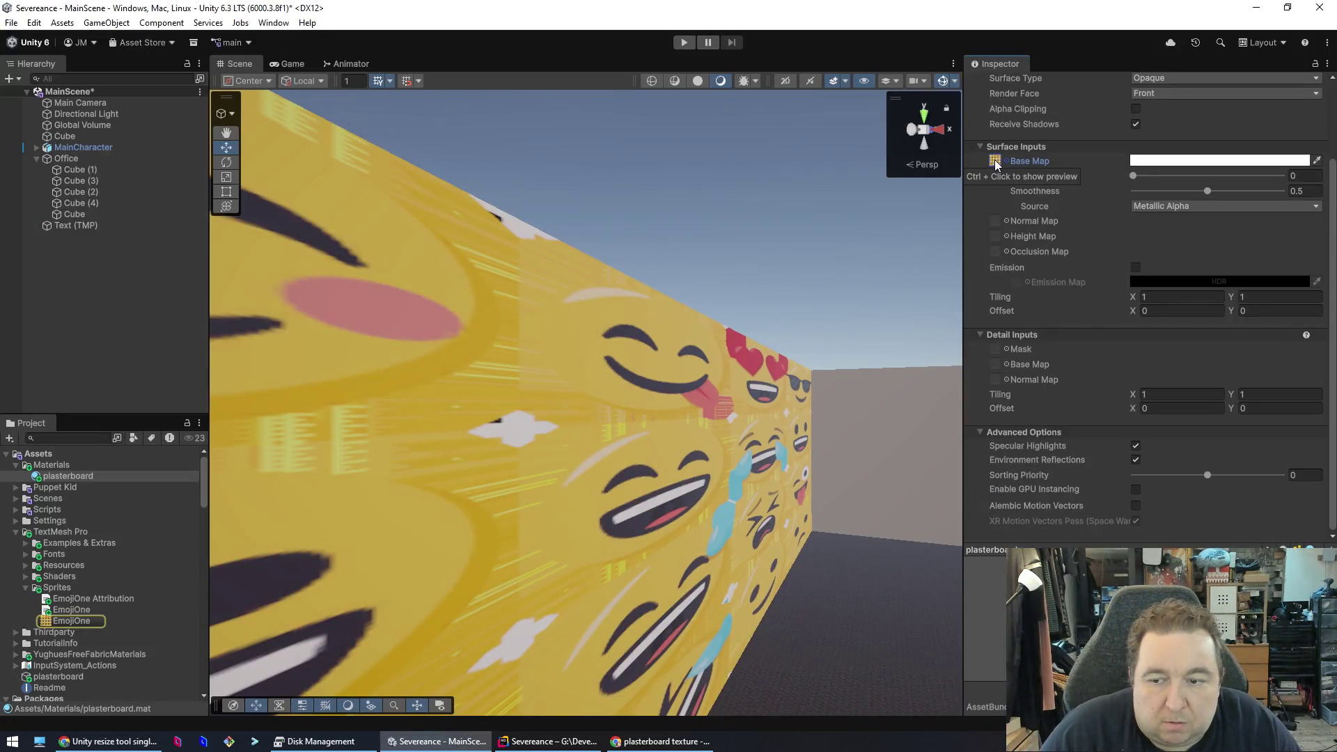
- View the EmojiOne image, then try the T_YFFaM_Jeans_d texture as Base Map
{"action": "double_click", "coordinate": [996, 161]}
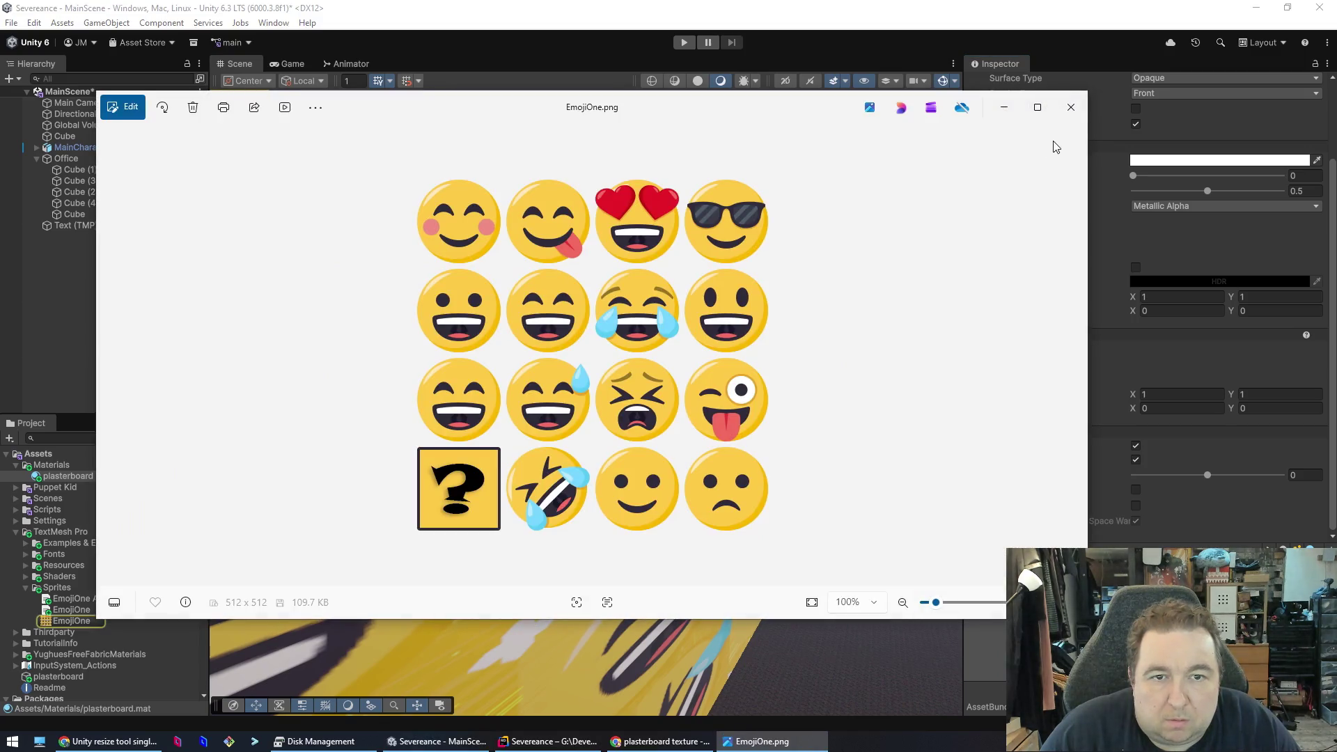
{"action": "left_click", "coordinate": [1071, 111]}
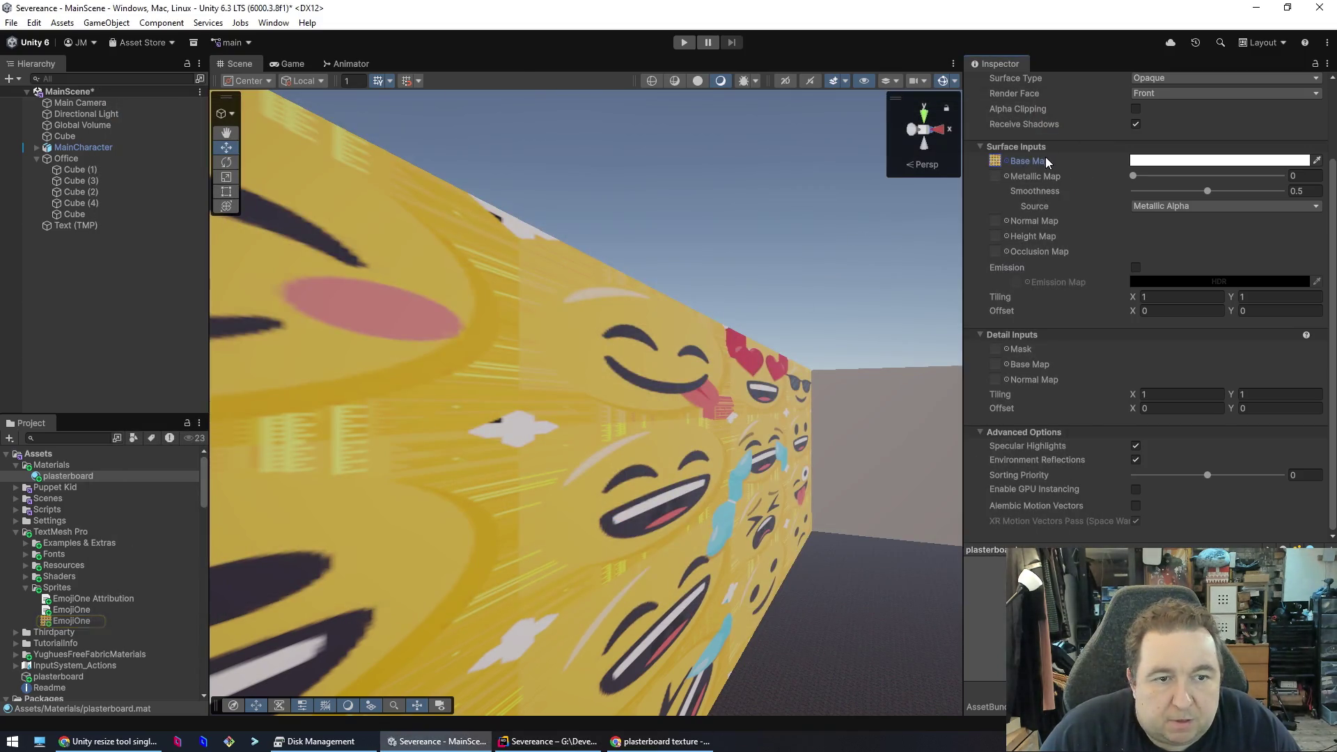
{"action": "left_click", "coordinate": [1006, 161]}
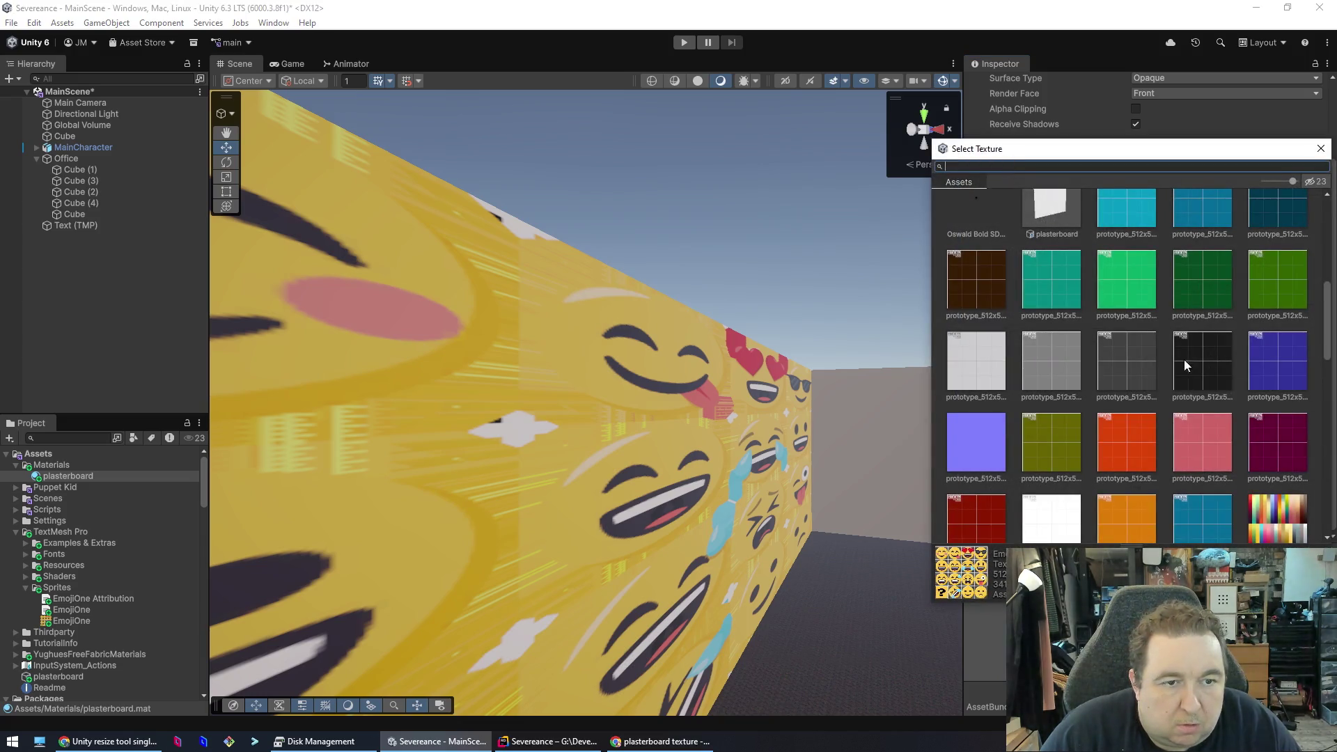
{"action": "scroll", "coordinate": [1305, 297], "scroll_direction": "down", "scroll_amount": 10}
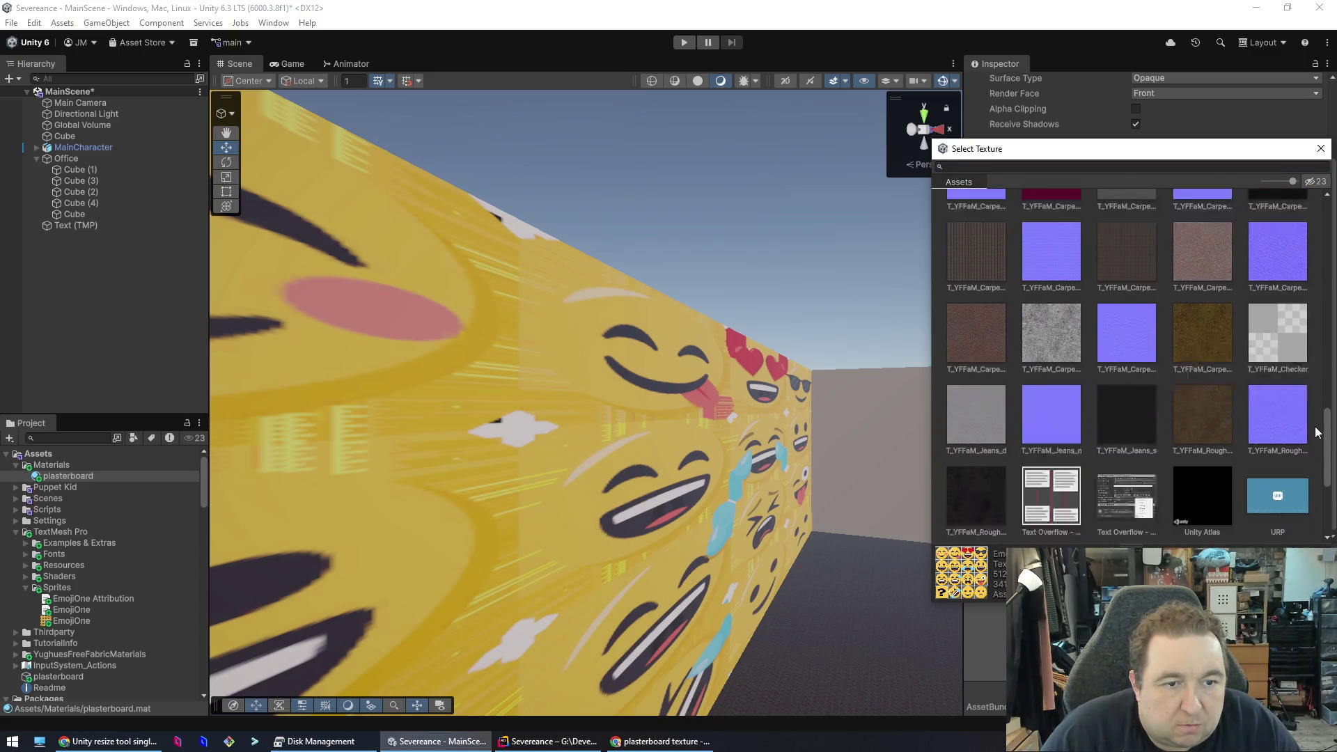
{"action": "scroll", "coordinate": [1316, 447], "scroll_direction": "down", "scroll_amount": 4}
{"action": "scroll", "coordinate": [1305, 452], "scroll_direction": "up", "scroll_amount": 3}
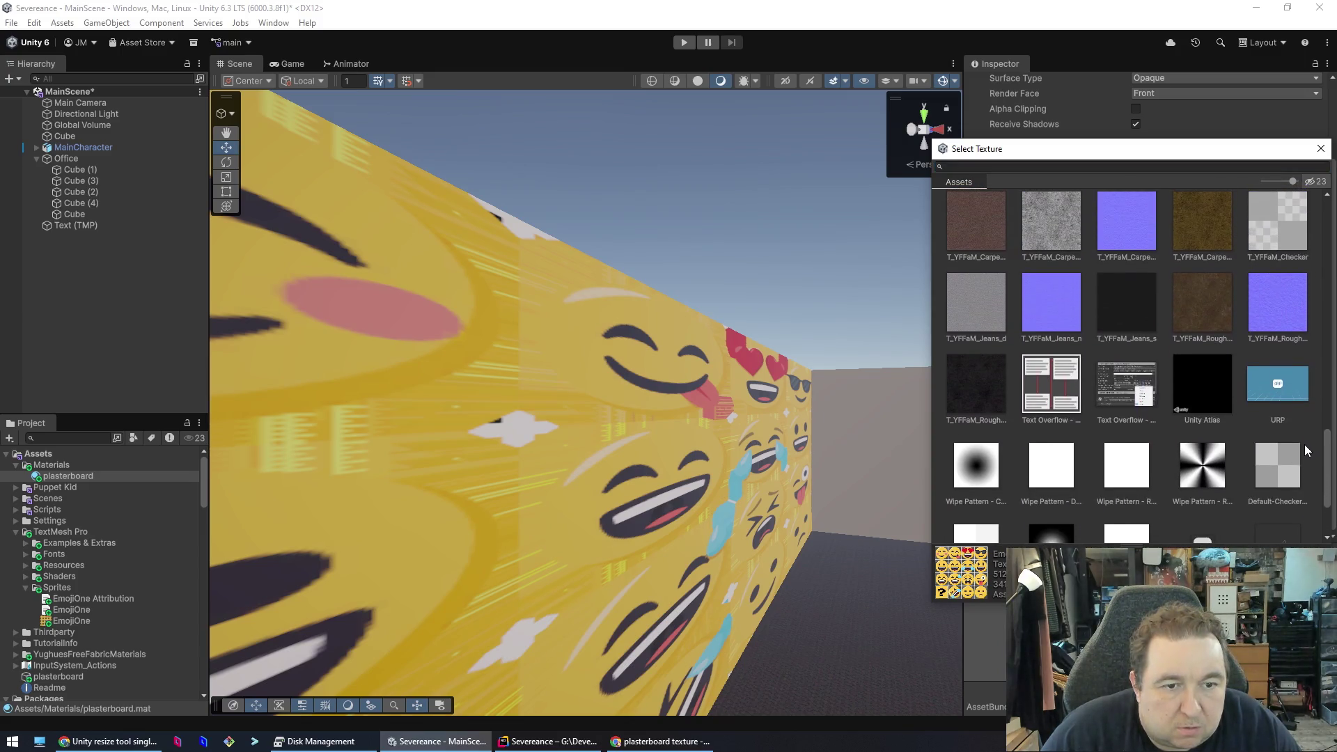
{"action": "left_click", "coordinate": [994, 307]}
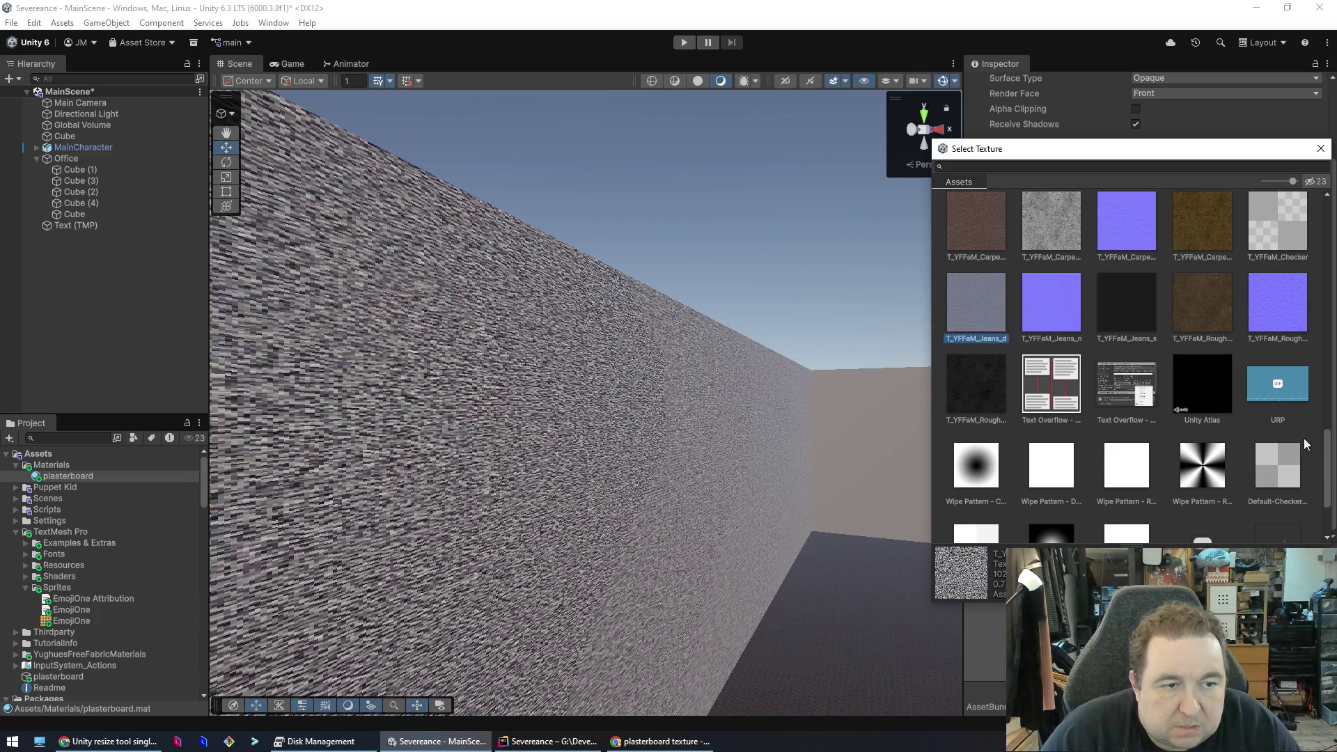
- Set Base Map to the plasterboard texture after briefly trying a teal prototype texture
{"action": "left_click_drag", "start_coordinate": [1328, 465], "coordinate": [1328, 219]}
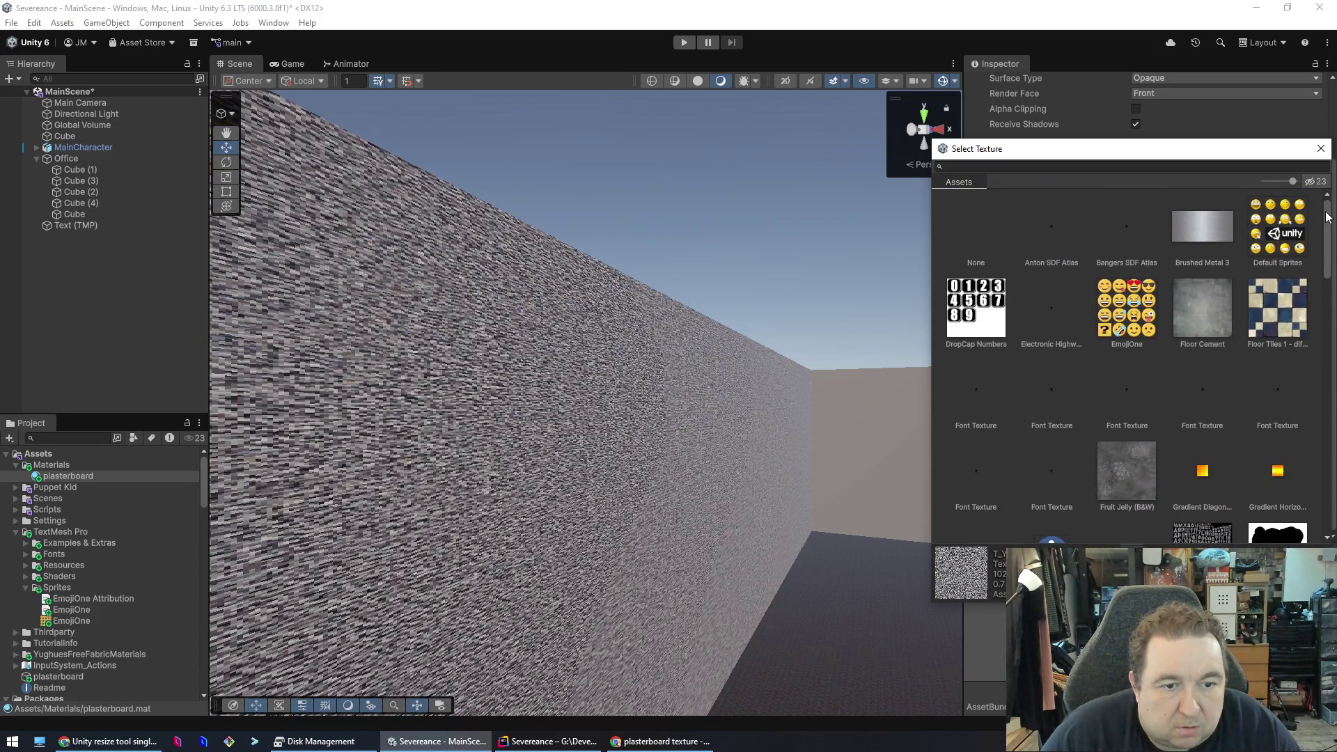
{"action": "scroll", "coordinate": [1313, 261], "scroll_direction": "down", "scroll_amount": 4}
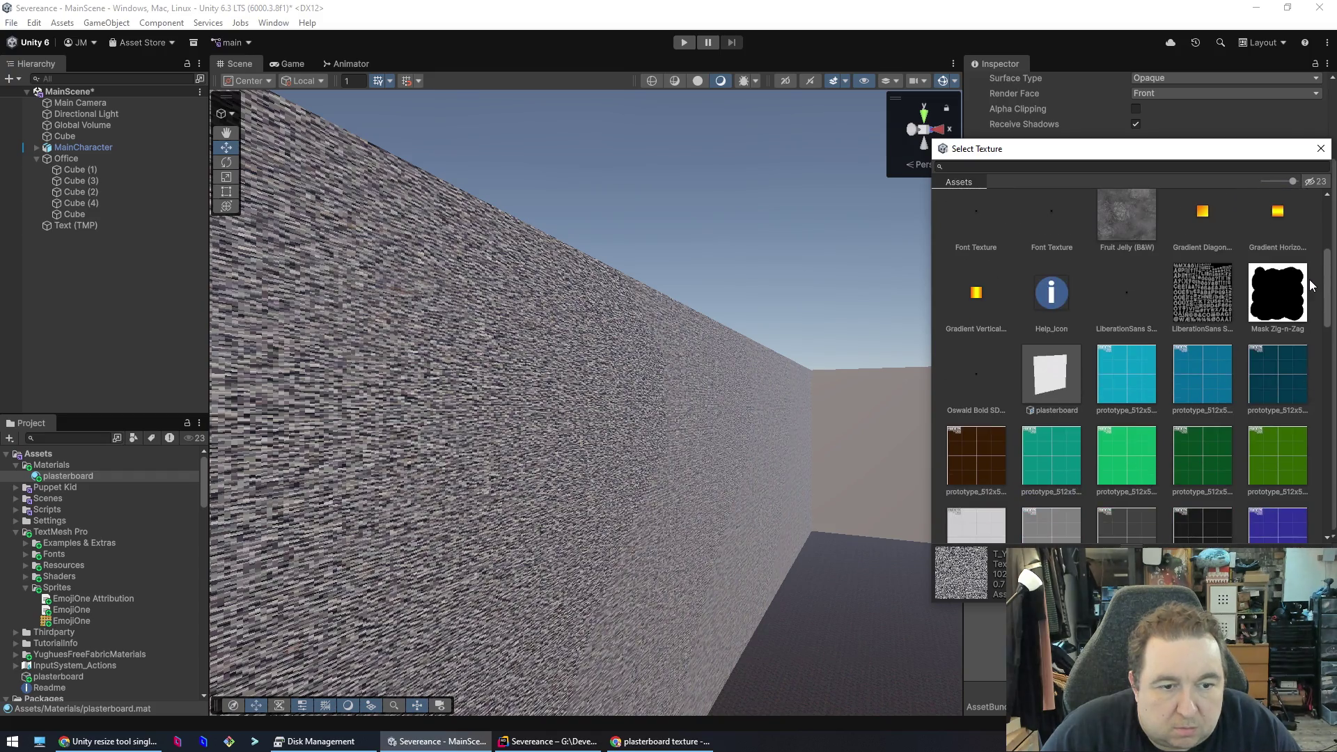
{"action": "left_click", "coordinate": [1059, 379]}
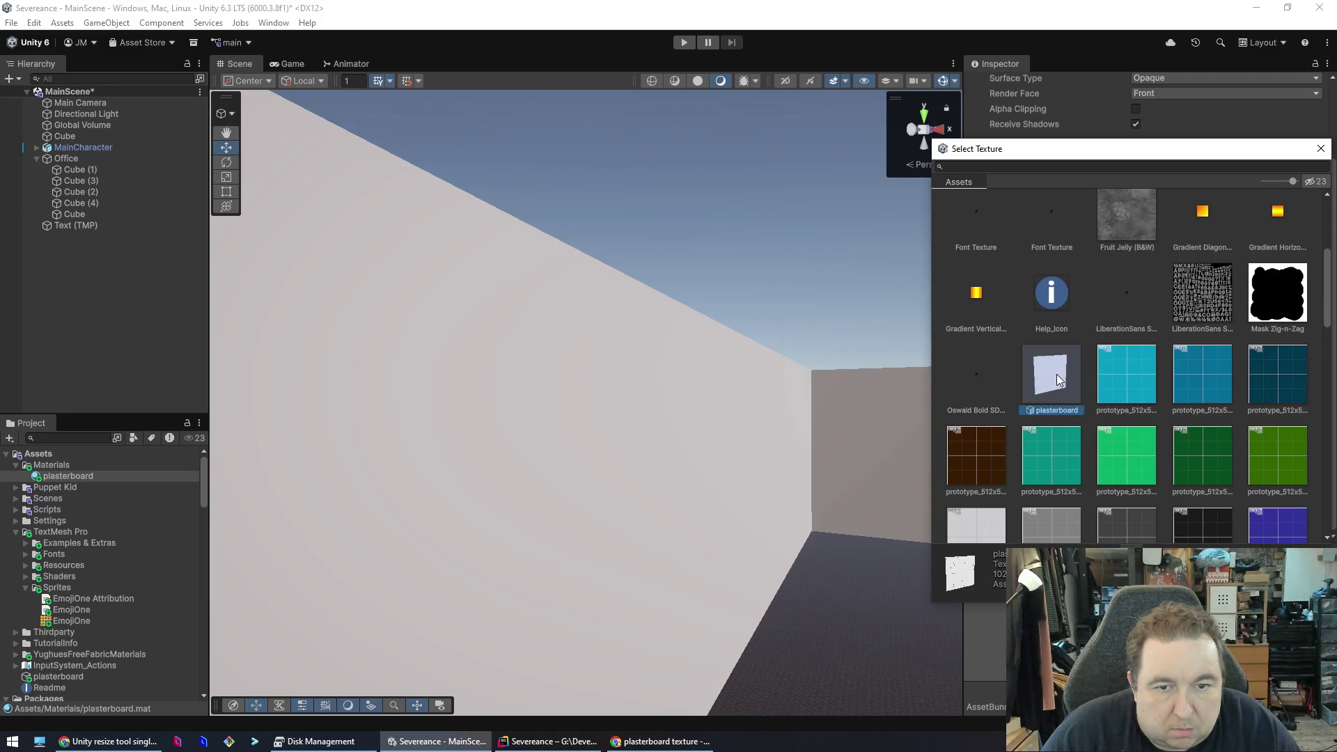
{"action": "left_click", "coordinate": [1117, 381]}
{"action": "left_click", "coordinate": [1066, 390]}
{"action": "double_click", "coordinate": [1066, 390]}
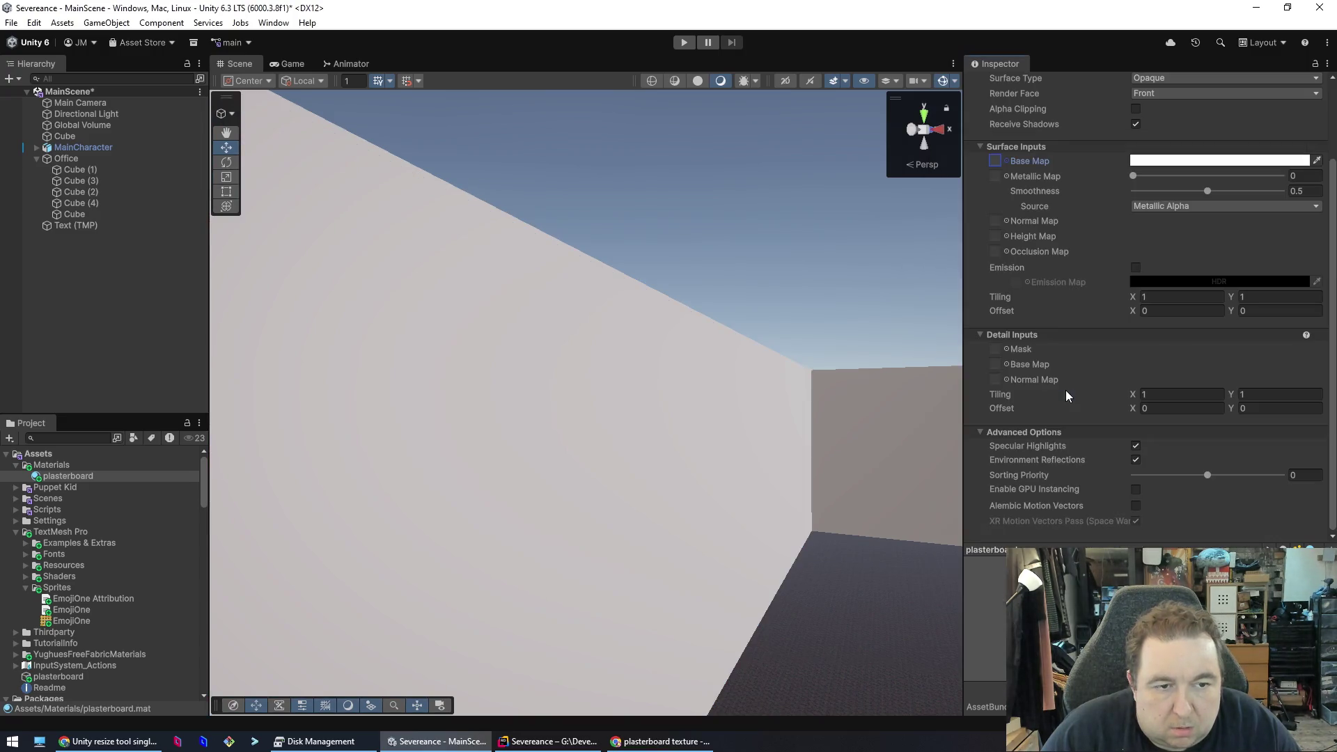
- Try the Floor Tiles 1, Floor Cement and Sunny Days textures as Base Map
{"action": "mouse_move", "coordinate": [815, 524]}
{"action": "left_mouse_down"}
{"action": "mouse_move", "coordinate": [430, 502]}
{"action": "mouse_move", "coordinate": [920, 523]}
{"action": "mouse_move", "coordinate": [871, 508]}
{"action": "left_mouse_up"}
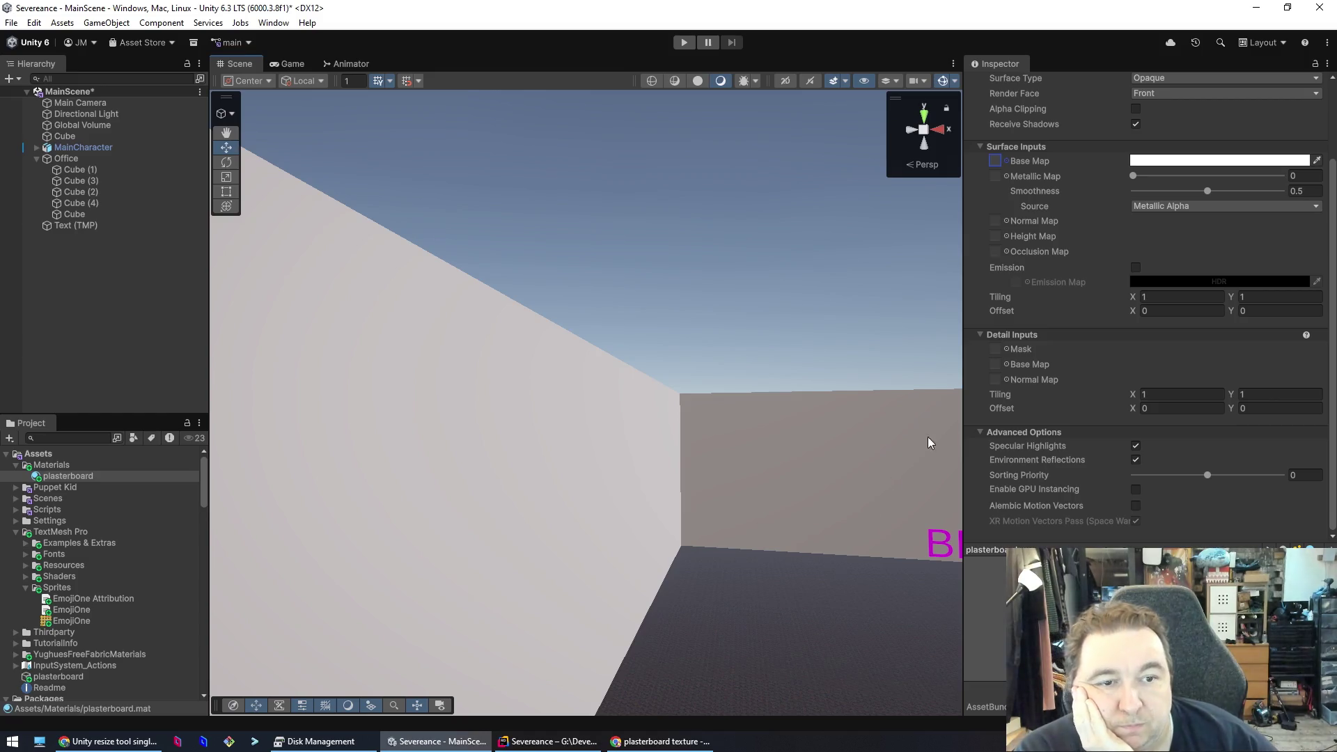
{"action": "left_click", "coordinate": [1006, 160]}
{"action": "left_click", "coordinate": [1279, 307]}
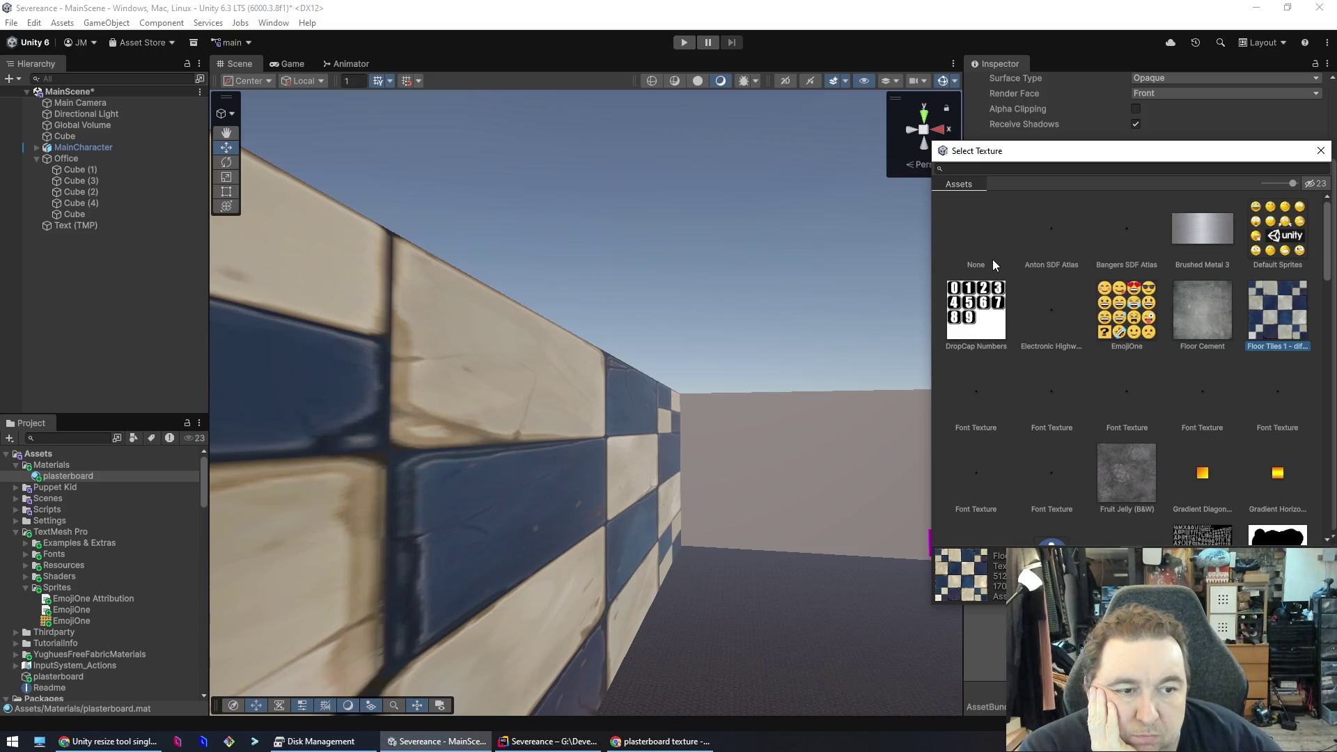
{"action": "scroll", "coordinate": [1160, 320], "scroll_direction": "down", "scroll_amount": 1}
{"action": "left_click", "coordinate": [1206, 240]}
{"action": "scroll", "coordinate": [1158, 346], "scroll_direction": "down", "scroll_amount": 6}
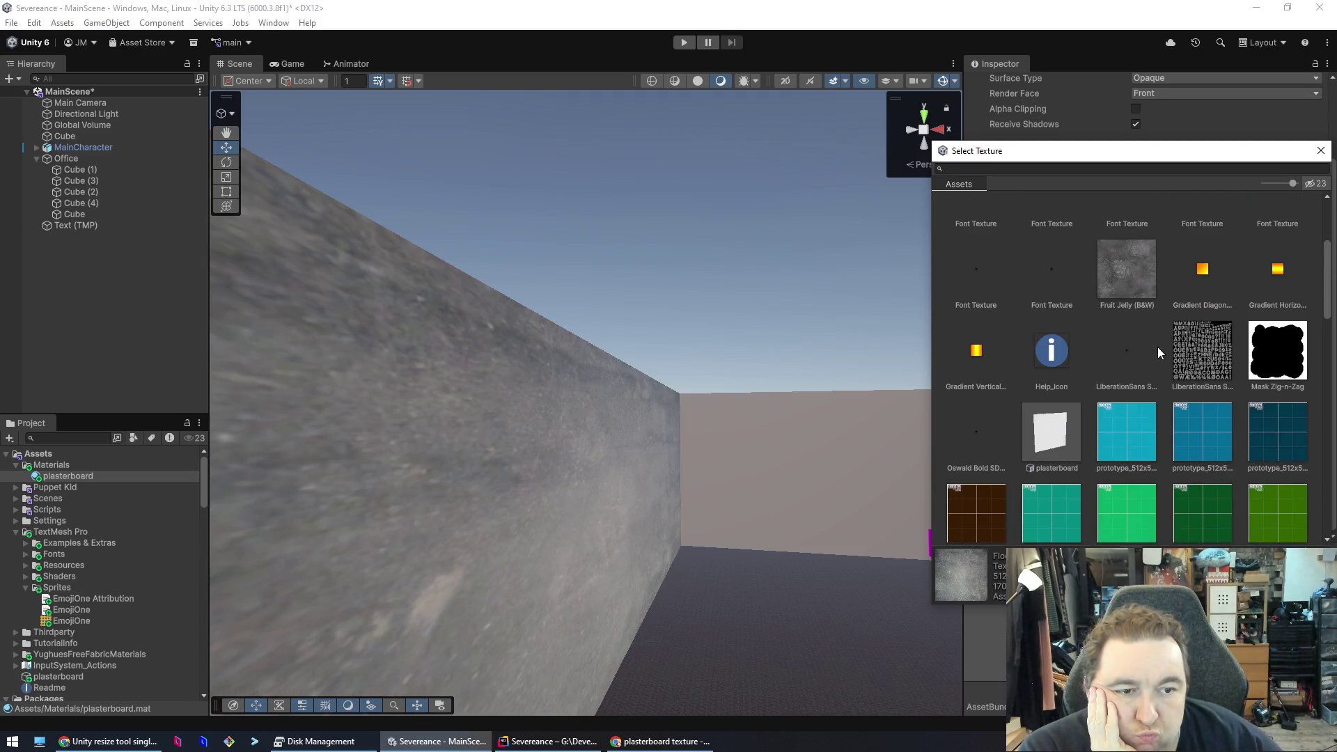
{"action": "scroll", "coordinate": [1134, 349], "scroll_direction": "down", "scroll_amount": 5}
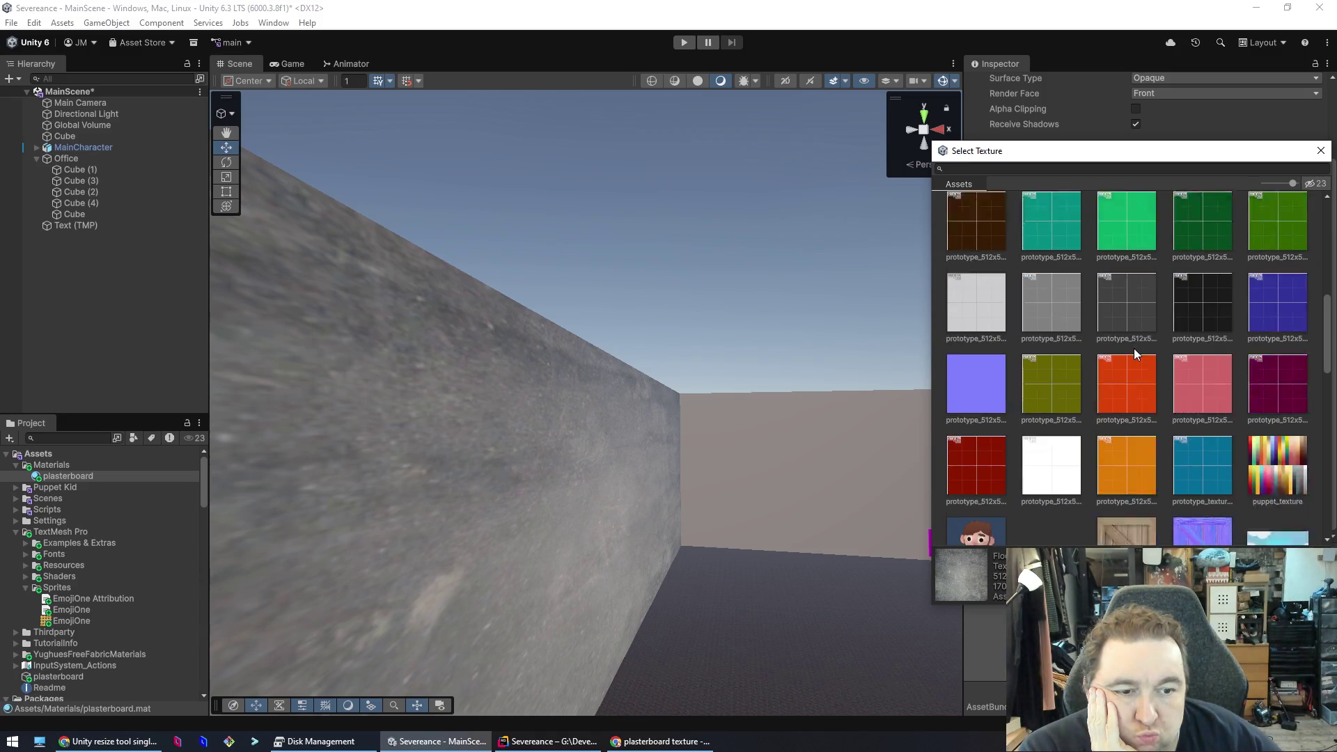
{"action": "left_click", "coordinate": [1268, 308]}
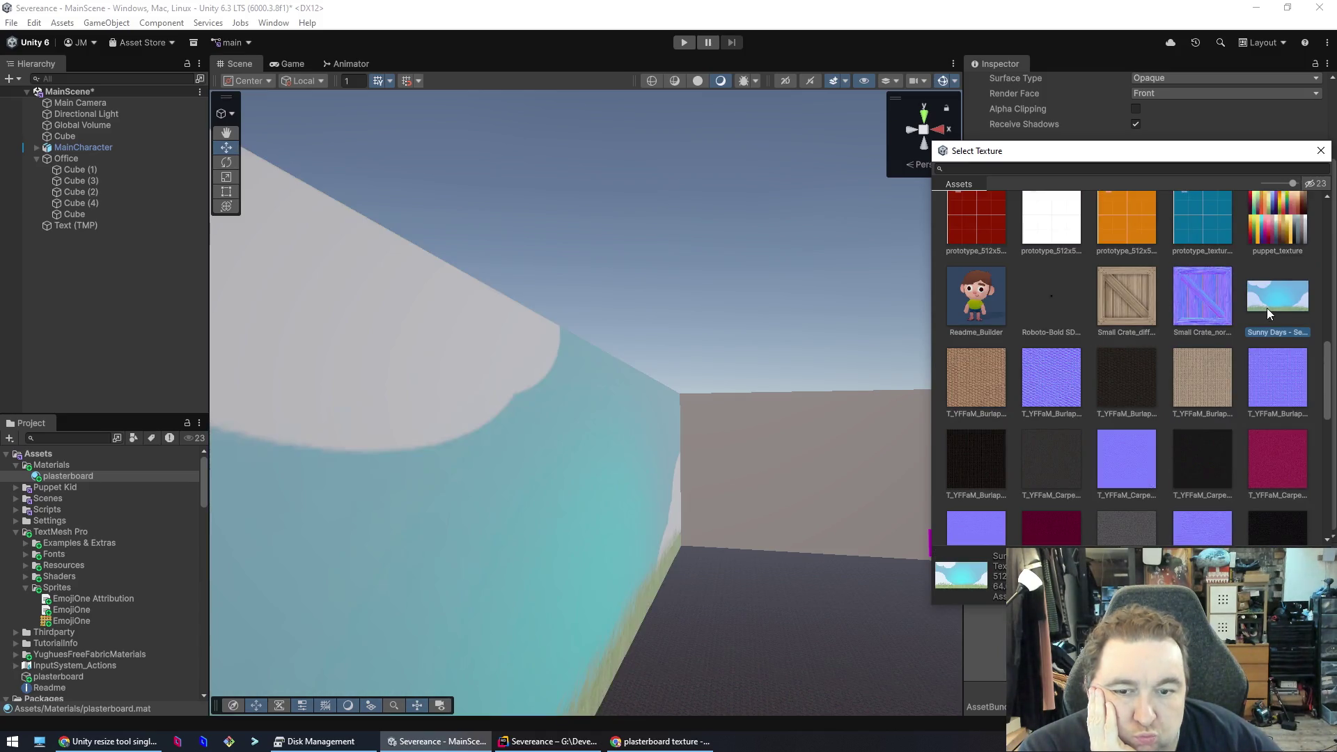
- Try Readme_Builder, then restore plasterboard as Base Map and show its import settings
{"action": "scroll", "coordinate": [1135, 358], "scroll_direction": "down", "scroll_amount": 5}
{"action": "scroll", "coordinate": [1135, 358], "scroll_direction": "down", "scroll_amount": 2}
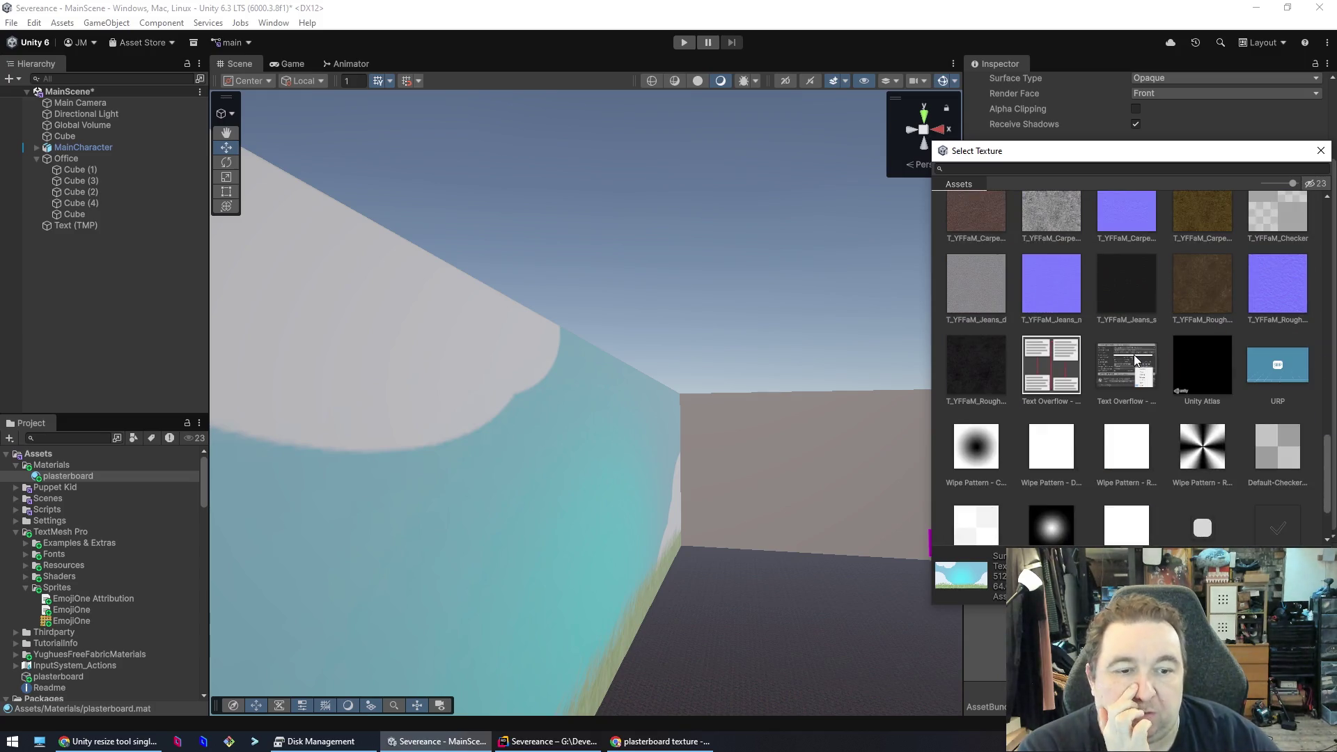
{"action": "scroll", "coordinate": [1066, 443], "scroll_direction": "down", "scroll_amount": 1}
{"action": "scroll", "coordinate": [1024, 444], "scroll_direction": "up", "scroll_amount": 8}
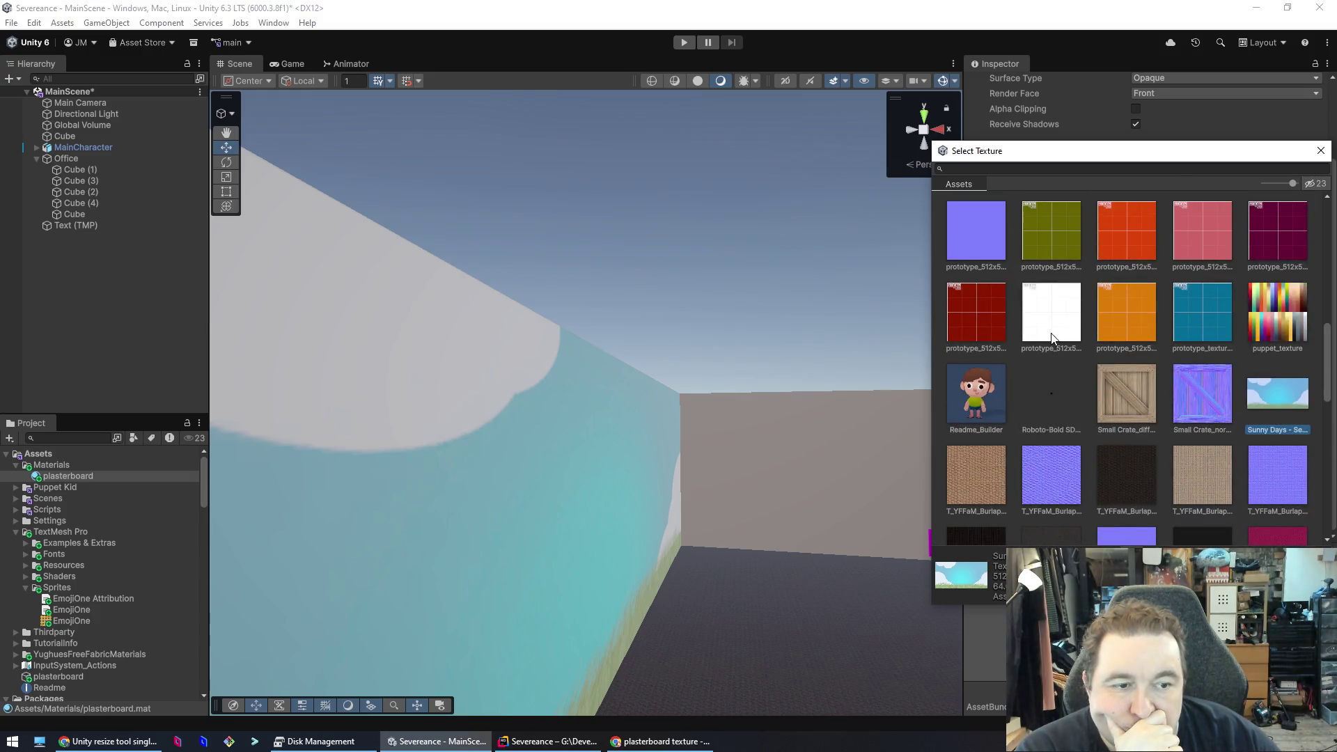
{"action": "left_click", "coordinate": [974, 400]}
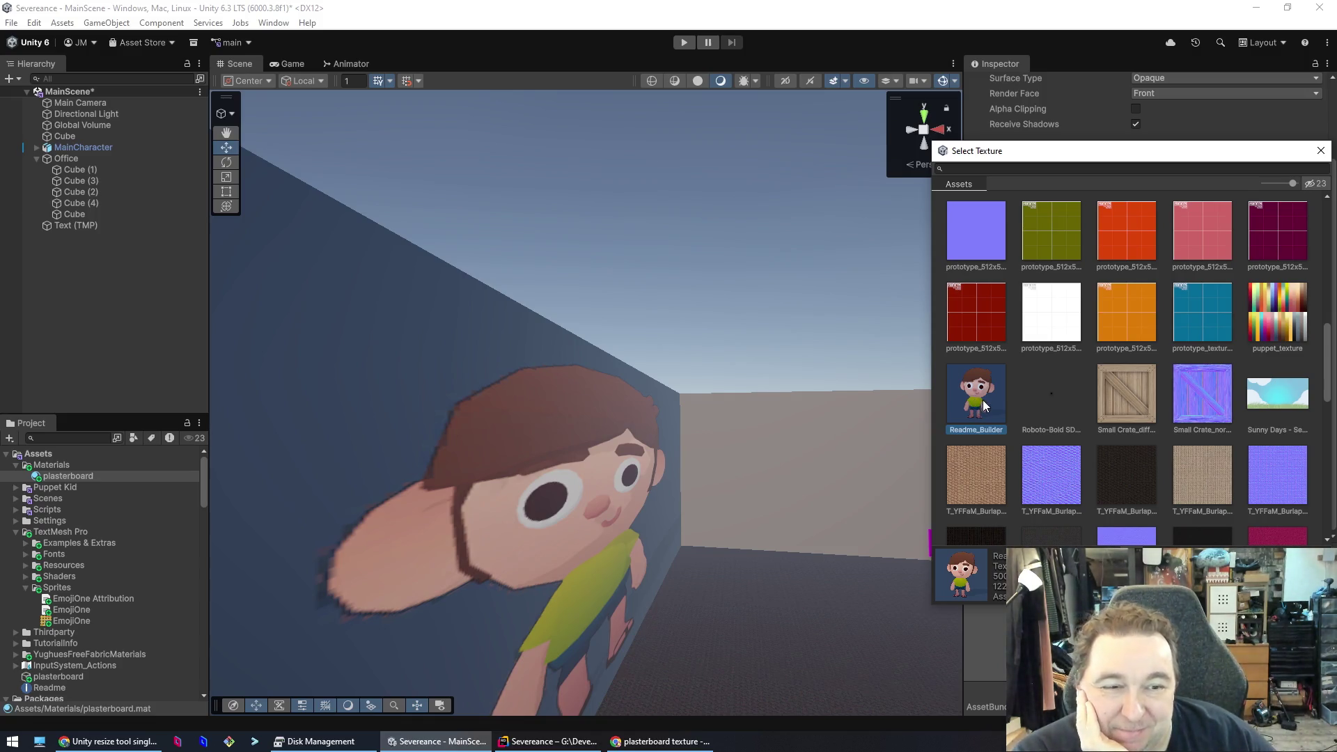
{"action": "scroll", "coordinate": [983, 400], "scroll_direction": "up", "scroll_amount": 4}
{"action": "scroll", "coordinate": [984, 399], "scroll_direction": "up", "scroll_amount": 4}
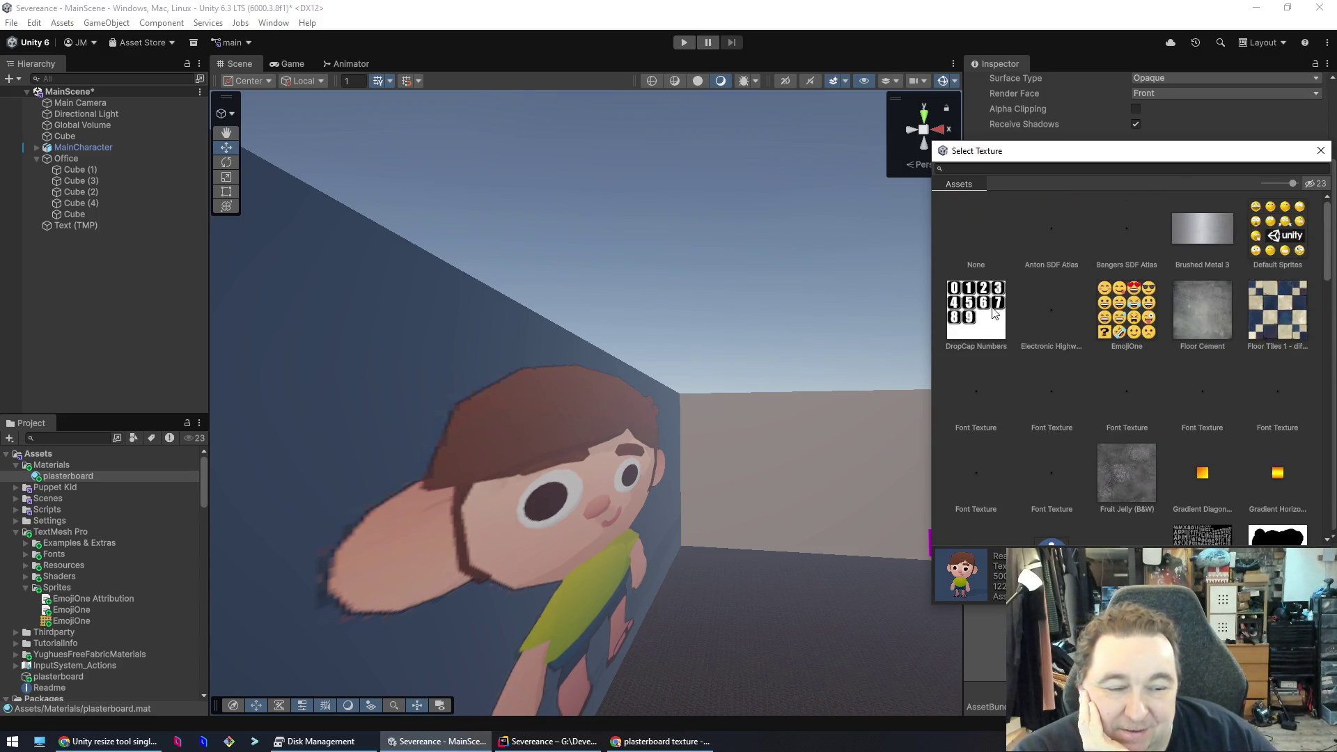
{"action": "scroll", "coordinate": [1198, 378], "scroll_direction": "down", "scroll_amount": 5}
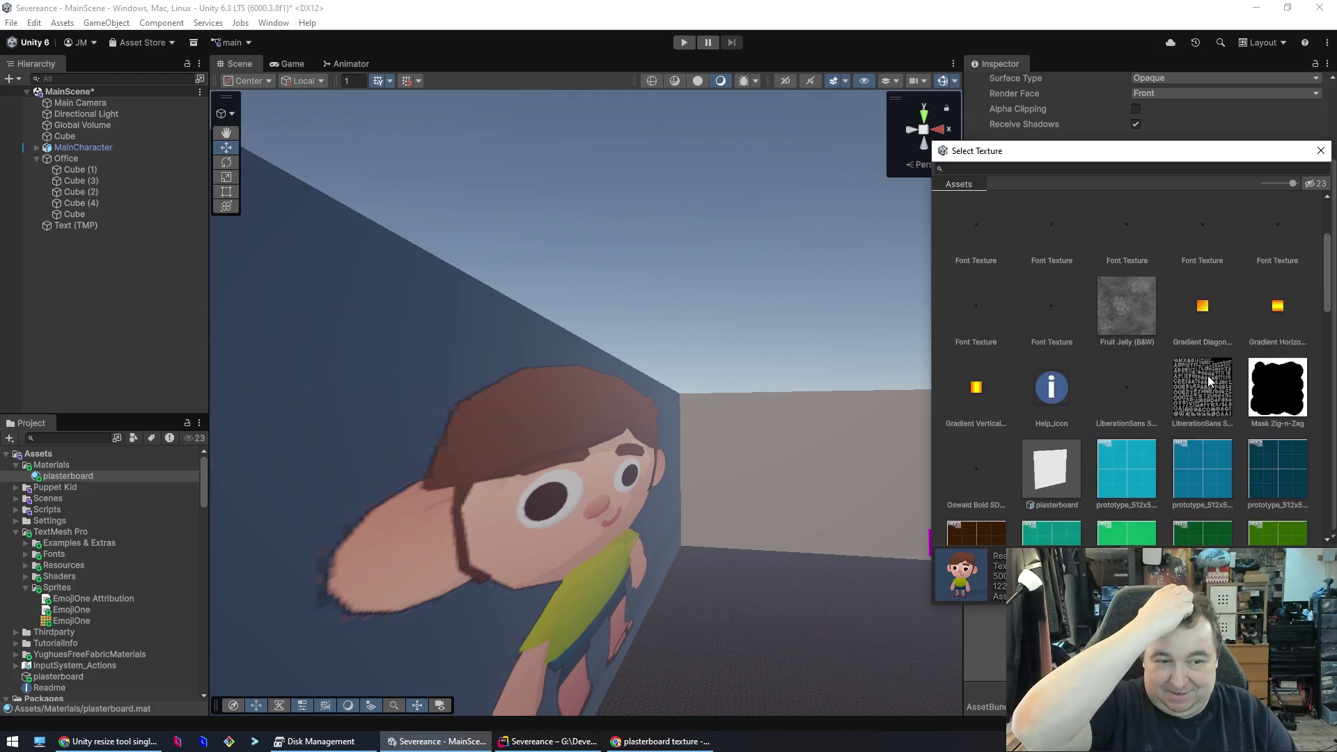
{"action": "scroll", "coordinate": [1185, 372], "scroll_direction": "down", "scroll_amount": 1}
{"action": "left_click", "coordinate": [1035, 269]}
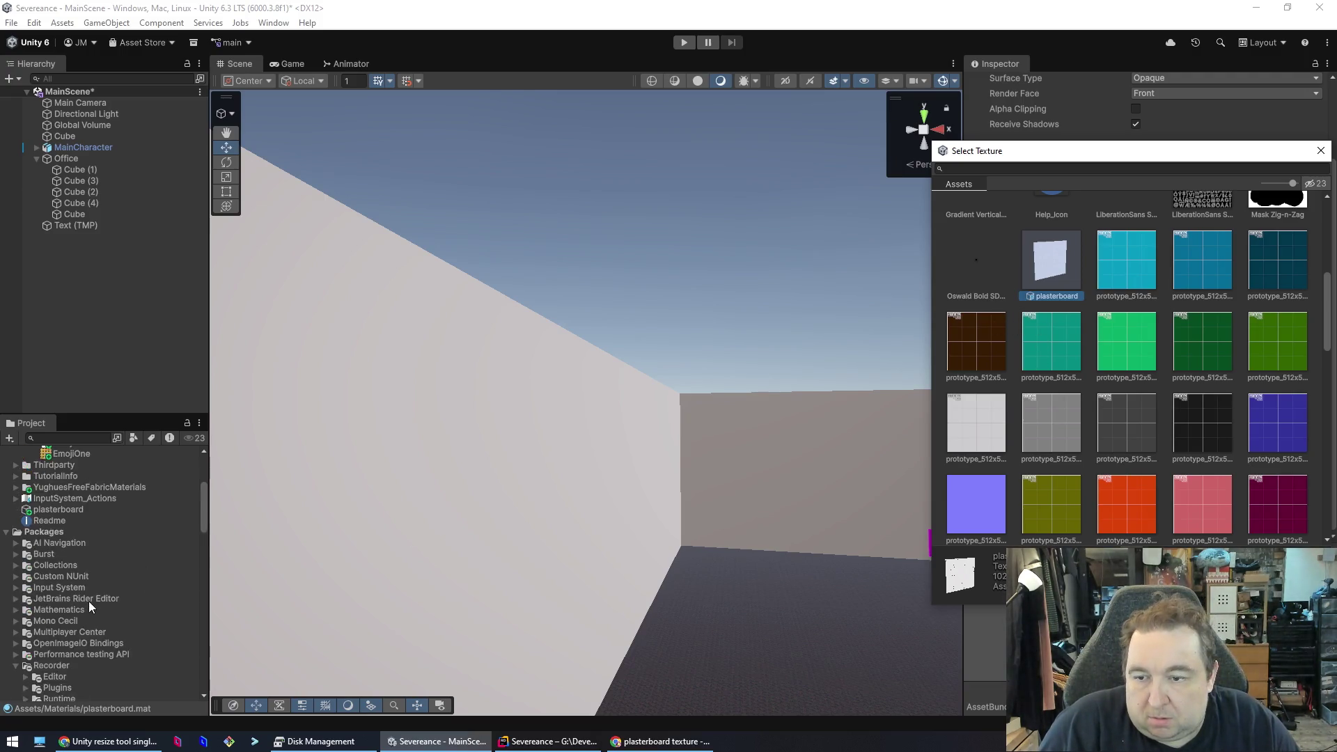
{"action": "scroll", "coordinate": [89, 601], "scroll_direction": "down", "scroll_amount": 4}
{"action": "left_click", "coordinate": [59, 554]}
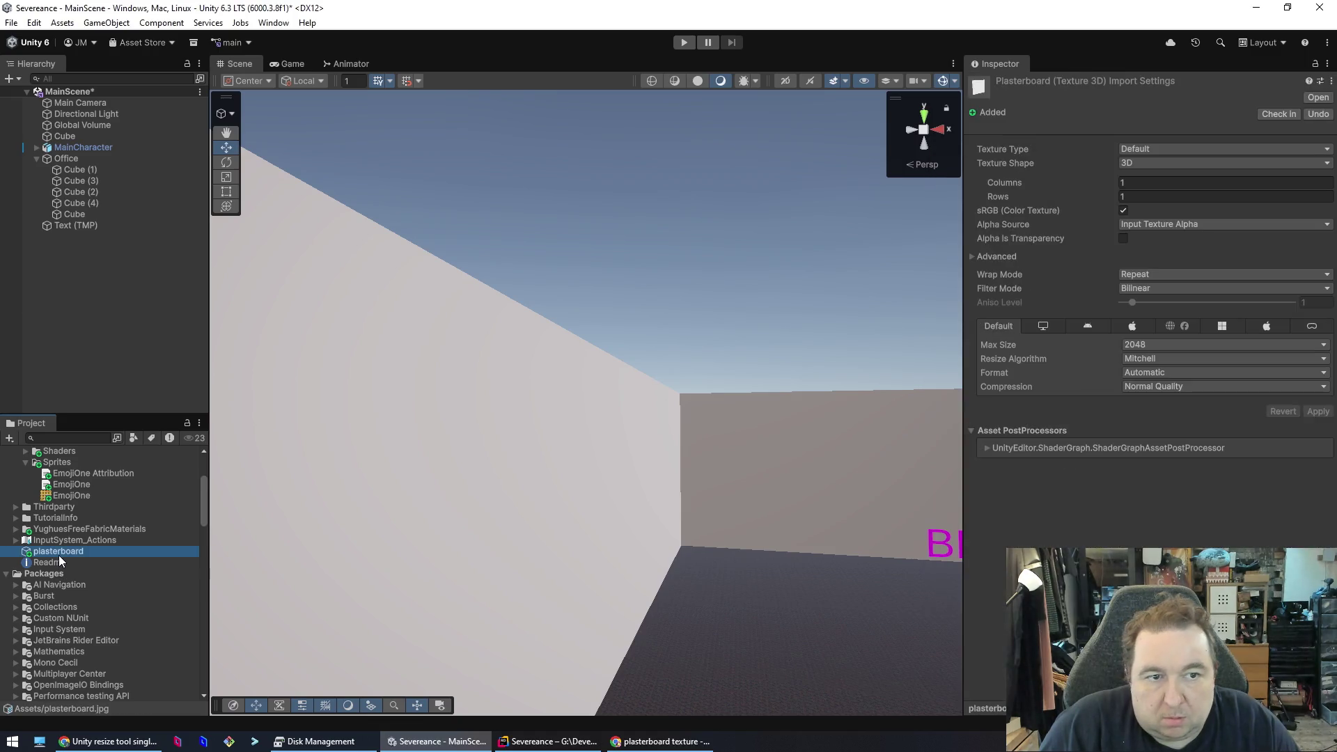
- Change the plasterboard texture's shape from 3D to 2D and save the import change
{"action": "left_click", "coordinate": [1153, 179]}
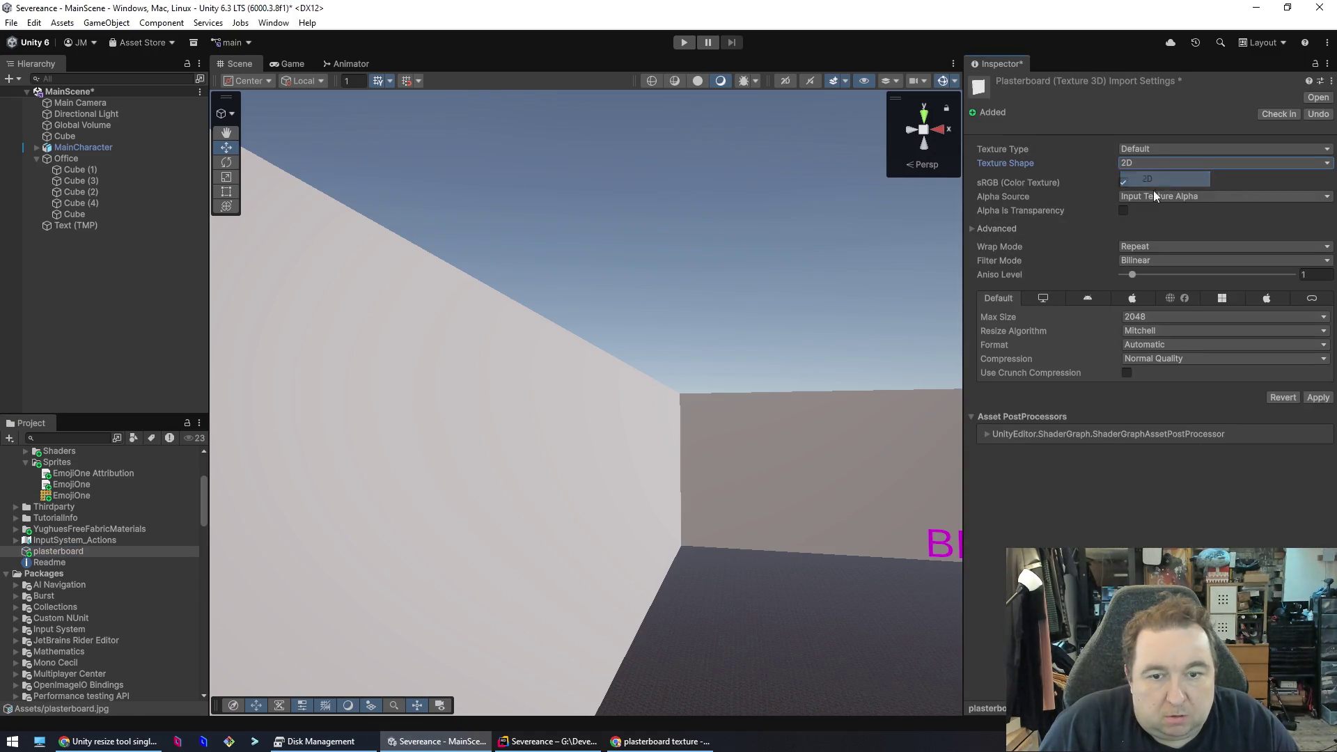
{"action": "left_click", "coordinate": [433, 529]}
{"action": "left_click", "coordinate": [639, 393]}
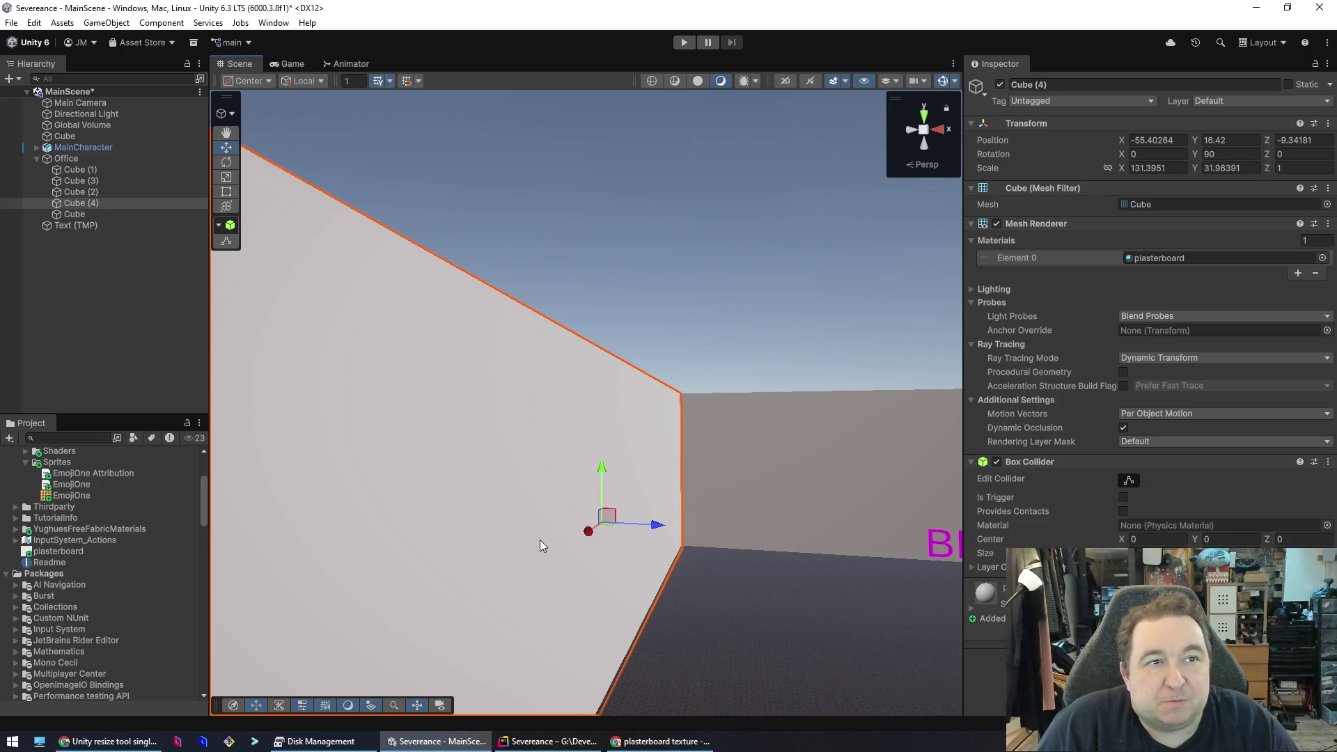
- Recheck the texture's import settings, then select the Cube (4) wall
{"action": "left_click", "coordinate": [802, 581]}
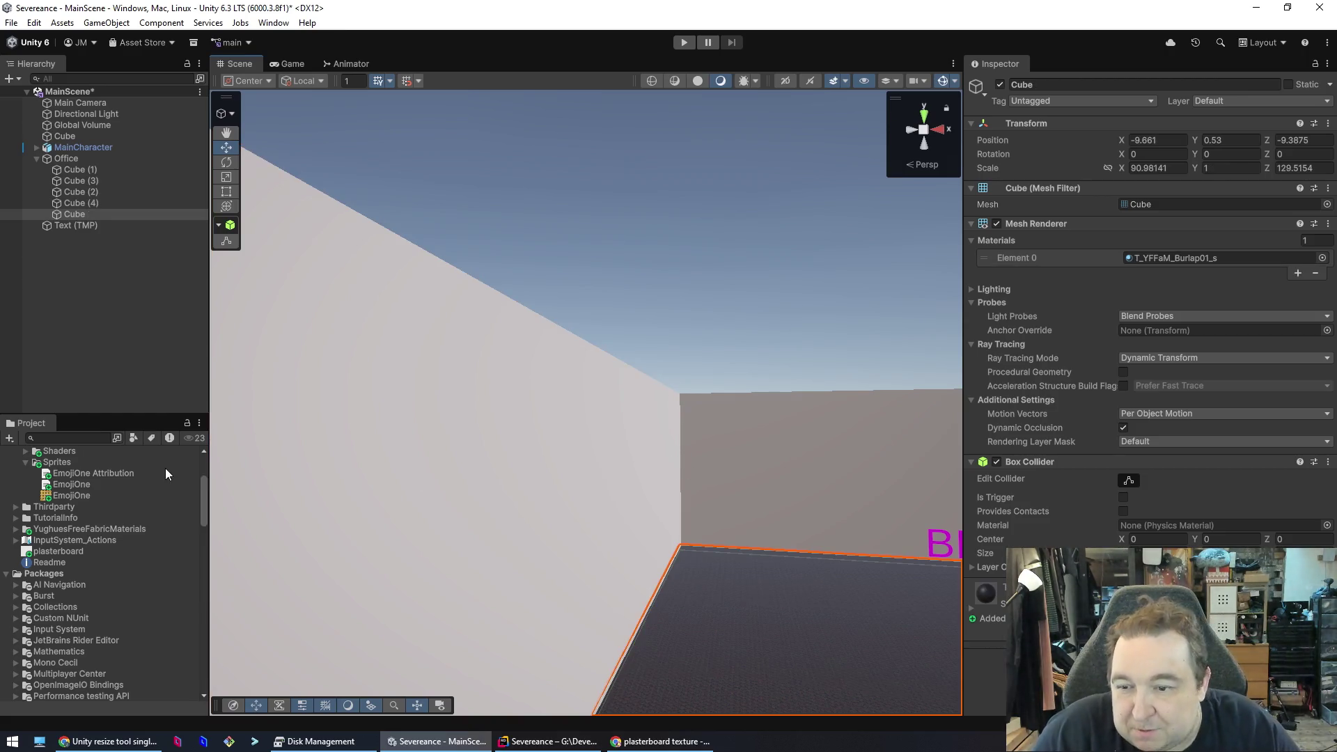
{"action": "left_click", "coordinate": [49, 552]}
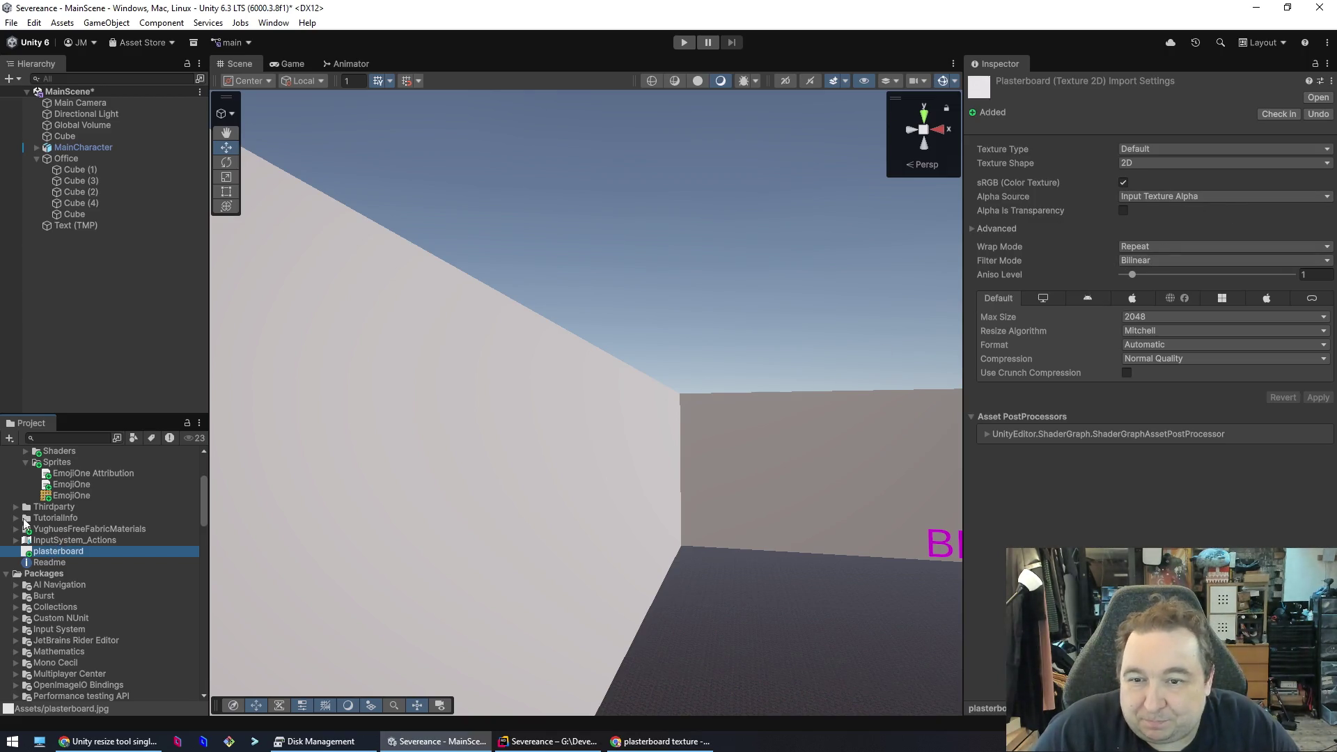
{"action": "left_click", "coordinate": [344, 413]}
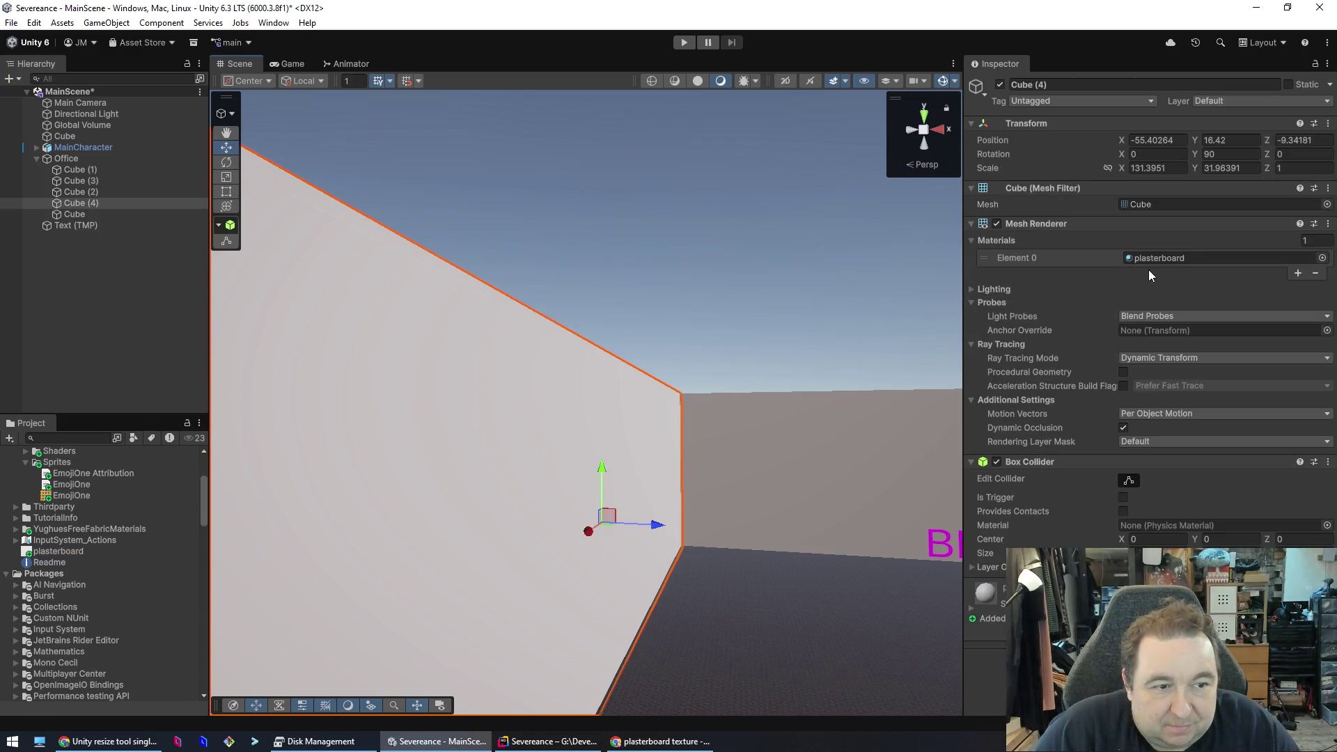
- Open the plasterboard material and set its Base Map to T_YFFaM_RoughLeather_n
{"action": "left_click", "coordinate": [1319, 258]}
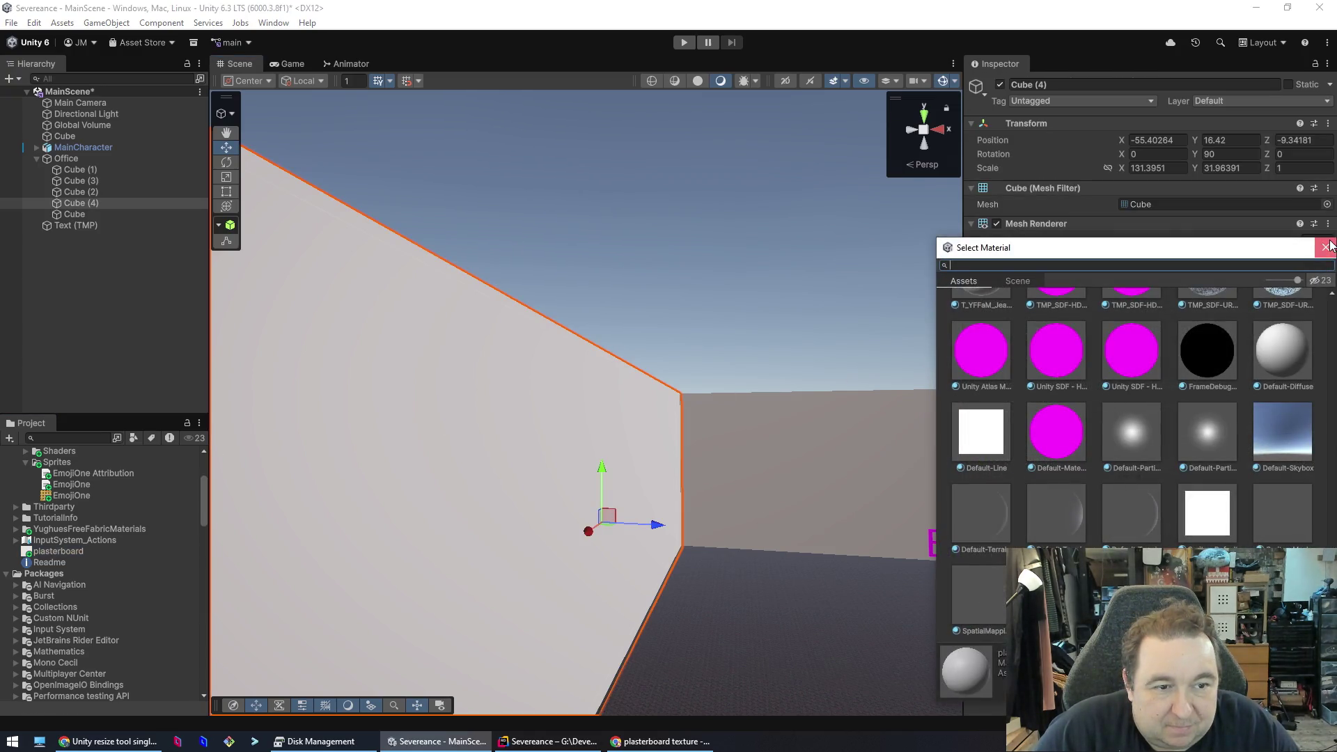
{"action": "key", "text": "Escape"}
{"action": "left_click", "coordinate": [1144, 257]}
{"action": "double_click", "coordinate": [1144, 257]}
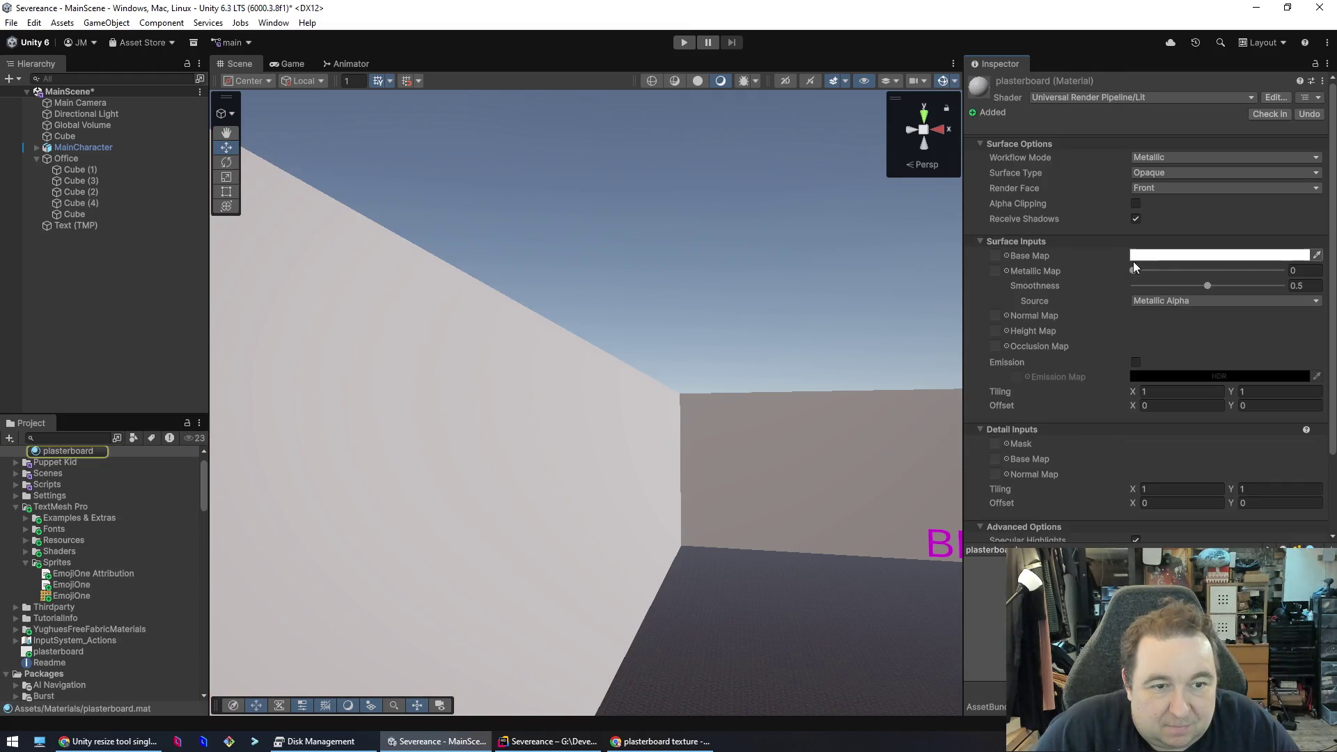
{"action": "left_click", "coordinate": [1006, 256]}
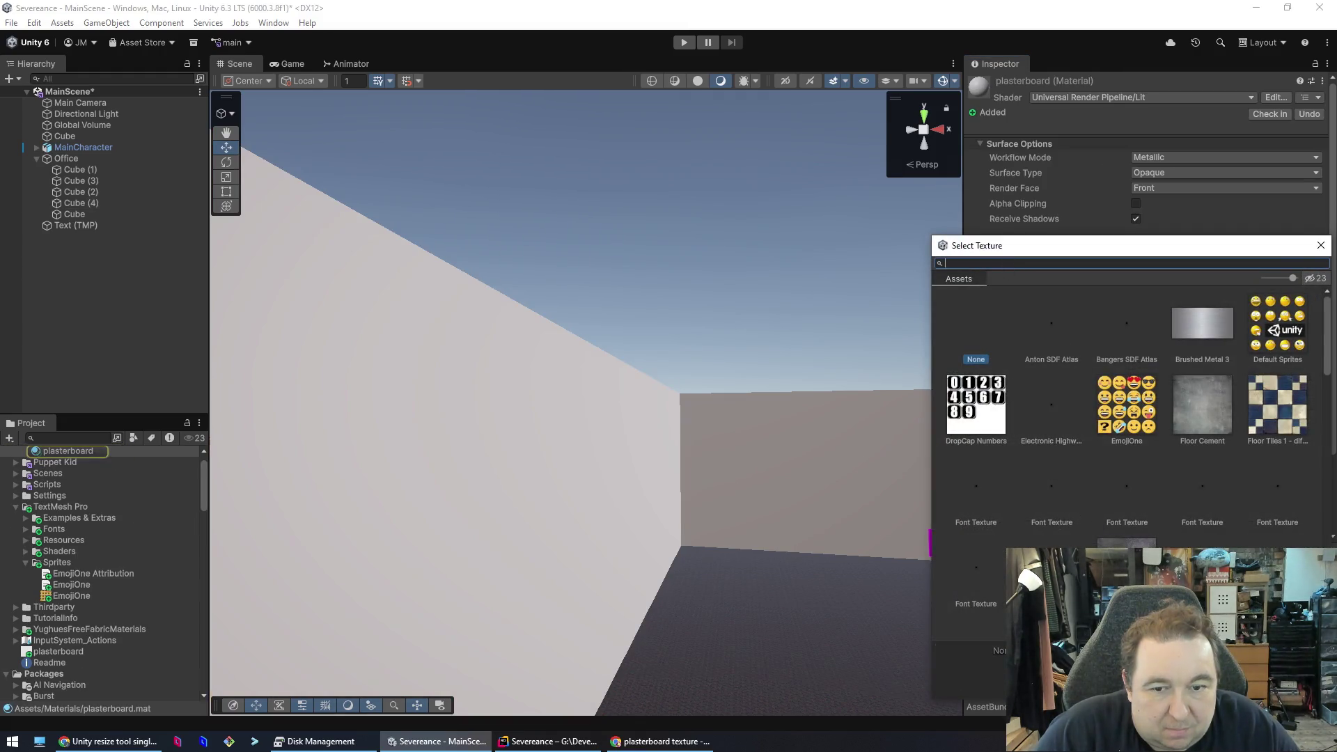
{"action": "scroll", "coordinate": [1128, 418], "scroll_direction": "down", "scroll_amount": 5}
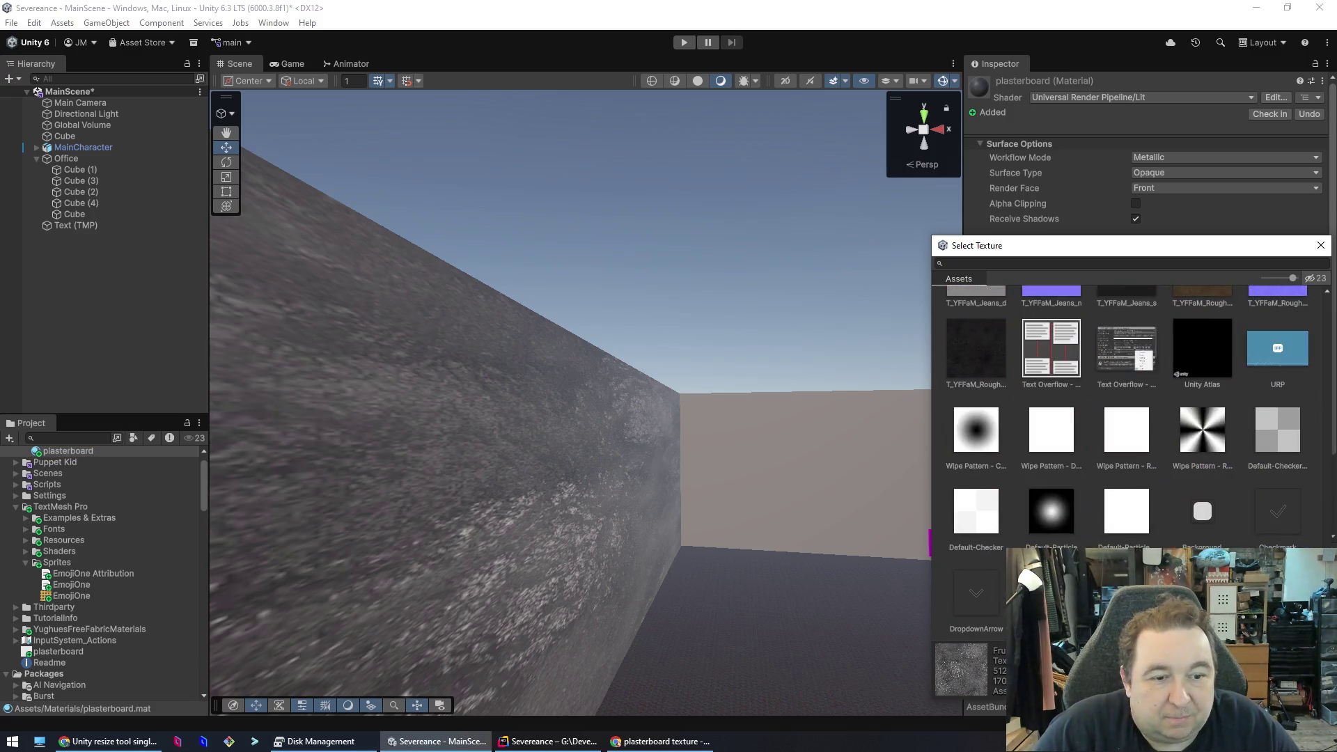
{"action": "scroll", "coordinate": [1307, 528], "scroll_direction": "up", "scroll_amount": 10}
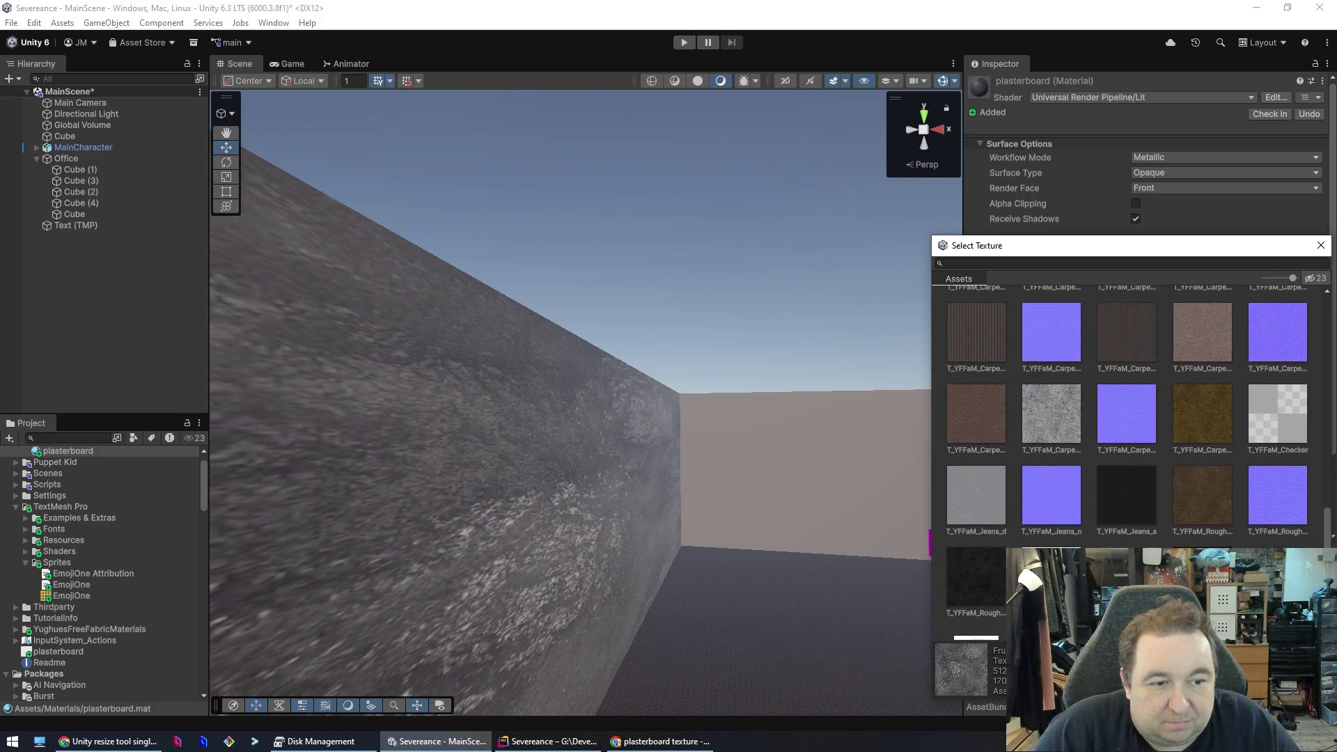
{"action": "scroll", "coordinate": [1308, 509], "scroll_direction": "up", "scroll_amount": 5}
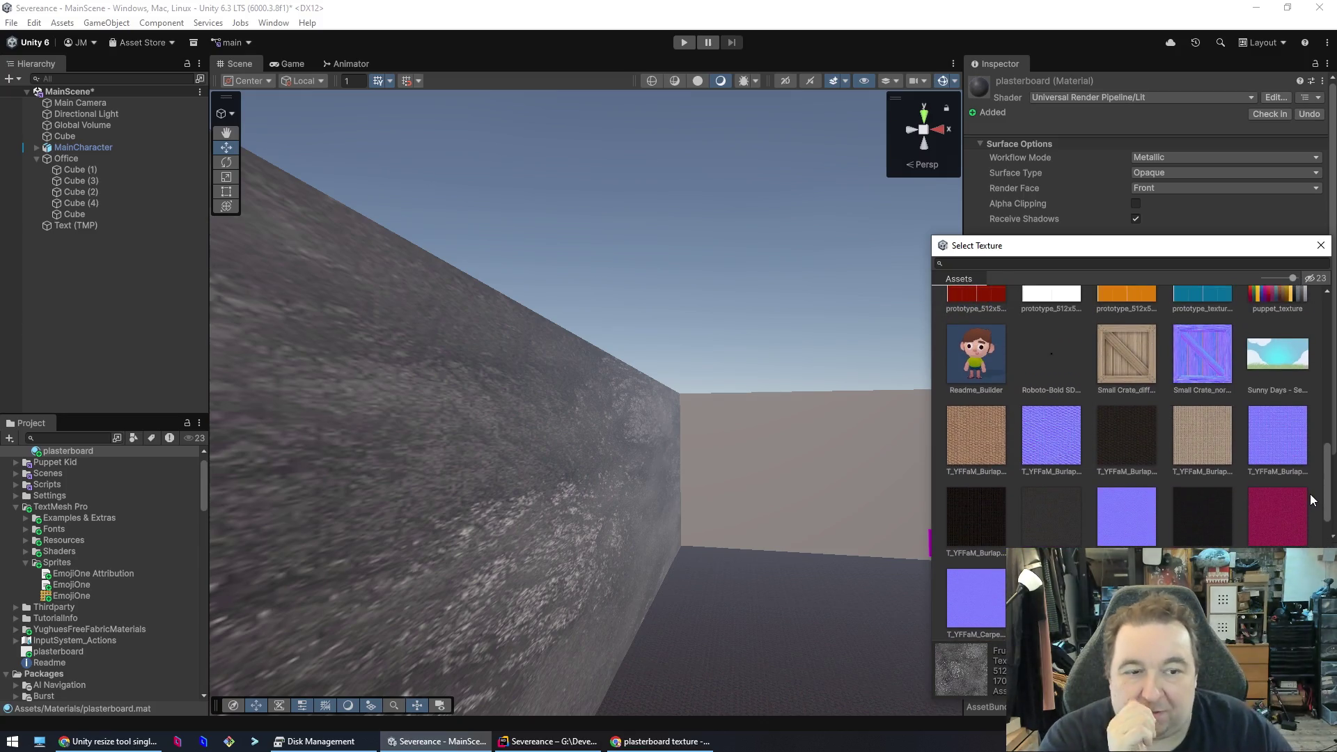
{"action": "scroll", "coordinate": [1310, 478], "scroll_direction": "up", "scroll_amount": 1}
{"action": "scroll", "coordinate": [1184, 470], "scroll_direction": "down", "scroll_amount": 15}
{"action": "left_click", "coordinate": [1064, 461]}
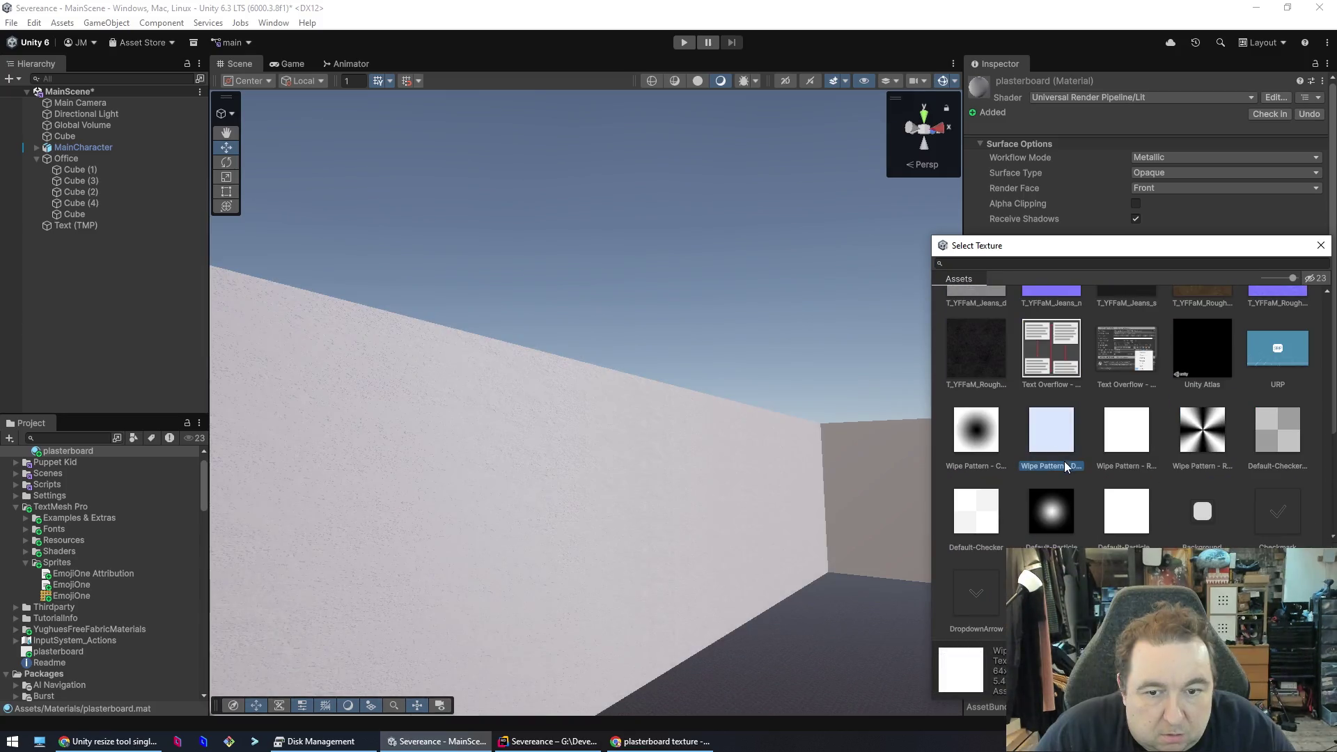
{"action": "scroll", "coordinate": [1145, 425], "scroll_direction": "up", "scroll_amount": 2}
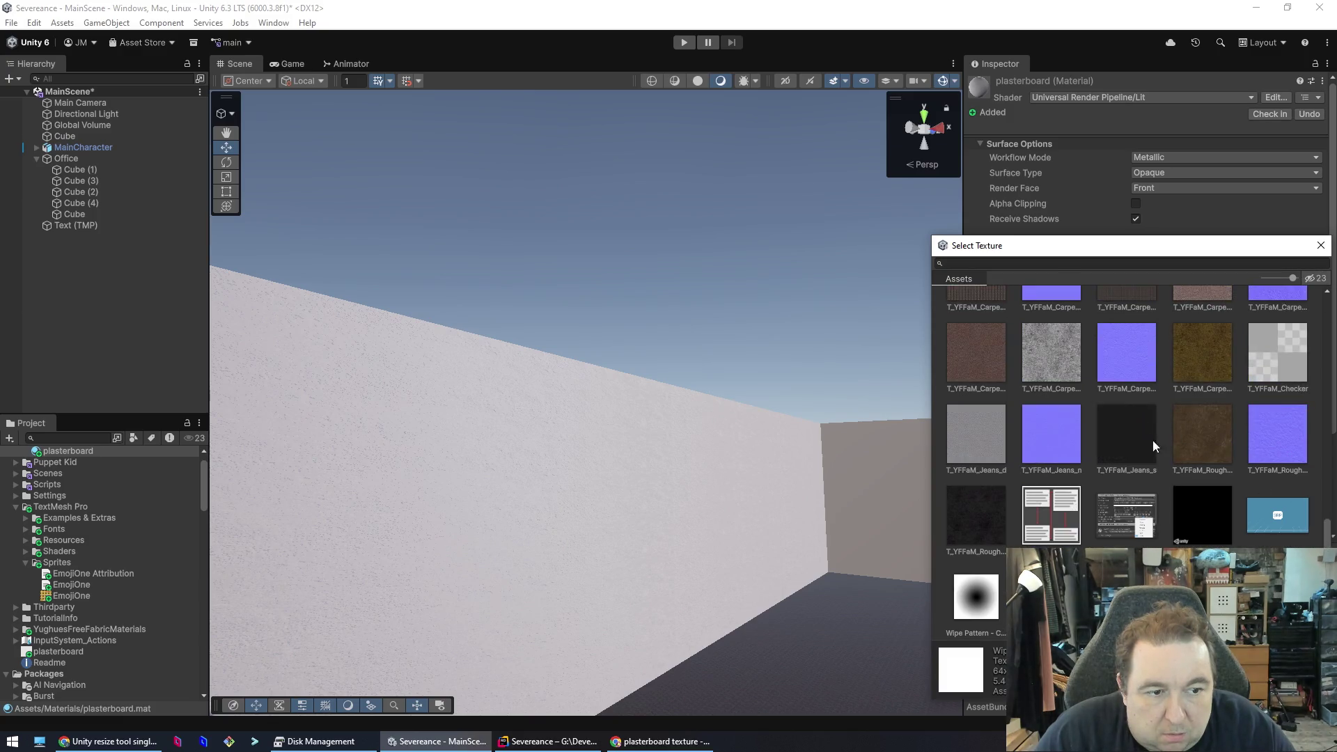
{"action": "left_click", "coordinate": [1278, 436]}
{"action": "left_click", "coordinate": [593, 469]}
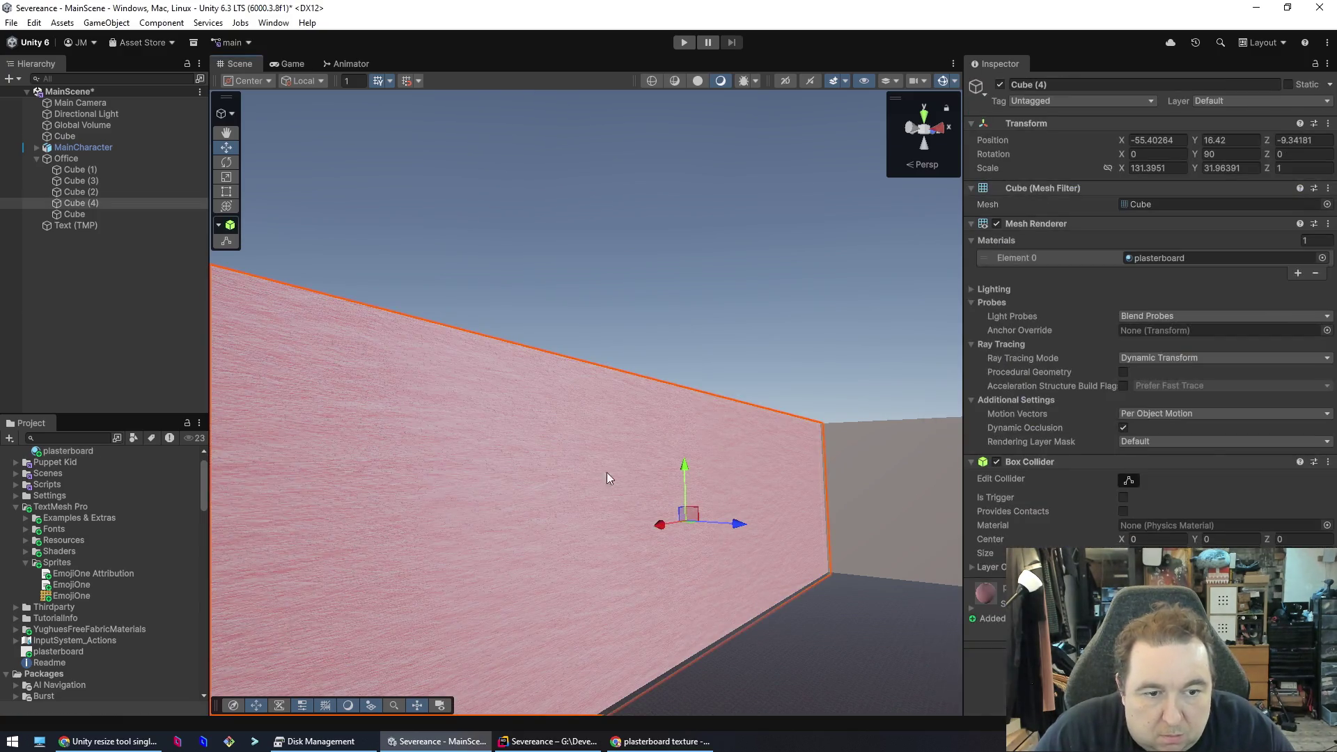
- Set the material's detail tiling to 10.31 × 7.29 with detail normal strength 1
{"action": "double_click", "coordinate": [1177, 255]}
{"action": "left_click", "coordinate": [1154, 522]}
{"action": "left_click_drag", "start_coordinate": [1127, 525], "coordinate": [1035, 530]}
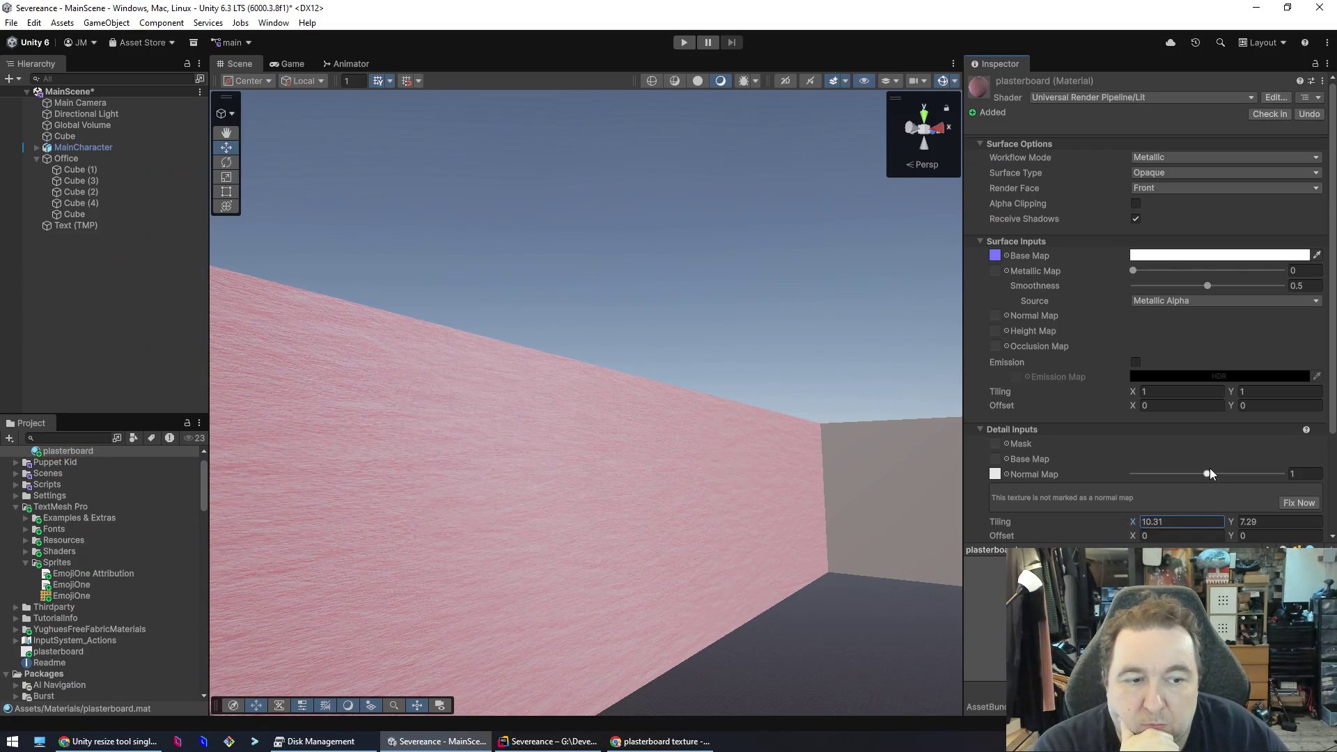
{"action": "mouse_move", "coordinate": [1208, 472]}
{"action": "left_mouse_down"}
{"action": "mouse_move", "coordinate": [1285, 473]}
{"action": "mouse_move", "coordinate": [1192, 468]}
{"action": "mouse_move", "coordinate": [1207, 465]}
{"action": "left_mouse_up"}
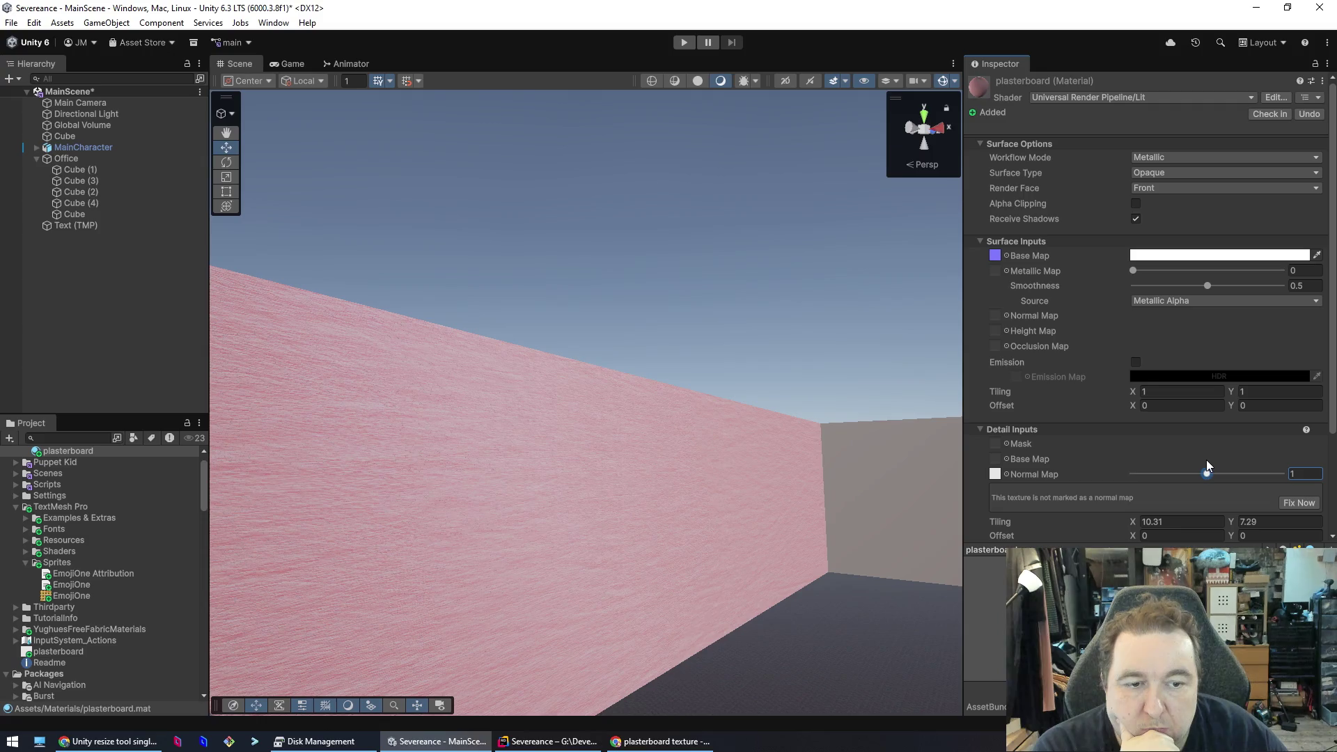
{"action": "left_click", "coordinate": [996, 460]}
{"action": "left_click", "coordinate": [1005, 459]}
{"action": "left_click", "coordinate": [1322, 272]}
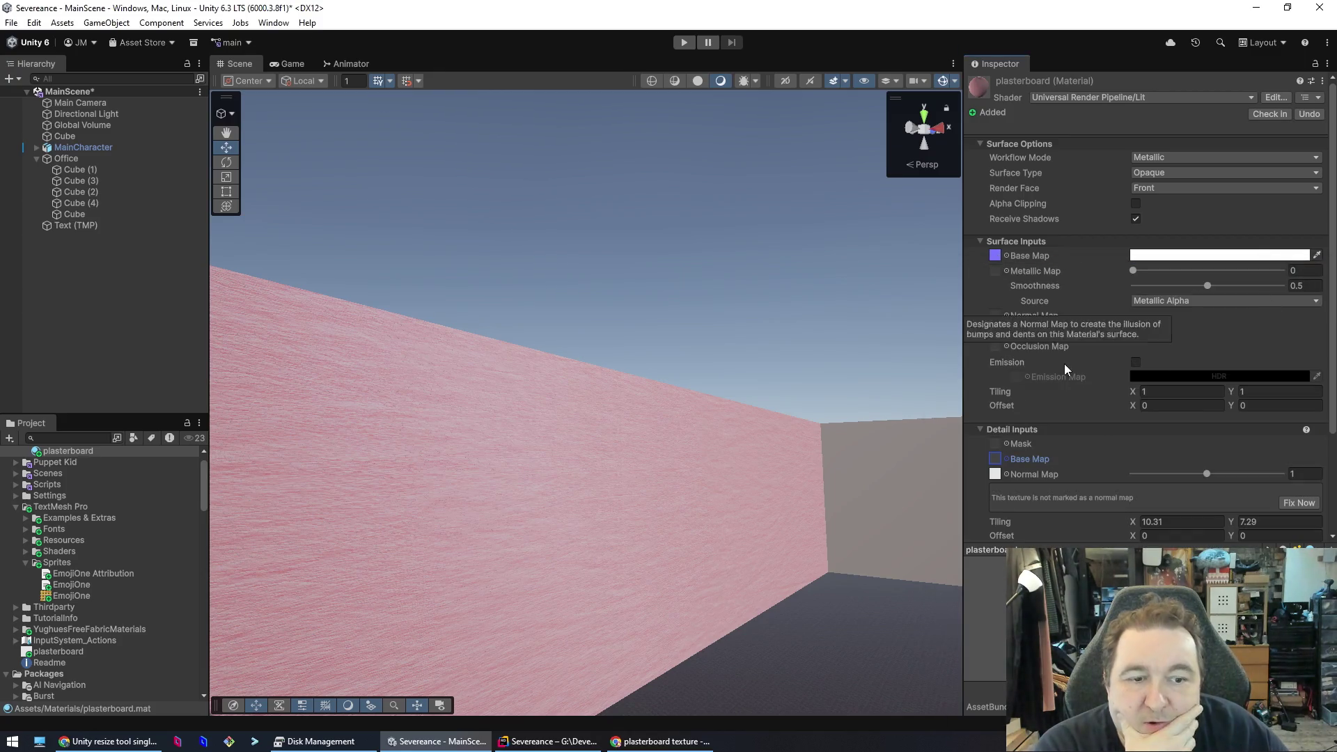
{"action": "left_click", "coordinate": [996, 256]}
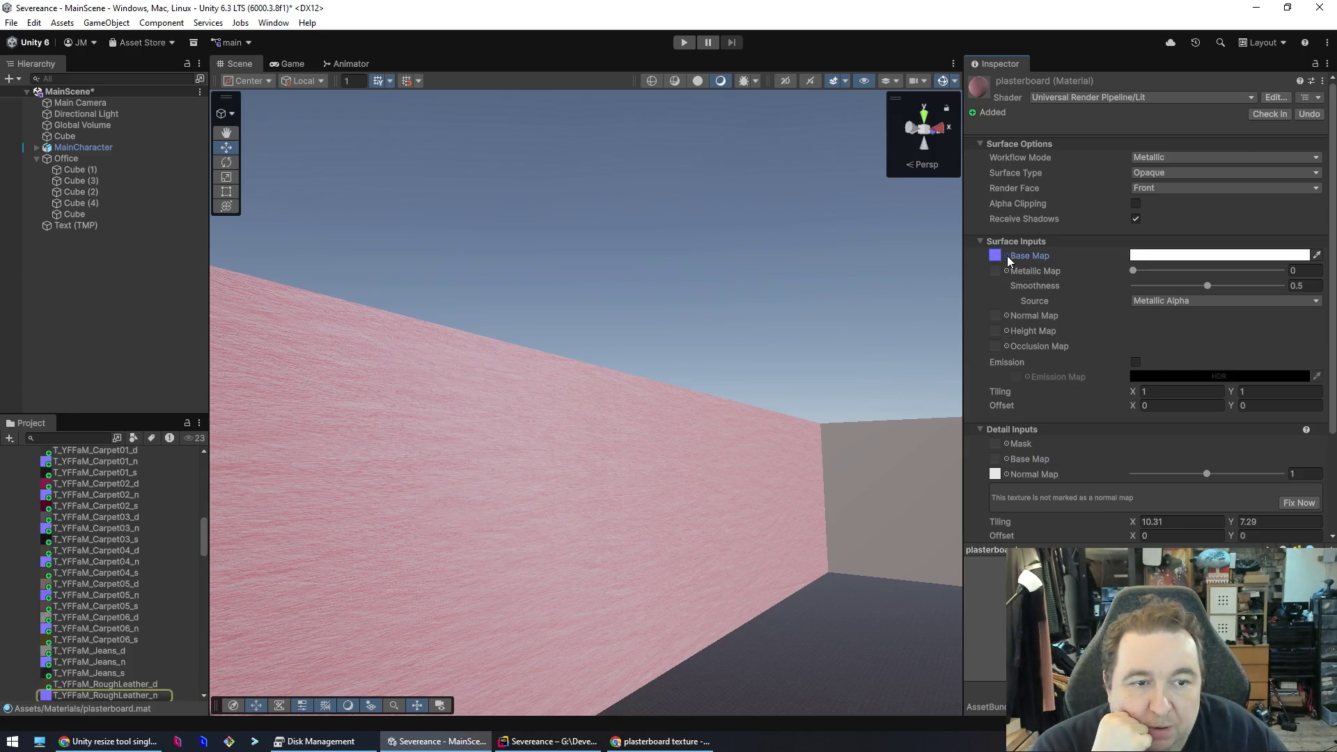
- Replace the plasterboard Base Map with the plain white Wipe Pattern texture
{"action": "left_click", "coordinate": [1007, 256]}
{"action": "left_click", "coordinate": [1129, 439]}
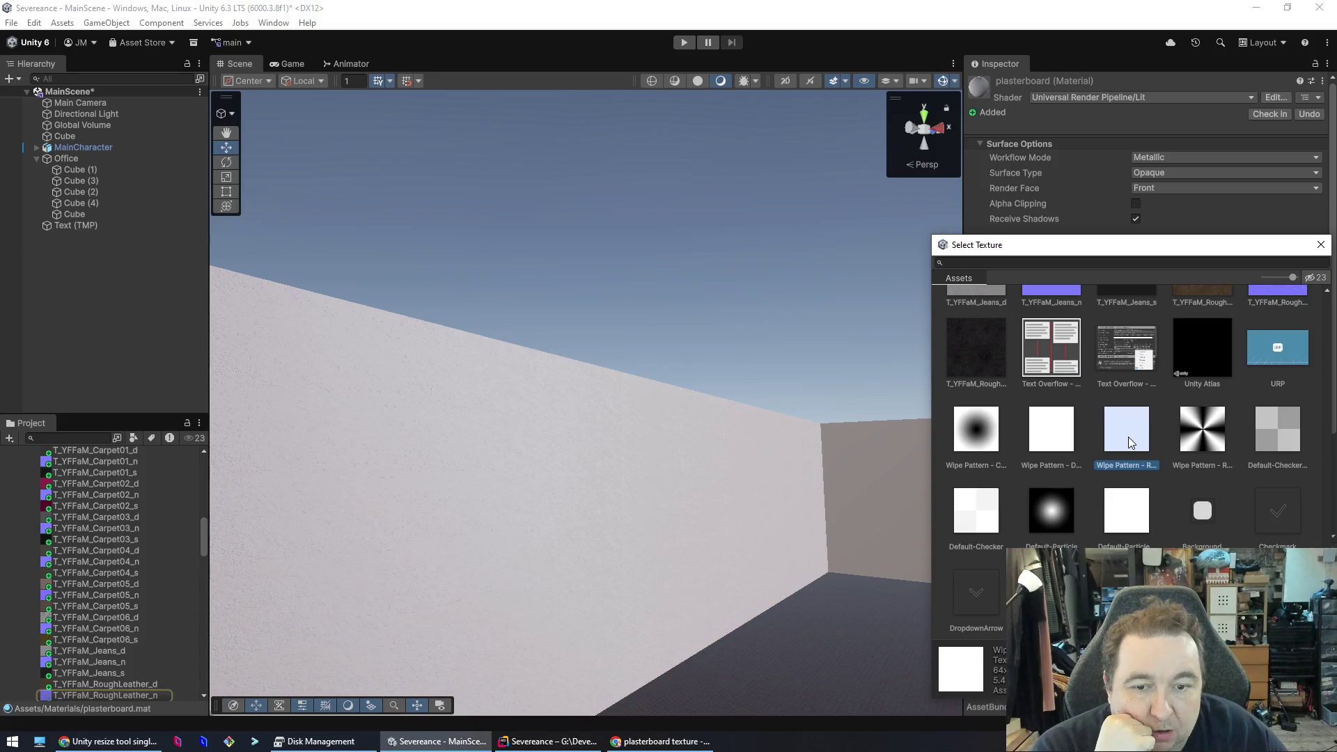
{"action": "left_click", "coordinate": [1324, 251]}
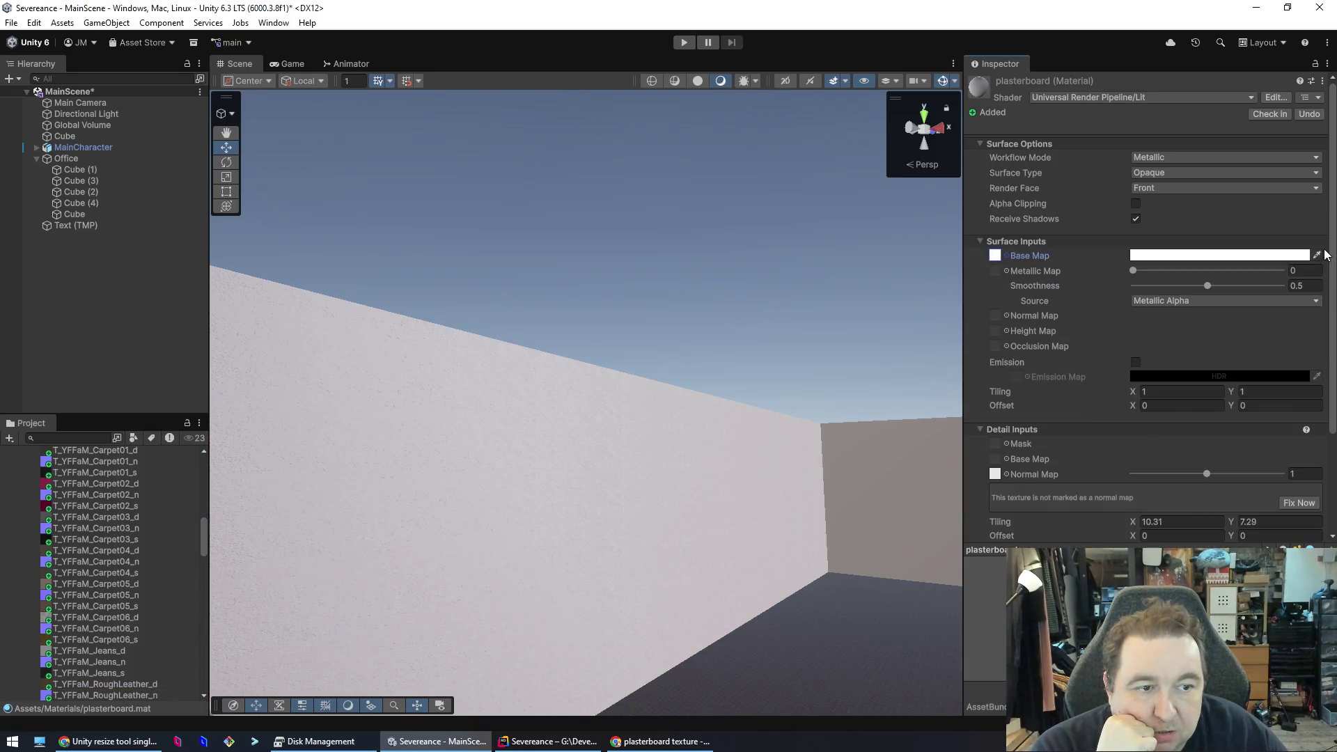
- Tint the base colour cream FFF7DA and drag smoothness almost to zero
{"action": "left_click", "coordinate": [1247, 254]}
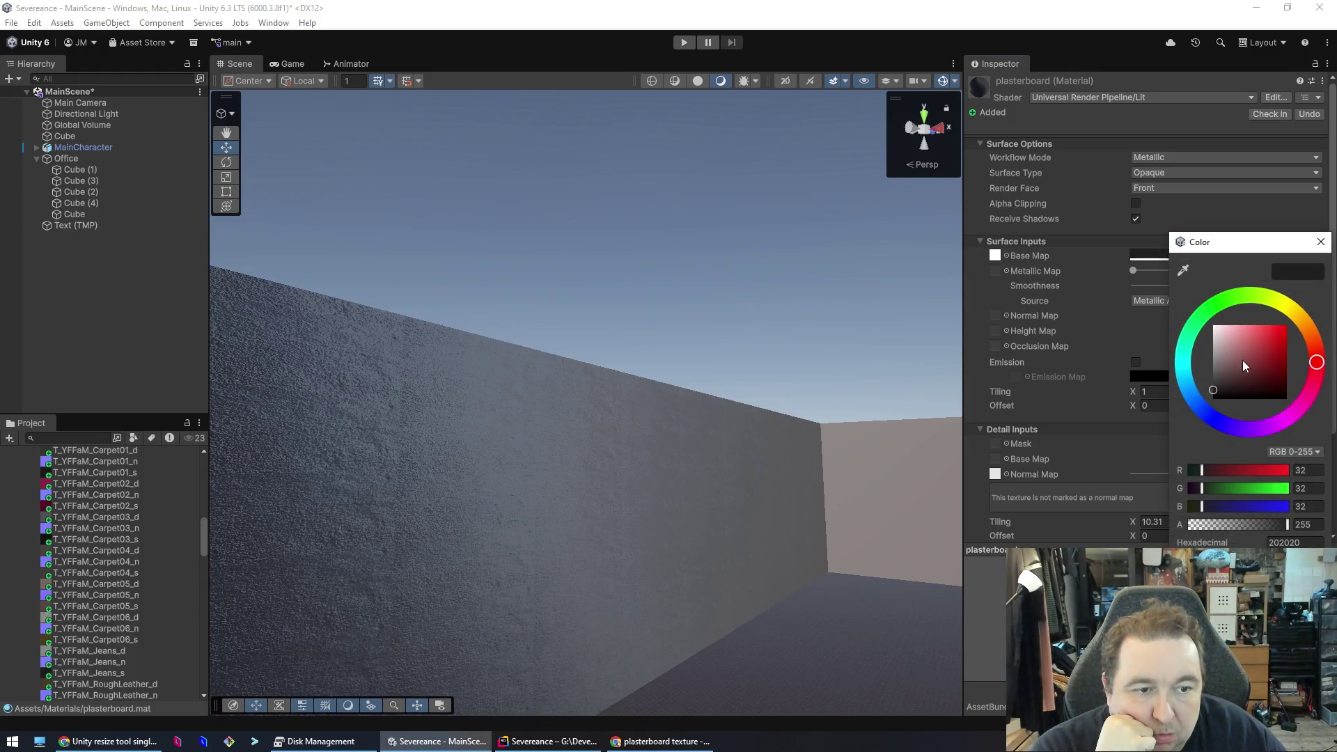
{"action": "mouse_move", "coordinate": [1209, 370]}
{"action": "left_mouse_down"}
{"action": "mouse_move", "coordinate": [1213, 320]}
{"action": "mouse_move", "coordinate": [1244, 315]}
{"action": "mouse_move", "coordinate": [1181, 349]}
{"action": "mouse_move", "coordinate": [1180, 328]}
{"action": "left_mouse_up"}
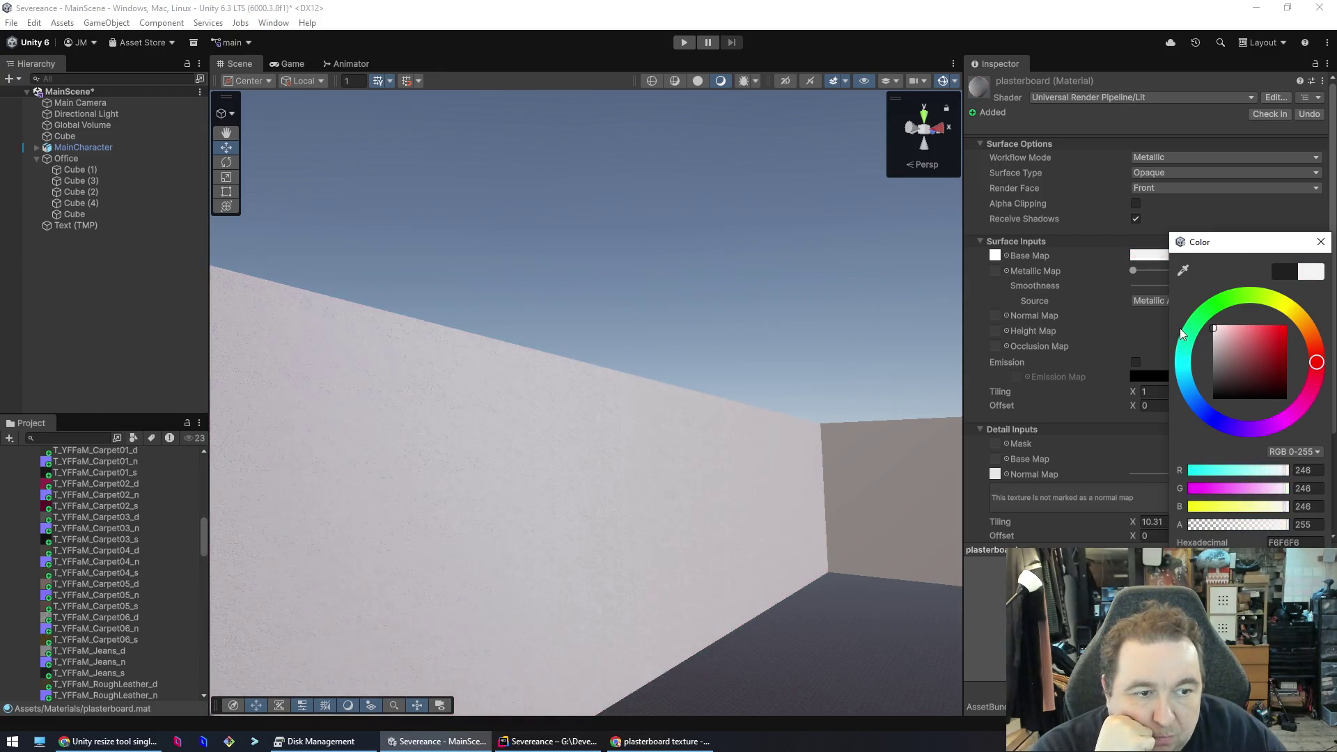
{"action": "left_click_drag", "start_coordinate": [1298, 328], "coordinate": [1297, 315]}
{"action": "left_click_drag", "start_coordinate": [1215, 328], "coordinate": [1225, 323]}
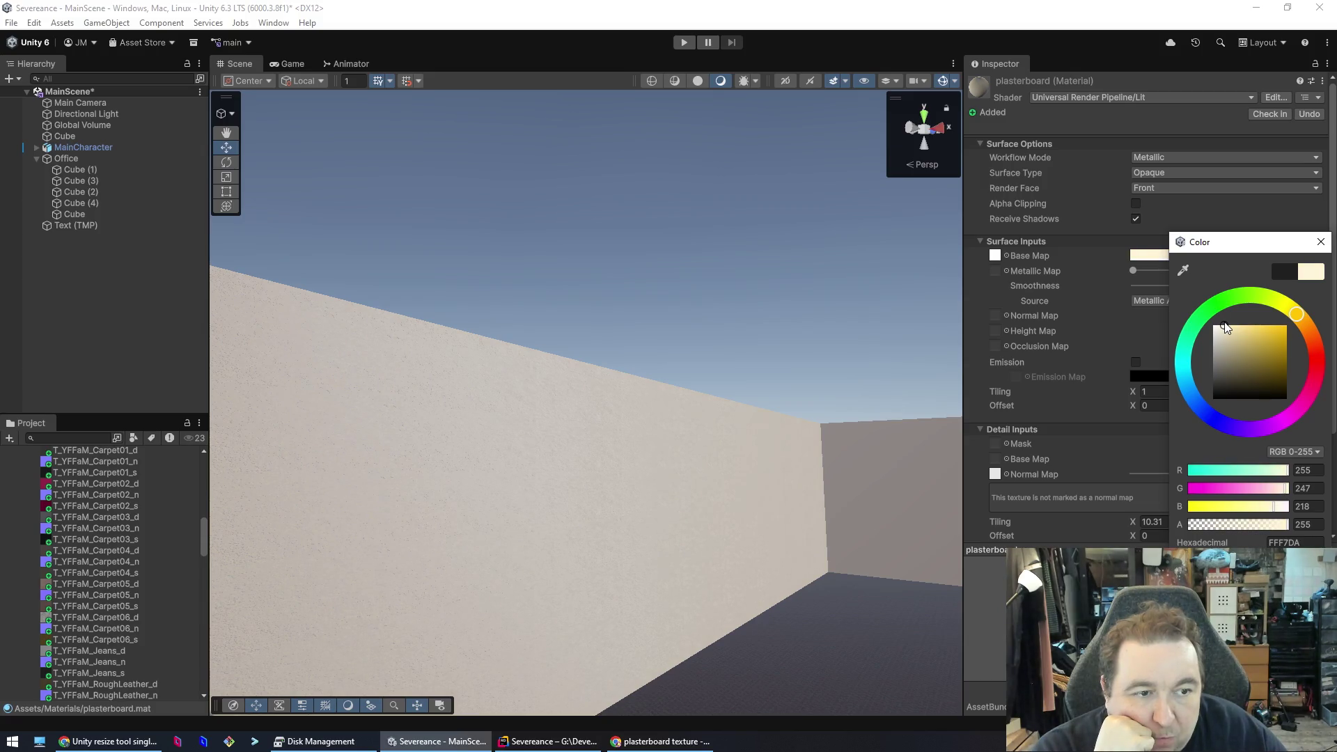
{"action": "left_click", "coordinate": [1321, 241]}
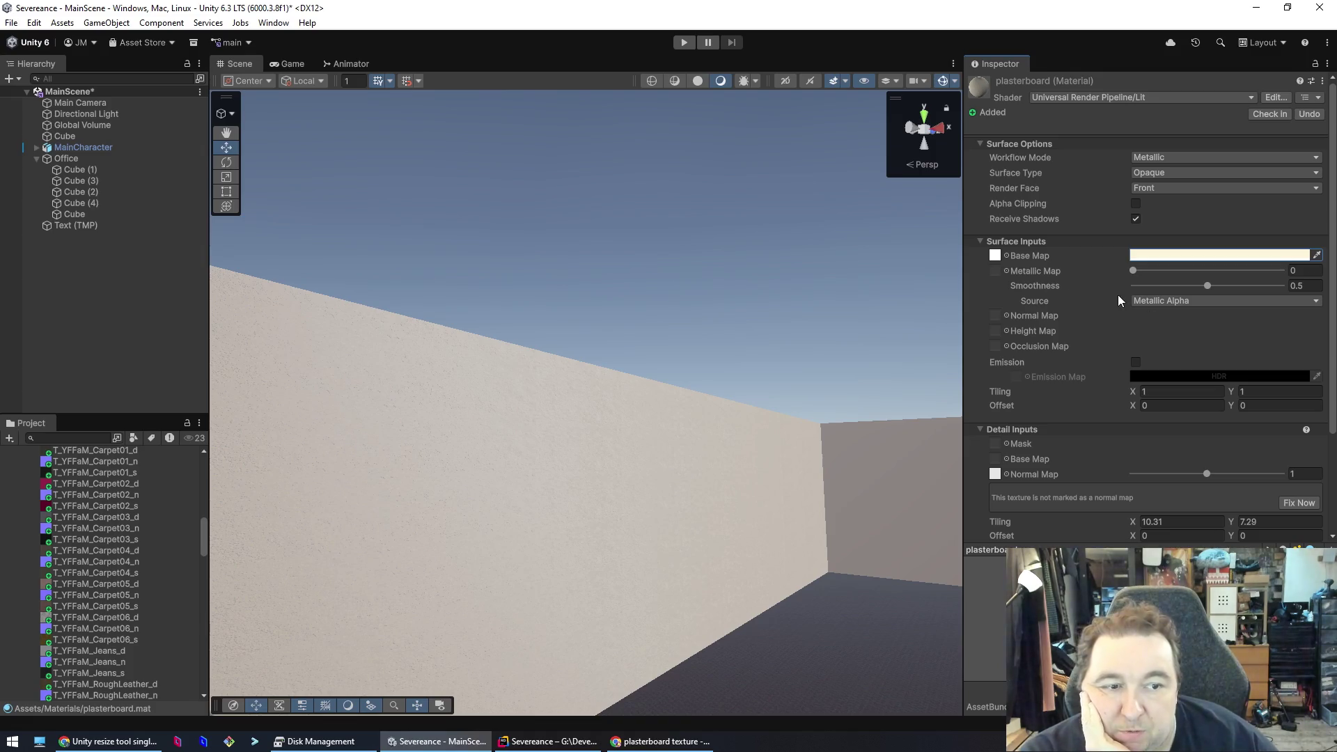
{"action": "mouse_move", "coordinate": [1206, 286]}
{"action": "left_mouse_down"}
{"action": "mouse_move", "coordinate": [1116, 289]}
{"action": "mouse_move", "coordinate": [1334, 307]}
{"action": "mouse_move", "coordinate": [1109, 282]}
{"action": "left_mouse_up"}
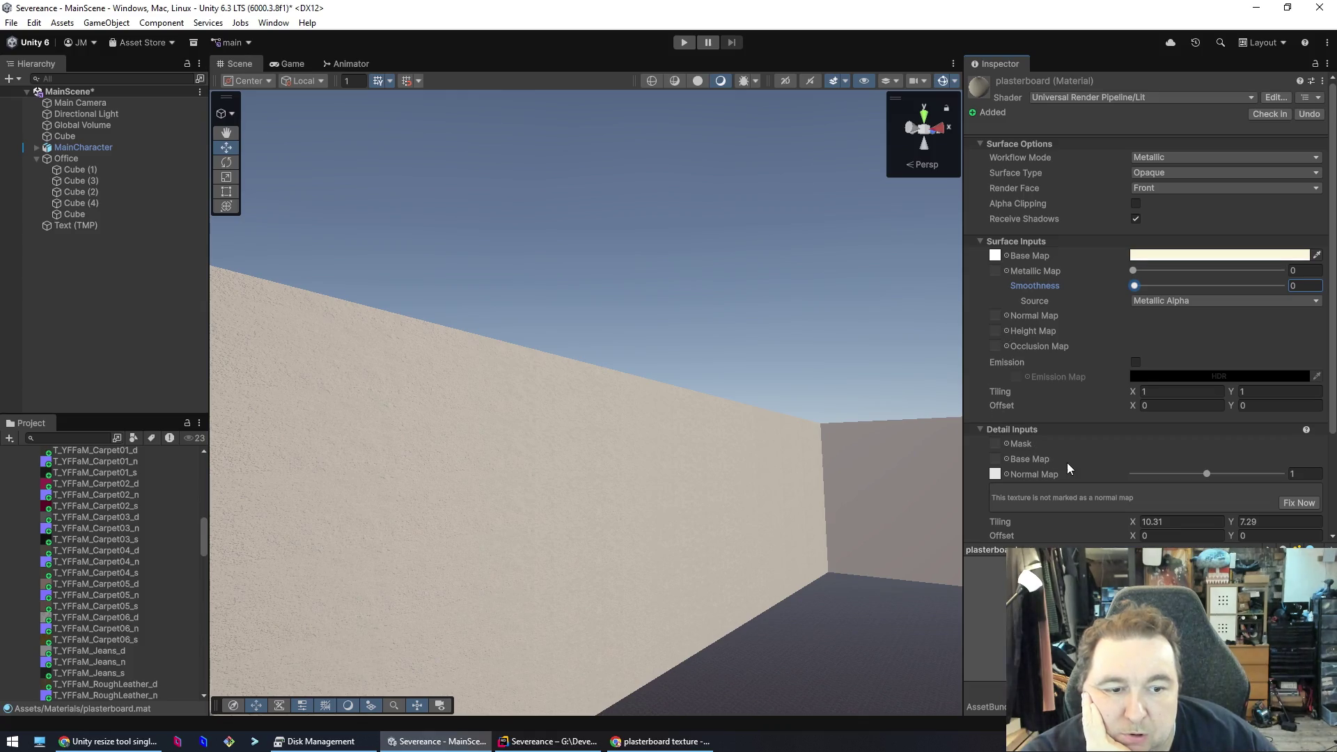
- Set smoothness 0, detail normal strength 2 and detail tiling 30.22 × 24.11
{"action": "scroll", "coordinate": [1064, 460], "scroll_direction": "down", "scroll_amount": 3}
{"action": "mouse_move", "coordinate": [1207, 361]}
{"action": "left_mouse_down"}
{"action": "mouse_move", "coordinate": [1273, 363]}
{"action": "mouse_move", "coordinate": [1141, 352]}
{"action": "mouse_move", "coordinate": [1273, 353]}
{"action": "left_mouse_up"}
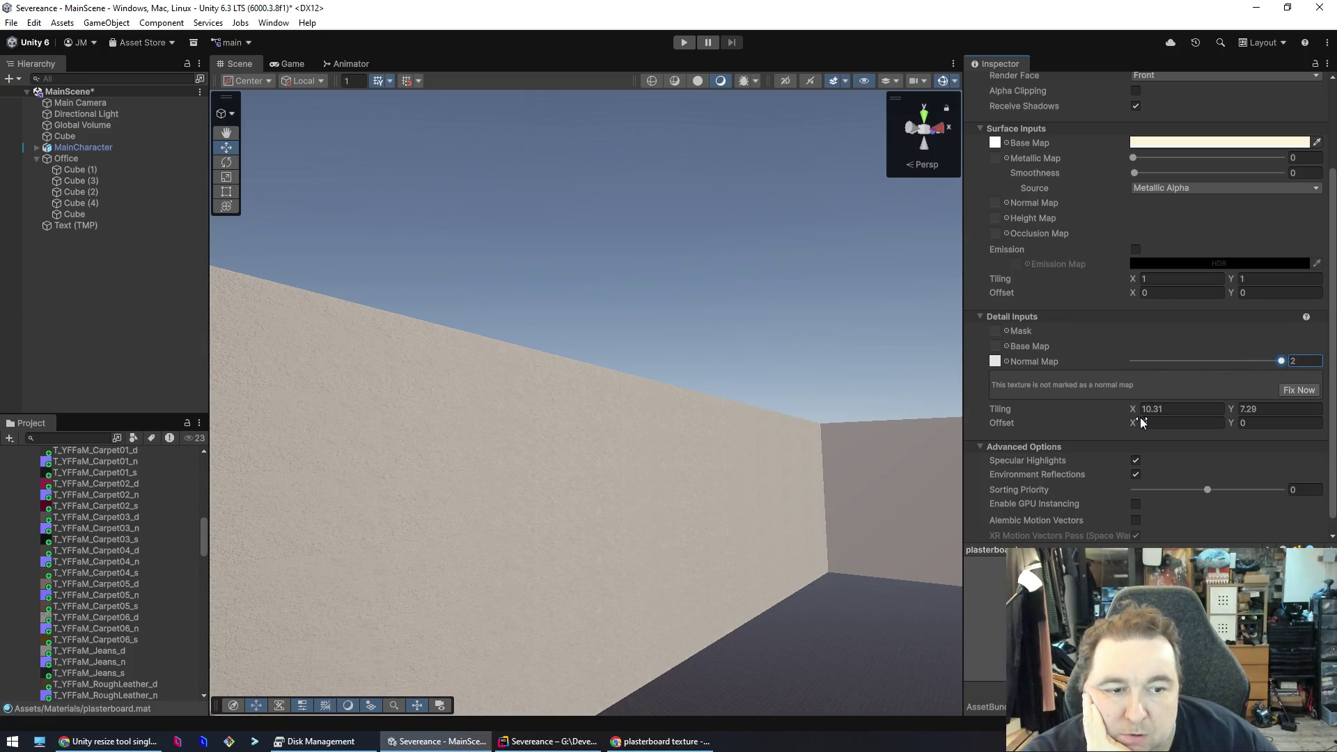
{"action": "mouse_move", "coordinate": [1136, 413]}
{"action": "left_mouse_down"}
{"action": "mouse_move", "coordinate": [996, 416]}
{"action": "mouse_move", "coordinate": [1072, 410]}
{"action": "left_mouse_up"}
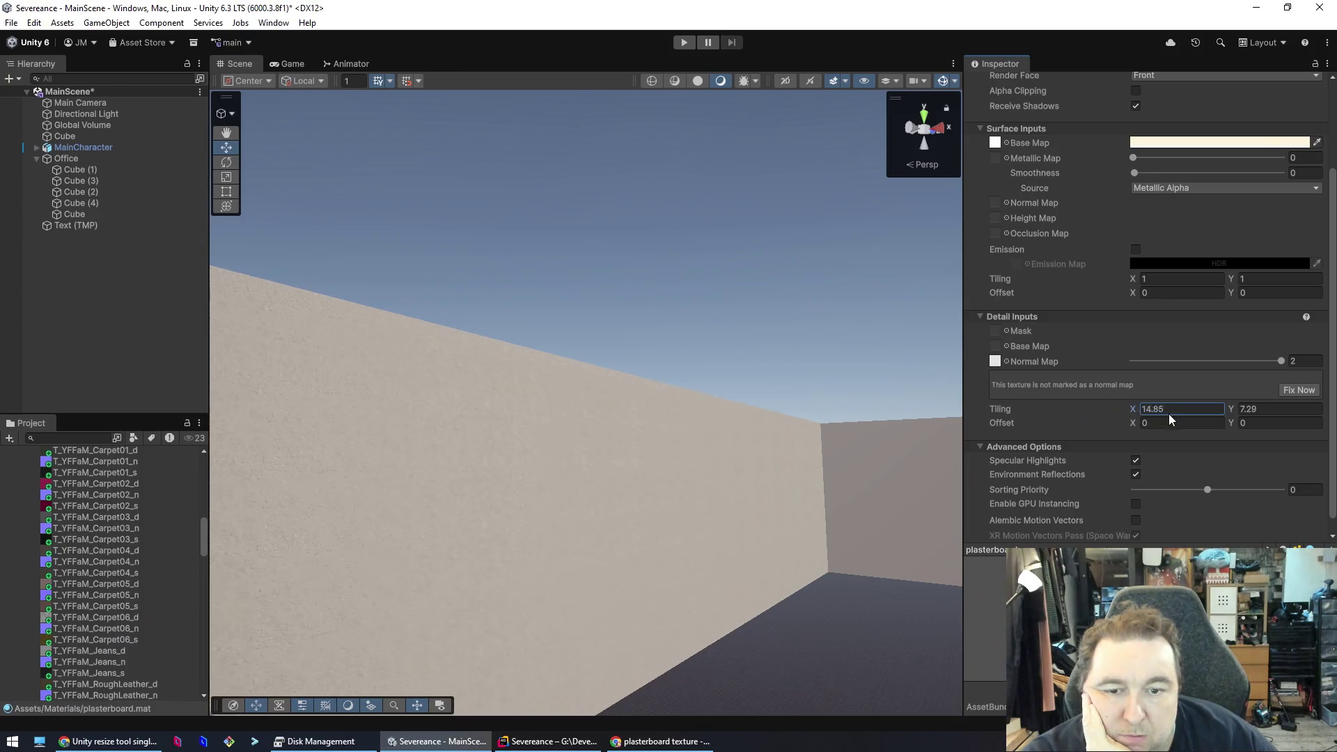
{"action": "mouse_move", "coordinate": [1298, 418]}
{"action": "left_mouse_down"}
{"action": "mouse_move", "coordinate": [1176, 408]}
{"action": "mouse_move", "coordinate": [1203, 405]}
{"action": "left_mouse_up"}
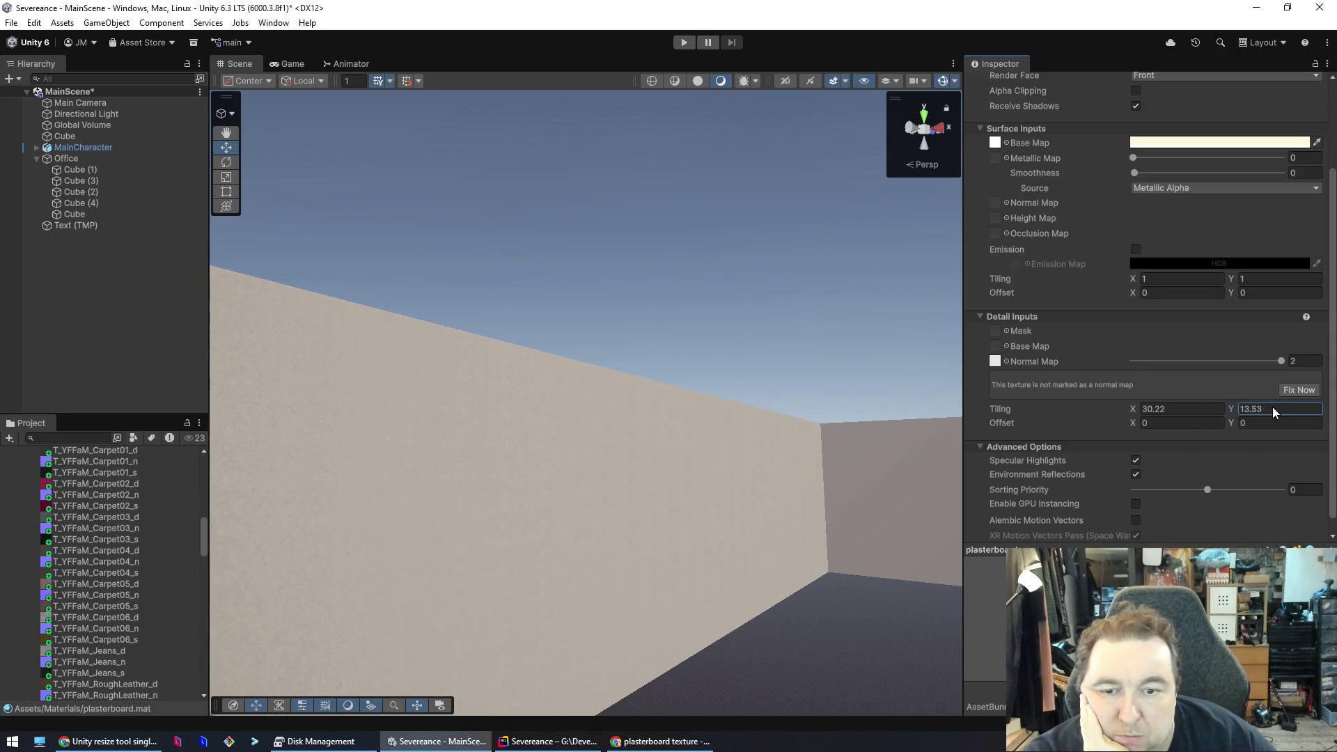
{"action": "left_click_drag", "start_coordinate": [1301, 414], "coordinate": [22, 417]}
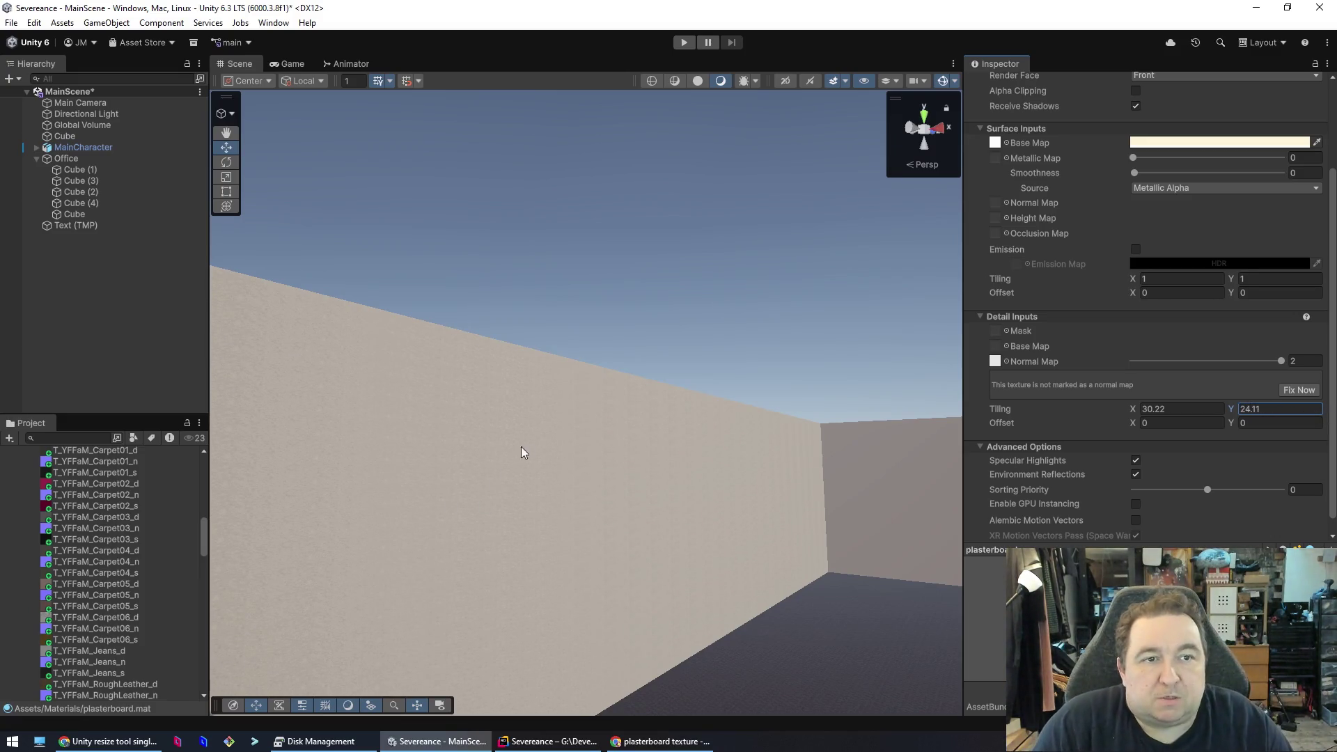
{"action": "left_click", "coordinate": [844, 616]}
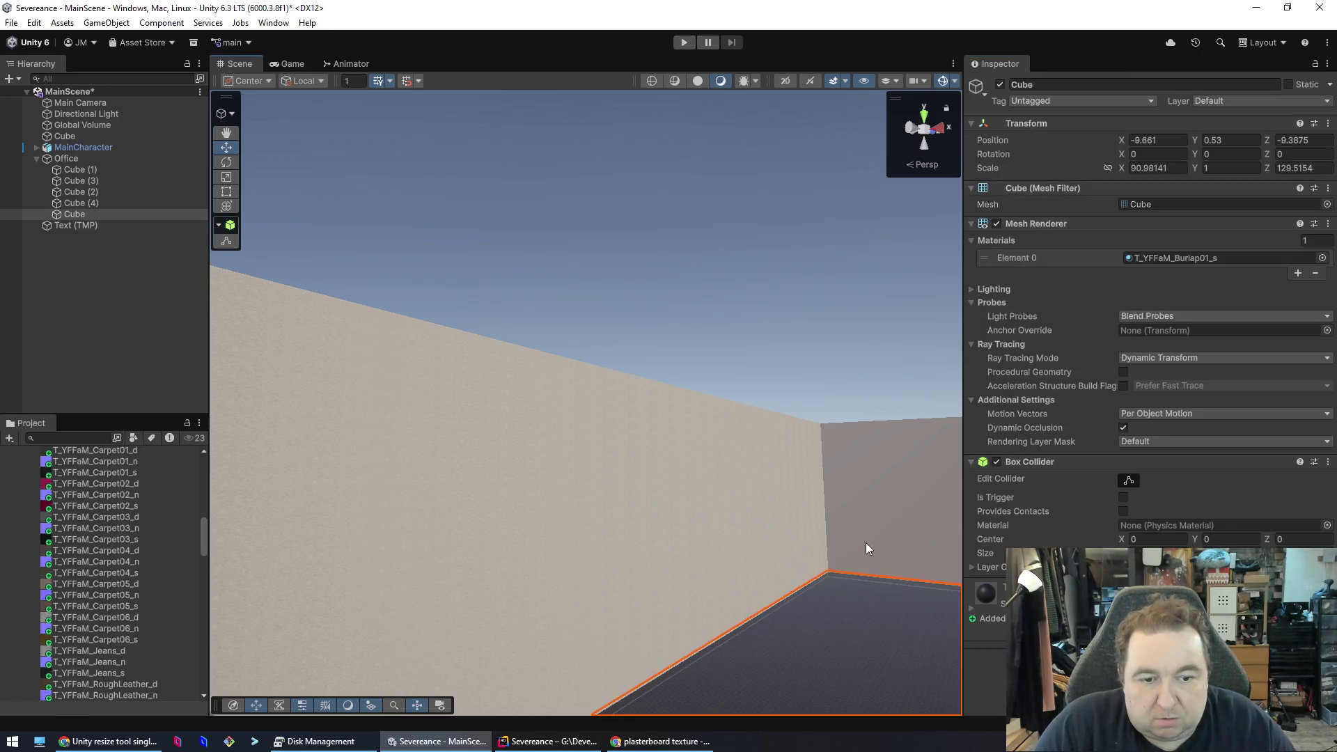
- Orbit to the wall corner and select Cube (1) to check its plasterboard material
{"action": "scroll", "coordinate": [776, 513], "scroll_direction": "down", "scroll_amount": 3}
{"action": "scroll", "coordinate": [767, 523], "scroll_direction": "up", "scroll_amount": 3}
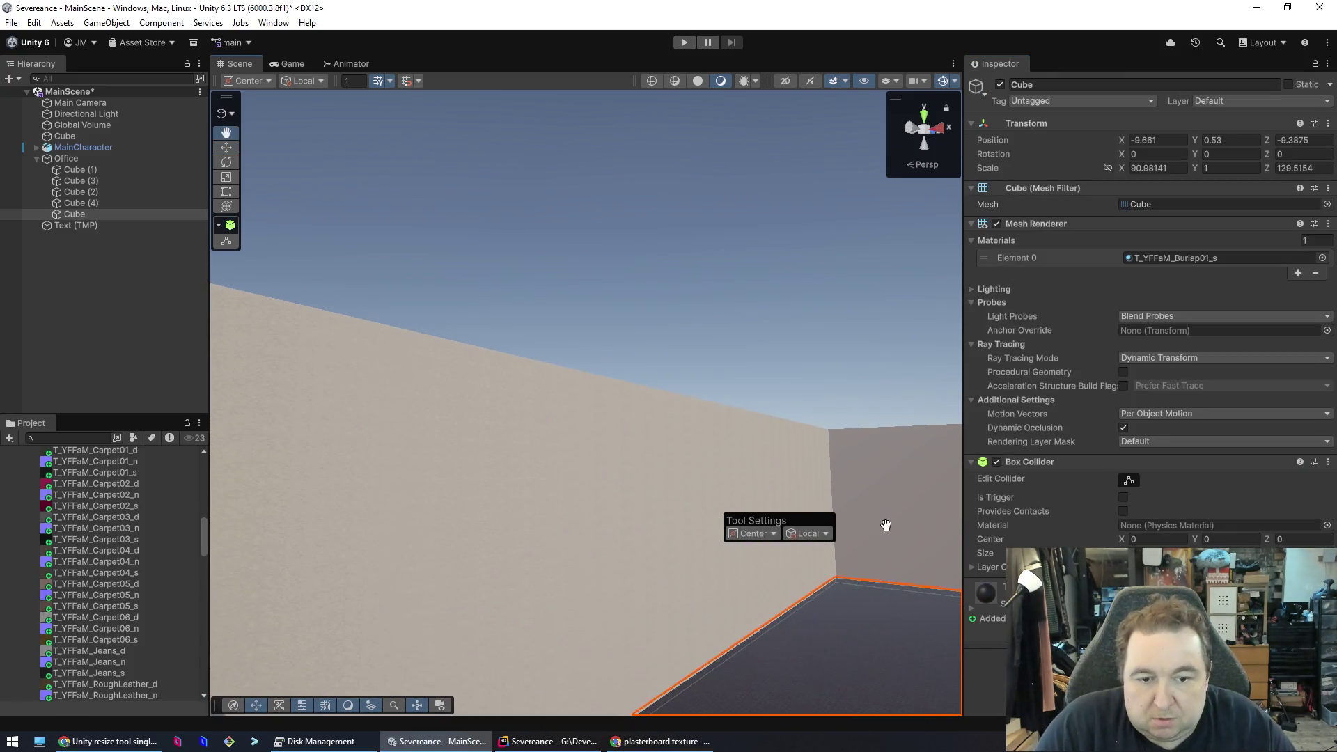
{"action": "left_click", "coordinate": [780, 454]}
{"action": "left_click_drag", "start_coordinate": [778, 451], "coordinate": [652, 587]}
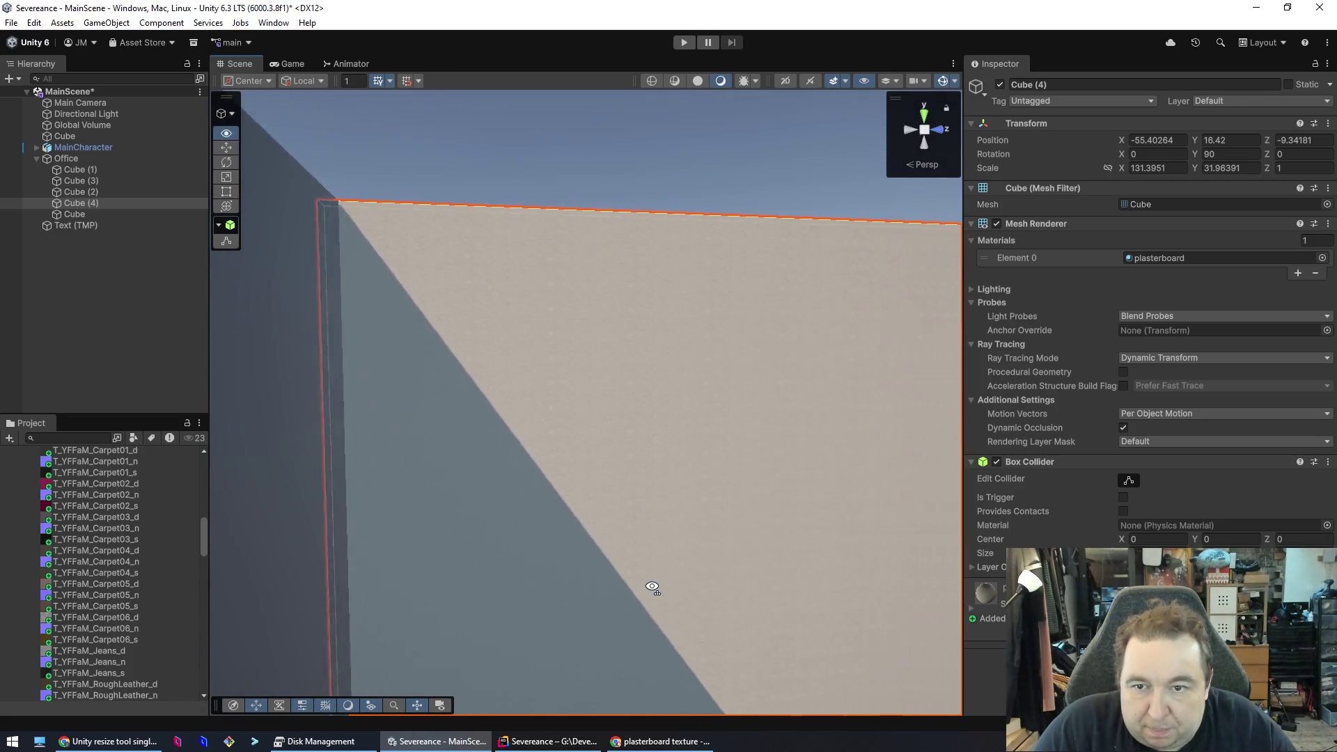
{"action": "scroll", "coordinate": [782, 516], "scroll_direction": "down", "scroll_amount": 5}
{"action": "mouse_move", "coordinate": [782, 516]}
{"action": "left_mouse_down"}
{"action": "mouse_move", "coordinate": [931, 585]}
{"action": "mouse_move", "coordinate": [880, 530]}
{"action": "left_mouse_up"}
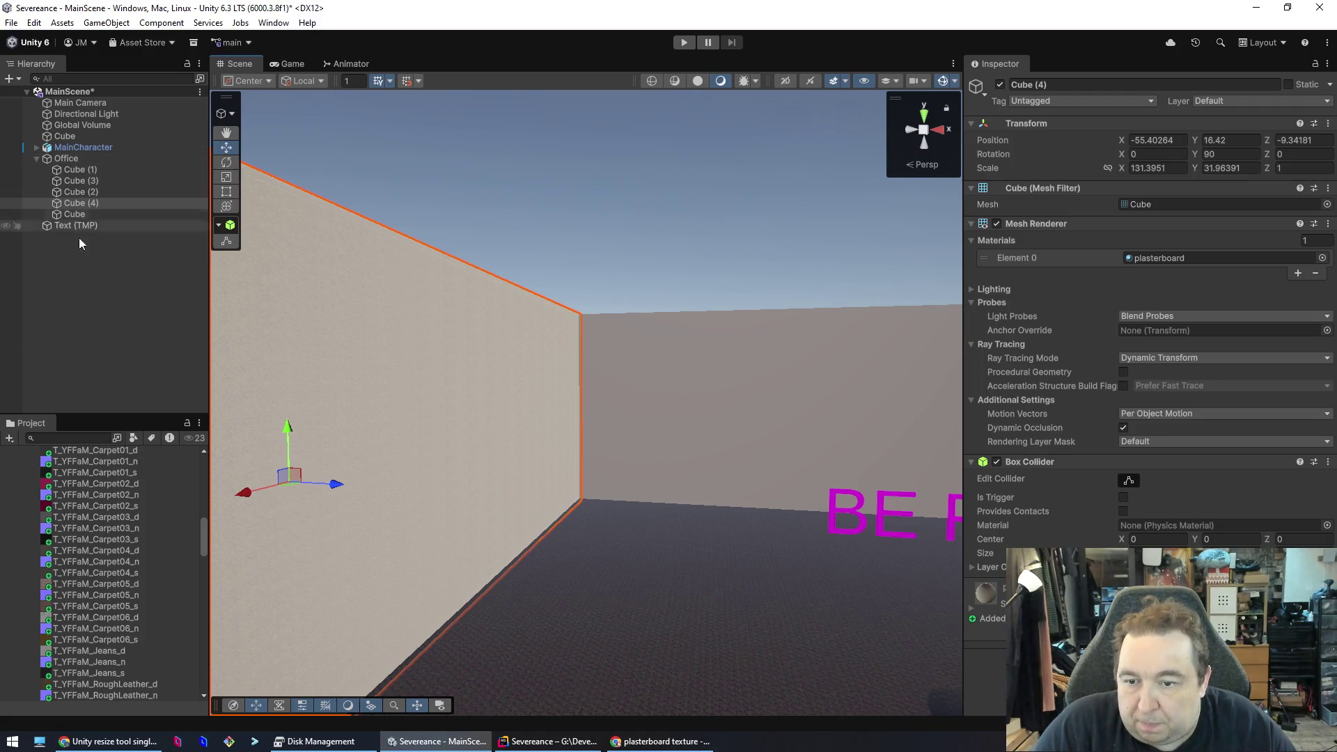
{"action": "scroll", "coordinate": [199, 532], "scroll_direction": "up", "scroll_amount": 5}
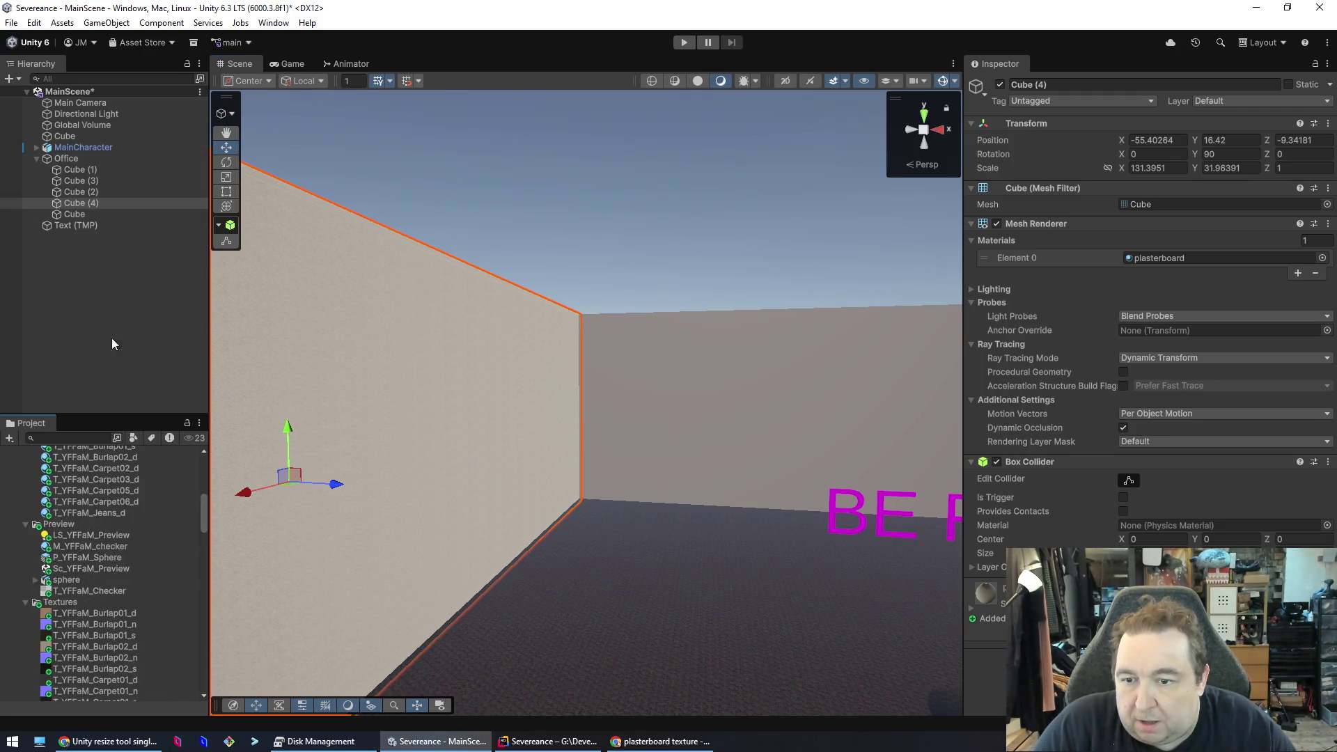
{"action": "scroll", "coordinate": [197, 497], "scroll_direction": "up", "scroll_amount": 5}
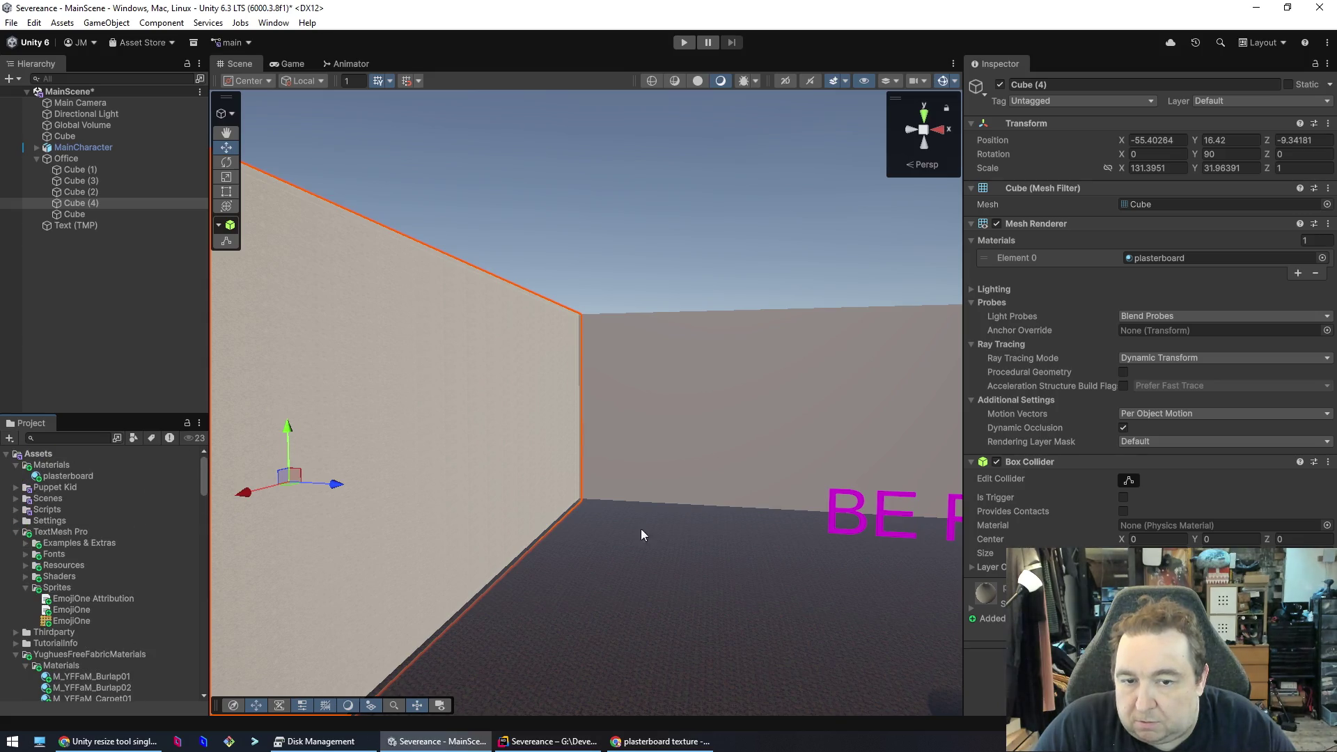
{"action": "left_click", "coordinate": [738, 422]}
{"action": "left_click", "coordinate": [687, 567]}
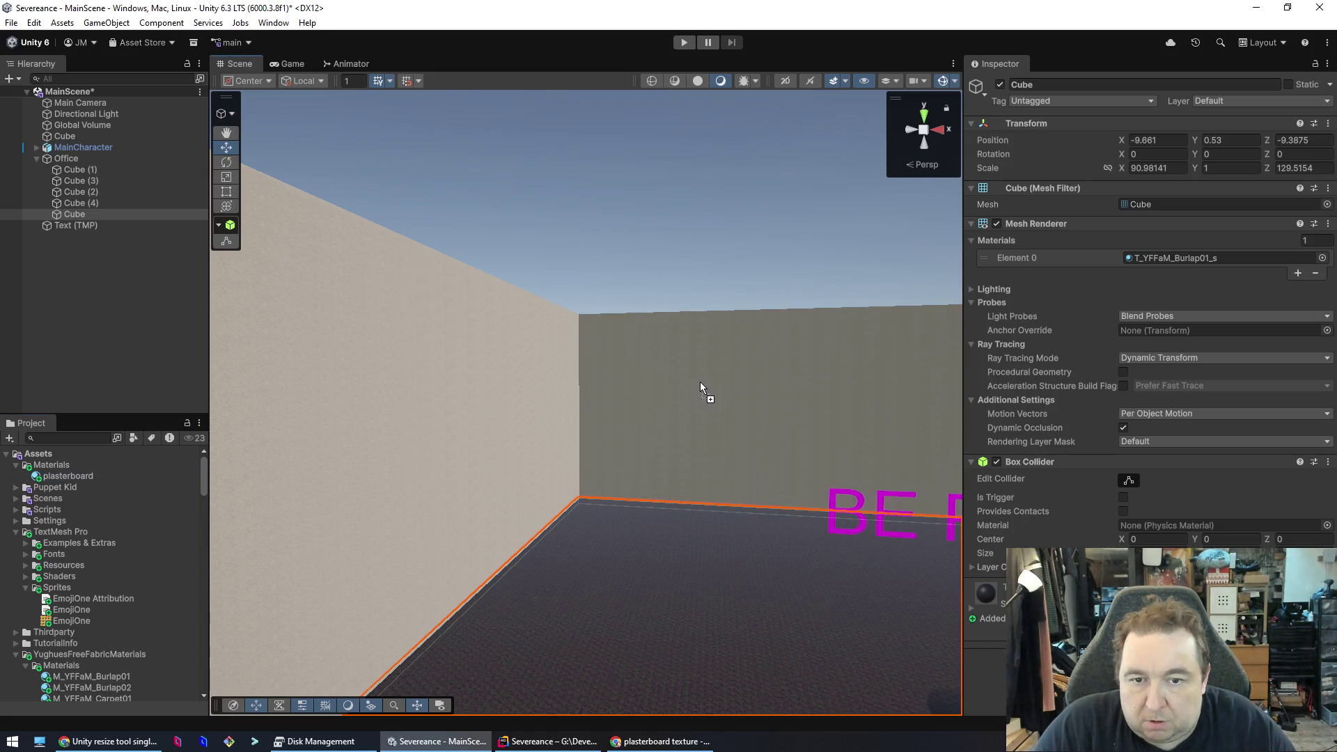
{"action": "mouse_move", "coordinate": [717, 489]}
{"action": "left_mouse_down"}
{"action": "mouse_move", "coordinate": [706, 591]}
{"action": "mouse_move", "coordinate": [901, 531]}
{"action": "mouse_move", "coordinate": [866, 567]}
{"action": "mouse_move", "coordinate": [624, 558]}
{"action": "left_mouse_up"}
{"action": "left_click", "coordinate": [613, 496]}
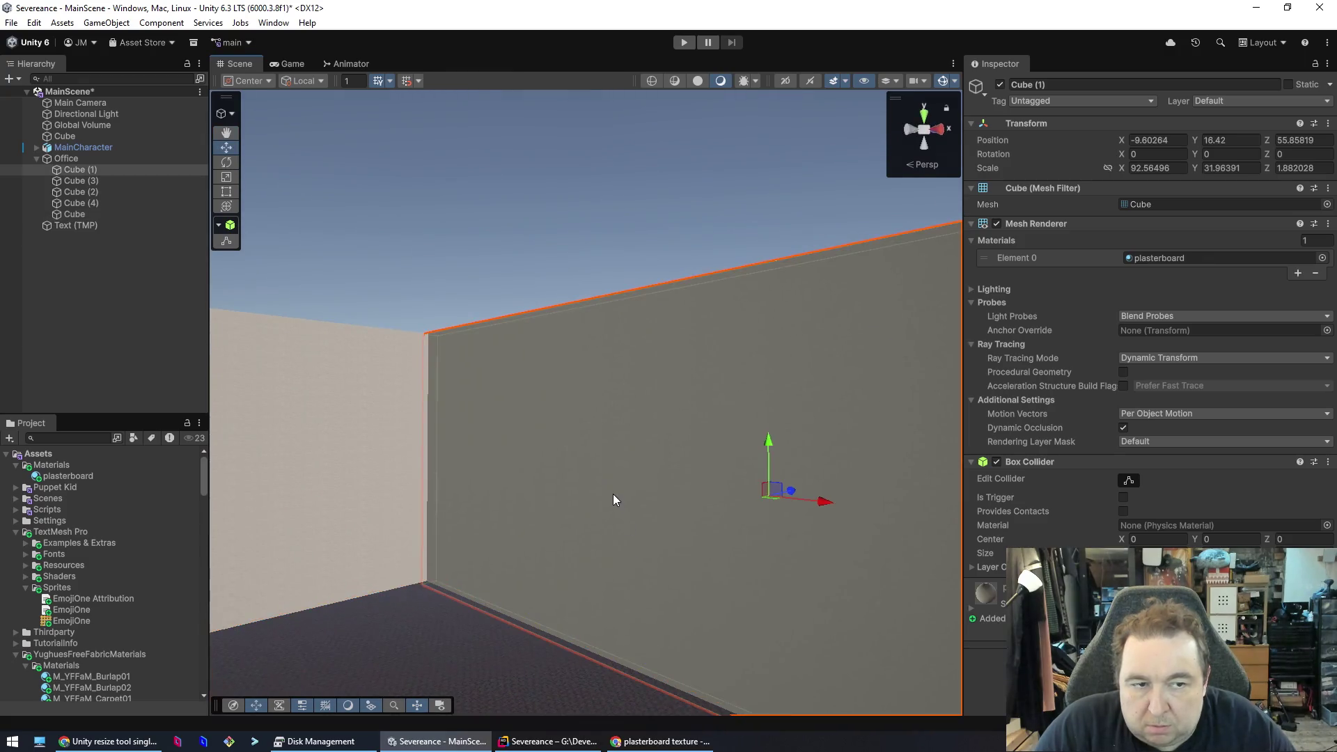
{"action": "double_click", "coordinate": [1172, 257]}
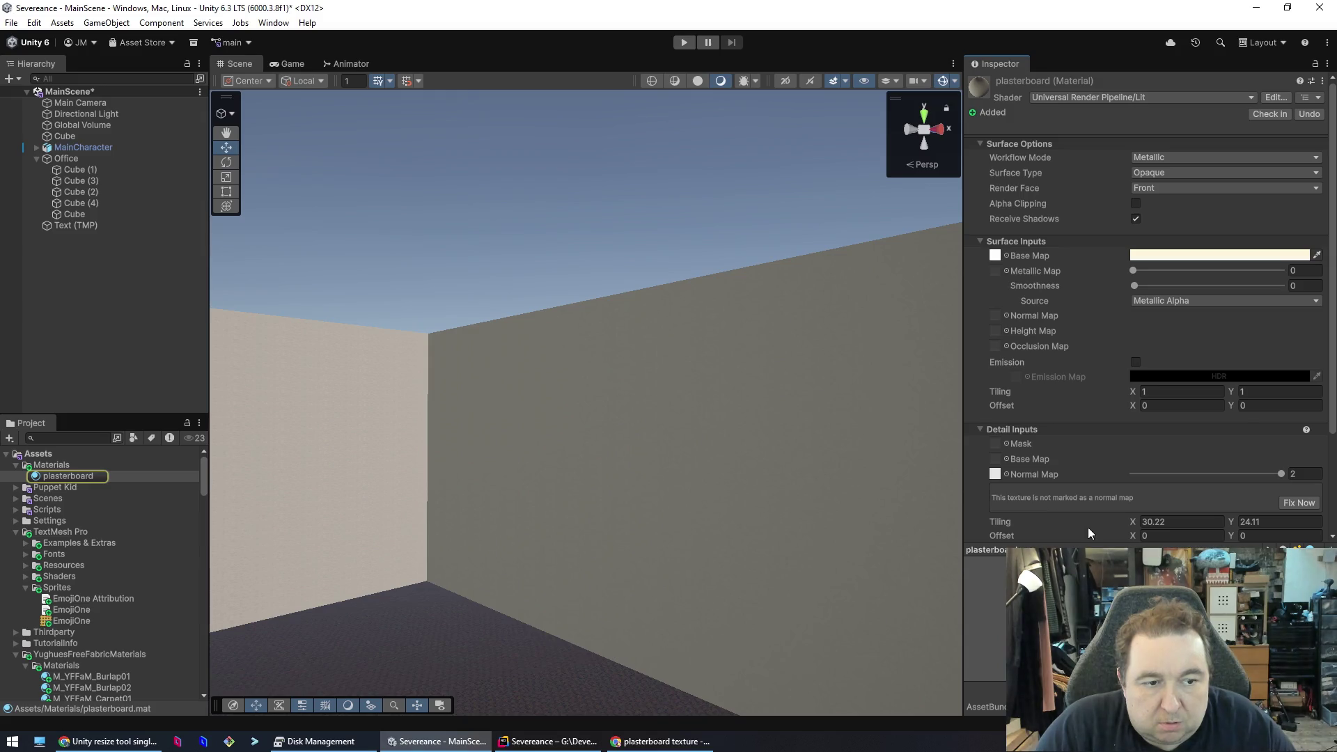
- Drag the plasterboard material from the Project panel onto the back and right walls
{"action": "left_click", "coordinate": [728, 544]}
{"action": "mouse_move", "coordinate": [636, 540]}
{"action": "left_mouse_down"}
{"action": "mouse_move", "coordinate": [911, 558]}
{"action": "mouse_move", "coordinate": [801, 561]}
{"action": "left_mouse_up"}
{"action": "left_click", "coordinate": [73, 476]}
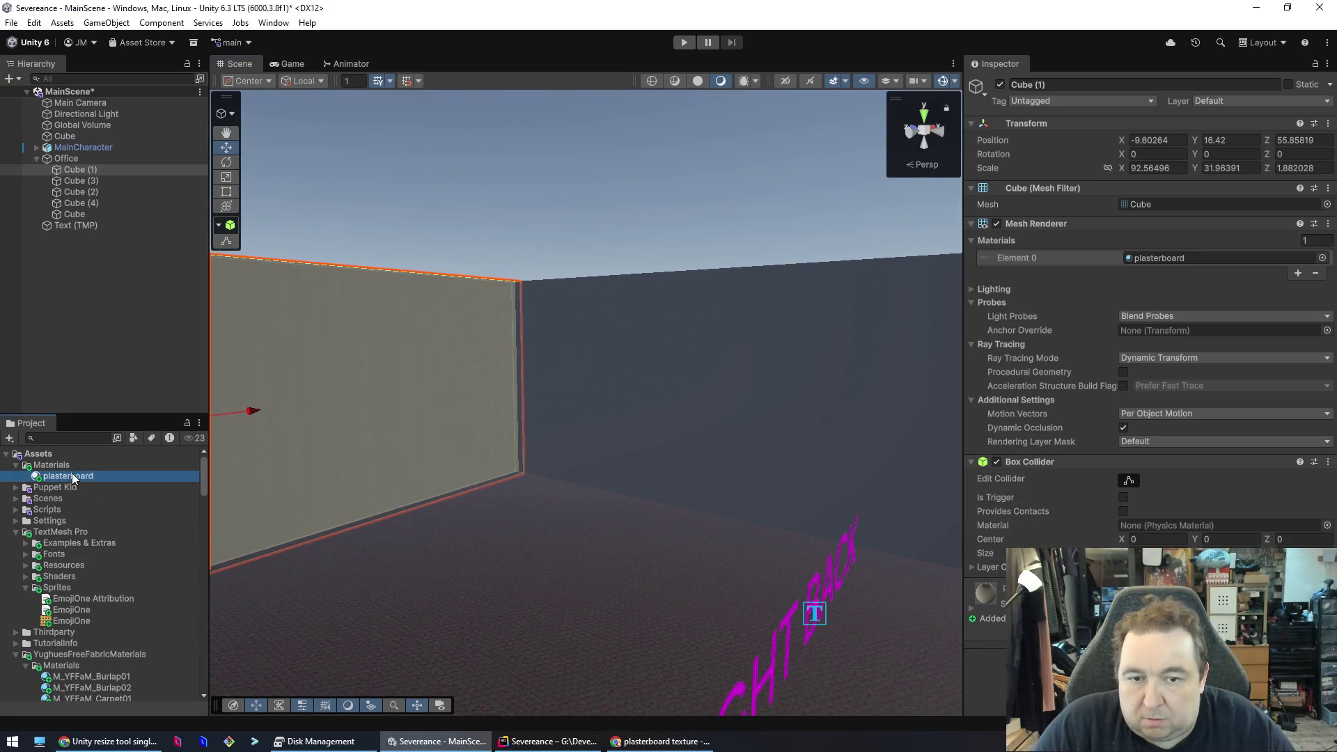
{"action": "left_click_drag", "start_coordinate": [72, 475], "coordinate": [723, 427]}
{"action": "mouse_move", "coordinate": [781, 567]}
{"action": "left_mouse_down"}
{"action": "mouse_move", "coordinate": [890, 567]}
{"action": "mouse_move", "coordinate": [317, 583]}
{"action": "mouse_move", "coordinate": [702, 547]}
{"action": "left_mouse_up"}
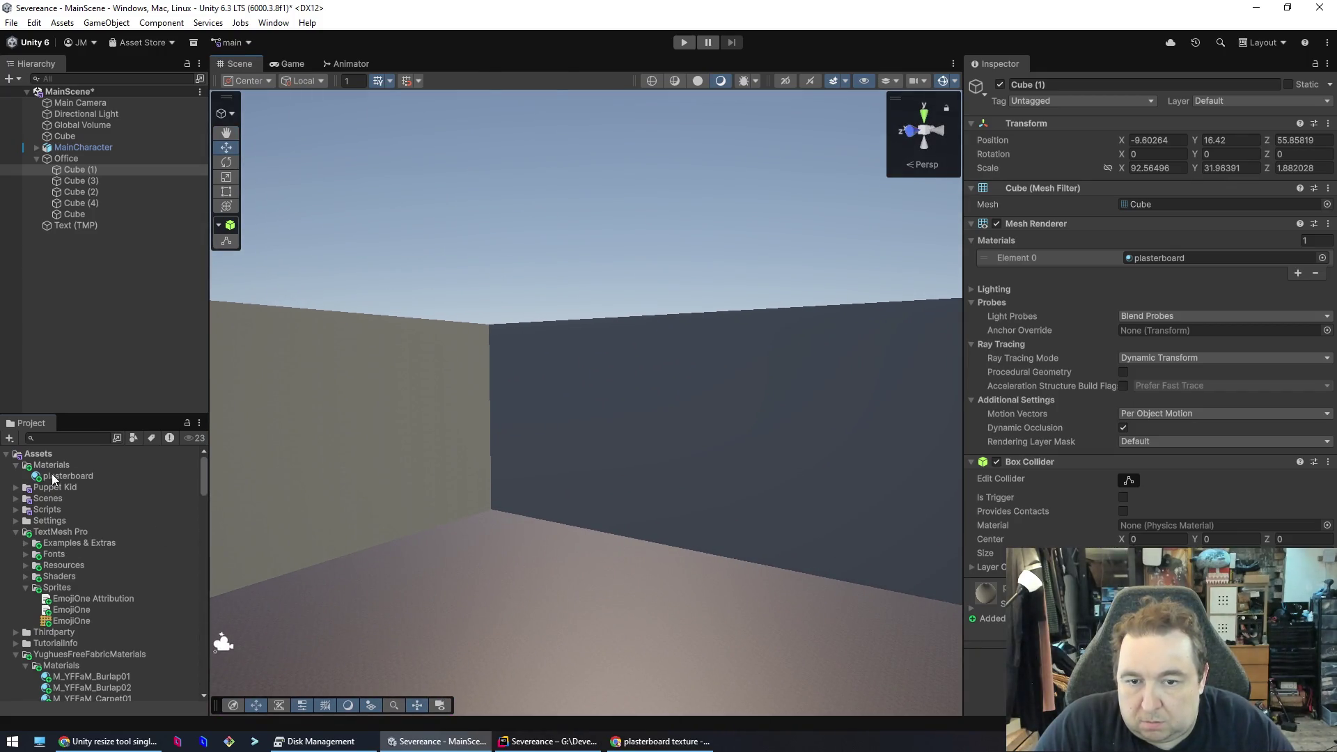
{"action": "left_click_drag", "start_coordinate": [52, 474], "coordinate": [640, 462]}
{"action": "mouse_move", "coordinate": [625, 601]}
{"action": "left_mouse_down"}
{"action": "mouse_move", "coordinate": [761, 576]}
{"action": "mouse_move", "coordinate": [748, 602]}
{"action": "left_mouse_up"}
{"action": "scroll", "coordinate": [748, 602], "scroll_direction": "down", "scroll_amount": 5}
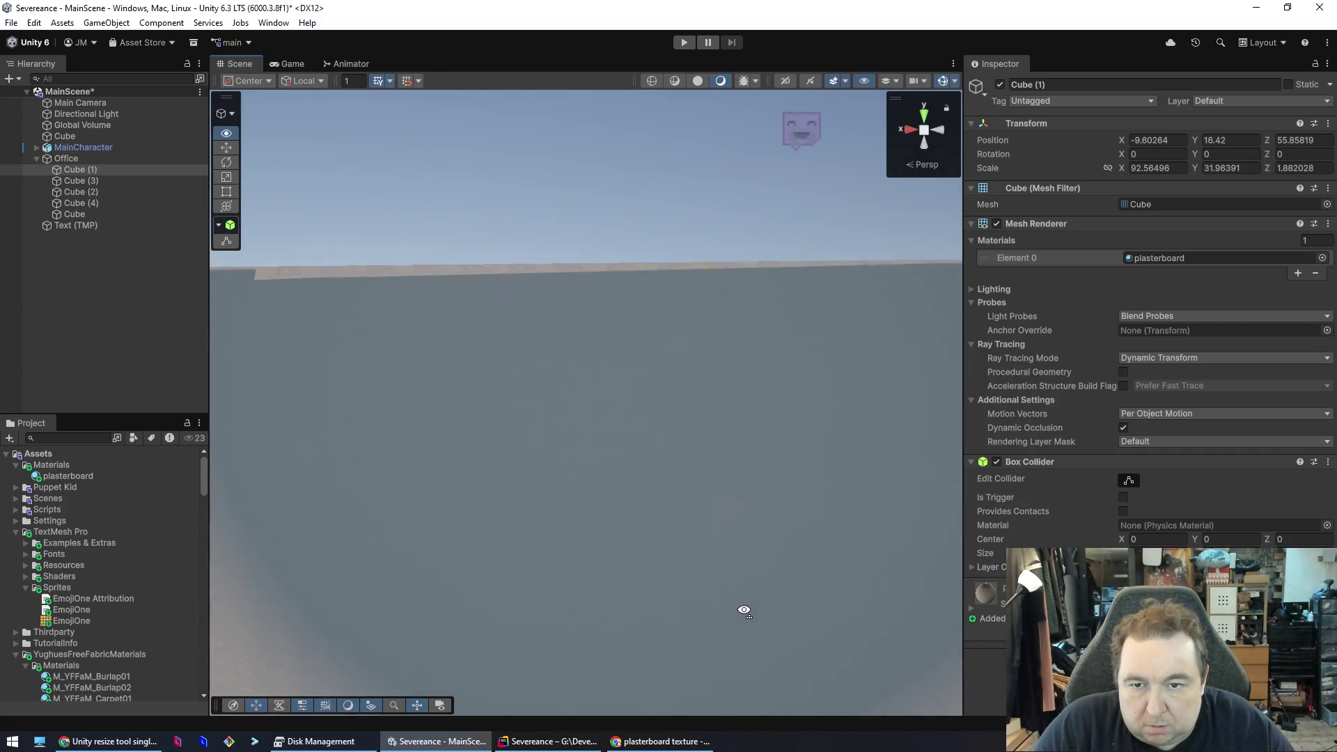
{"action": "scroll", "coordinate": [744, 610], "scroll_direction": "up", "scroll_amount": 3}
{"action": "scroll", "coordinate": [744, 610], "scroll_direction": "down", "scroll_amount": 2}
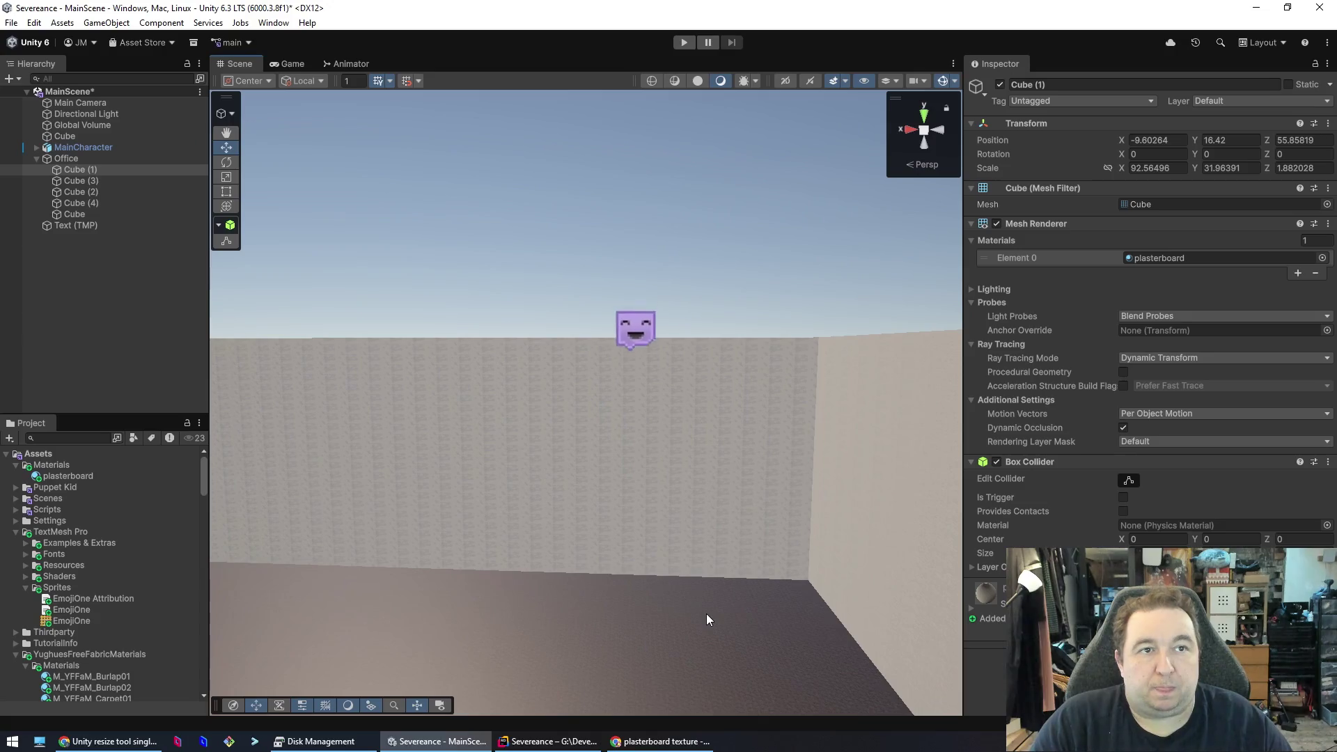
{"action": "mouse_move", "coordinate": [704, 598]}
{"action": "left_mouse_down"}
{"action": "mouse_move", "coordinate": [612, 582]}
{"action": "mouse_move", "coordinate": [478, 618]}
{"action": "mouse_move", "coordinate": [525, 620]}
{"action": "mouse_move", "coordinate": [493, 585]}
{"action": "mouse_move", "coordinate": [545, 576]}
{"action": "mouse_move", "coordinate": [304, 537]}
{"action": "mouse_move", "coordinate": [269, 573]}
{"action": "mouse_move", "coordinate": [284, 597]}
{"action": "mouse_move", "coordinate": [152, 593]}
{"action": "mouse_move", "coordinate": [515, 588]}
{"action": "left_mouse_up"}
{"action": "double_click", "coordinate": [1169, 260]}
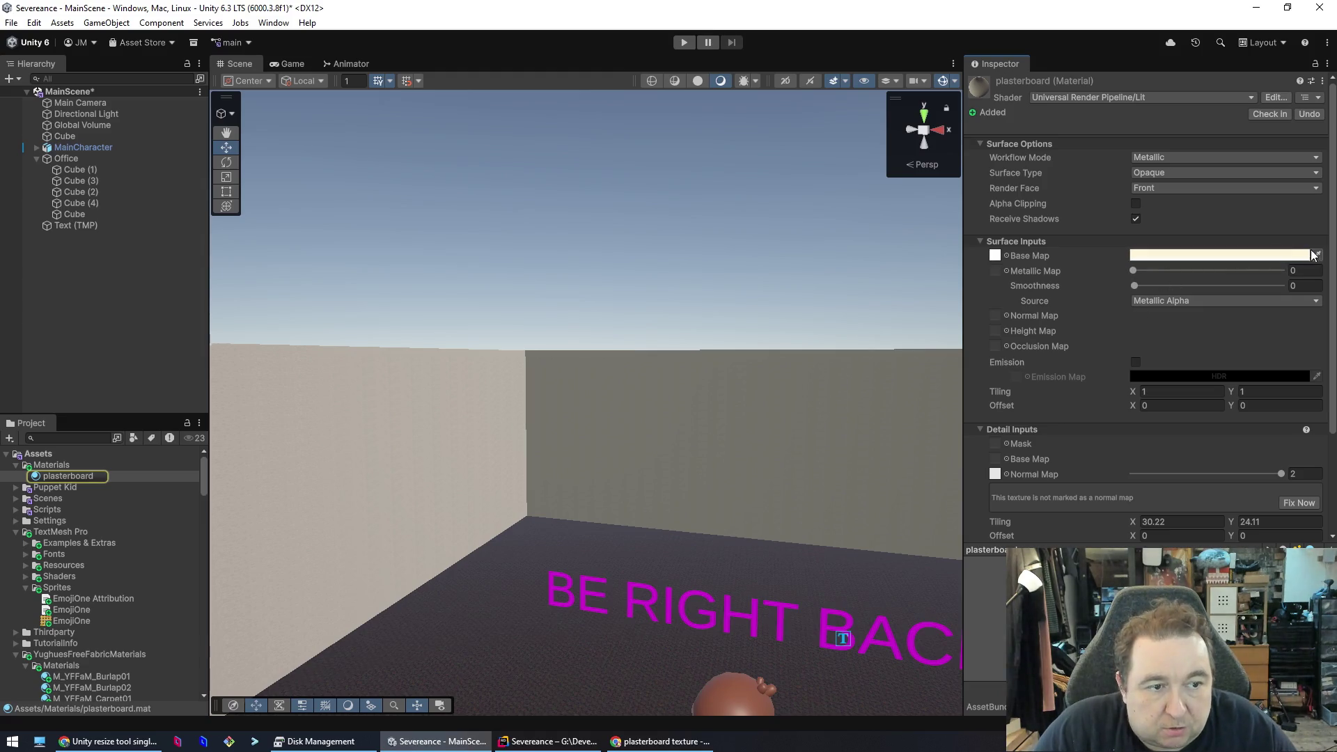
- Lighten the plasterboard base colour slightly, then view the corner and floor
{"action": "left_click", "coordinate": [1274, 256]}
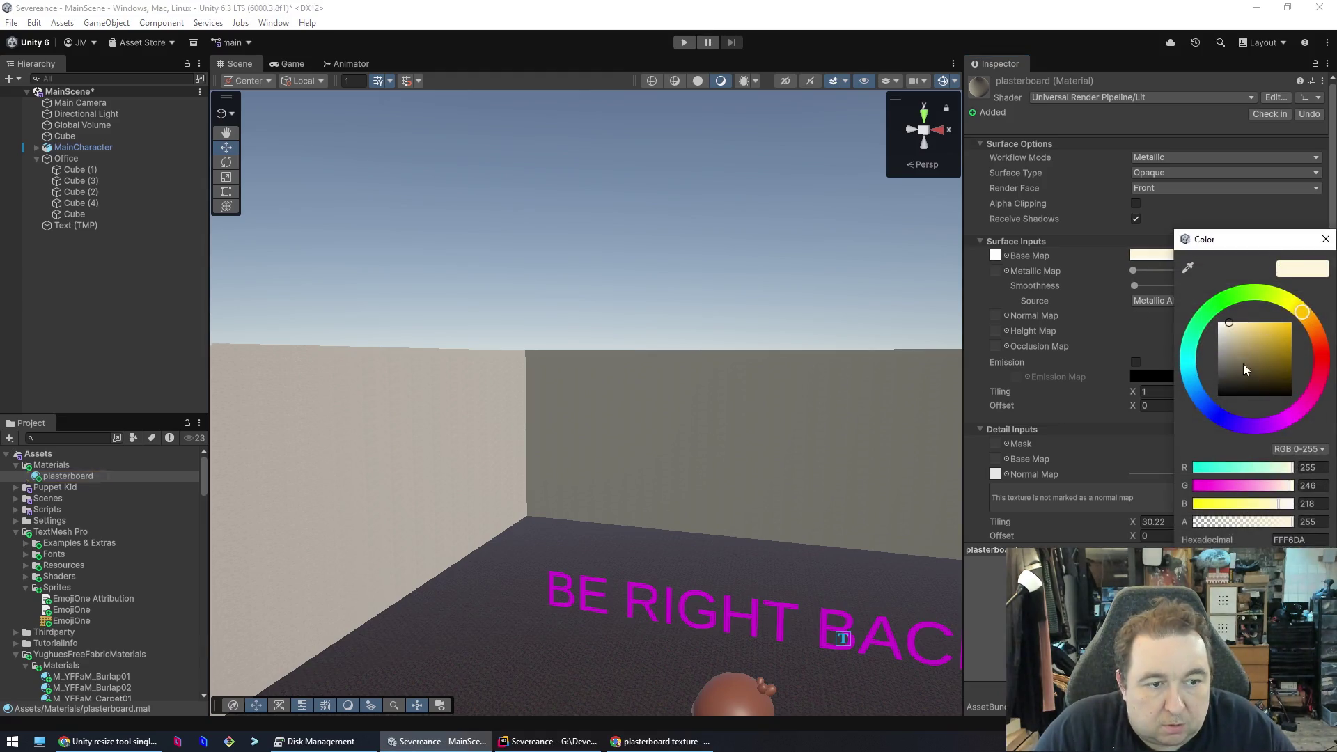
{"action": "mouse_move", "coordinate": [1227, 324]}
{"action": "left_mouse_down"}
{"action": "mouse_move", "coordinate": [1285, 352]}
{"action": "mouse_move", "coordinate": [1228, 315]}
{"action": "left_mouse_up"}
{"action": "left_click", "coordinate": [1325, 239]}
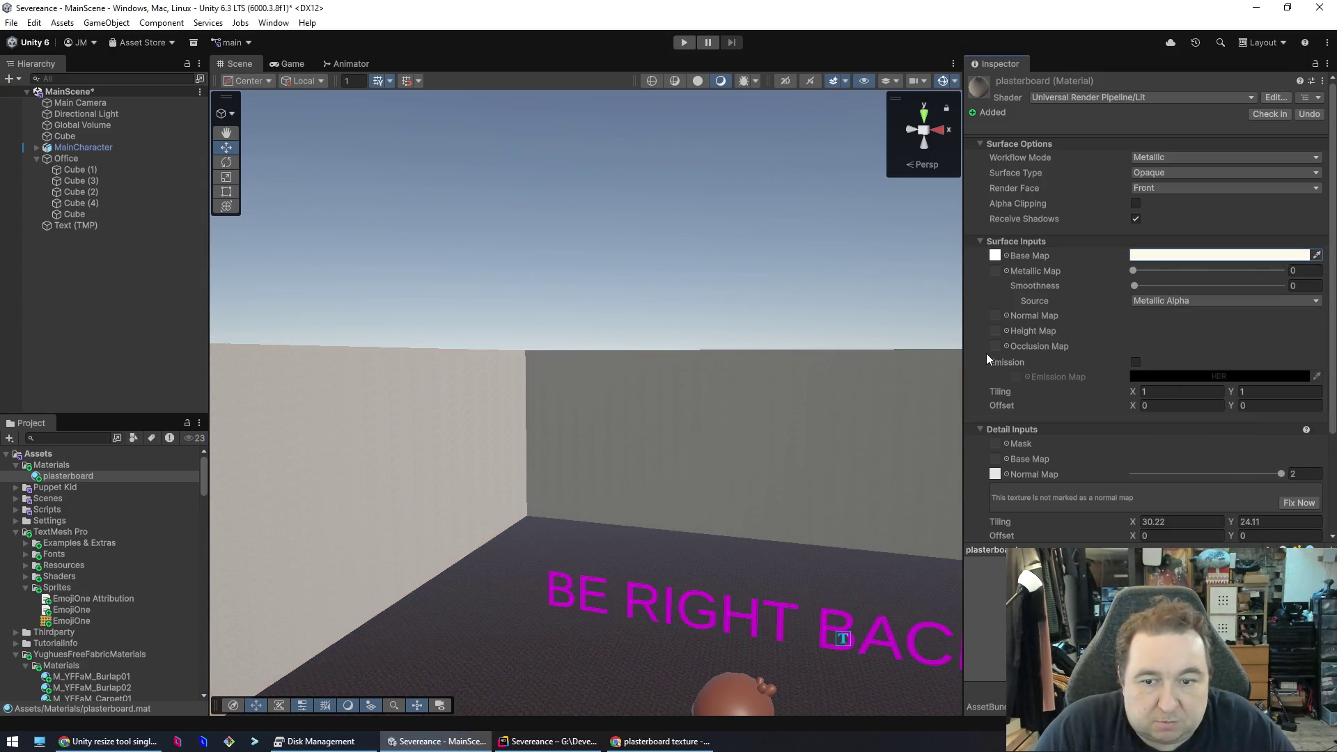
{"action": "left_click", "coordinate": [741, 281]}
{"action": "scroll", "coordinate": [723, 460], "scroll_direction": "up", "scroll_amount": 5}
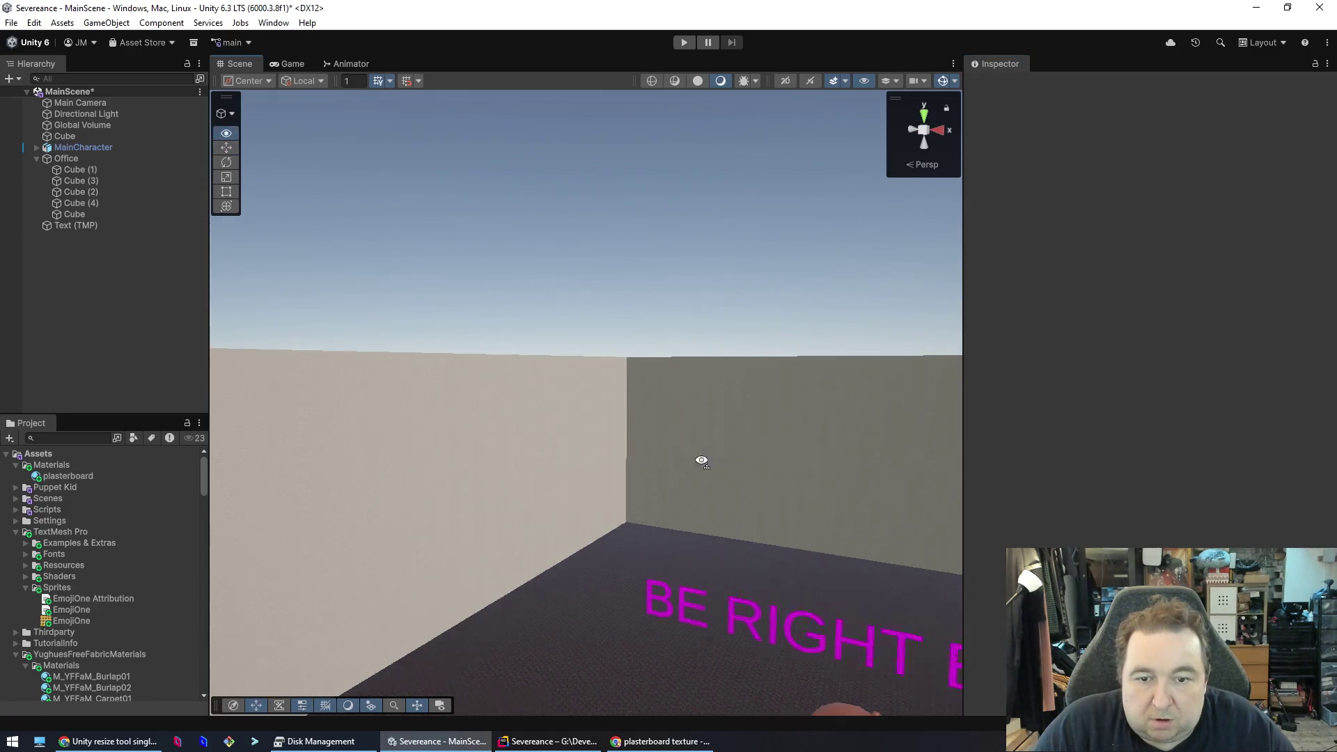
{"action": "mouse_move", "coordinate": [468, 513]}
{"action": "left_mouse_down"}
{"action": "mouse_move", "coordinate": [422, 533]}
{"action": "mouse_move", "coordinate": [441, 597]}
{"action": "mouse_move", "coordinate": [427, 611]}
{"action": "mouse_move", "coordinate": [292, 595]}
{"action": "mouse_move", "coordinate": [466, 609]}
{"action": "mouse_move", "coordinate": [469, 523]}
{"action": "mouse_move", "coordinate": [404, 463]}
{"action": "mouse_move", "coordinate": [136, 474]}
{"action": "mouse_move", "coordinate": [8, 437]}
{"action": "mouse_move", "coordinate": [1053, 383]}
{"action": "mouse_move", "coordinate": [1021, 383]}
{"action": "mouse_move", "coordinate": [1182, 420]}
{"action": "mouse_move", "coordinate": [1204, 457]}
{"action": "left_mouse_up"}
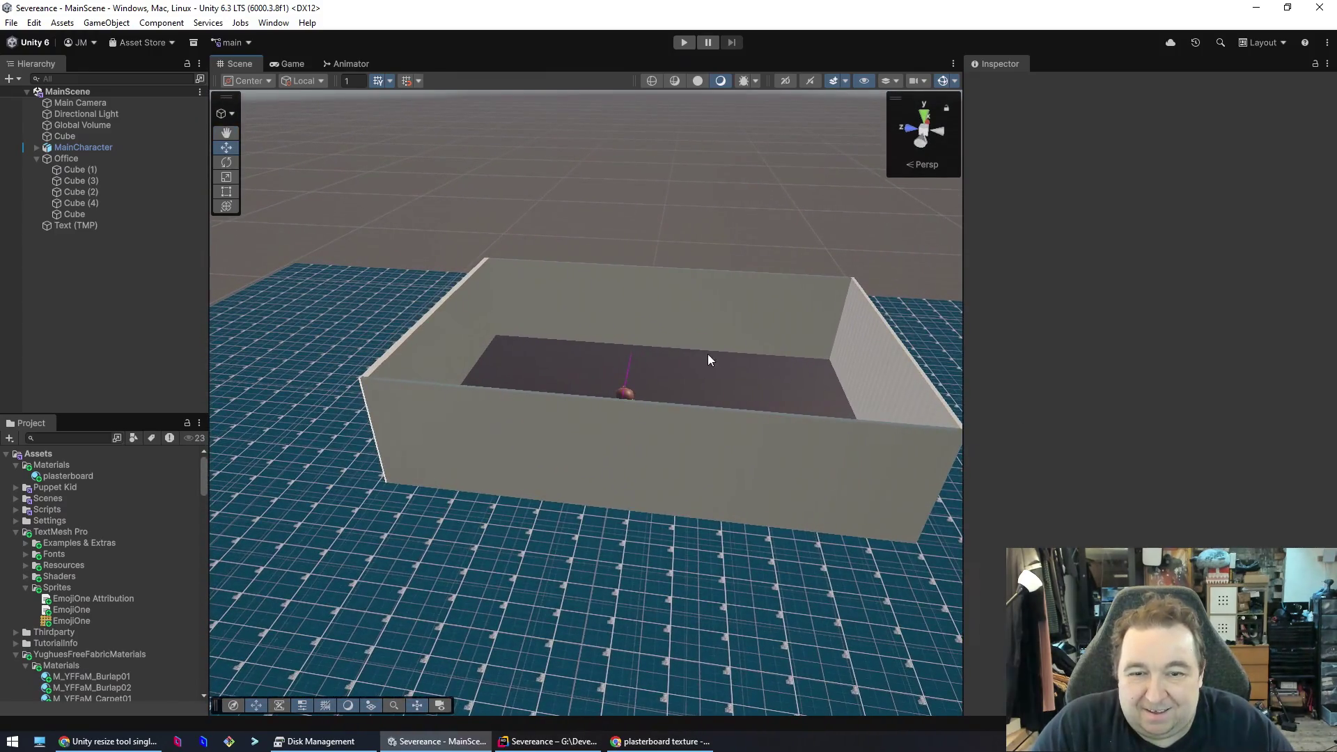
- Duplicate the floor cube with Ctrl+D and raise the copy, Cube (5), to Y 32.4
{"action": "left_click", "coordinate": [602, 379]}
{"action": "right_click", "coordinate": [604, 365]}
{"action": "left_click", "coordinate": [527, 549]}
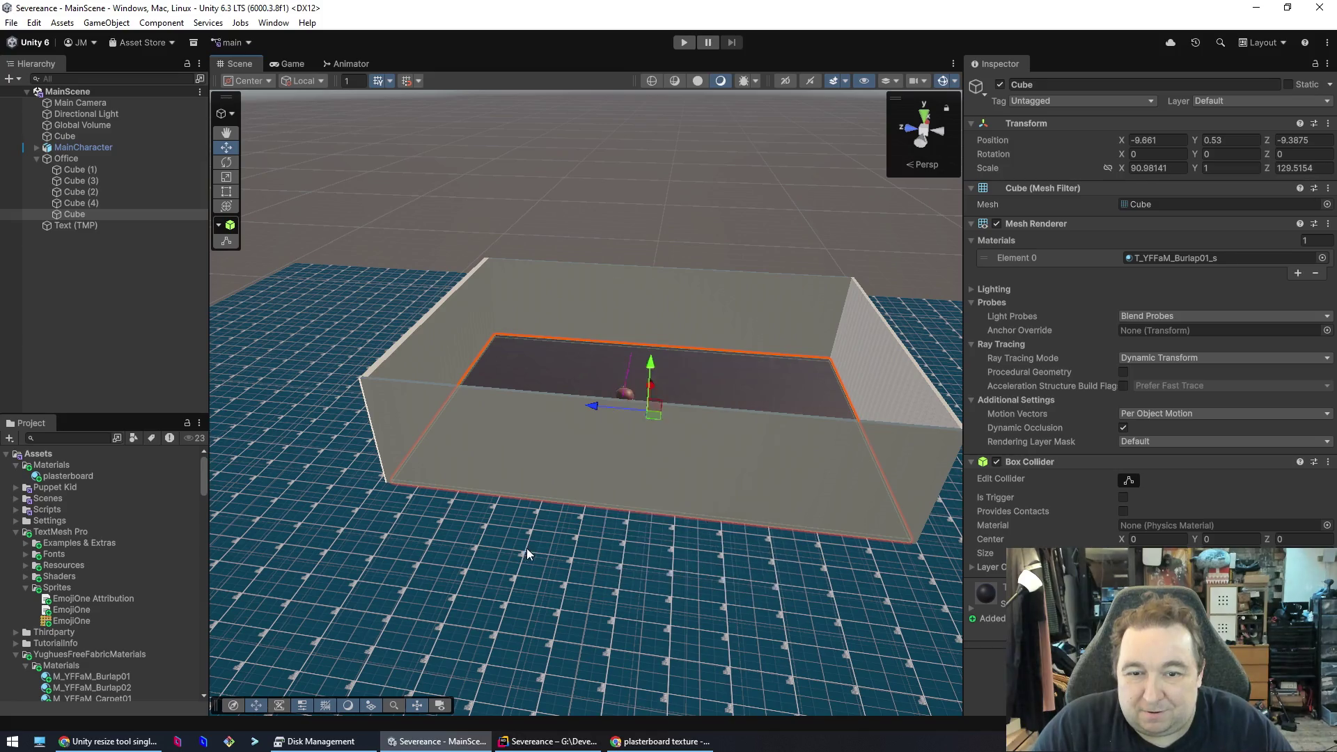
{"action": "left_click", "coordinate": [602, 354]}
{"action": "key", "text": "ctrl+d"}
{"action": "left_click_drag", "start_coordinate": [653, 365], "coordinate": [667, 264]}
{"action": "scroll", "coordinate": [792, 402], "scroll_direction": "up", "scroll_amount": 5}
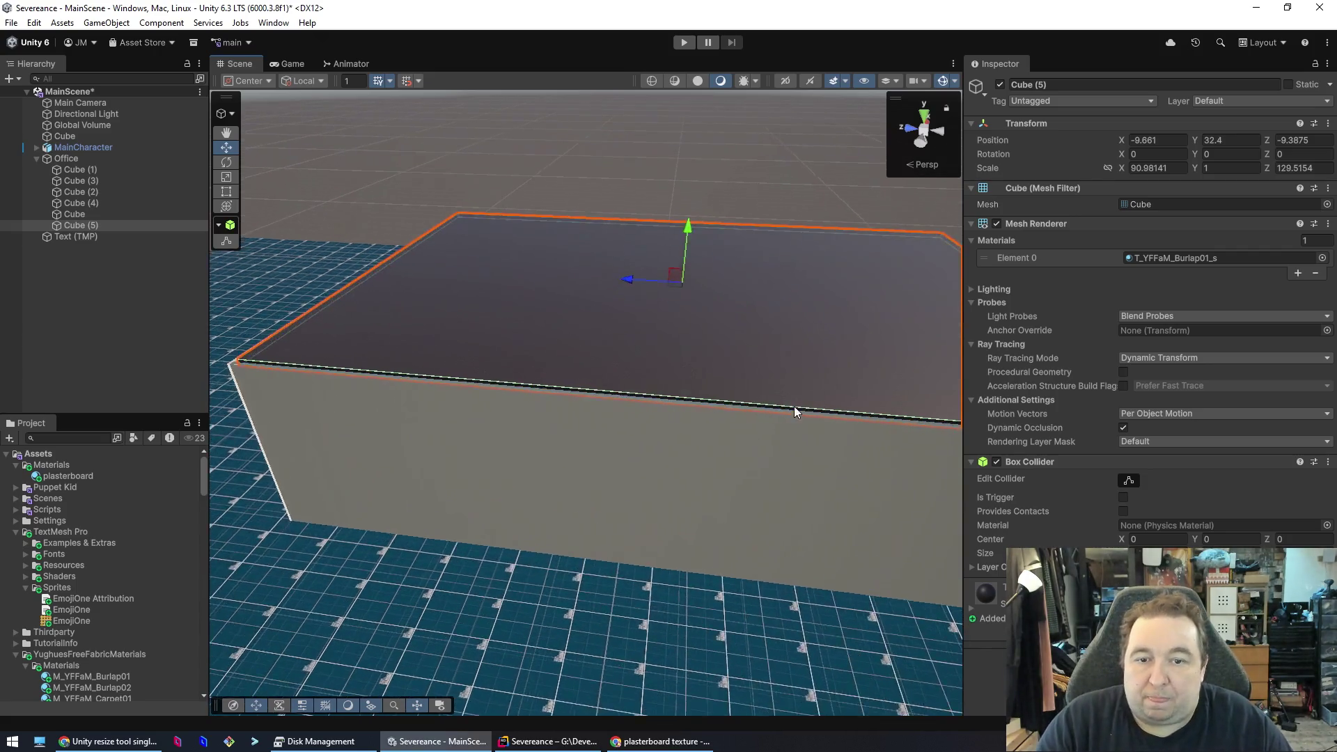
{"action": "scroll", "coordinate": [790, 404], "scroll_direction": "up", "scroll_amount": 5}
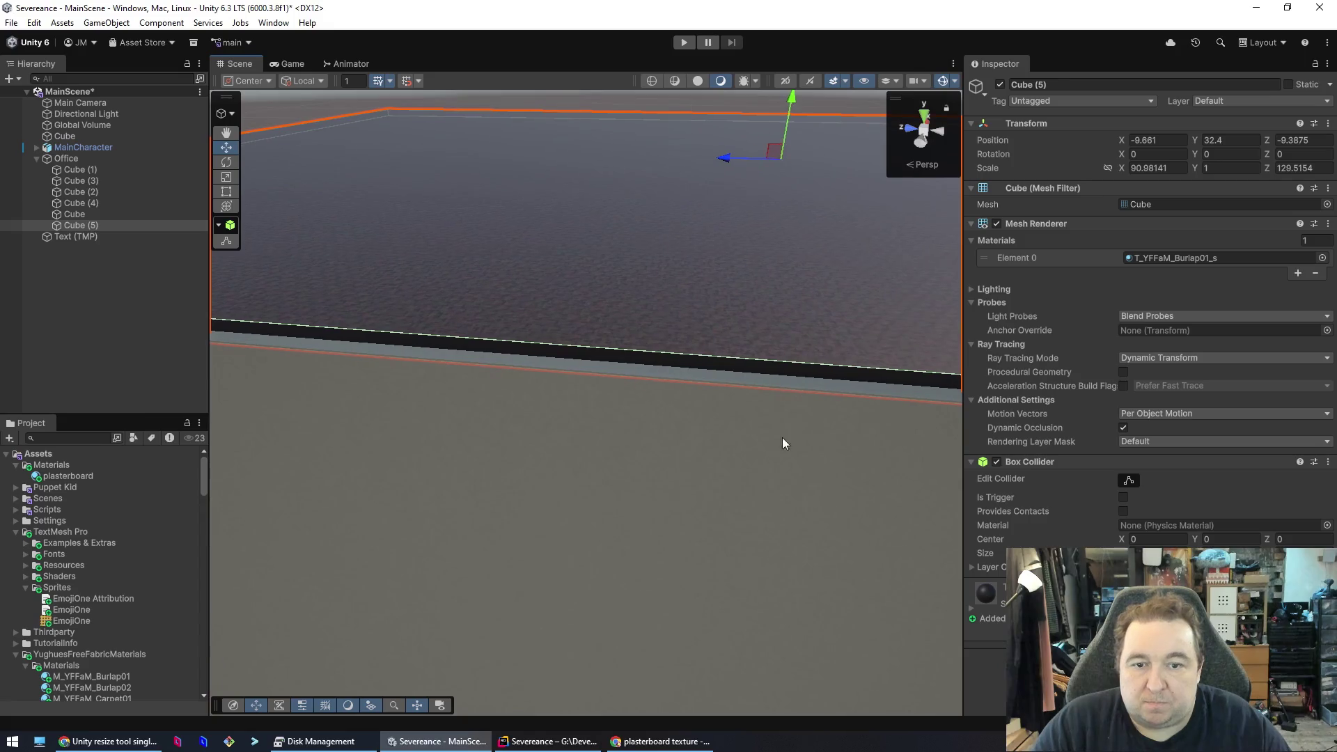
{"action": "scroll", "coordinate": [674, 474], "scroll_direction": "up", "scroll_amount": 2}
{"action": "mouse_move", "coordinate": [675, 464]}
{"action": "left_mouse_down"}
{"action": "mouse_move", "coordinate": [663, 442]}
{"action": "mouse_move", "coordinate": [642, 527]}
{"action": "mouse_move", "coordinate": [679, 400]}
{"action": "mouse_move", "coordinate": [687, 415]}
{"action": "mouse_move", "coordinate": [334, 334]}
{"action": "mouse_move", "coordinate": [925, 385]}
{"action": "mouse_move", "coordinate": [940, 370]}
{"action": "mouse_move", "coordinate": [230, 376]}
{"action": "mouse_move", "coordinate": [319, 361]}
{"action": "mouse_move", "coordinate": [375, 377]}
{"action": "left_mouse_up"}
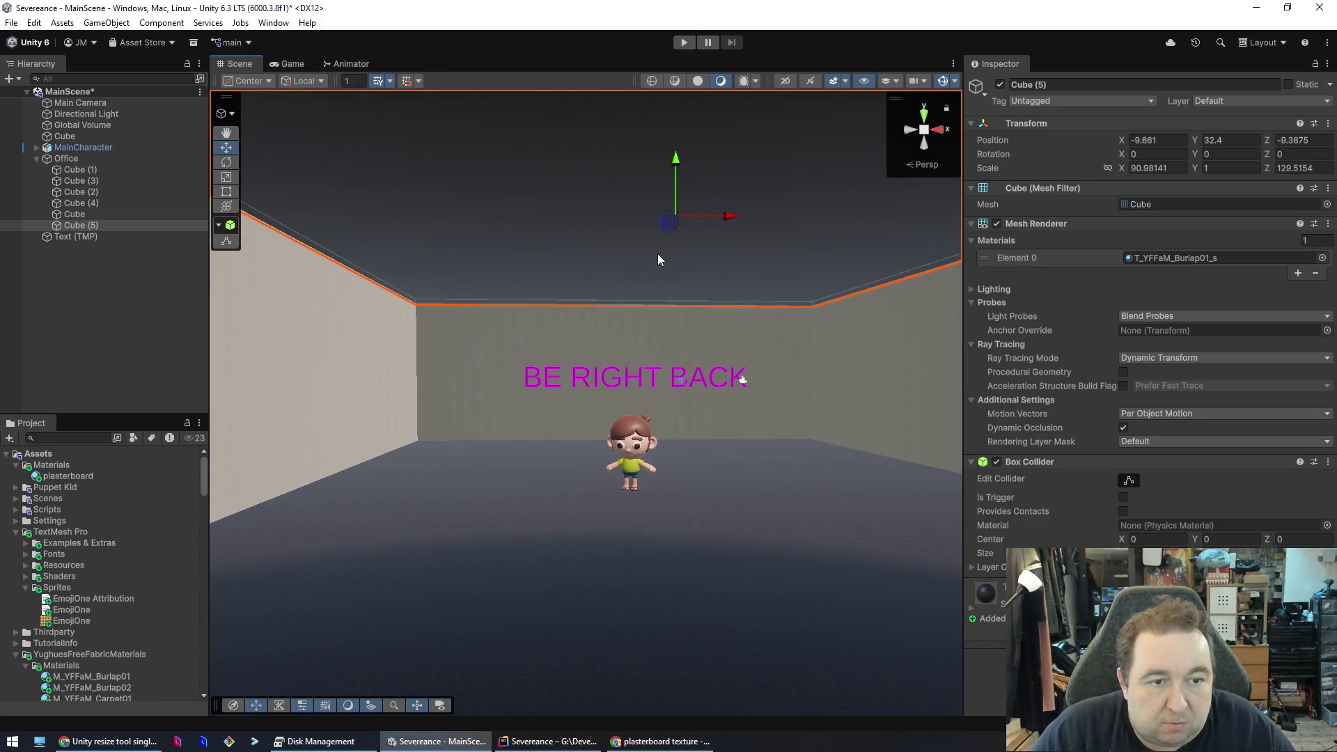
- Replace the ceiling Cube (5)'s material slot with the plain white Default material
{"action": "mouse_move", "coordinate": [62, 477]}
{"action": "left_mouse_down"}
{"action": "mouse_move", "coordinate": [165, 453]}
{"action": "mouse_move", "coordinate": [471, 230]}
{"action": "left_mouse_up"}
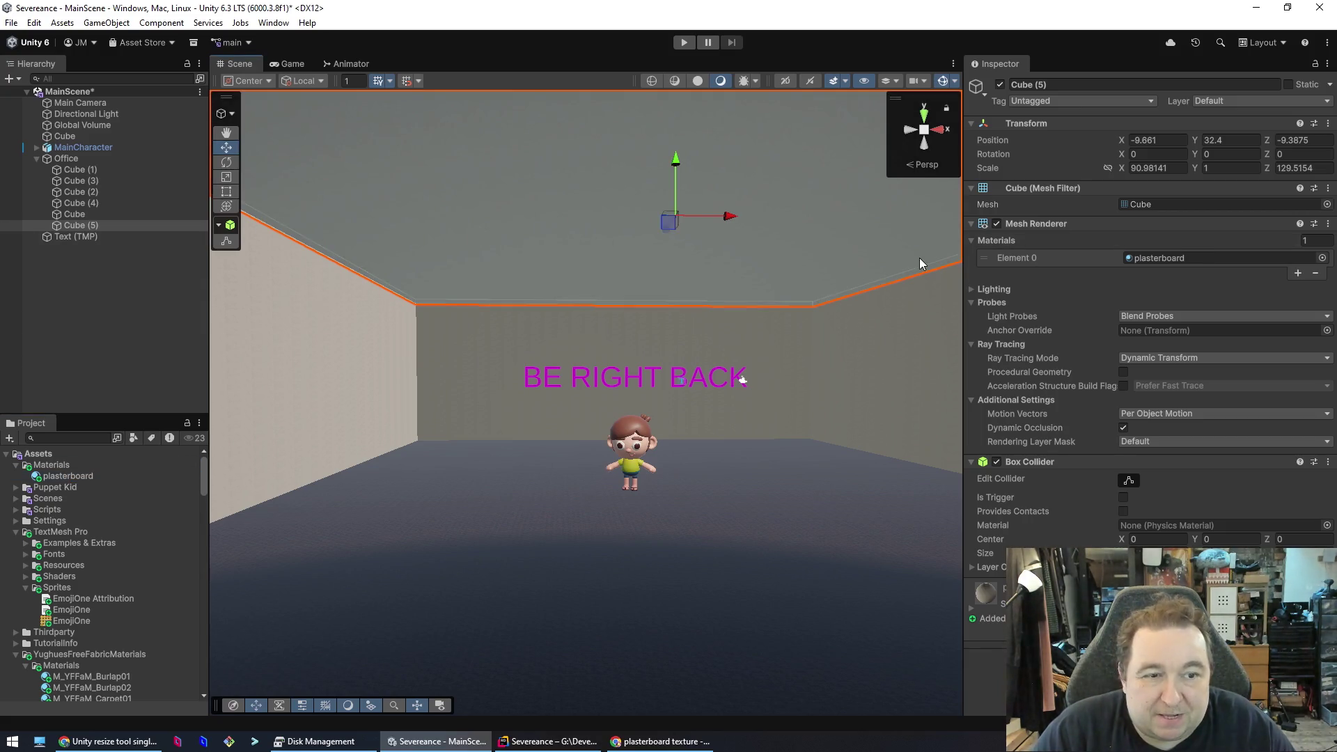
{"action": "left_click", "coordinate": [1242, 257]}
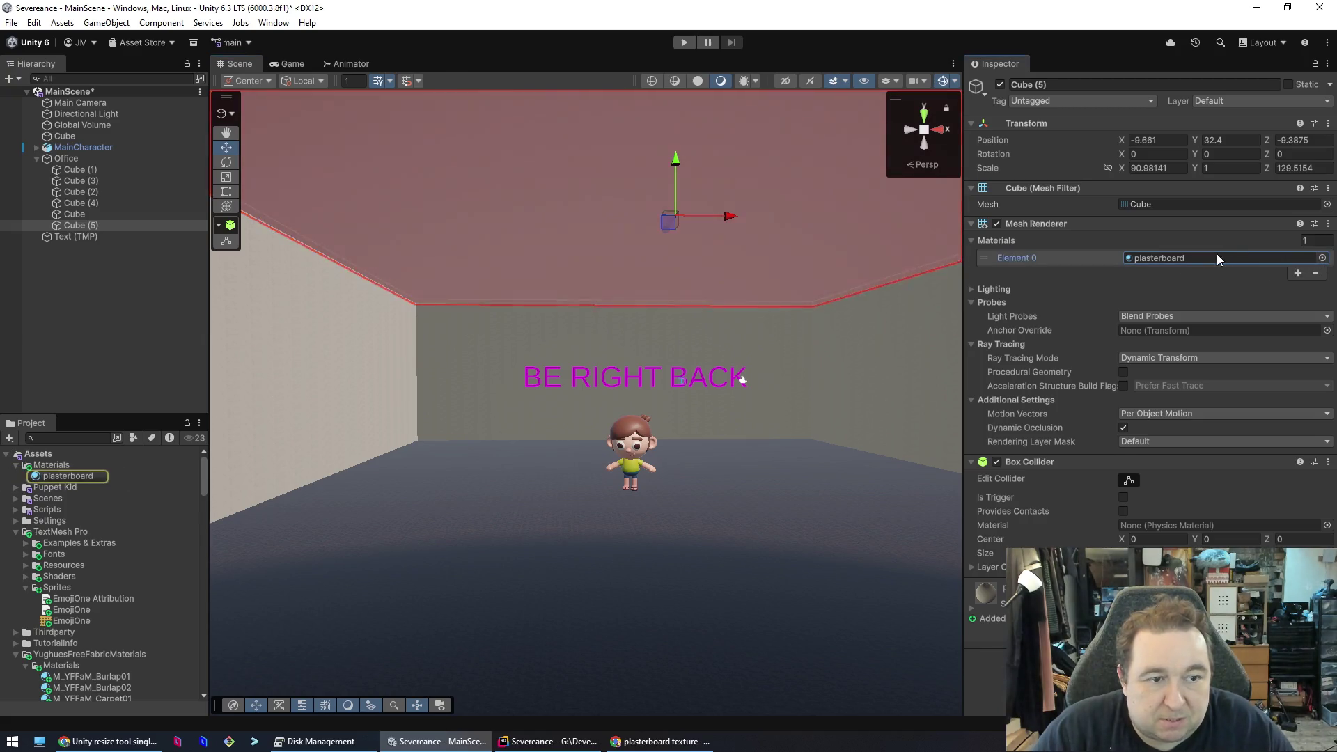
{"action": "left_click", "coordinate": [1316, 275]}
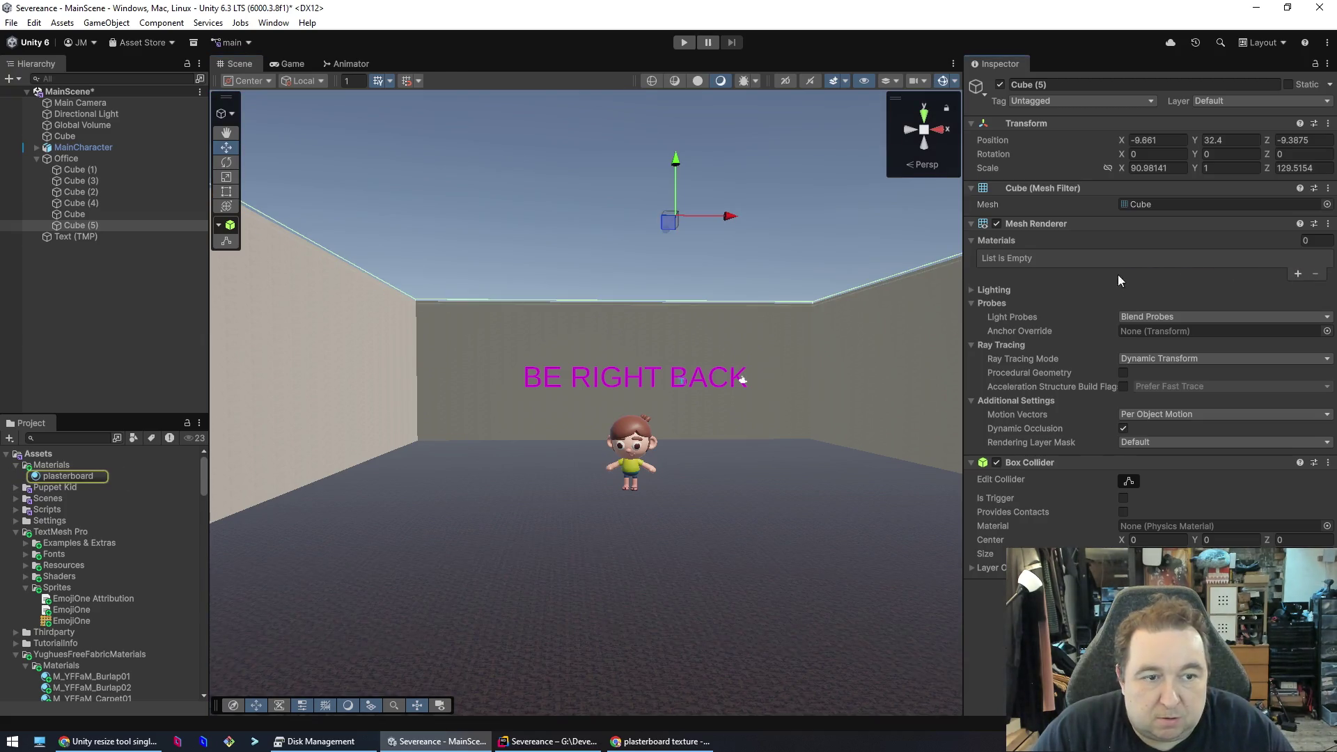
{"action": "left_click", "coordinate": [1298, 274]}
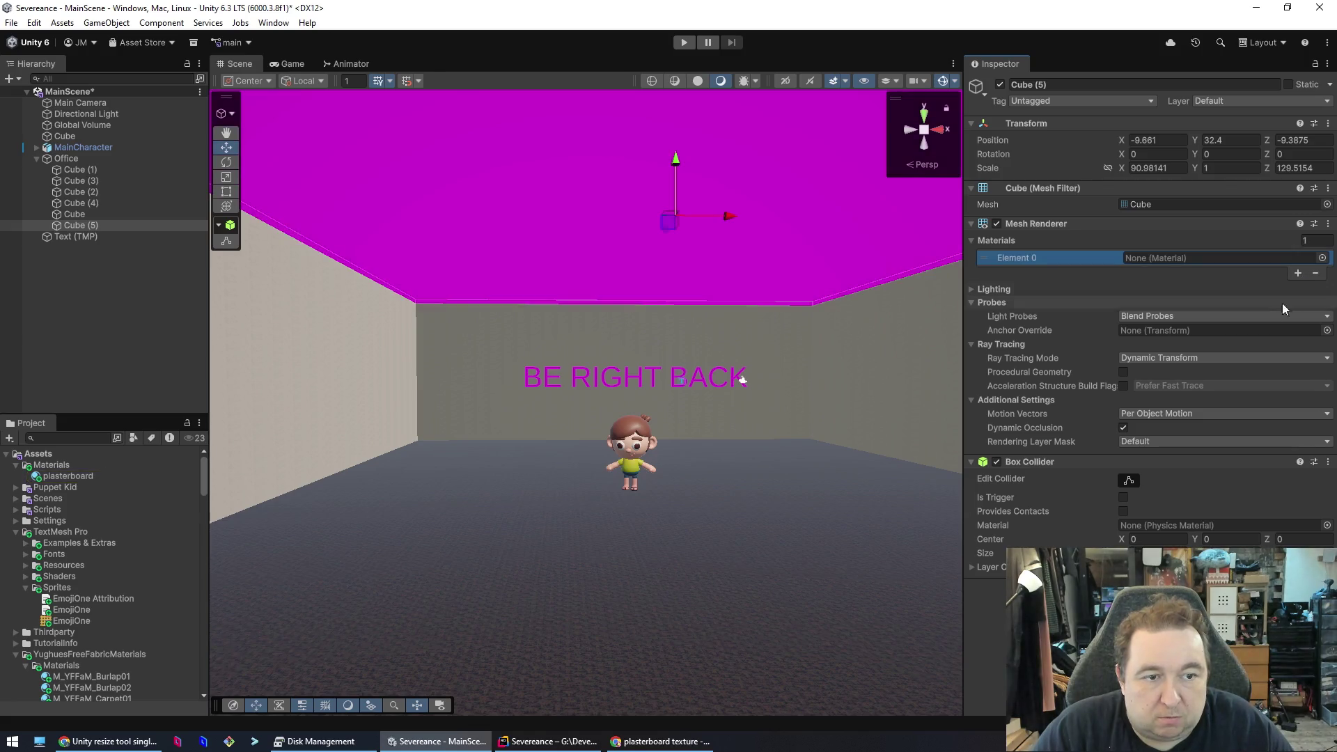
{"action": "left_click", "coordinate": [1322, 258]}
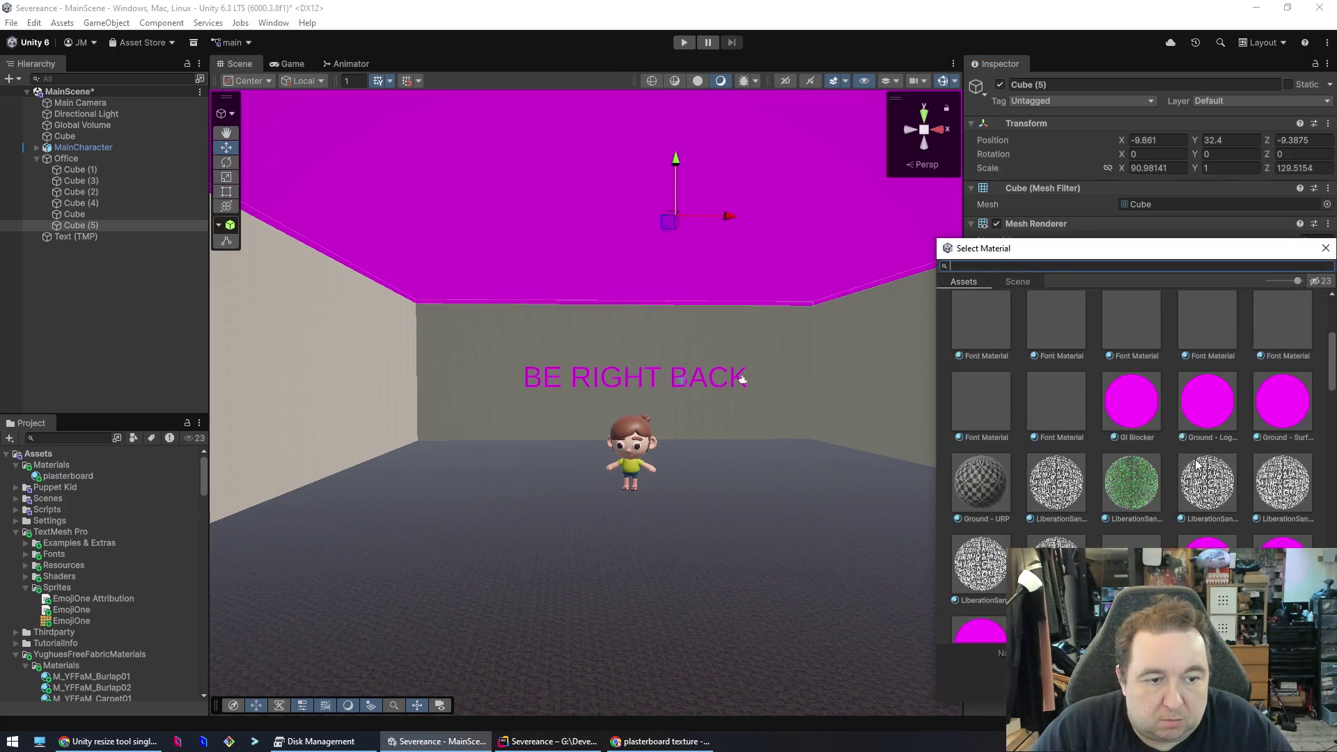
{"action": "scroll", "coordinate": [1203, 446], "scroll_direction": "down", "scroll_amount": 5}
{"action": "scroll", "coordinate": [1206, 440], "scroll_direction": "down", "scroll_amount": 4}
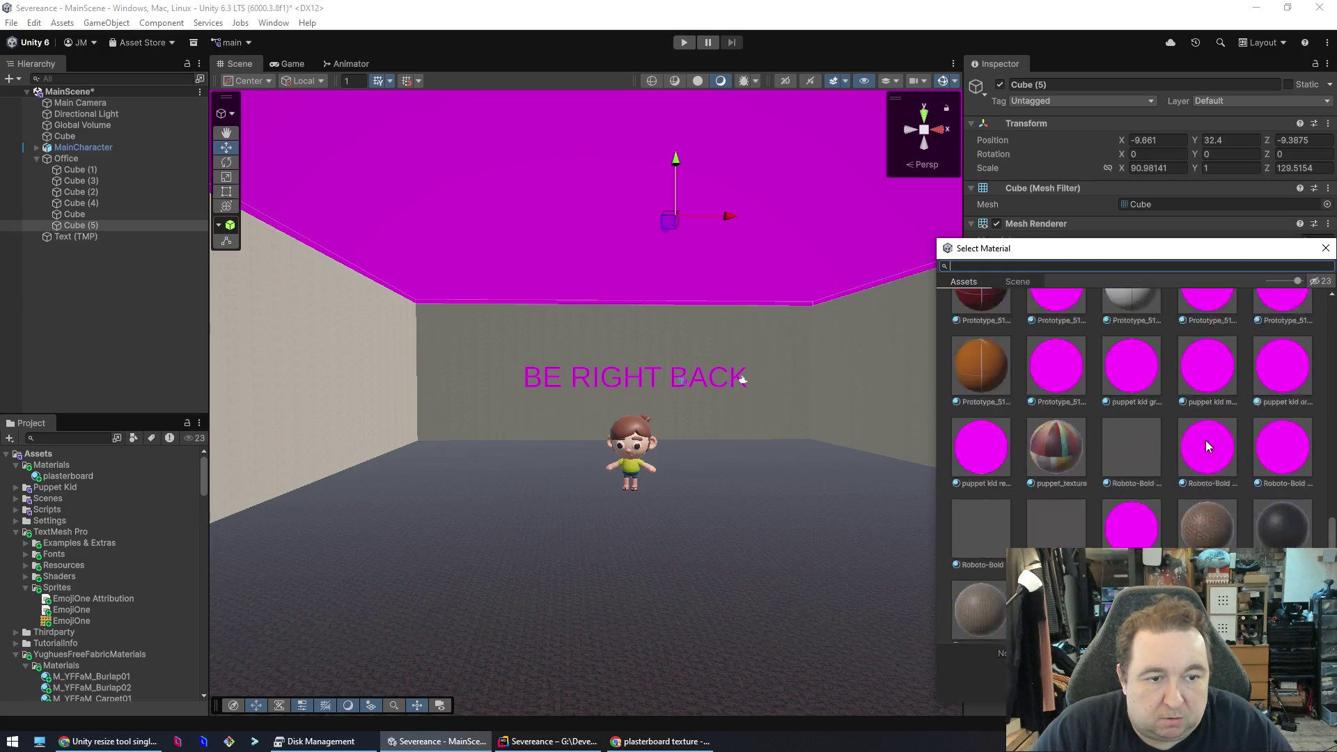
{"action": "left_click", "coordinate": [1138, 338]}
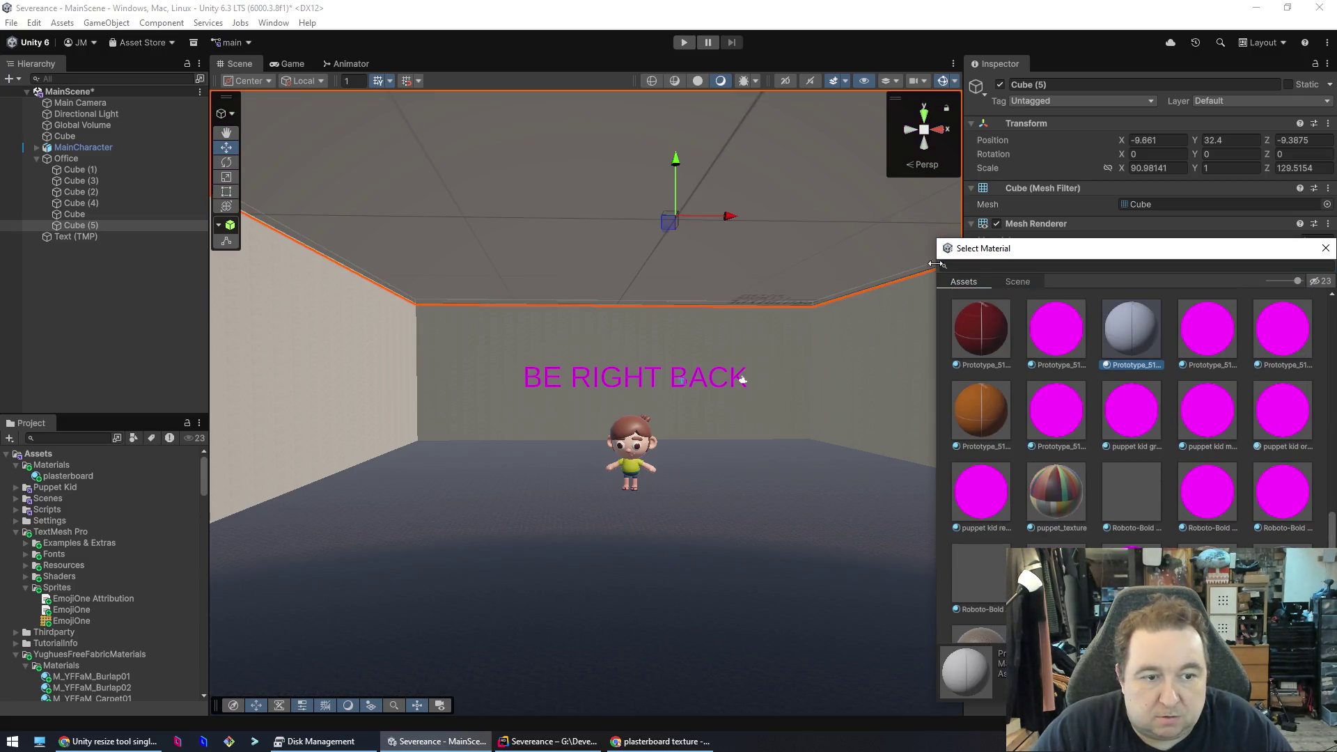
{"action": "scroll", "coordinate": [1143, 488], "scroll_direction": "down", "scroll_amount": 6}
{"action": "left_click", "coordinate": [1202, 508]}
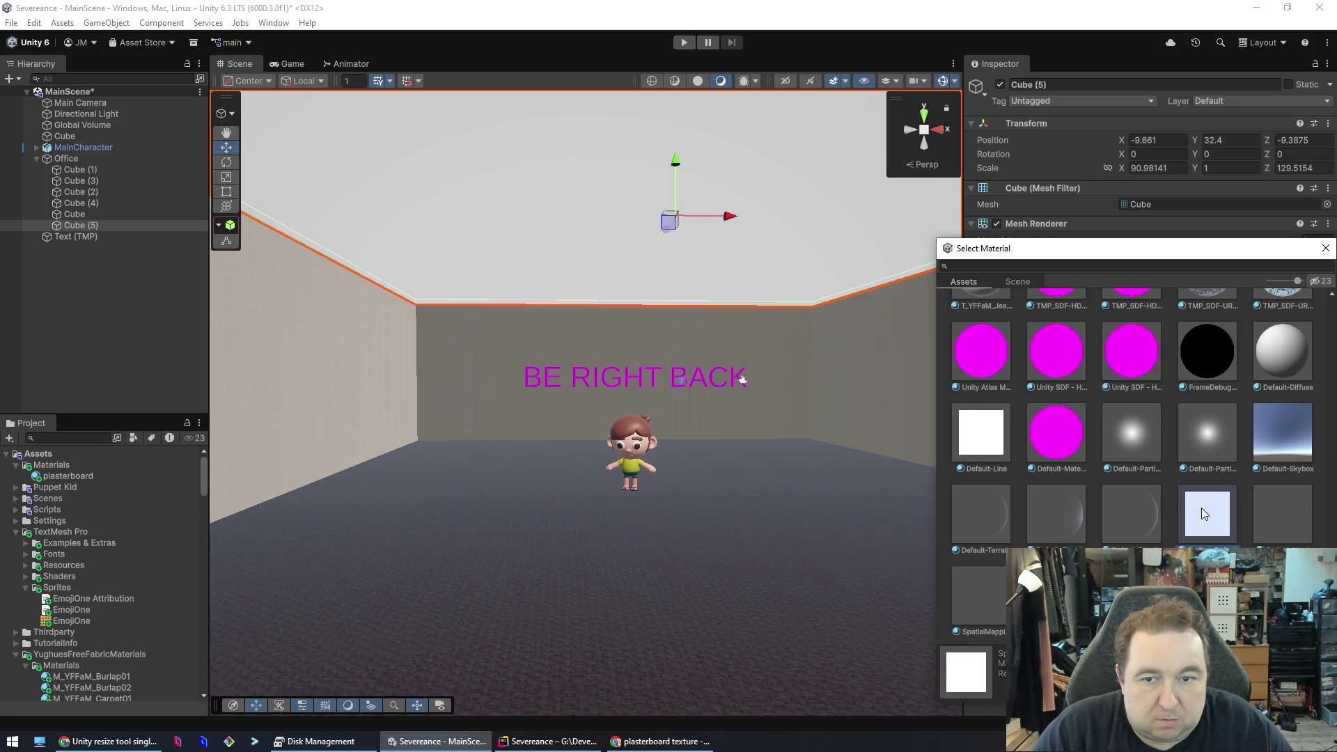
{"action": "left_click", "coordinate": [733, 511]}
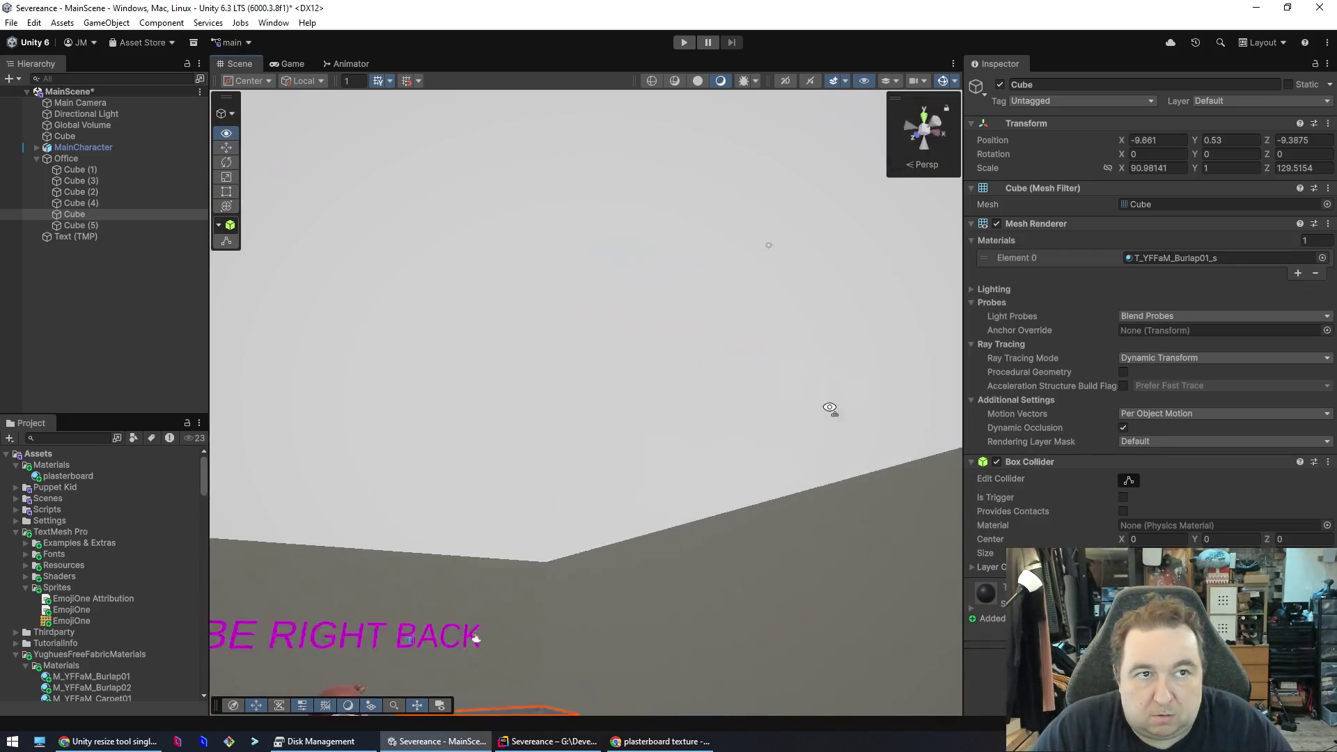
- Move the Directional Light down into the room, to position 22.6, 28.4, -11.5
{"action": "mouse_move", "coordinate": [830, 408]}
{"action": "left_mouse_down"}
{"action": "mouse_move", "coordinate": [547, 488]}
{"action": "mouse_move", "coordinate": [864, 395]}
{"action": "mouse_move", "coordinate": [663, 481]}
{"action": "mouse_move", "coordinate": [60, 461]}
{"action": "mouse_move", "coordinate": [36, 423]}
{"action": "mouse_move", "coordinate": [1067, 461]}
{"action": "mouse_move", "coordinate": [1269, 507]}
{"action": "mouse_move", "coordinate": [1314, 500]}
{"action": "mouse_move", "coordinate": [103, 499]}
{"action": "mouse_move", "coordinate": [143, 501]}
{"action": "mouse_move", "coordinate": [114, 500]}
{"action": "left_mouse_up"}
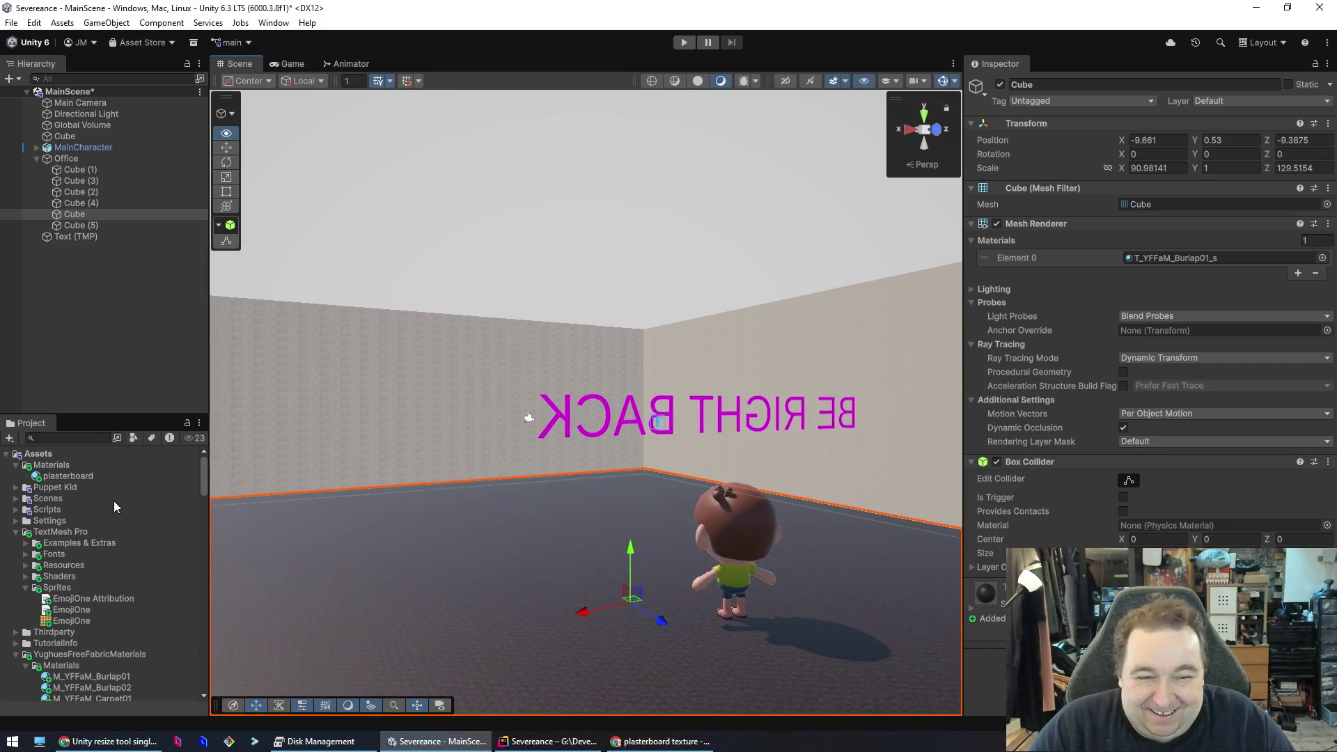
{"action": "left_click", "coordinate": [564, 296]}
{"action": "left_click", "coordinate": [562, 585]}
{"action": "left_click", "coordinate": [649, 305]}
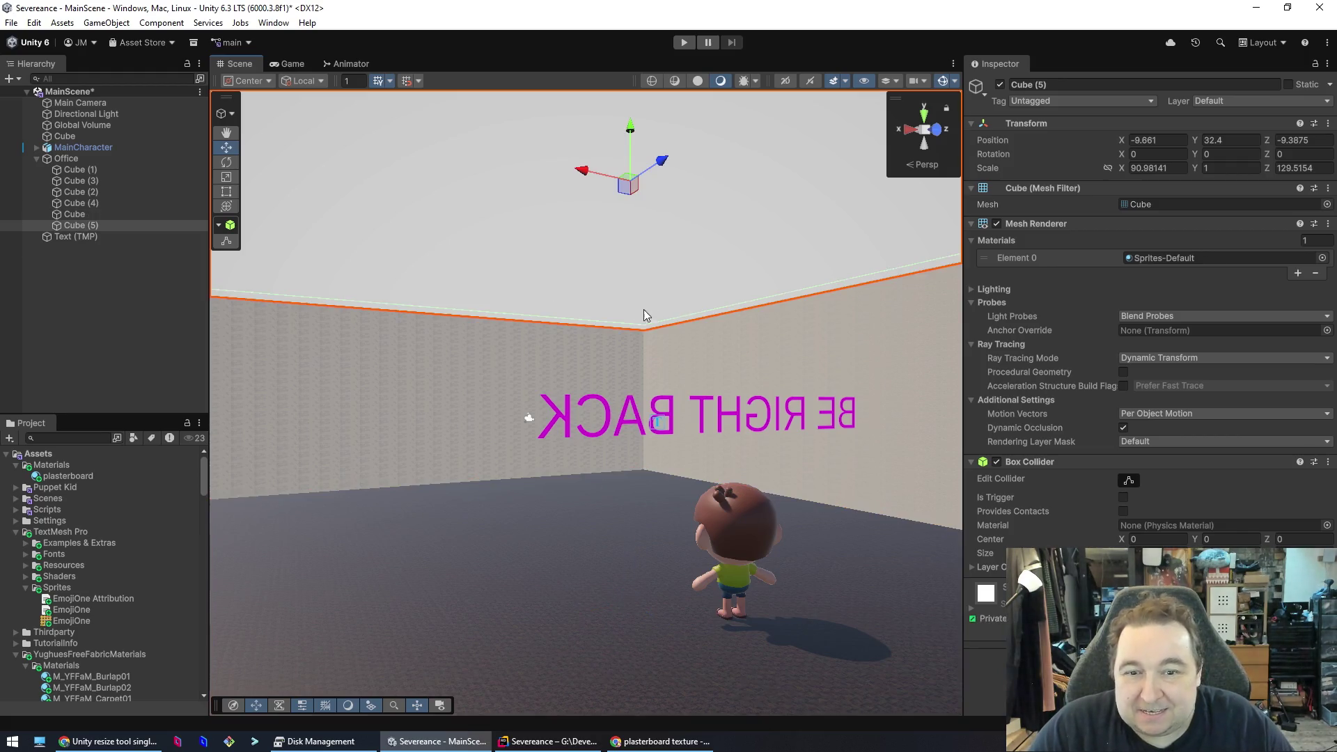
{"action": "left_click", "coordinate": [519, 503]}
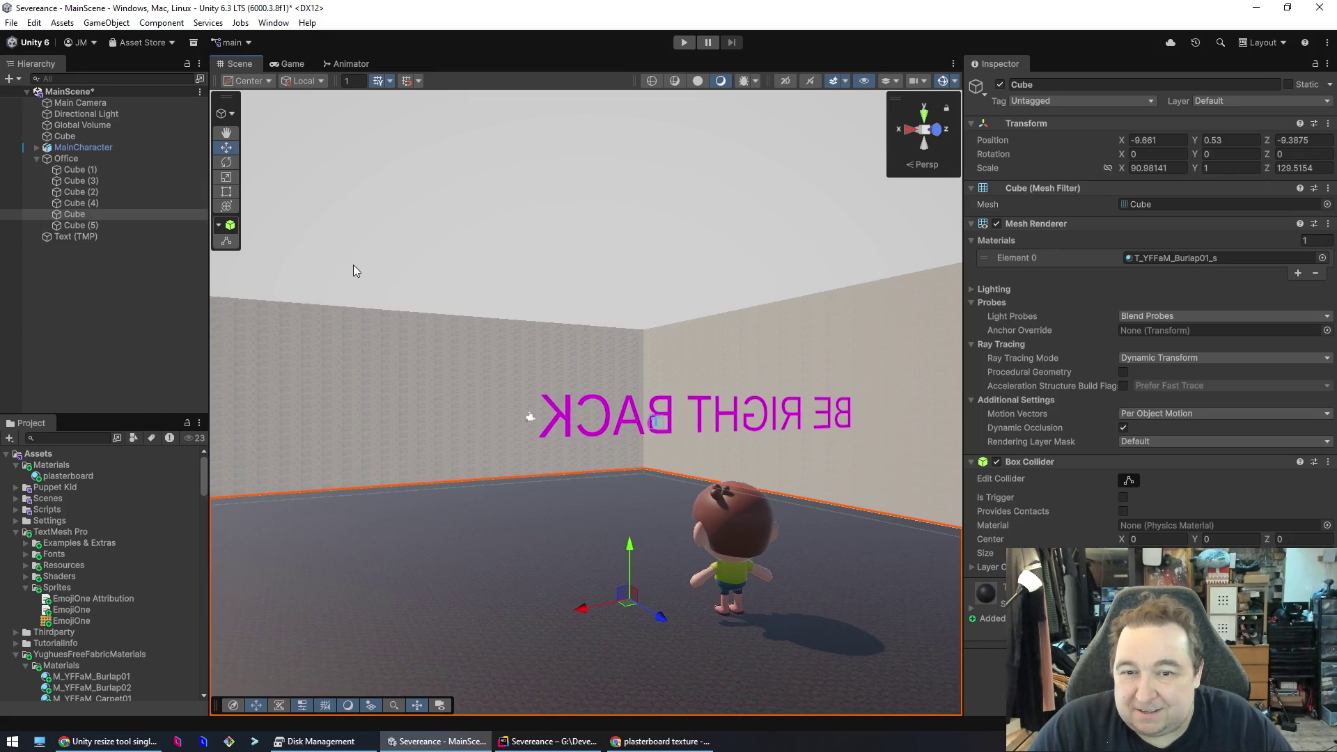
{"action": "mouse_move", "coordinate": [485, 349]}
{"action": "left_mouse_down"}
{"action": "mouse_move", "coordinate": [376, 421]}
{"action": "mouse_move", "coordinate": [400, 441]}
{"action": "mouse_move", "coordinate": [448, 307]}
{"action": "mouse_move", "coordinate": [457, 358]}
{"action": "mouse_move", "coordinate": [397, 364]}
{"action": "mouse_move", "coordinate": [419, 349]}
{"action": "mouse_move", "coordinate": [302, 343]}
{"action": "mouse_move", "coordinate": [263, 365]}
{"action": "mouse_move", "coordinate": [251, 335]}
{"action": "left_mouse_up"}
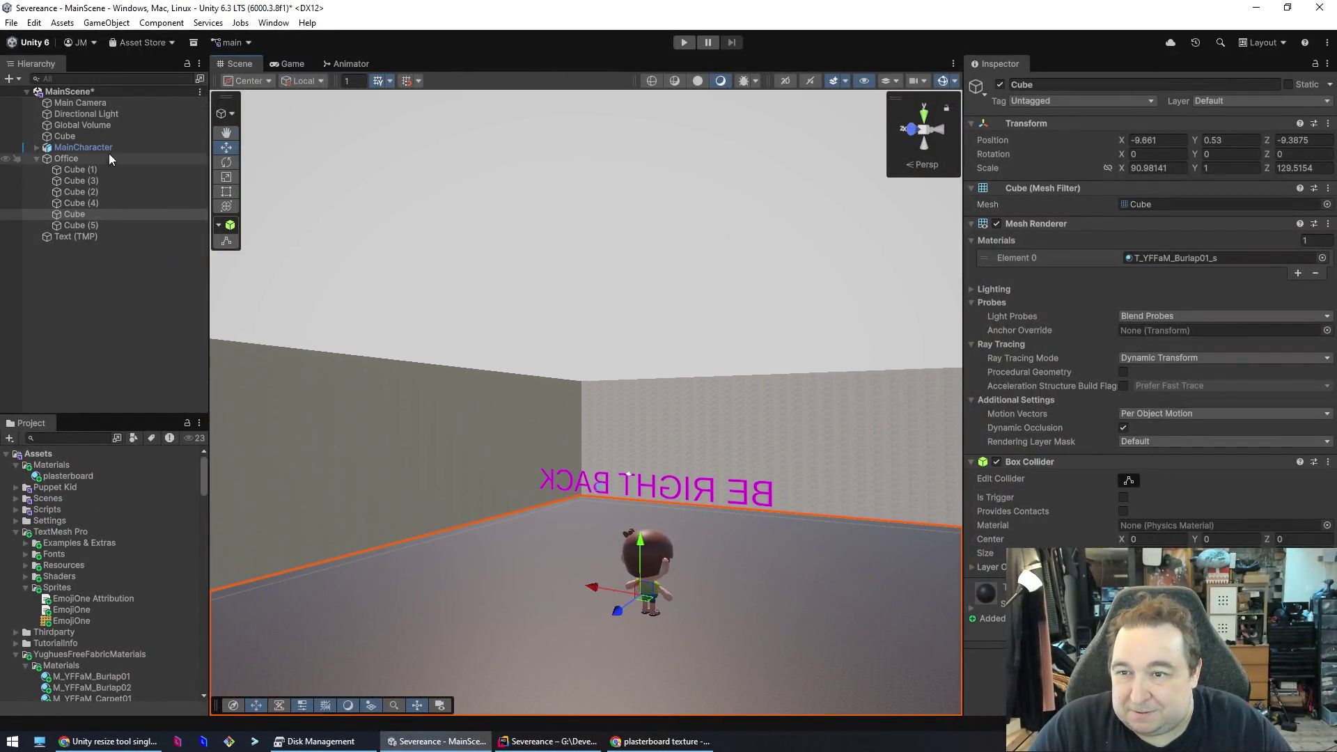
{"action": "left_click", "coordinate": [69, 115]}
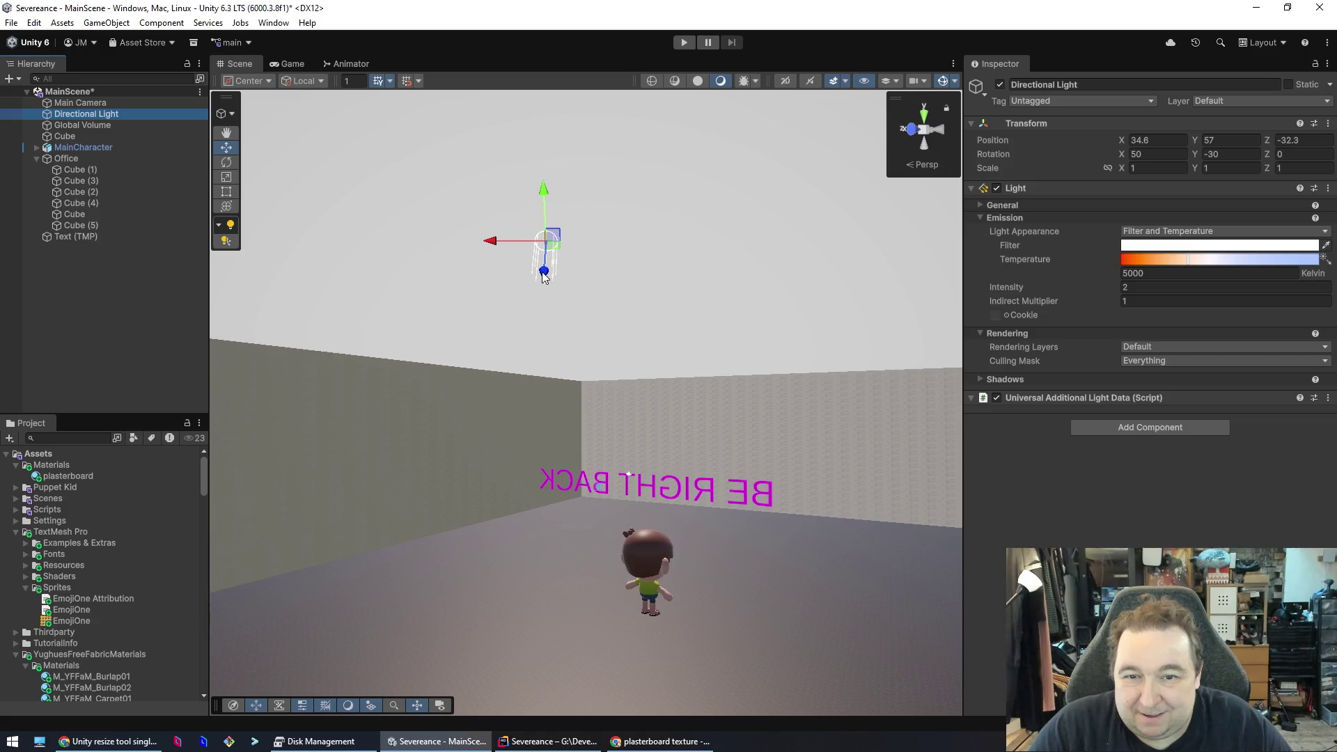
{"action": "left_click_drag", "start_coordinate": [545, 272], "coordinate": [519, 427]}
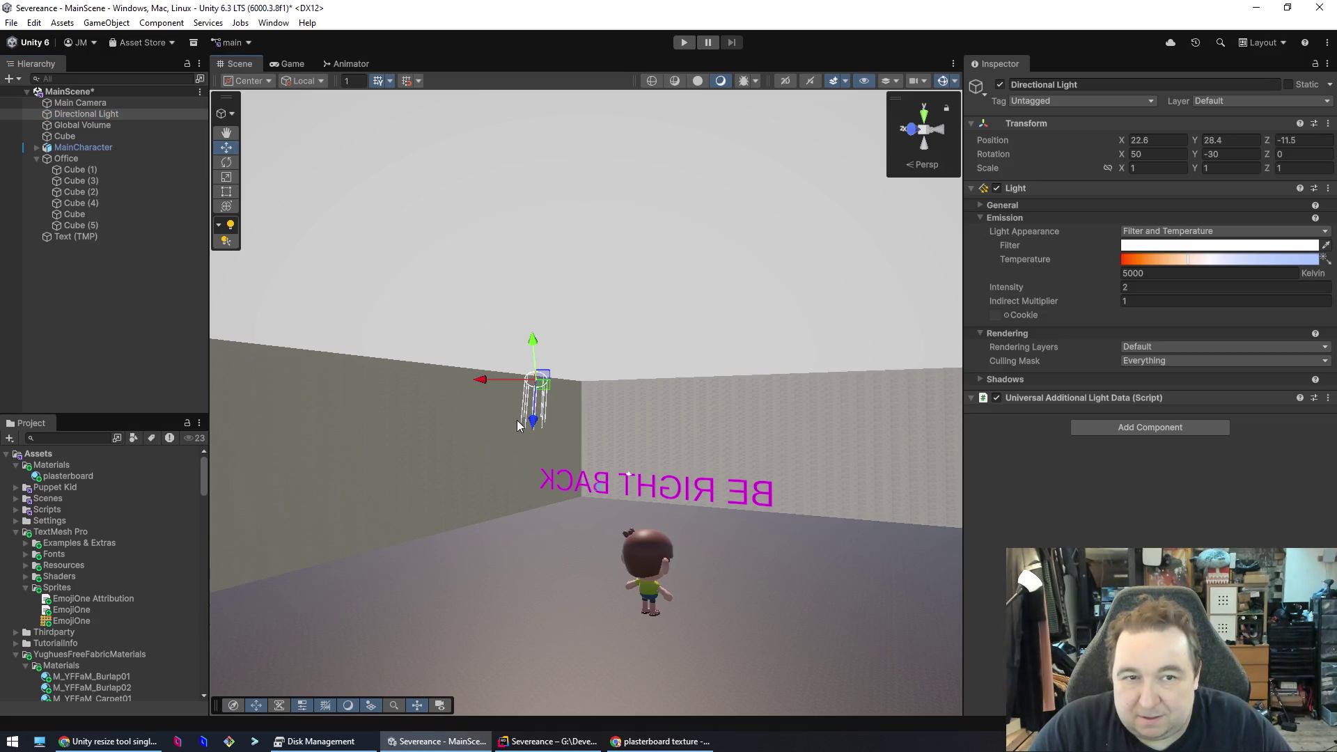
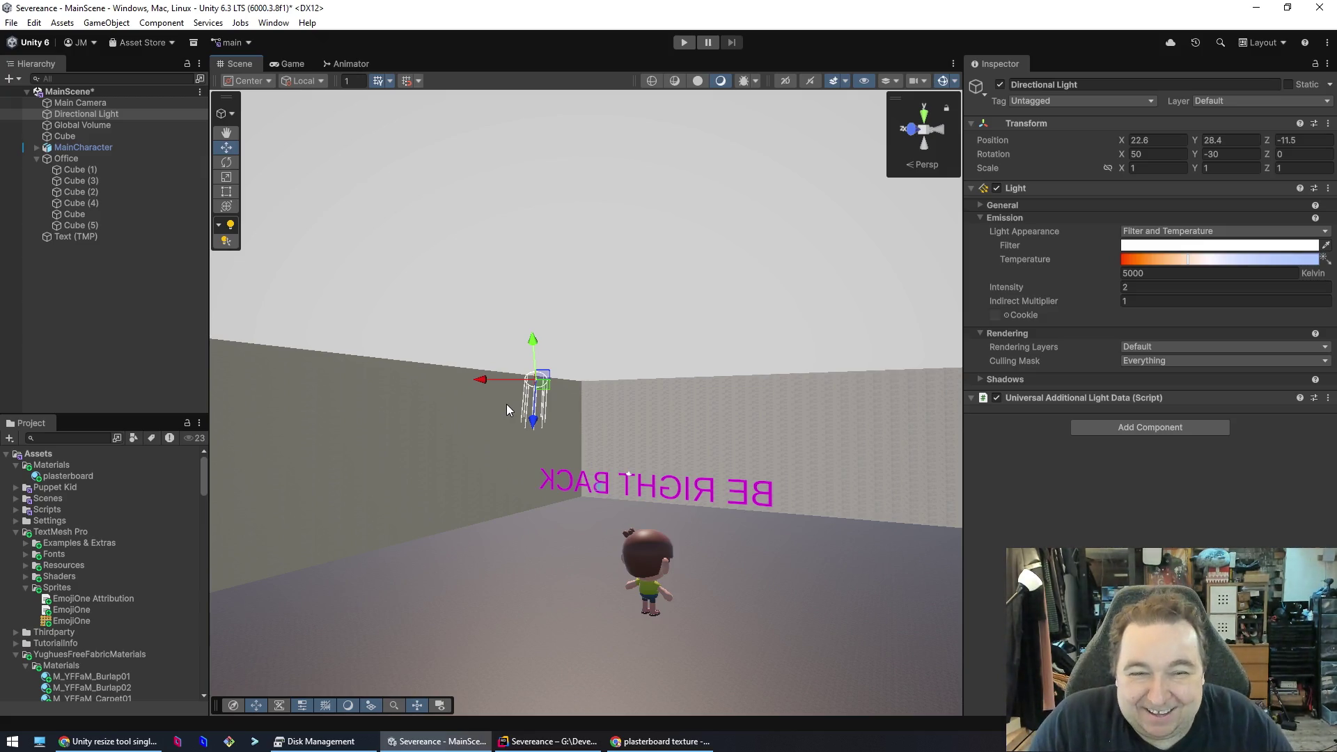
- Try lowering the ceiling slab, then return it to its original height
{"action": "left_click", "coordinate": [789, 321]}
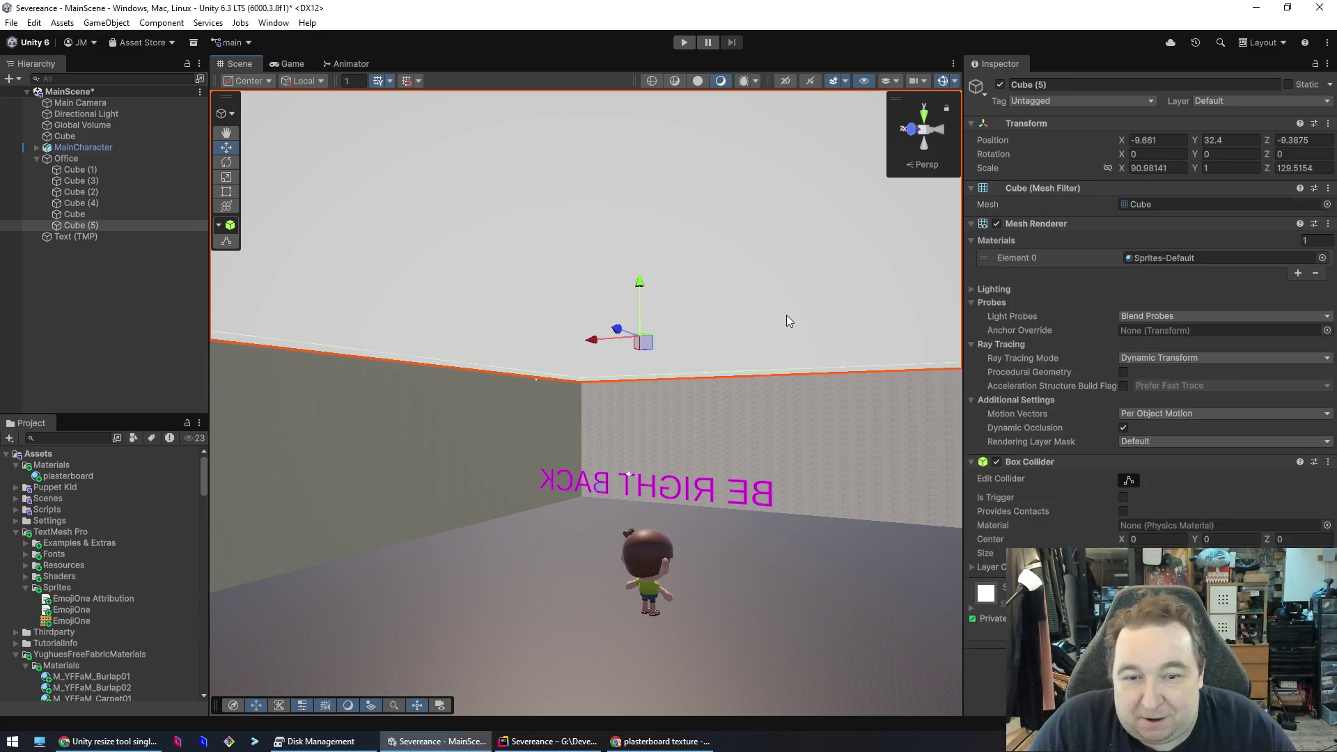
{"action": "mouse_move", "coordinate": [649, 278]}
{"action": "left_mouse_down"}
{"action": "mouse_move", "coordinate": [635, 375]}
{"action": "mouse_move", "coordinate": [636, 344]}
{"action": "mouse_move", "coordinate": [725, 662]}
{"action": "mouse_move", "coordinate": [508, 622]}
{"action": "mouse_move", "coordinate": [555, 627]}
{"action": "mouse_move", "coordinate": [74, 622]}
{"action": "mouse_move", "coordinate": [167, 653]}
{"action": "mouse_move", "coordinate": [253, 597]}
{"action": "left_mouse_up"}
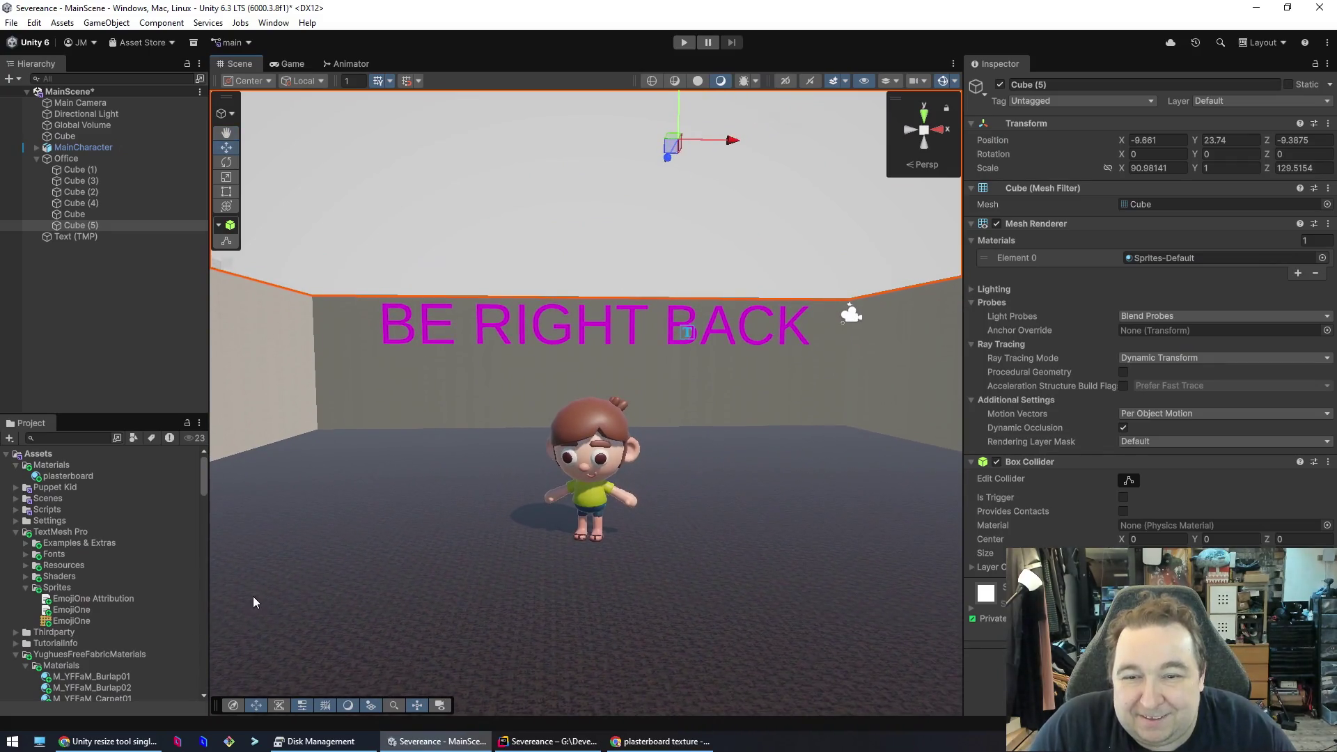
{"action": "left_click_drag", "start_coordinate": [573, 439], "coordinate": [575, 400]}
{"action": "mouse_move", "coordinate": [713, 130]}
{"action": "left_mouse_down"}
{"action": "mouse_move", "coordinate": [708, 300]}
{"action": "mouse_move", "coordinate": [749, 10]}
{"action": "left_mouse_up"}
{"action": "left_click_drag", "start_coordinate": [713, 284], "coordinate": [691, 336]}
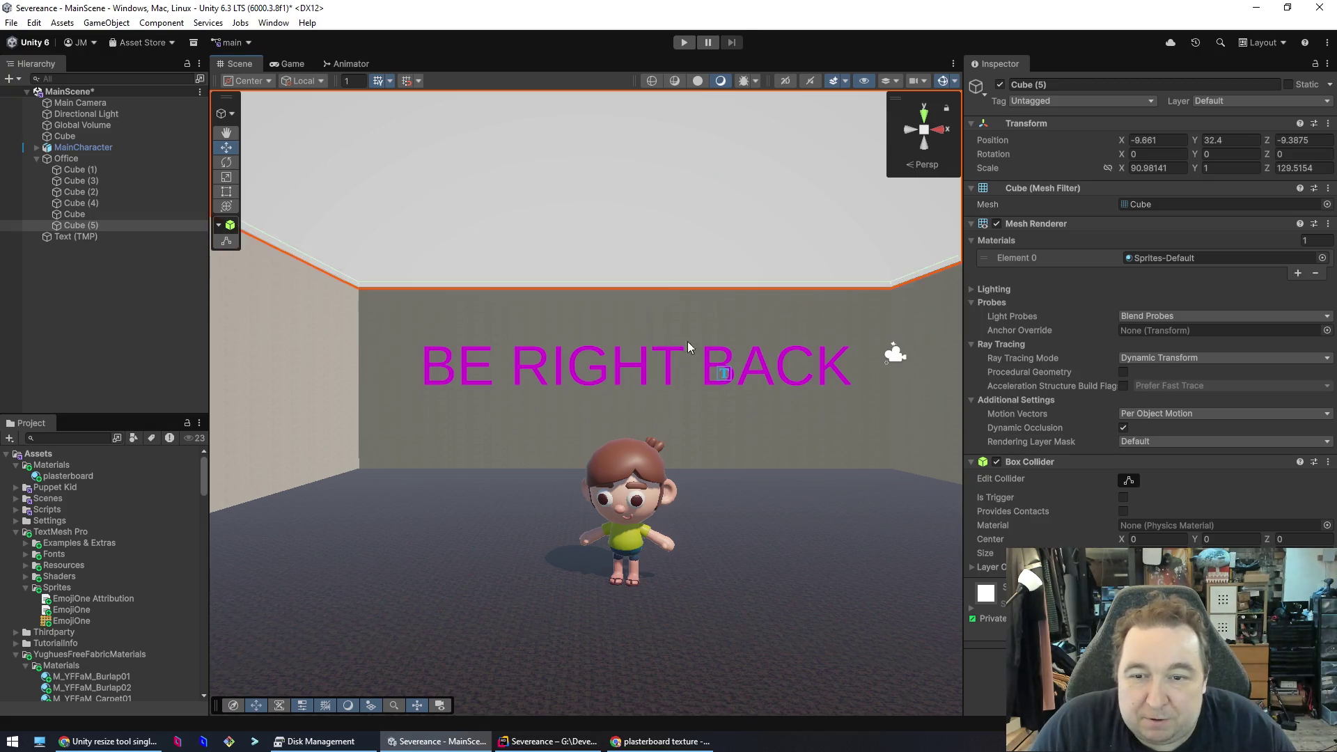
- Inspect the Directional Light, the wall cubes and the floor by selecting each in turn
{"action": "left_click", "coordinate": [666, 380]}
{"action": "left_click", "coordinate": [310, 296]}
{"action": "left_click", "coordinate": [475, 311]}
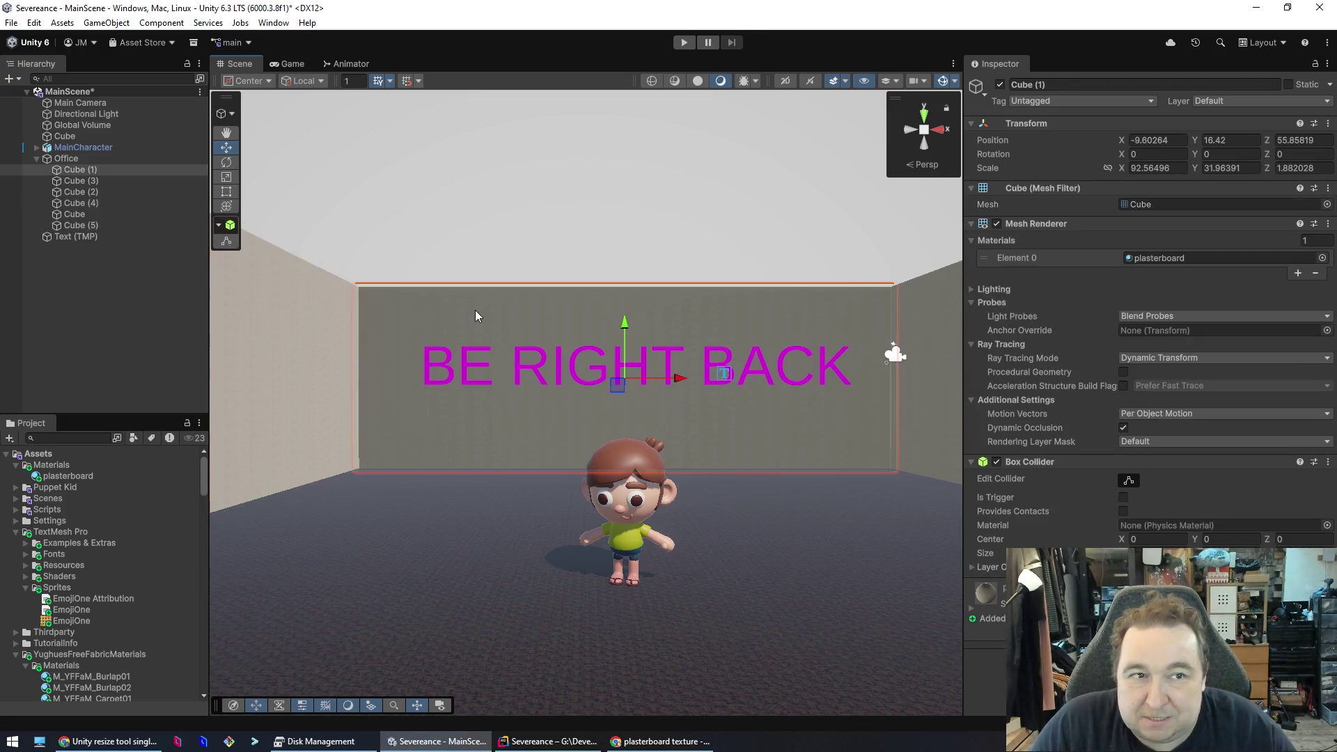
{"action": "scroll", "coordinate": [471, 325], "scroll_direction": "down", "scroll_amount": 5}
{"action": "left_click", "coordinate": [441, 533]}
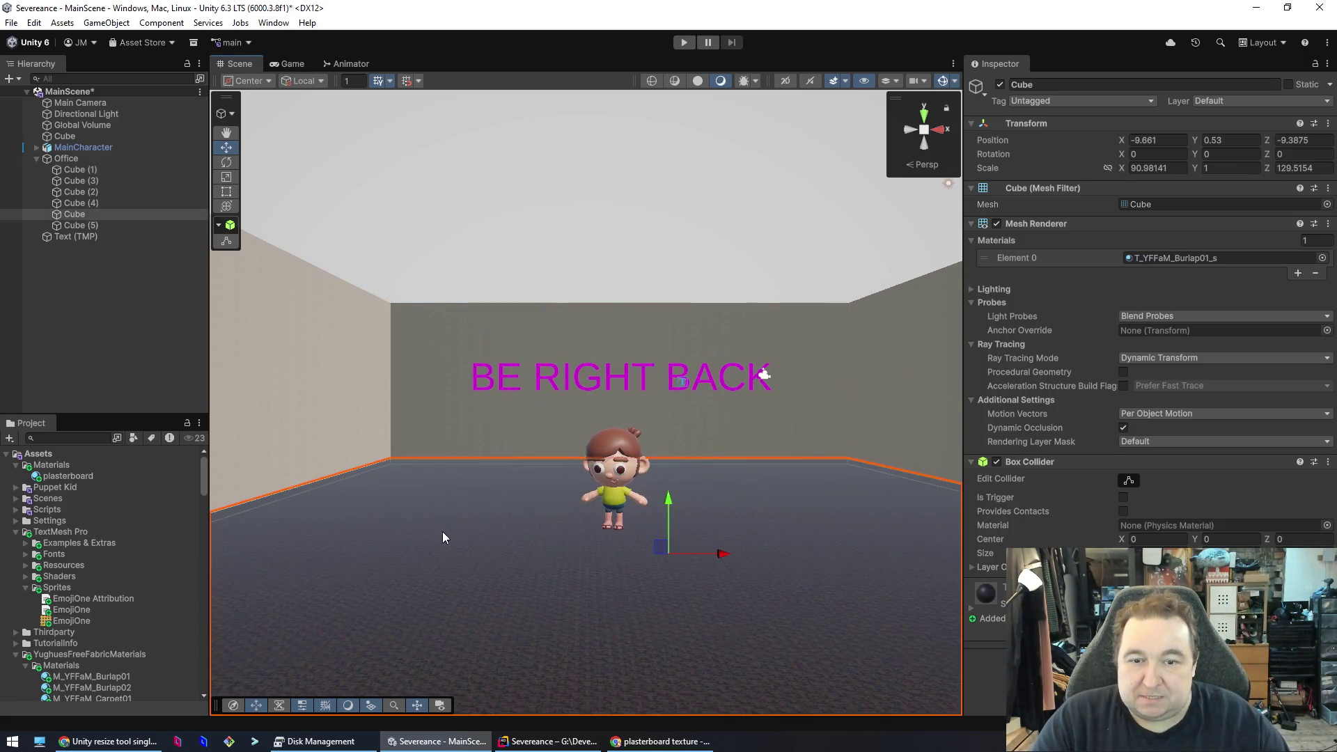
{"action": "left_click", "coordinate": [431, 331]}
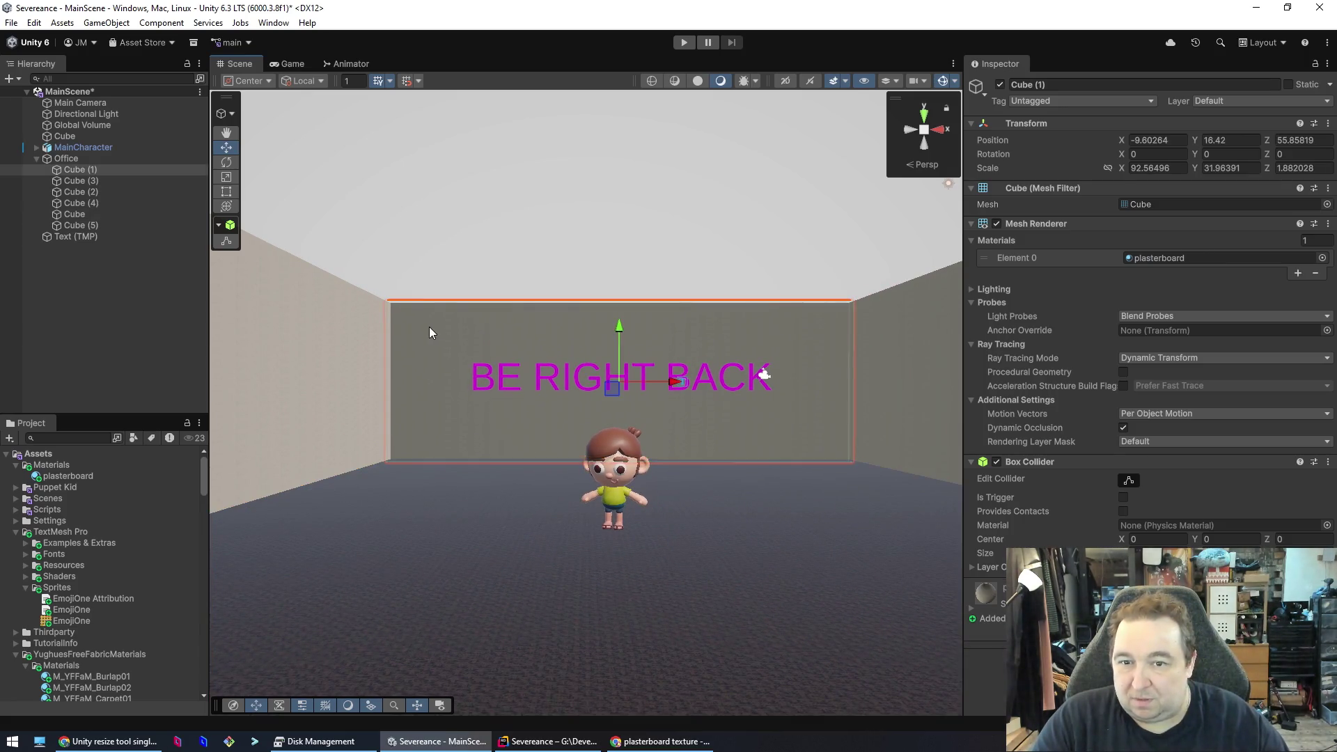
{"action": "left_click", "coordinate": [440, 524]}
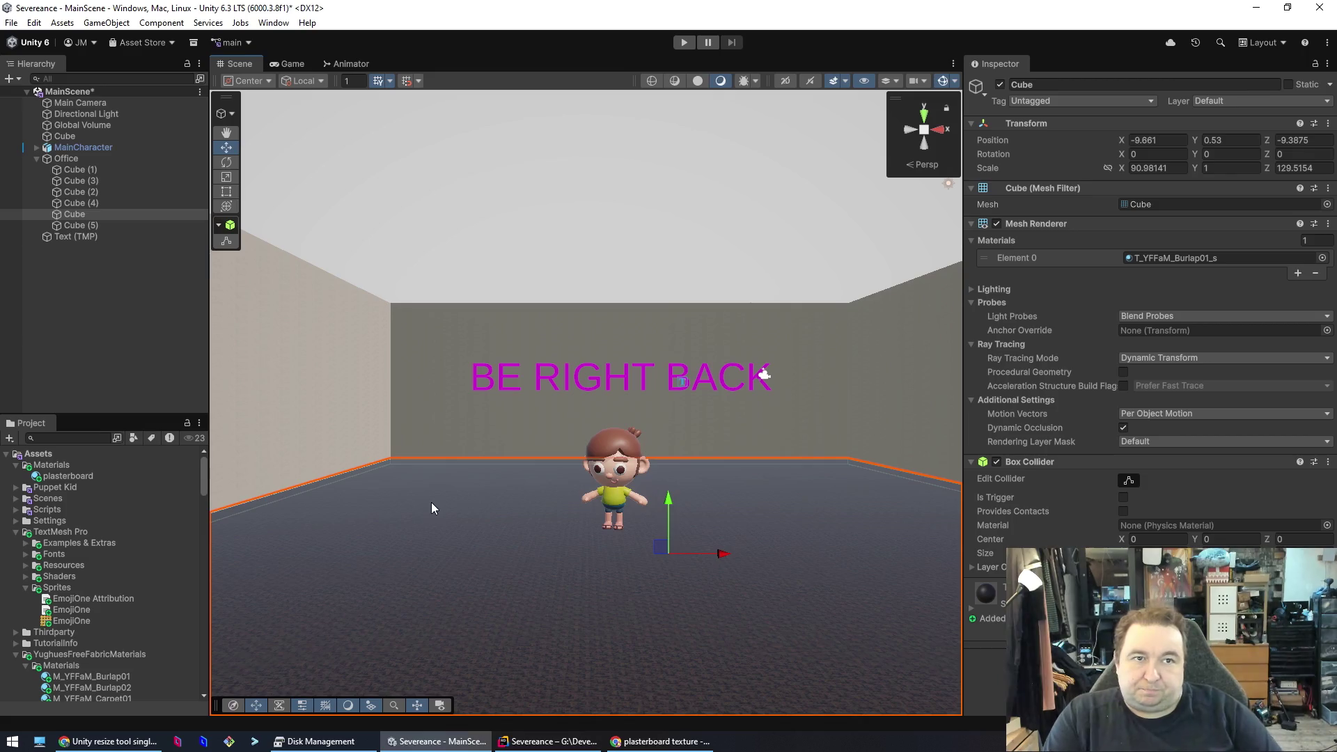
{"action": "left_click", "coordinate": [158, 436]}
{"action": "left_click", "coordinate": [216, 402]}
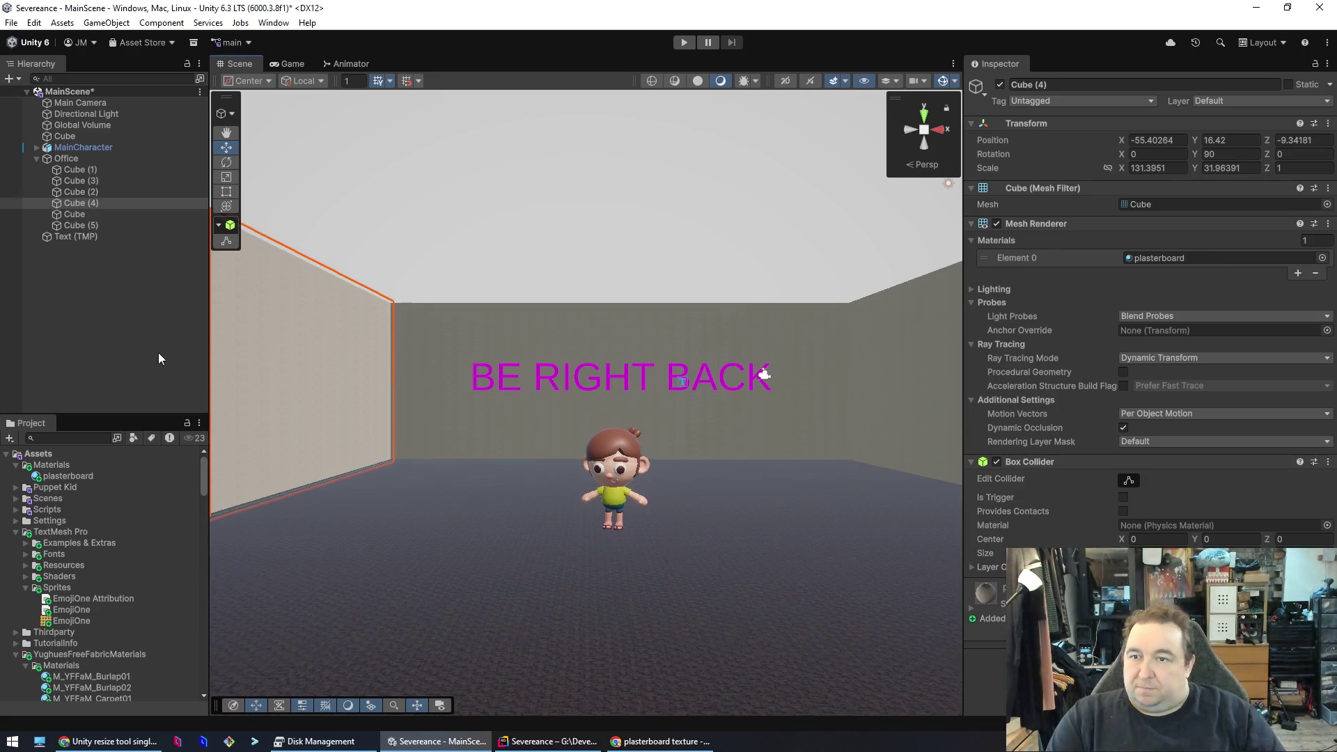
{"action": "left_click", "coordinate": [90, 114]}
{"action": "mouse_move", "coordinate": [691, 310]}
{"action": "left_mouse_down"}
{"action": "mouse_move", "coordinate": [849, 367]}
{"action": "mouse_move", "coordinate": [773, 341]}
{"action": "left_mouse_up"}
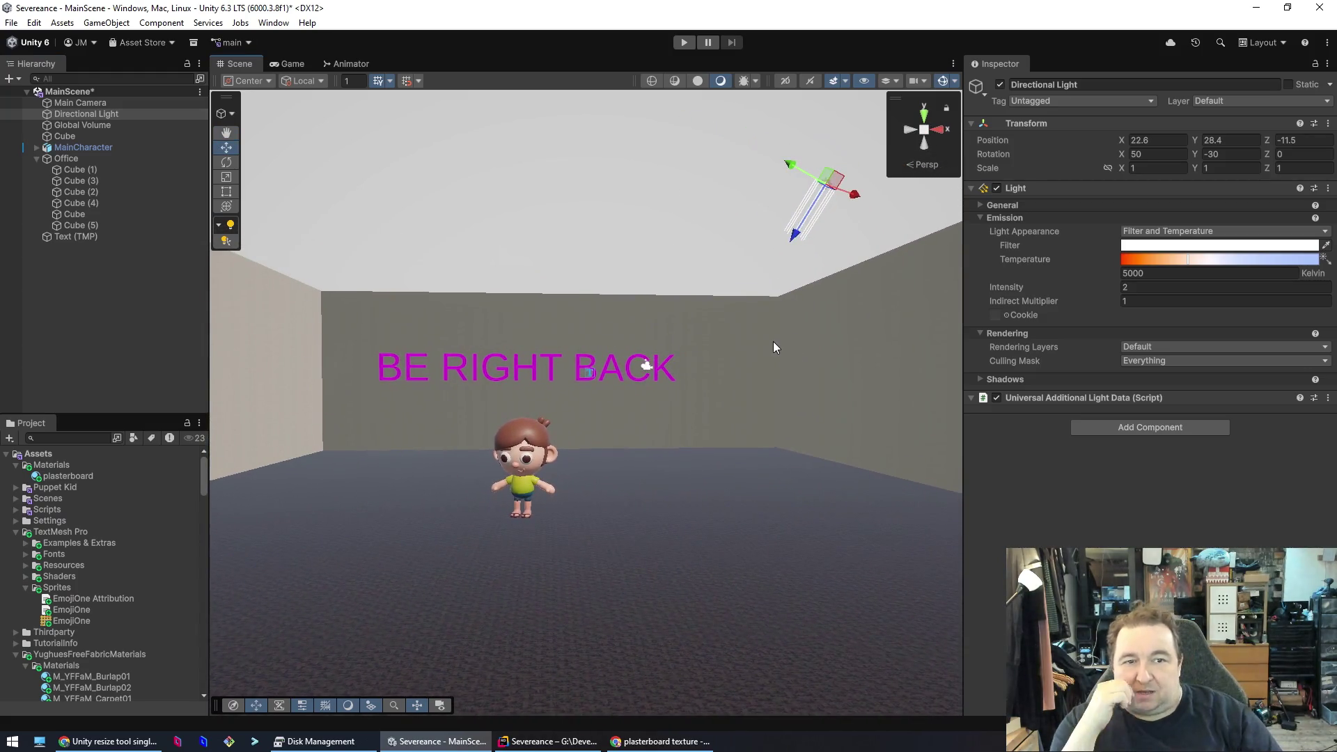
- Add an Area Light raised to Y 43.5 and delete the Directional Light
{"action": "right_click", "coordinate": [125, 298]}
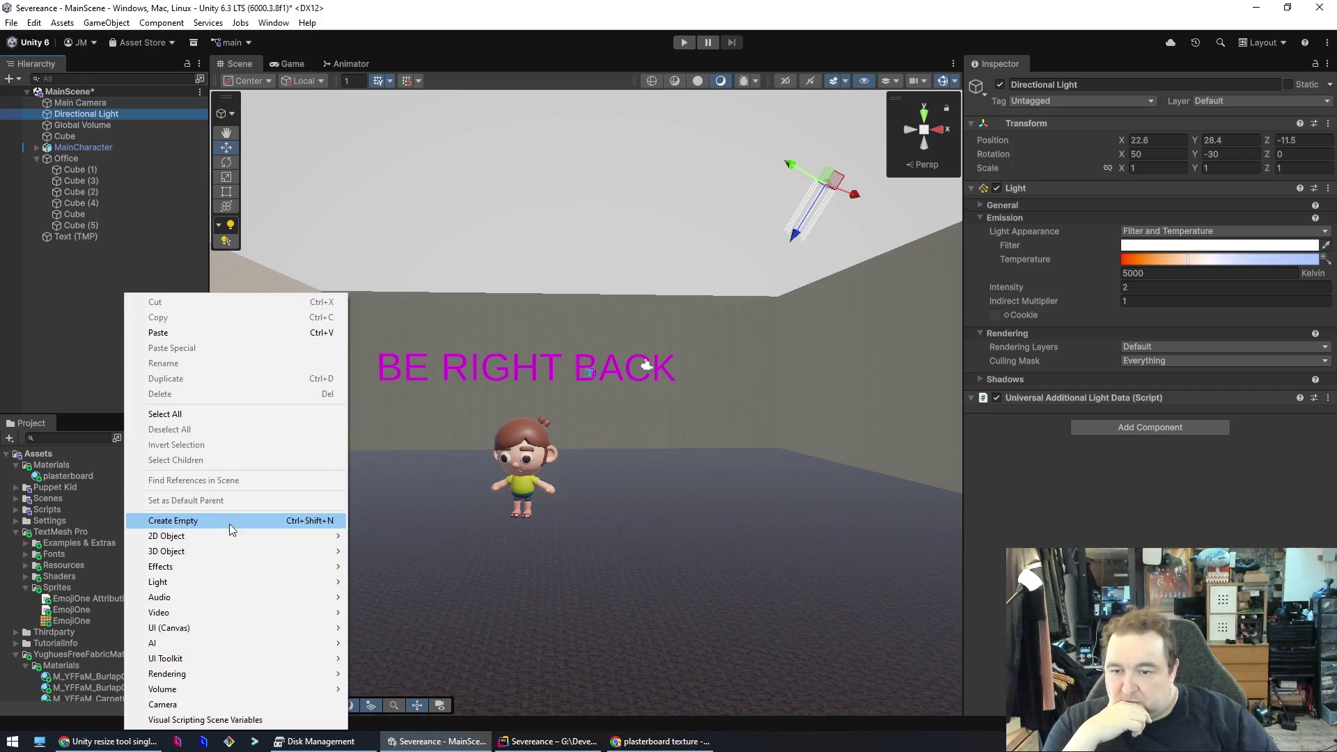
{"action": "mouse_move", "coordinate": [255, 584]}
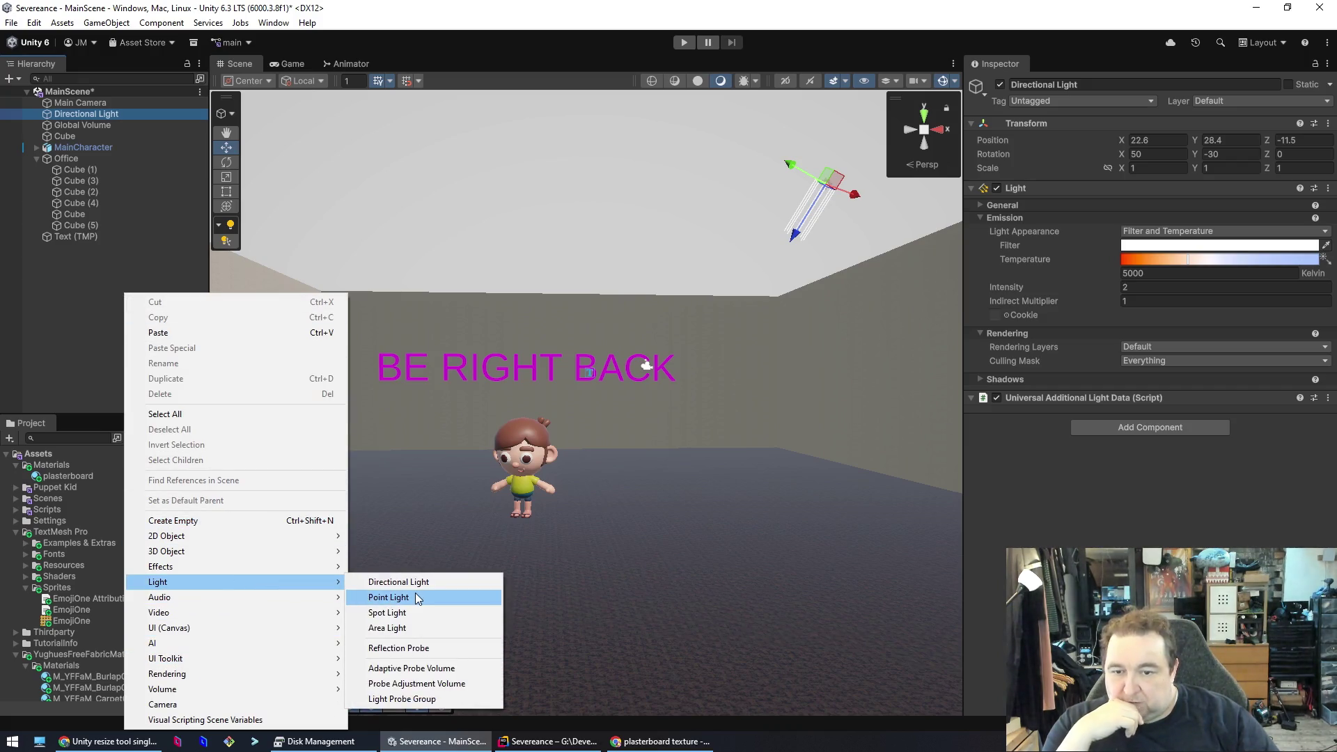
{"action": "left_click", "coordinate": [423, 627]}
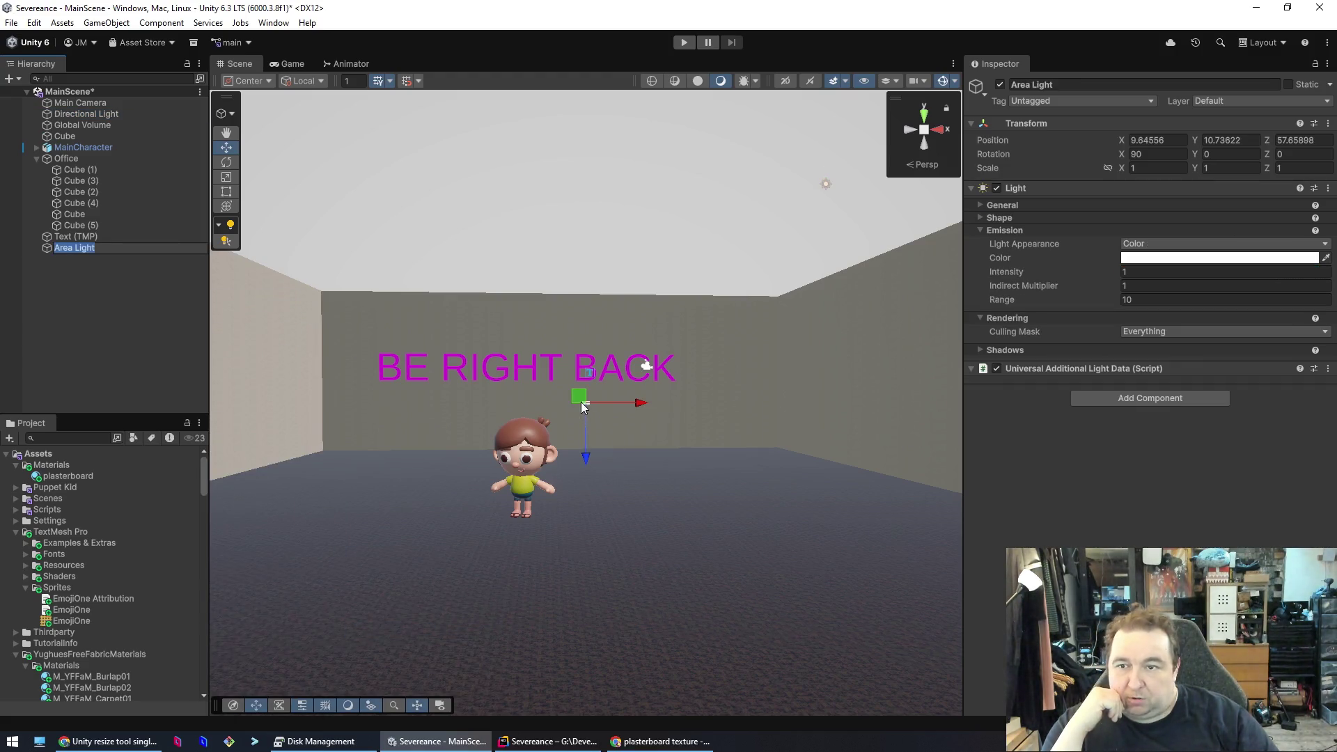
{"action": "left_click", "coordinate": [115, 334]}
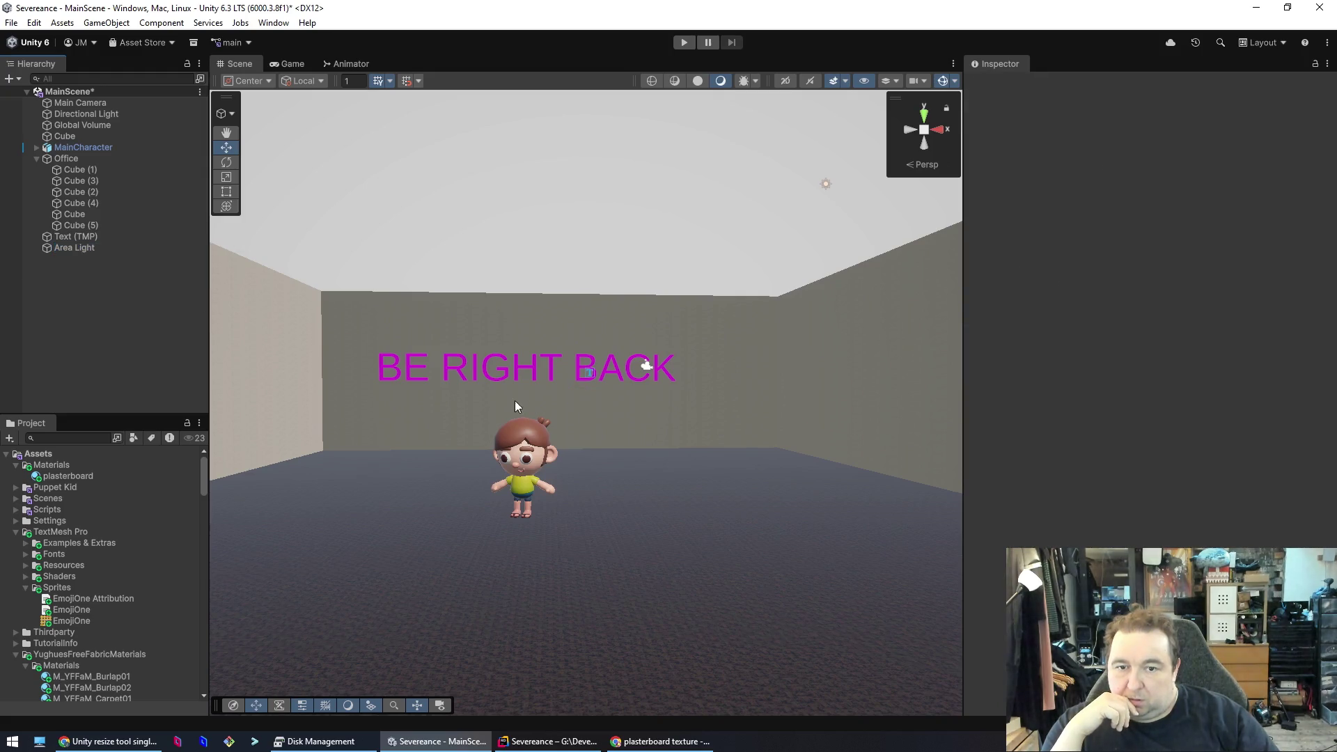
{"action": "left_click", "coordinate": [90, 250]}
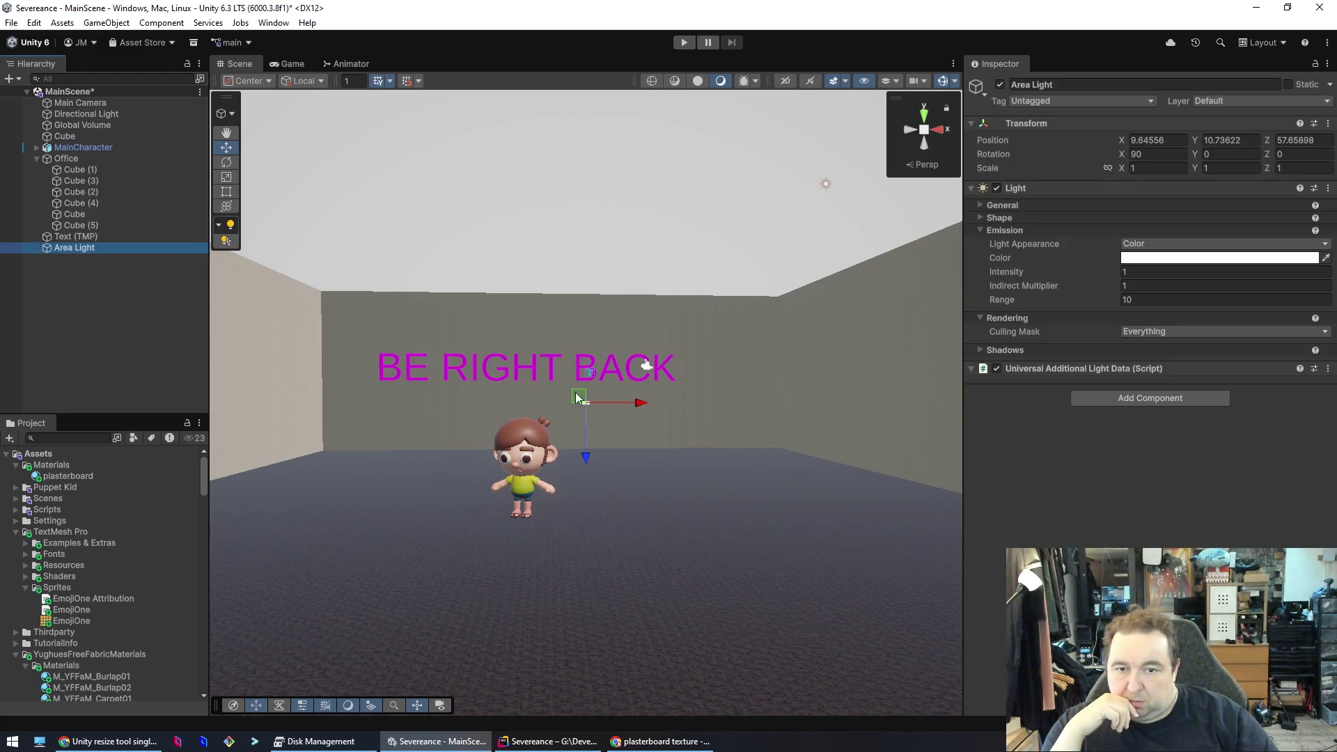
{"action": "left_click_drag", "start_coordinate": [593, 463], "coordinate": [585, 444]}
{"action": "left_click_drag", "start_coordinate": [593, 300], "coordinate": [594, 294]}
{"action": "left_click", "coordinate": [826, 185]}
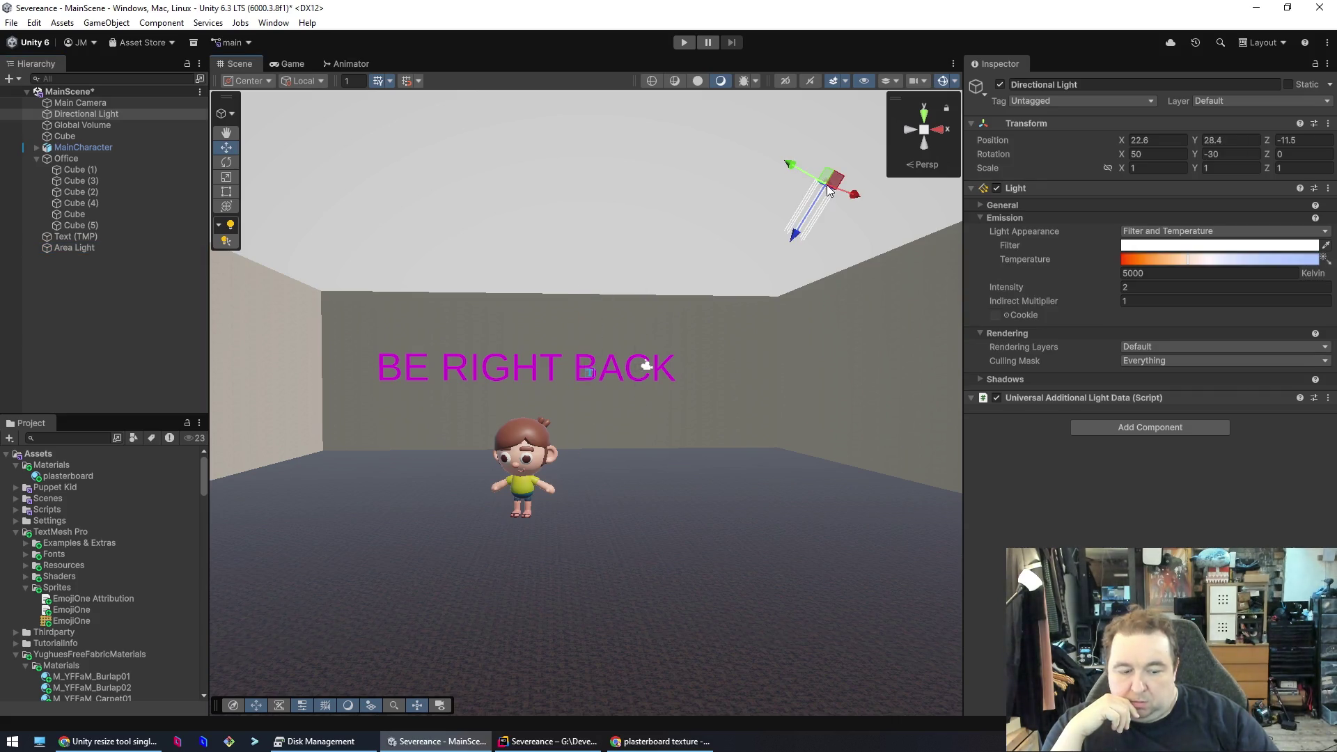
{"action": "left_click", "coordinate": [815, 187]}
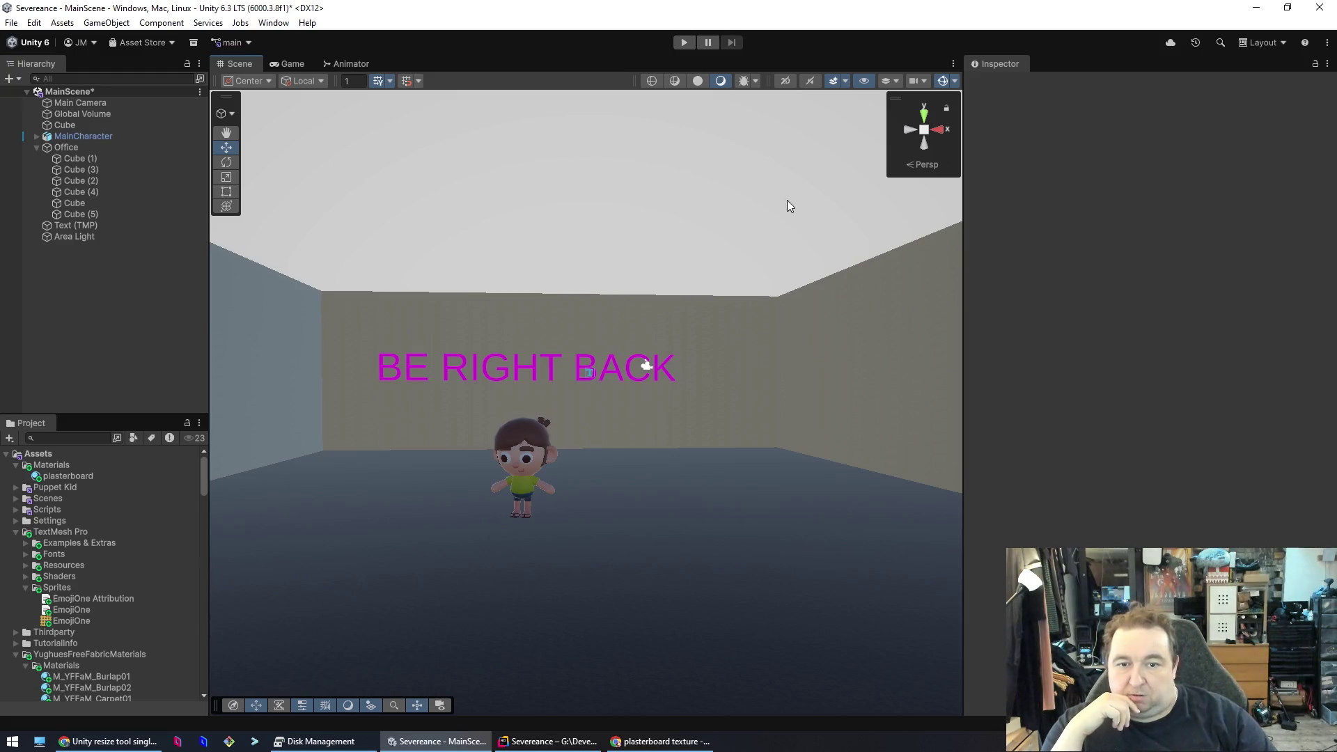
{"action": "left_click", "coordinate": [526, 466]}
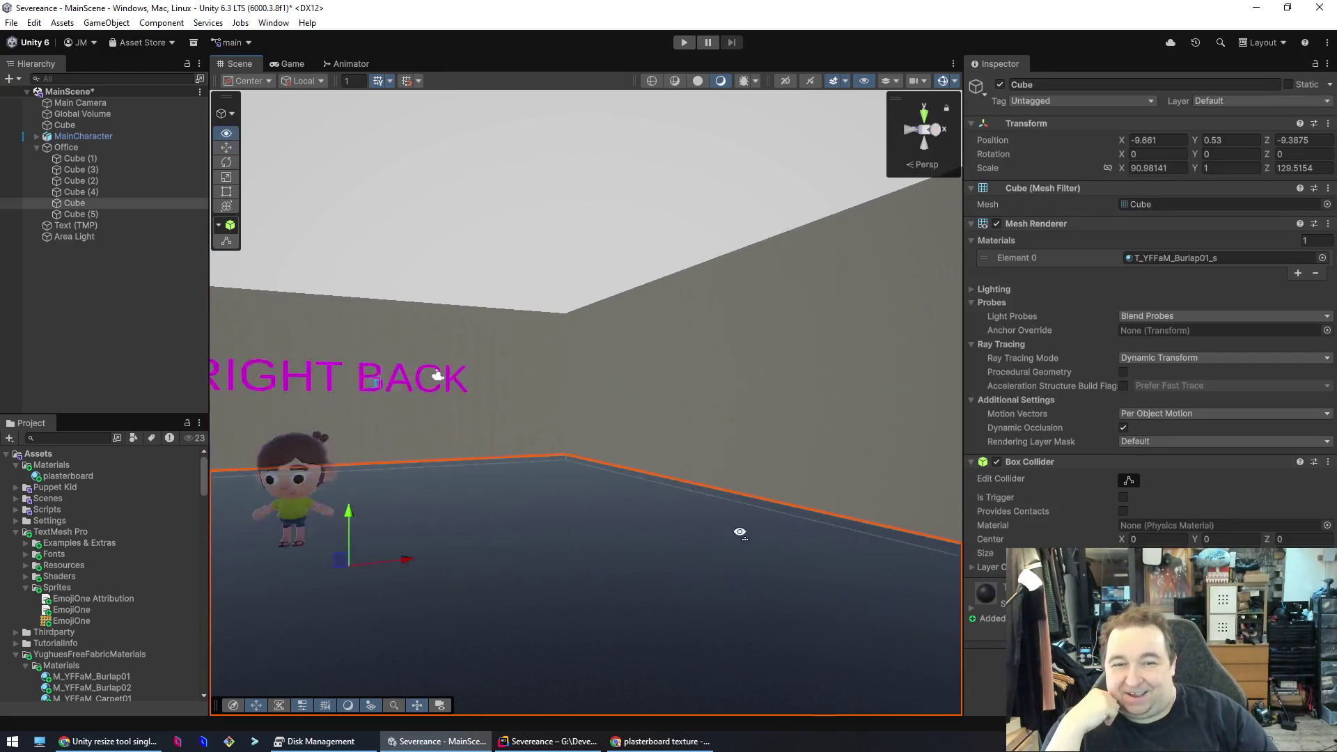
{"action": "left_click", "coordinate": [80, 226]}
{"action": "left_click", "coordinate": [80, 237]}
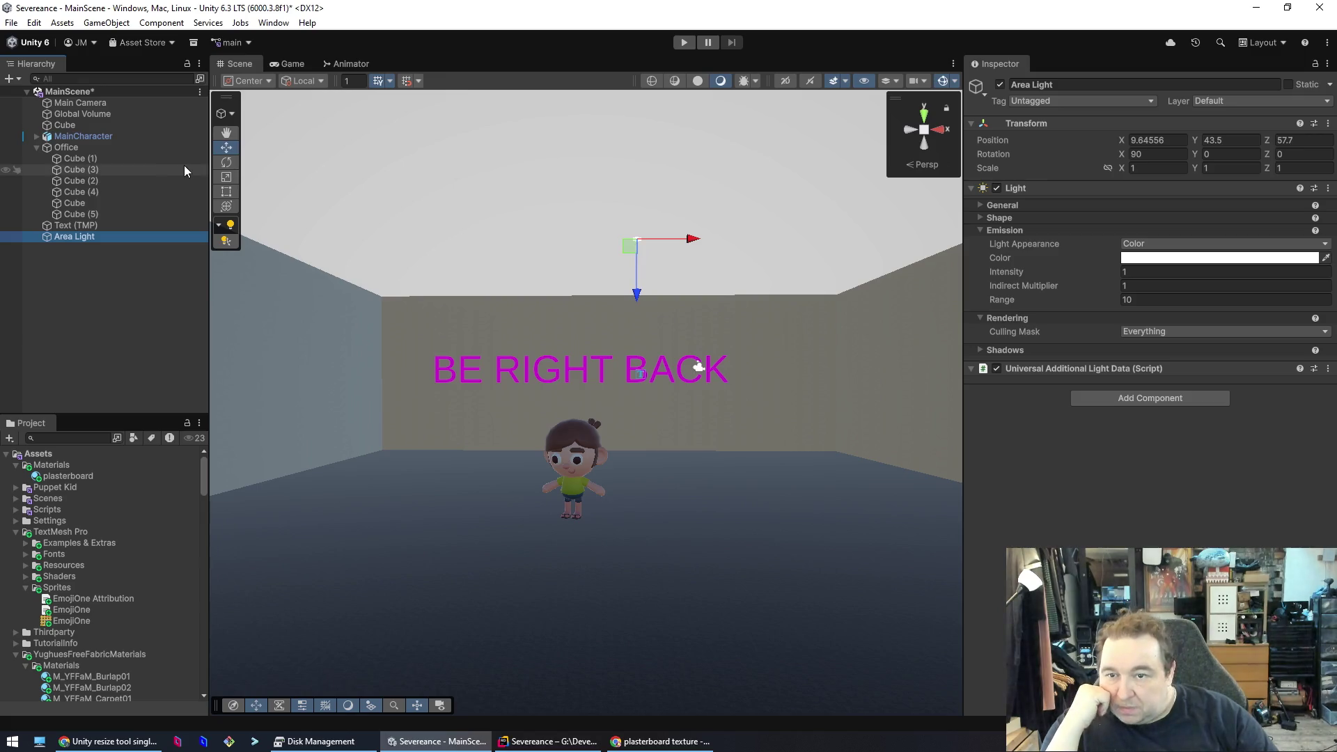
{"action": "left_click", "coordinate": [226, 180]}
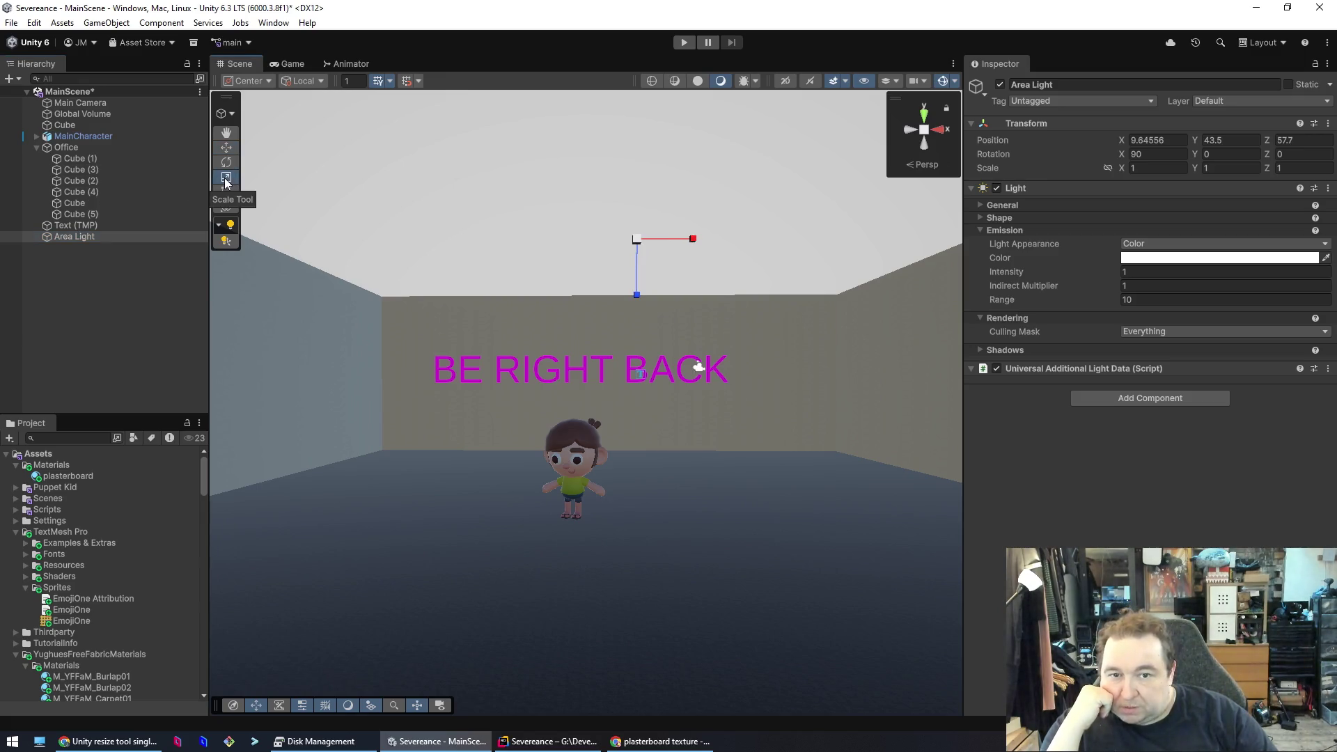
{"action": "left_click_drag", "start_coordinate": [699, 240], "coordinate": [793, 250]}
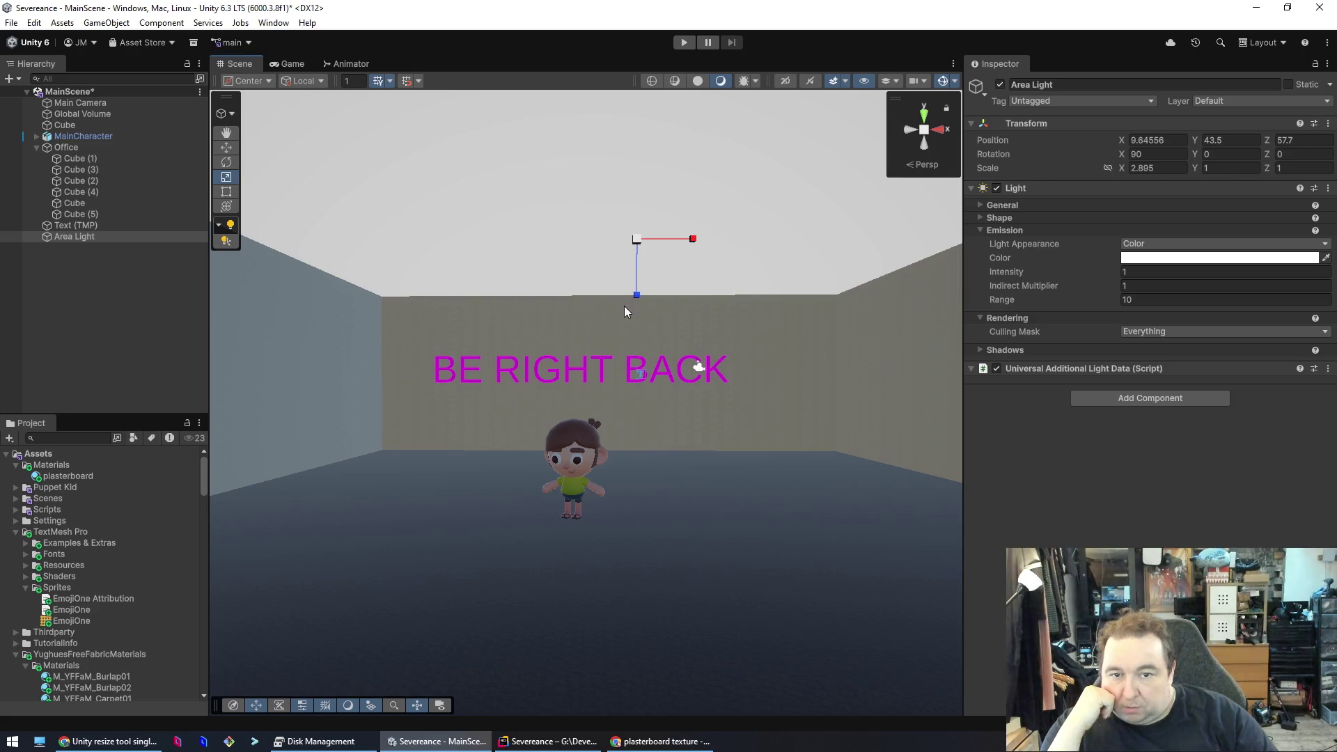
{"action": "left_click_drag", "start_coordinate": [637, 295], "coordinate": [643, 371]}
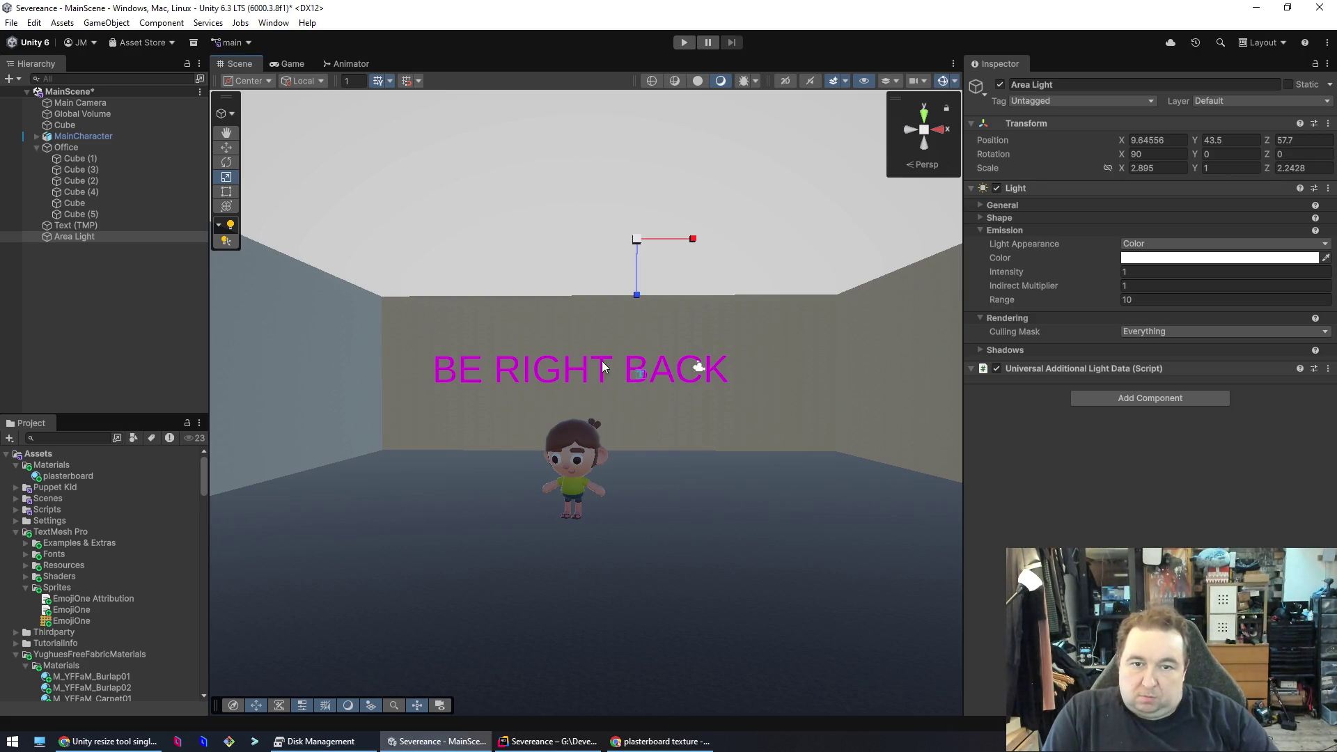
{"action": "key", "text": "t"}
{"action": "mouse_move", "coordinate": [596, 274]}
{"action": "left_mouse_down"}
{"action": "mouse_move", "coordinate": [612, 236]}
{"action": "mouse_move", "coordinate": [585, 245]}
{"action": "mouse_move", "coordinate": [586, 212]}
{"action": "mouse_move", "coordinate": [705, 218]}
{"action": "mouse_move", "coordinate": [704, 150]}
{"action": "mouse_move", "coordinate": [558, 177]}
{"action": "mouse_move", "coordinate": [309, 453]}
{"action": "mouse_move", "coordinate": [237, 484]}
{"action": "mouse_move", "coordinate": [406, 472]}
{"action": "mouse_move", "coordinate": [382, 481]}
{"action": "left_mouse_up"}
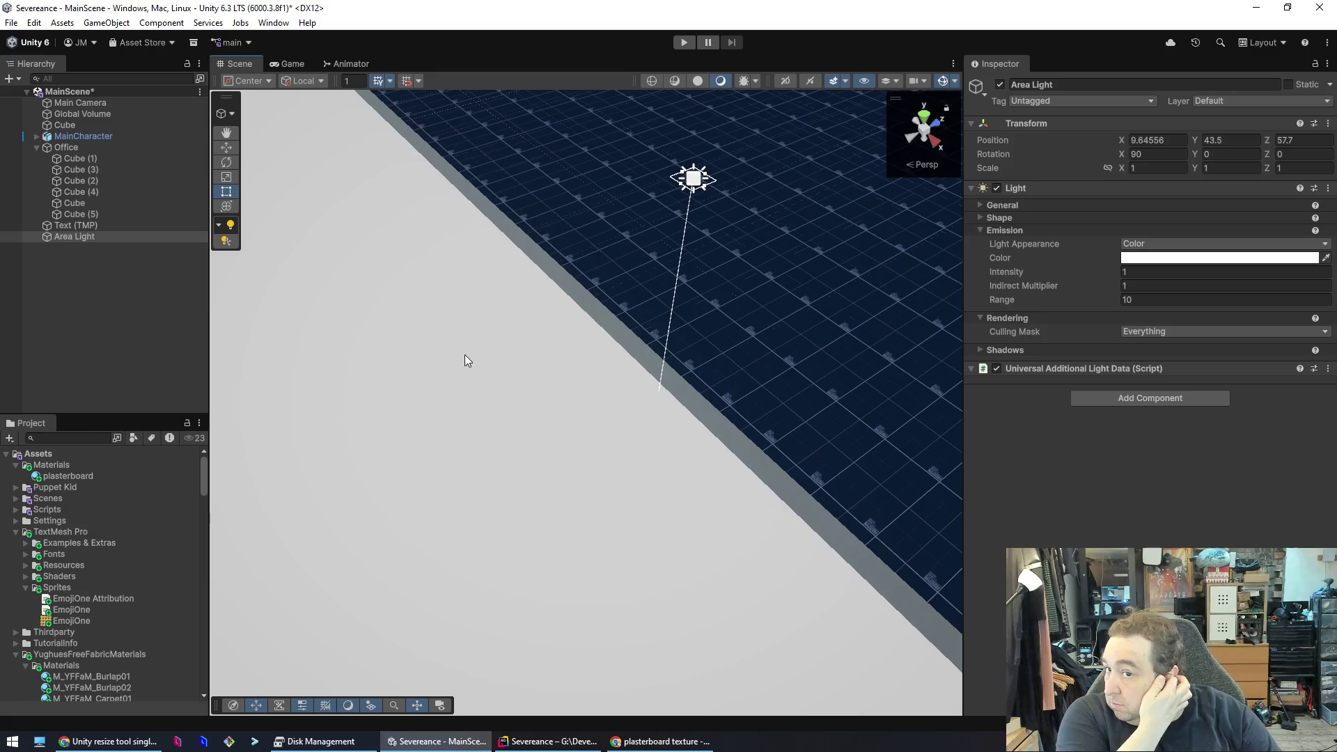
- Move the Area Light down below the ceiling to position 1.45, 26.85, 3.53
{"action": "left_click", "coordinate": [217, 131]}
{"action": "mouse_move", "coordinate": [701, 186]}
{"action": "left_mouse_down"}
{"action": "mouse_move", "coordinate": [528, 232]}
{"action": "mouse_move", "coordinate": [545, 226]}
{"action": "left_mouse_up"}
{"action": "mouse_move", "coordinate": [731, 259]}
{"action": "left_mouse_down"}
{"action": "mouse_move", "coordinate": [597, 269]}
{"action": "mouse_move", "coordinate": [229, 233]}
{"action": "mouse_move", "coordinate": [261, 229]}
{"action": "left_mouse_up"}
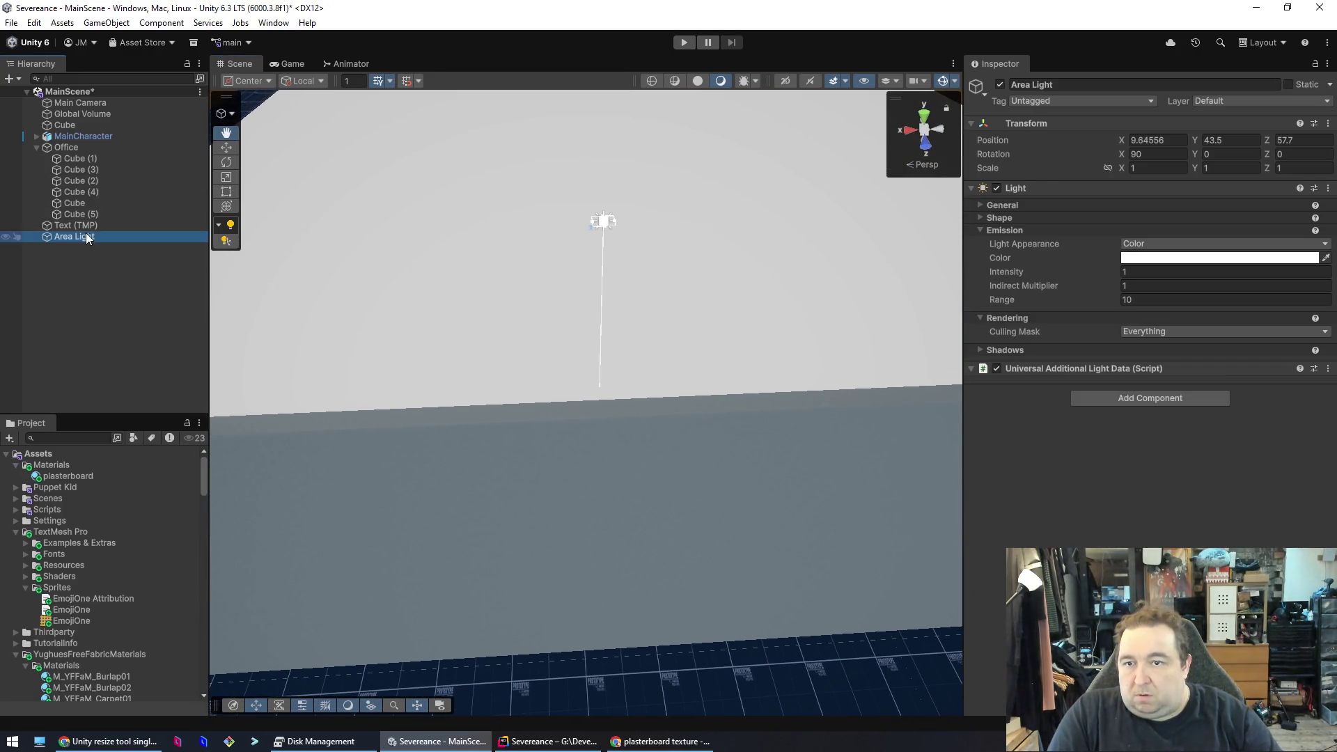
{"action": "key", "text": "w"}
{"action": "left_click_drag", "start_coordinate": [606, 299], "coordinate": [616, 416]}
{"action": "left_click_drag", "start_coordinate": [612, 466], "coordinate": [570, 276]}
{"action": "mouse_move", "coordinate": [587, 335]}
{"action": "left_mouse_down"}
{"action": "mouse_move", "coordinate": [591, 376]}
{"action": "mouse_move", "coordinate": [608, 368]}
{"action": "mouse_move", "coordinate": [589, 354]}
{"action": "mouse_move", "coordinate": [696, 307]}
{"action": "mouse_move", "coordinate": [906, 251]}
{"action": "left_mouse_up"}
{"action": "mouse_move", "coordinate": [1001, 223]}
{"action": "left_mouse_down"}
{"action": "mouse_move", "coordinate": [1054, 230]}
{"action": "mouse_move", "coordinate": [1013, 262]}
{"action": "mouse_move", "coordinate": [1219, 273]}
{"action": "mouse_move", "coordinate": [822, 292]}
{"action": "mouse_move", "coordinate": [315, 206]}
{"action": "left_mouse_up"}
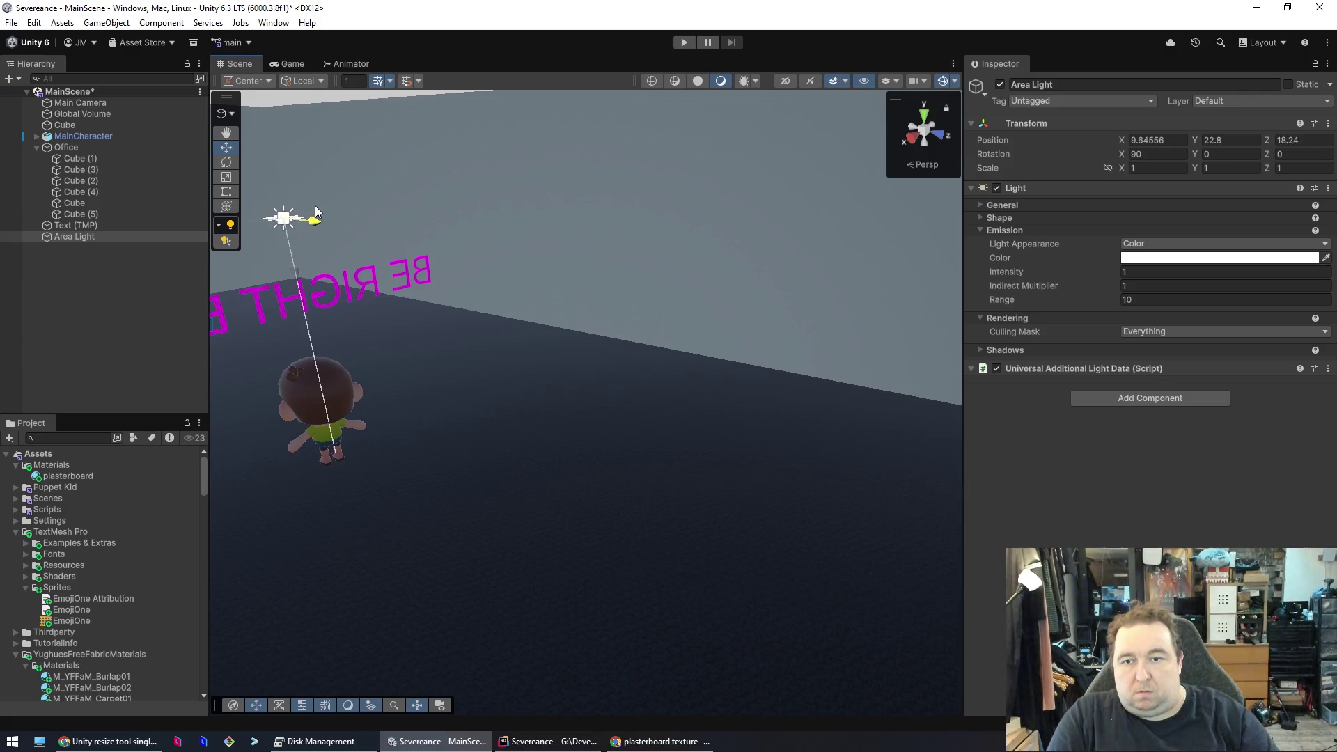
{"action": "mouse_move", "coordinate": [344, 253]}
{"action": "left_mouse_down"}
{"action": "mouse_move", "coordinate": [386, 271]}
{"action": "mouse_move", "coordinate": [328, 230]}
{"action": "mouse_move", "coordinate": [448, 212]}
{"action": "mouse_move", "coordinate": [508, 221]}
{"action": "mouse_move", "coordinate": [599, 328]}
{"action": "mouse_move", "coordinate": [599, 252]}
{"action": "left_mouse_up"}
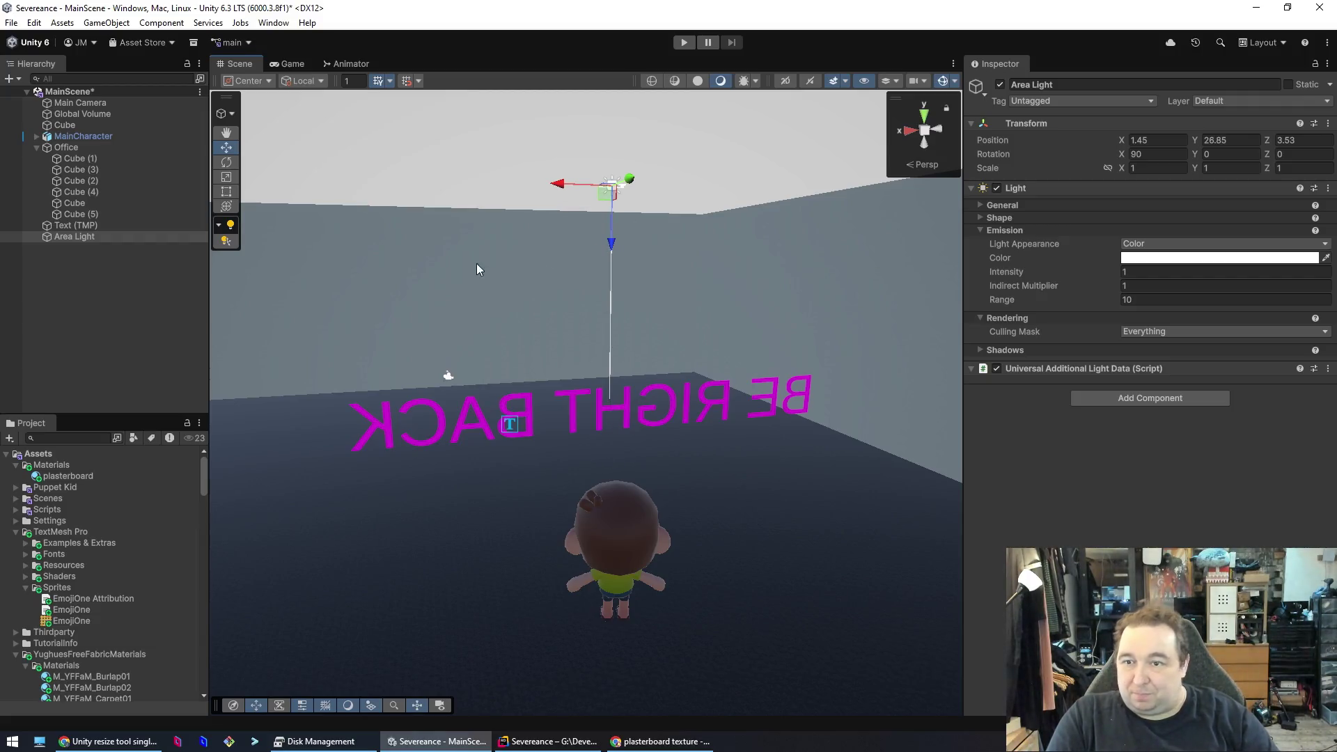
- Adjust the Area Light's intensity and raise its Range to 14.46
{"action": "left_click", "coordinate": [1142, 275]}
{"action": "mouse_move", "coordinate": [1114, 270]}
{"action": "left_mouse_down"}
{"action": "mouse_move", "coordinate": [1025, 274]}
{"action": "mouse_move", "coordinate": [1170, 279]}
{"action": "left_mouse_up"}
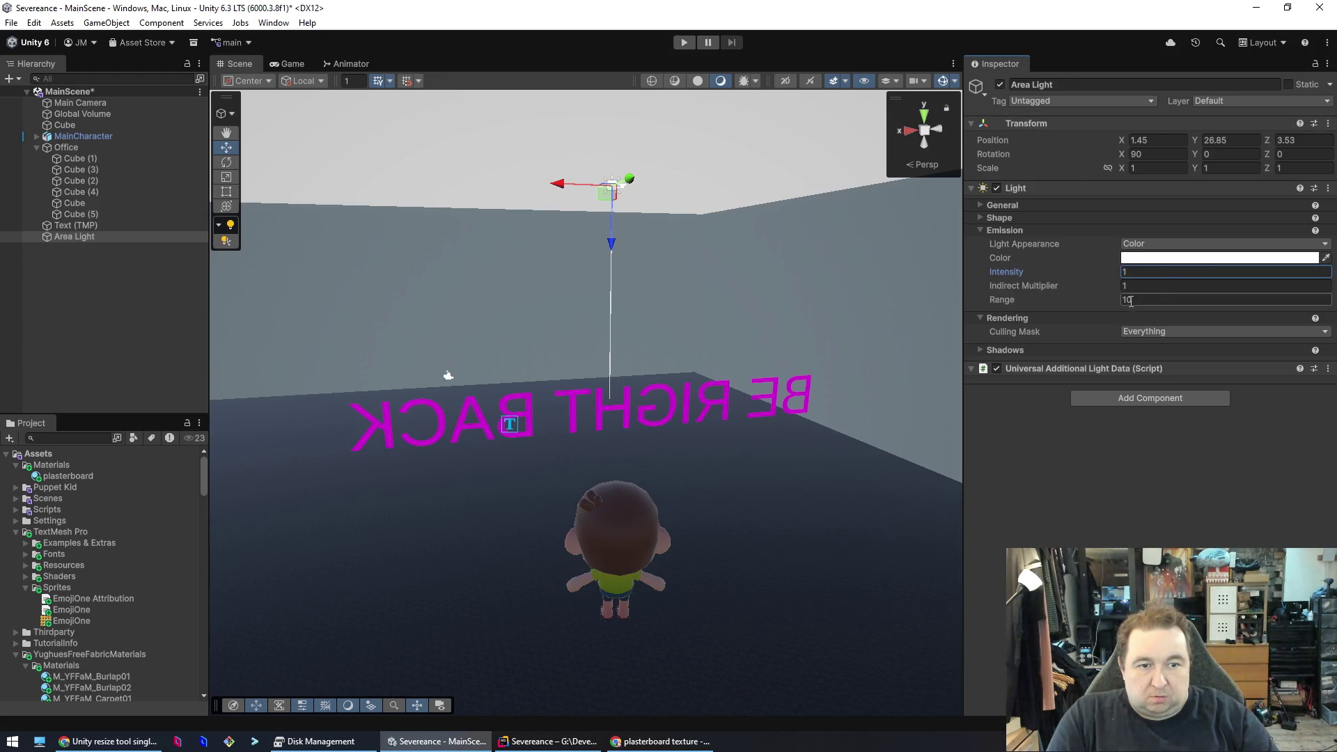
{"action": "mouse_move", "coordinate": [1013, 301]}
{"action": "left_mouse_down"}
{"action": "mouse_move", "coordinate": [1285, 302]}
{"action": "mouse_move", "coordinate": [1082, 310]}
{"action": "mouse_move", "coordinate": [1116, 308]}
{"action": "left_mouse_up"}
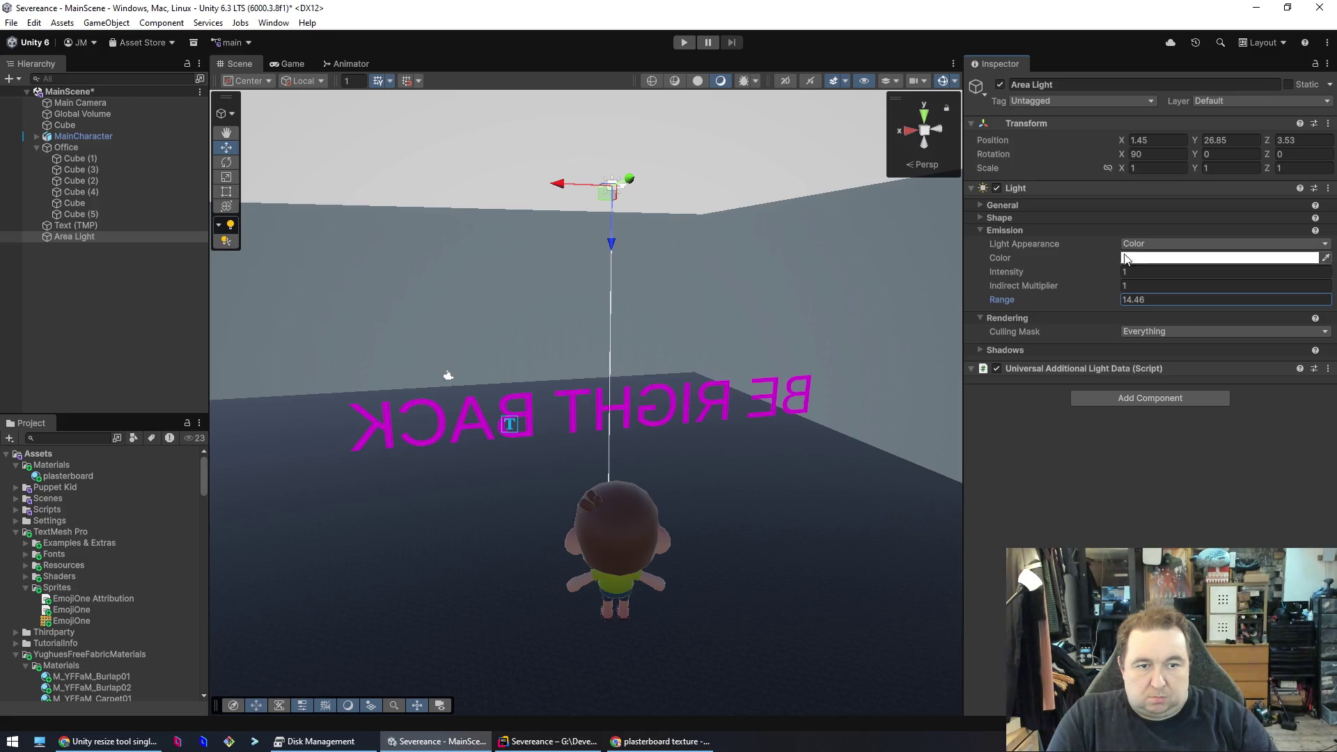
{"action": "left_click", "coordinate": [980, 206]}
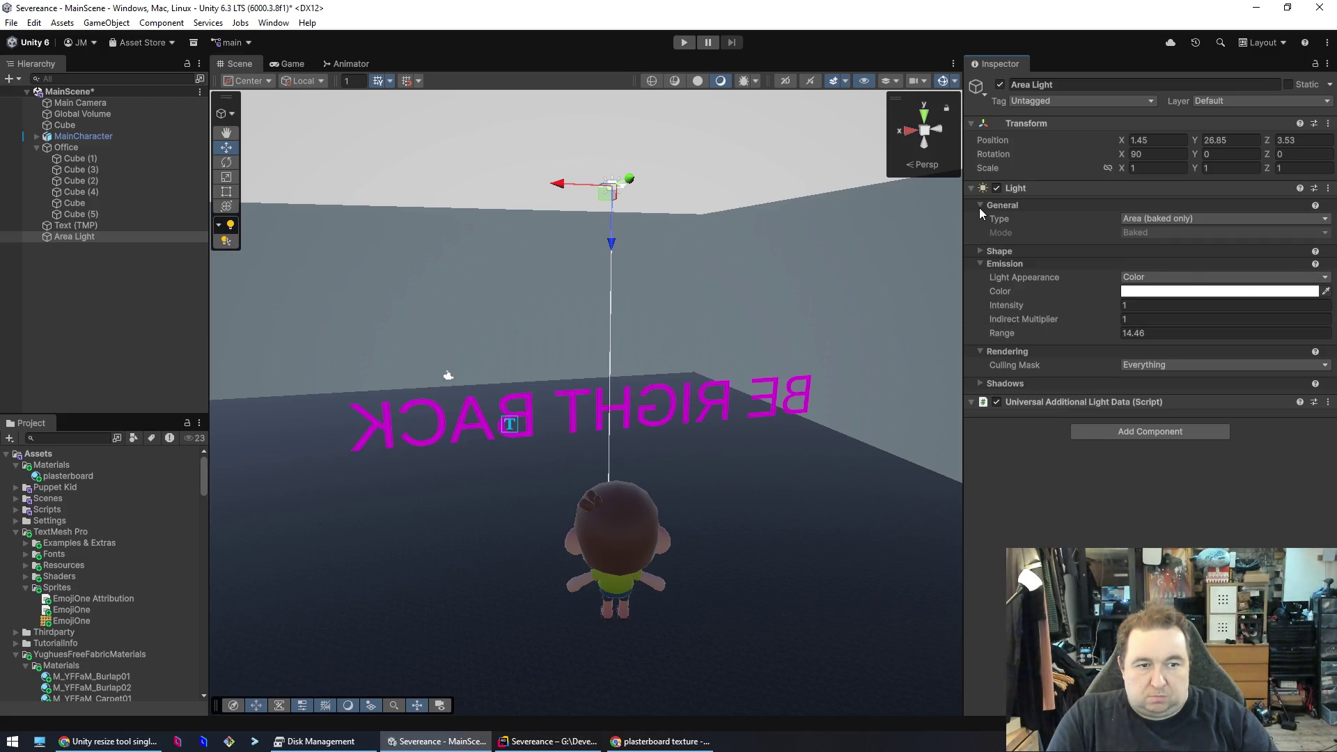
{"action": "left_click", "coordinate": [1183, 219]}
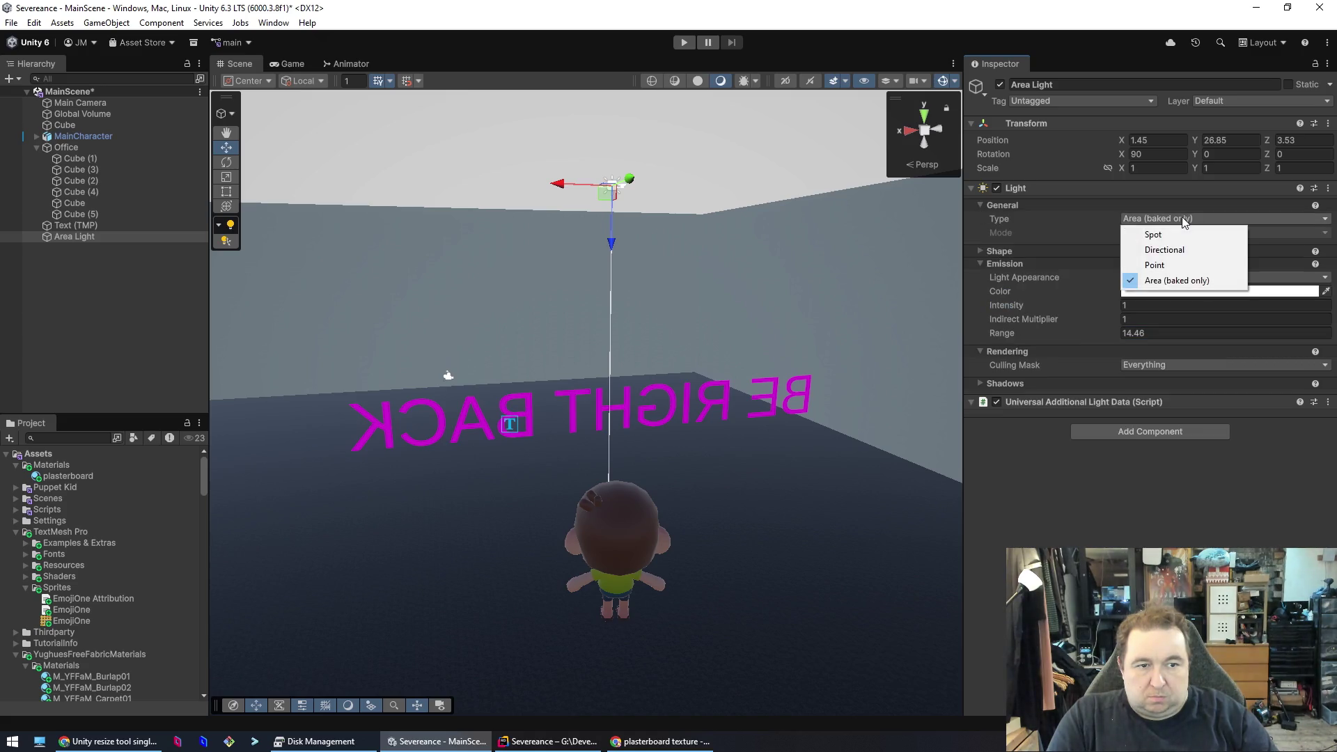
{"action": "left_click", "coordinate": [1176, 232]}
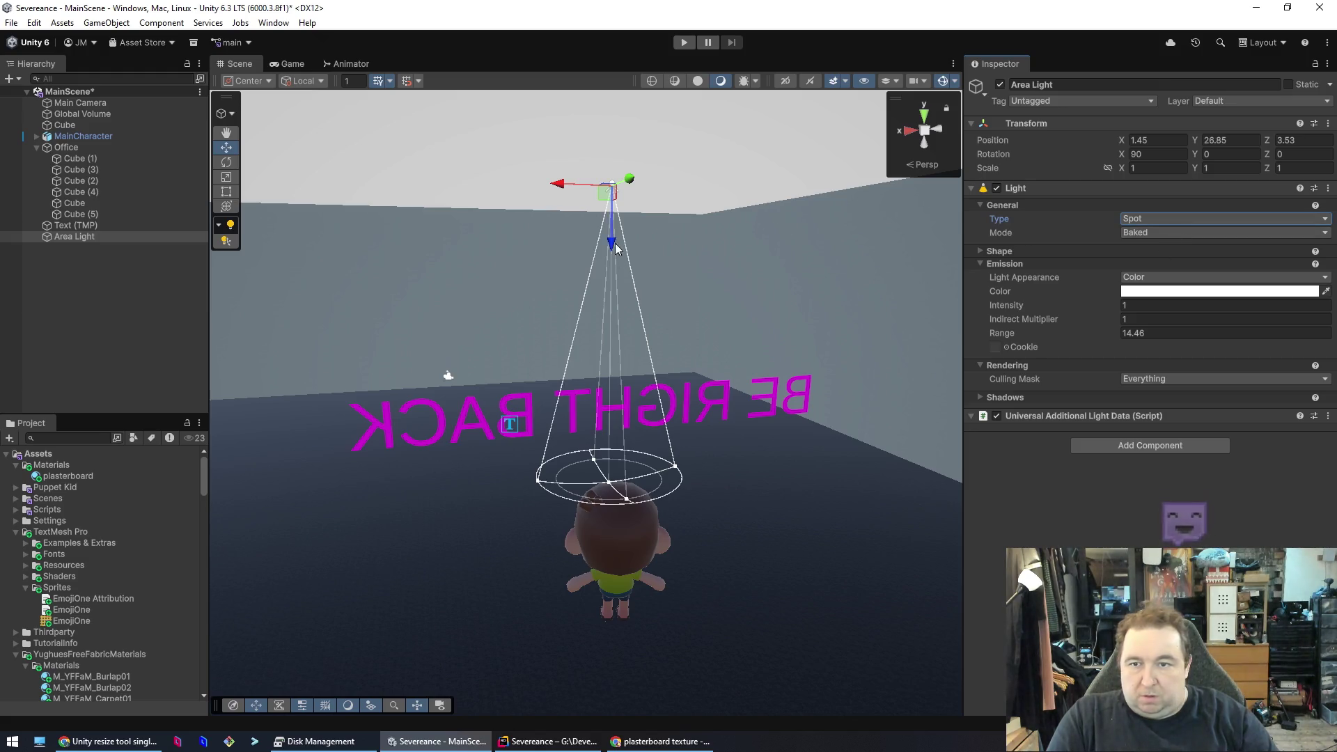
{"action": "key", "text": "r"}
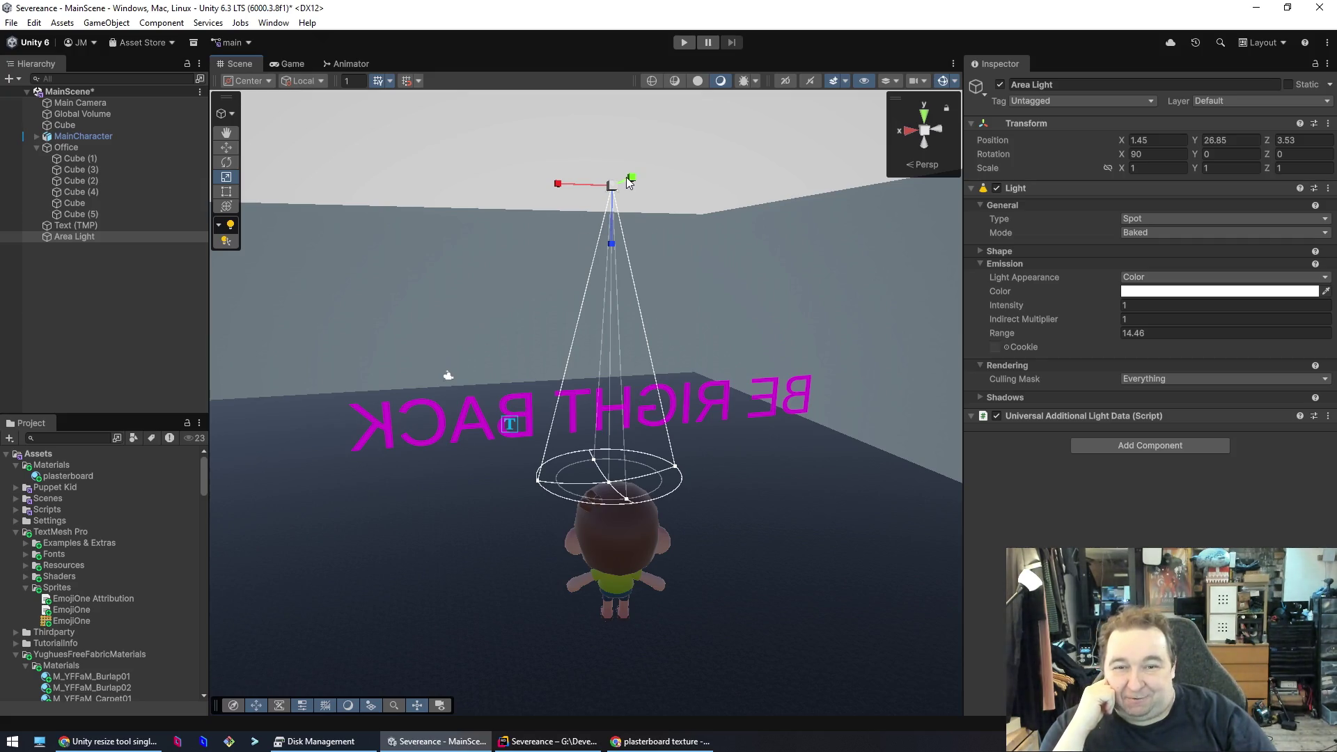
{"action": "left_click_drag", "start_coordinate": [558, 184], "coordinate": [412, 194]}
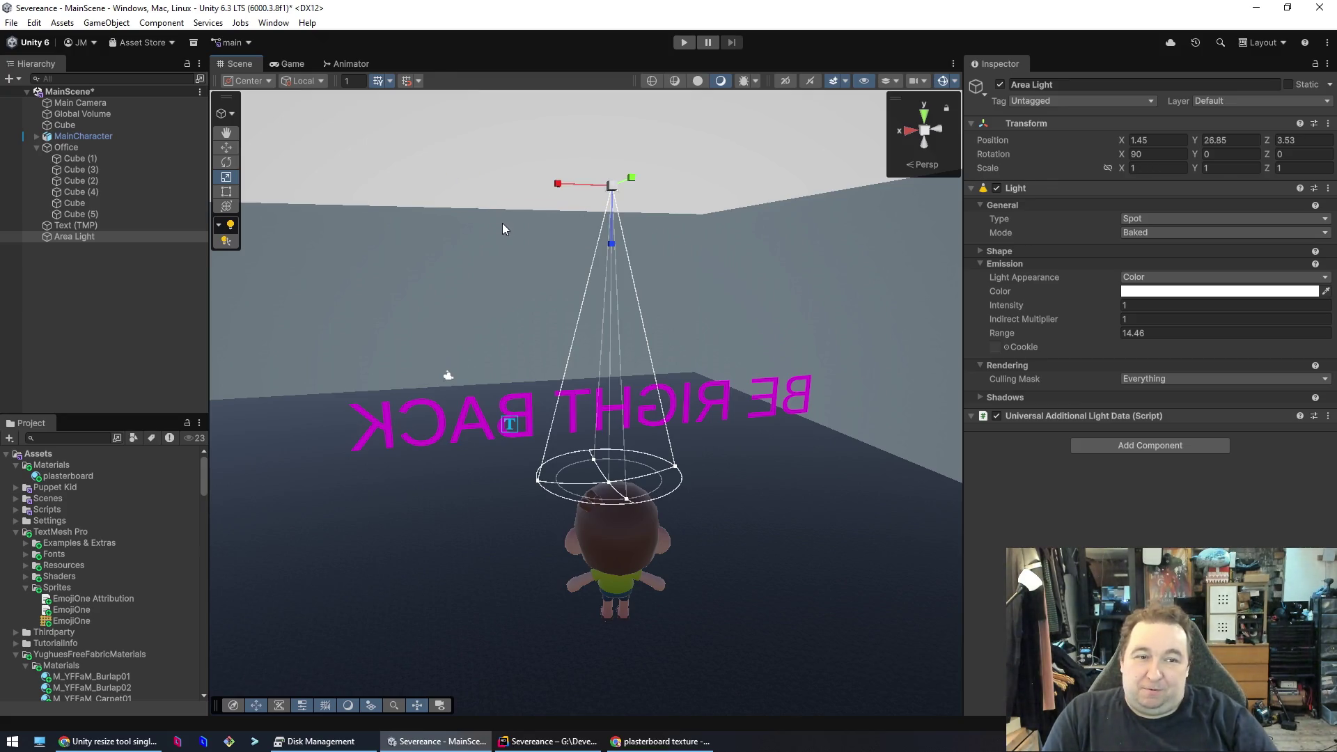
{"action": "mouse_move", "coordinate": [632, 181]}
{"action": "left_mouse_down"}
{"action": "mouse_move", "coordinate": [735, 194]}
{"action": "mouse_move", "coordinate": [686, 191]}
{"action": "left_mouse_up"}
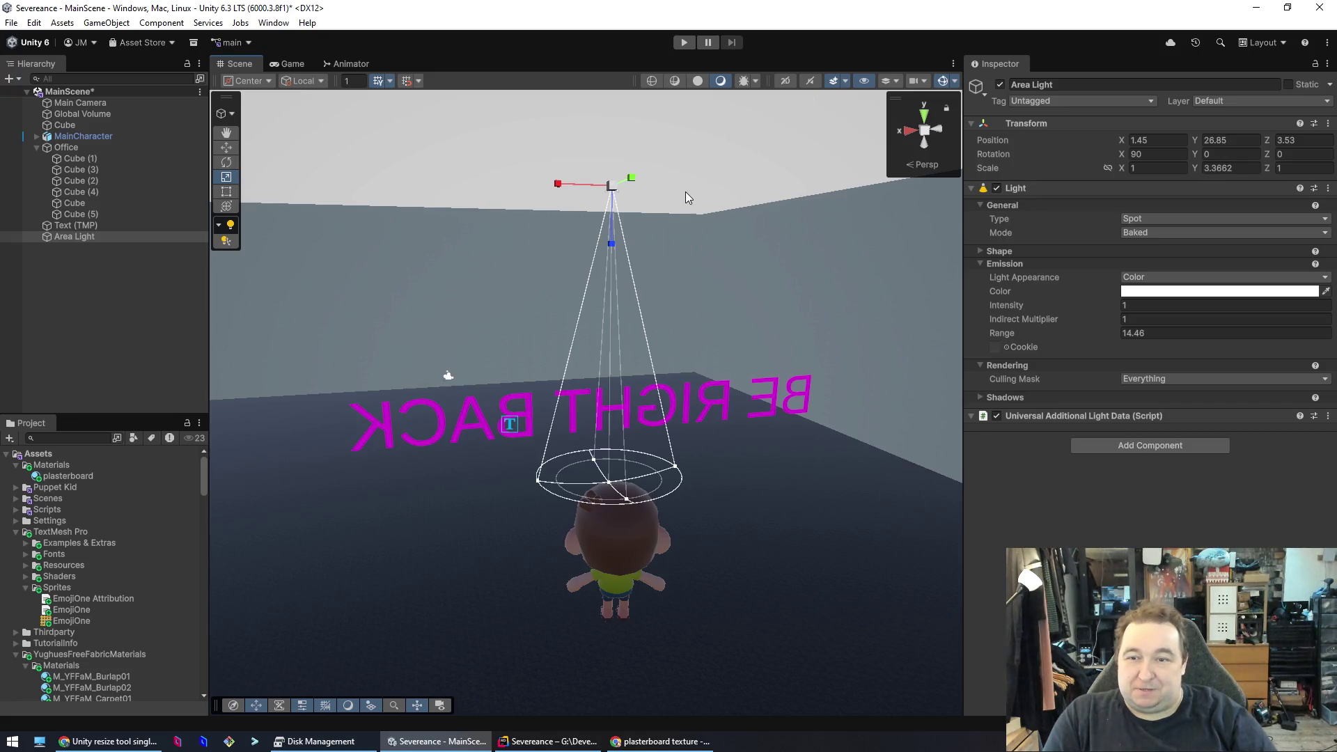
- Look through the spot light and re-aim it to Y 29.90201, rotation X 89.485, Y 0.516
{"action": "left_click", "coordinate": [222, 241]}
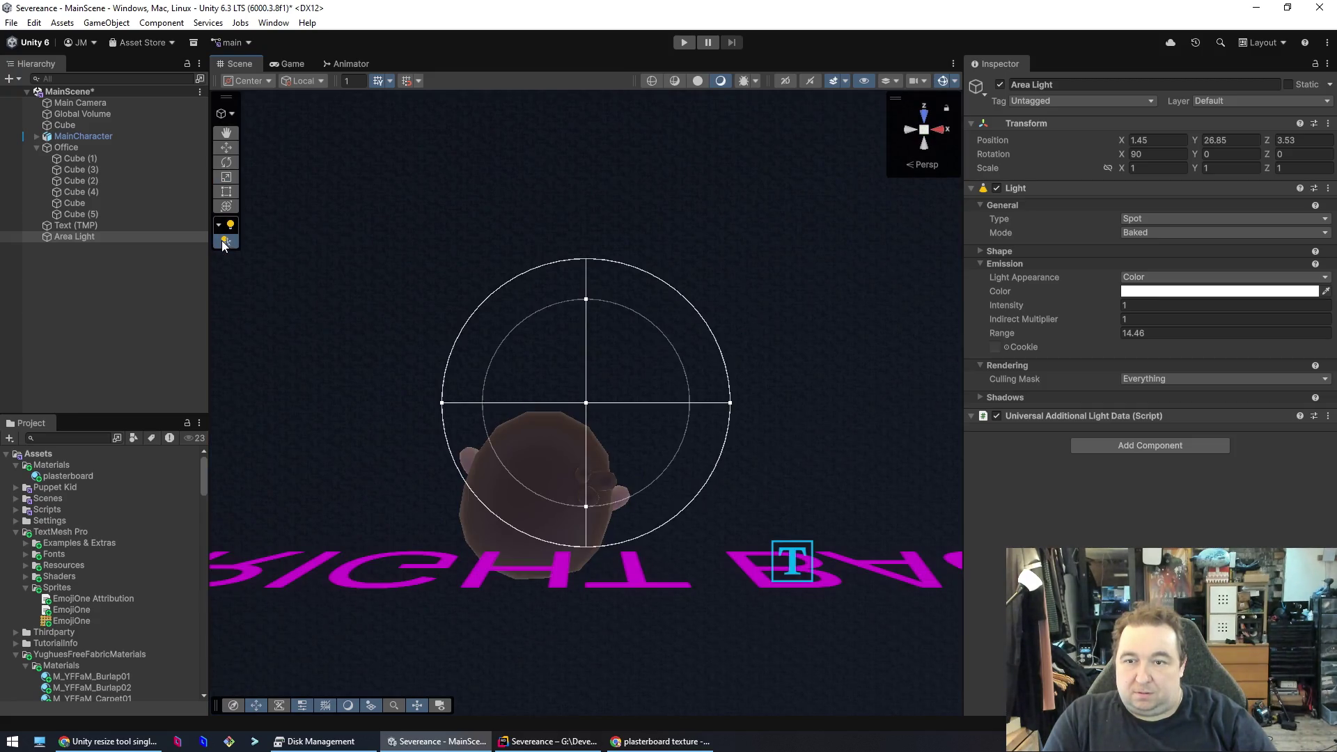
{"action": "left_click", "coordinate": [225, 240]}
{"action": "left_click", "coordinate": [226, 241]}
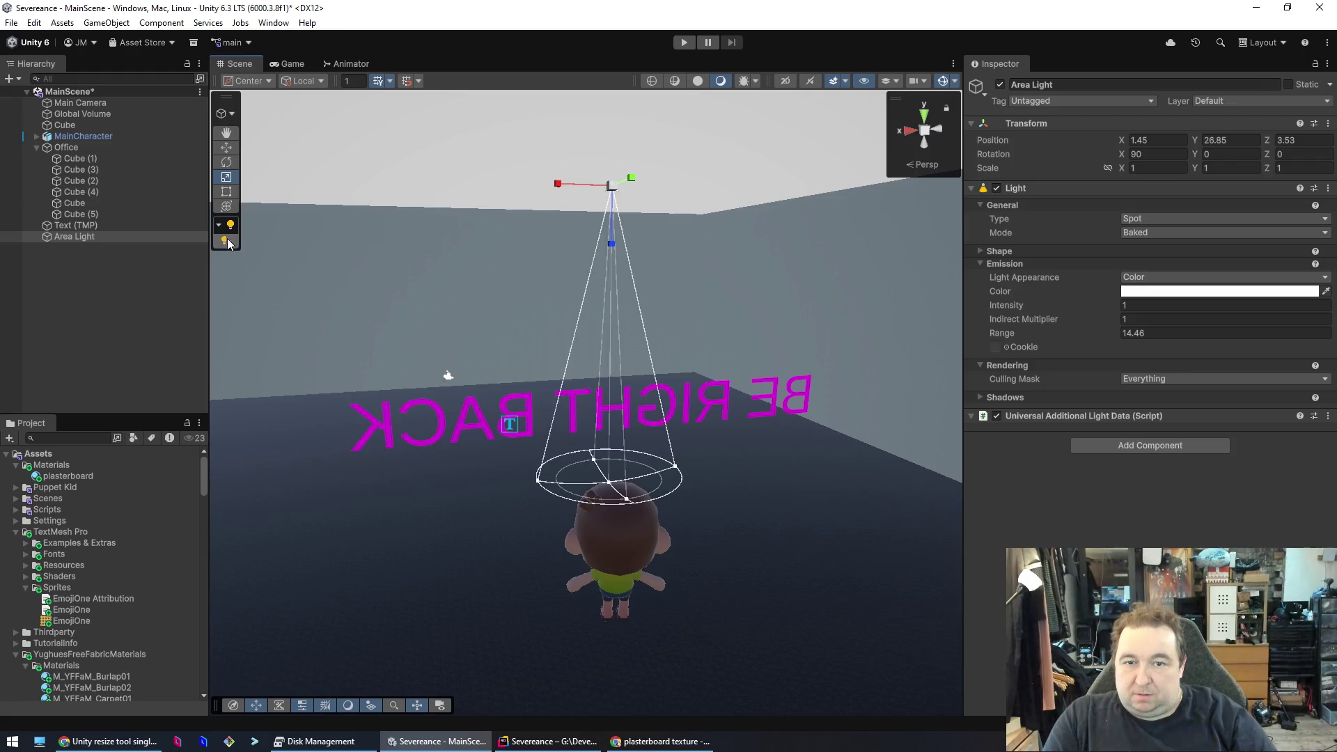
{"action": "mouse_move", "coordinate": [649, 419]}
{"action": "left_mouse_down"}
{"action": "mouse_move", "coordinate": [636, 391]}
{"action": "mouse_move", "coordinate": [652, 416]}
{"action": "mouse_move", "coordinate": [620, 417]}
{"action": "left_mouse_up"}
{"action": "scroll", "coordinate": [619, 417], "scroll_direction": "down", "scroll_amount": 5}
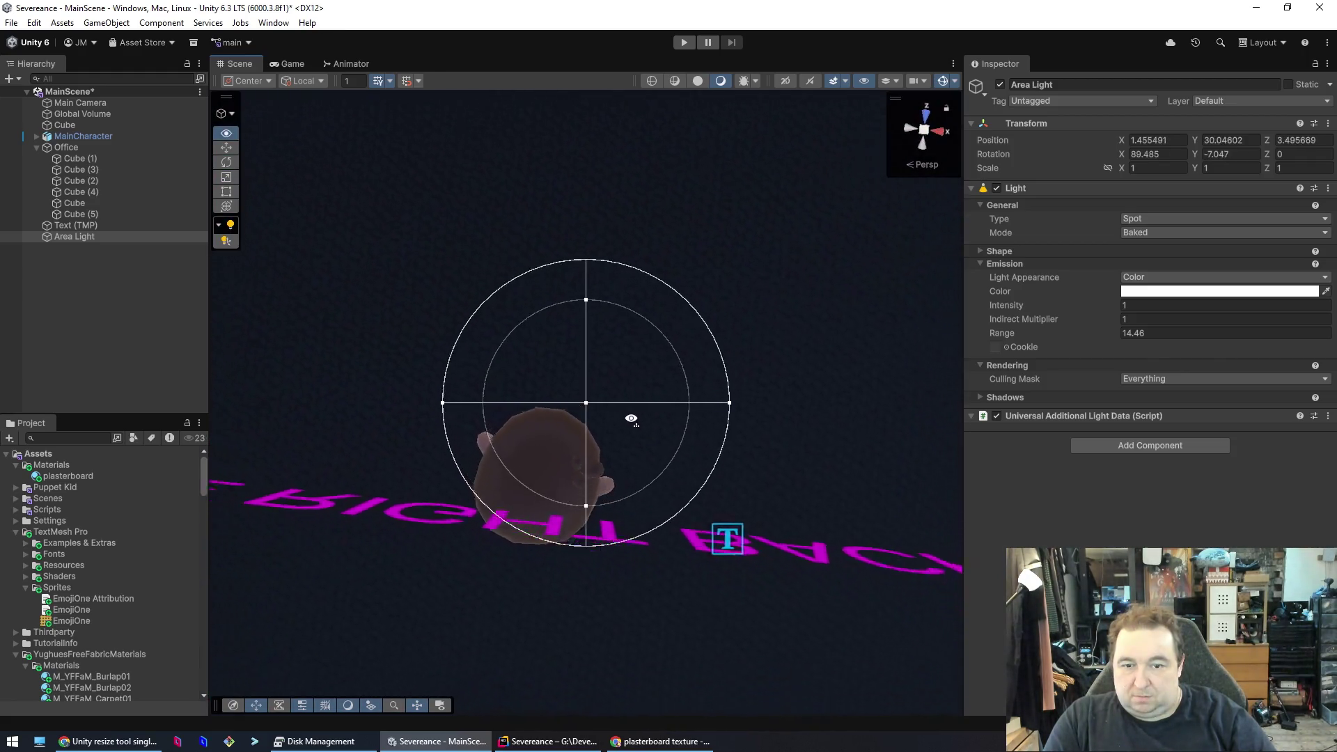
{"action": "scroll", "coordinate": [643, 418], "scroll_direction": "up", "scroll_amount": 3}
{"action": "left_click_drag", "start_coordinate": [639, 418], "coordinate": [669, 426]}
- Run the game to test the lighting, then stop and select the Office Cube
{"action": "left_click", "coordinate": [683, 43]}
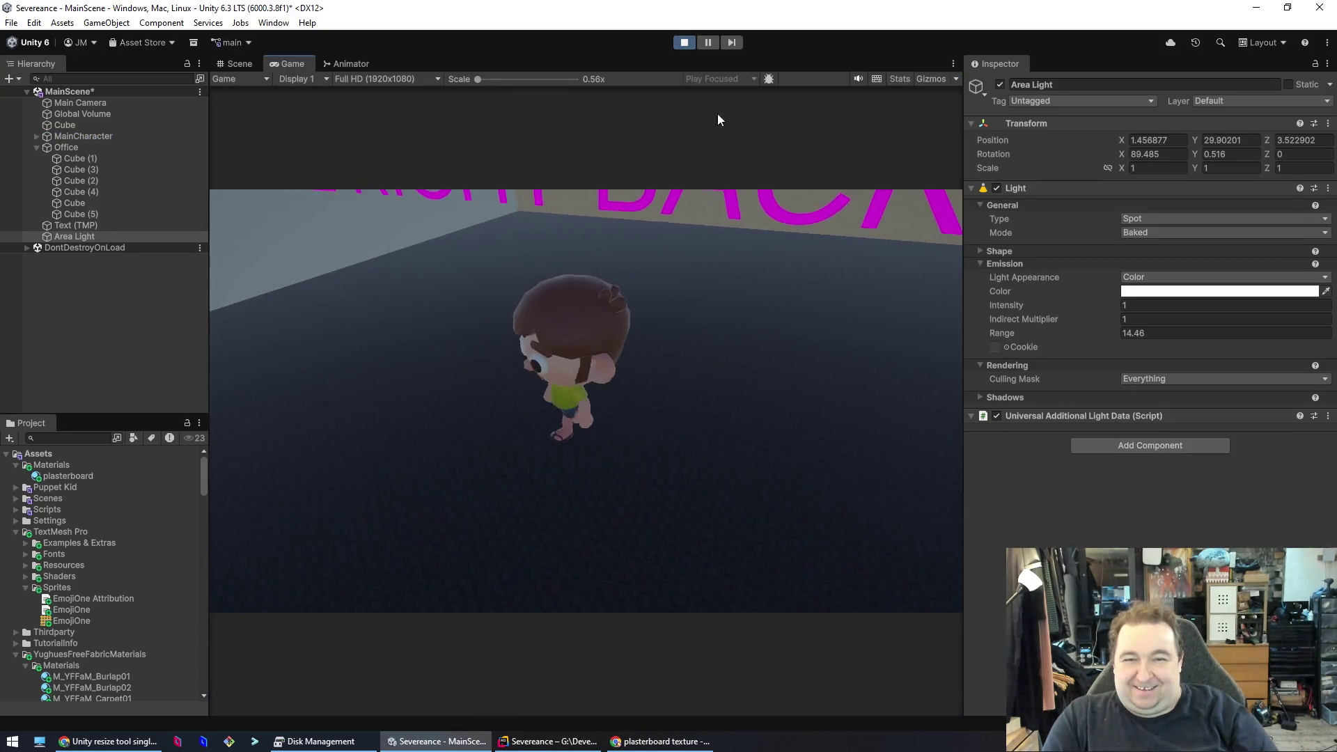
{"action": "left_click", "coordinate": [679, 44]}
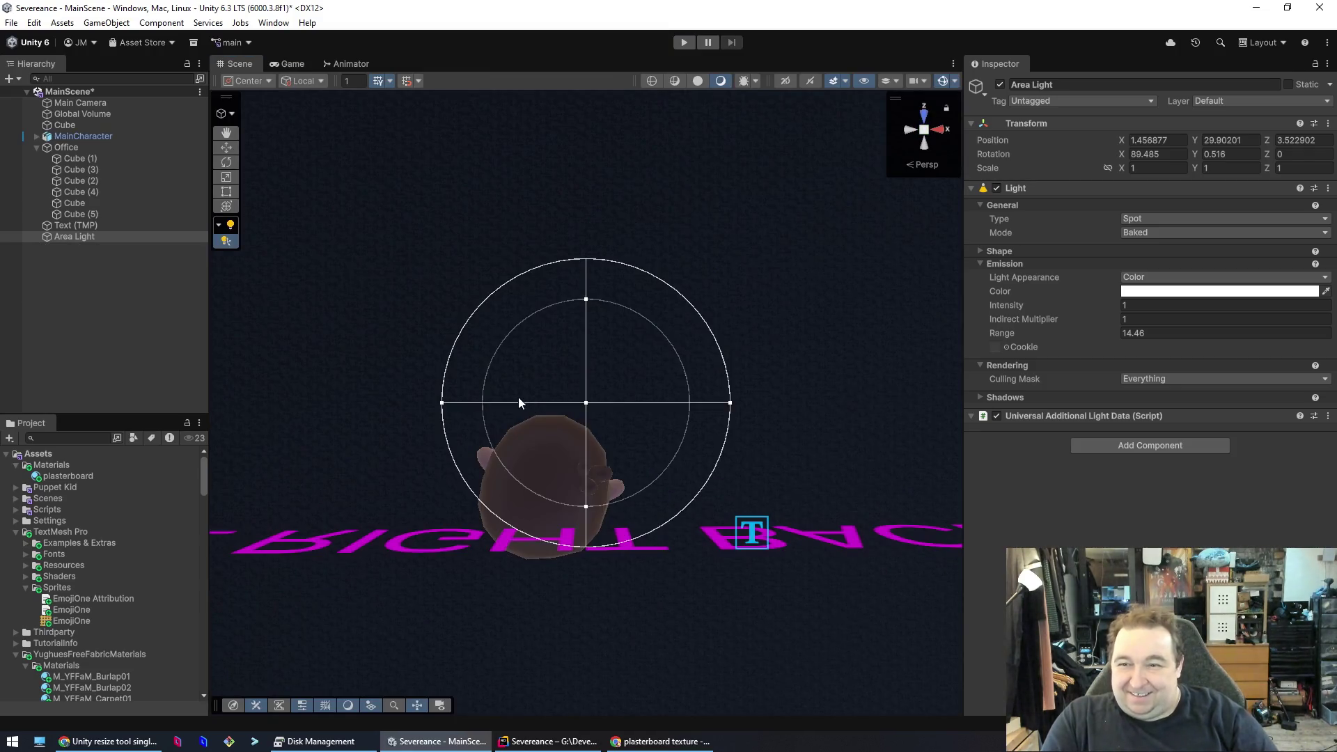
{"action": "left_click", "coordinate": [584, 300]}
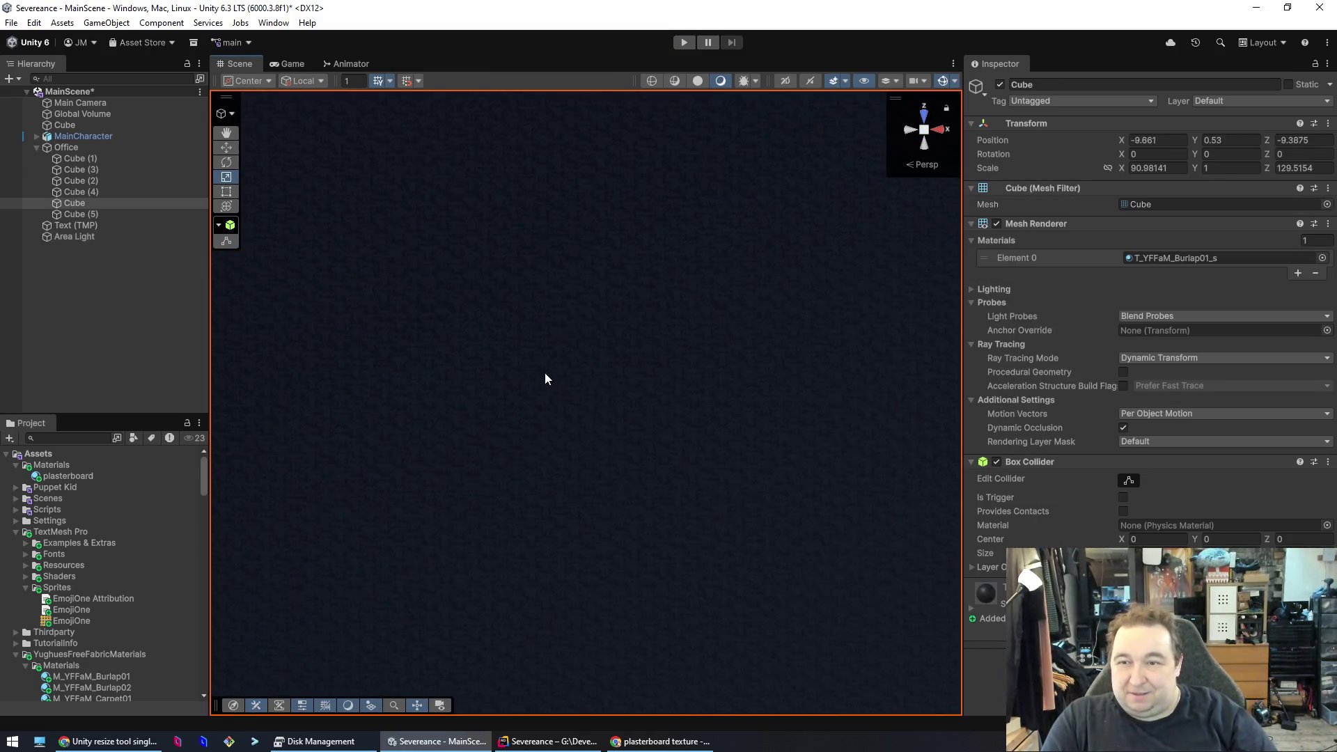
- Move the Area Light to the top of MainScene in the Hierarchy
{"action": "left_click", "coordinate": [92, 226]}
{"action": "left_click", "coordinate": [90, 237]}
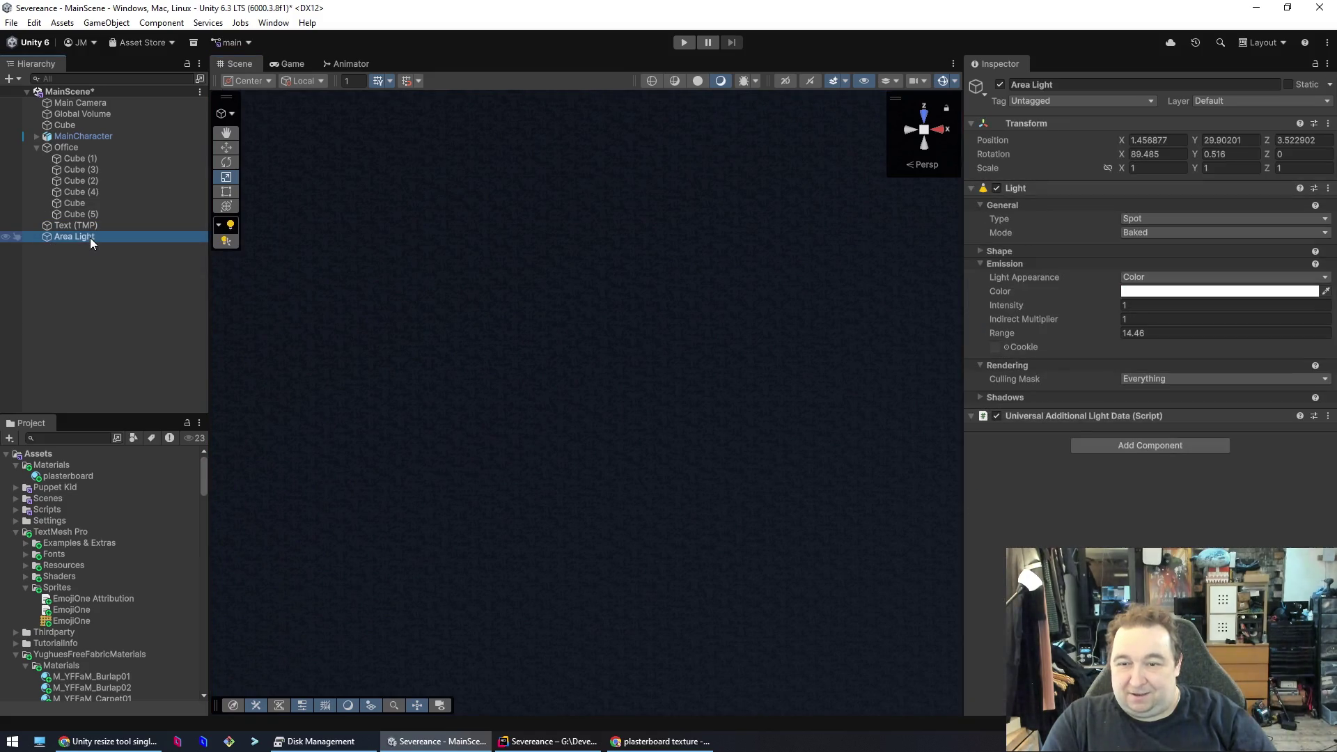
{"action": "left_click", "coordinate": [227, 228]}
{"action": "left_click", "coordinate": [228, 227]}
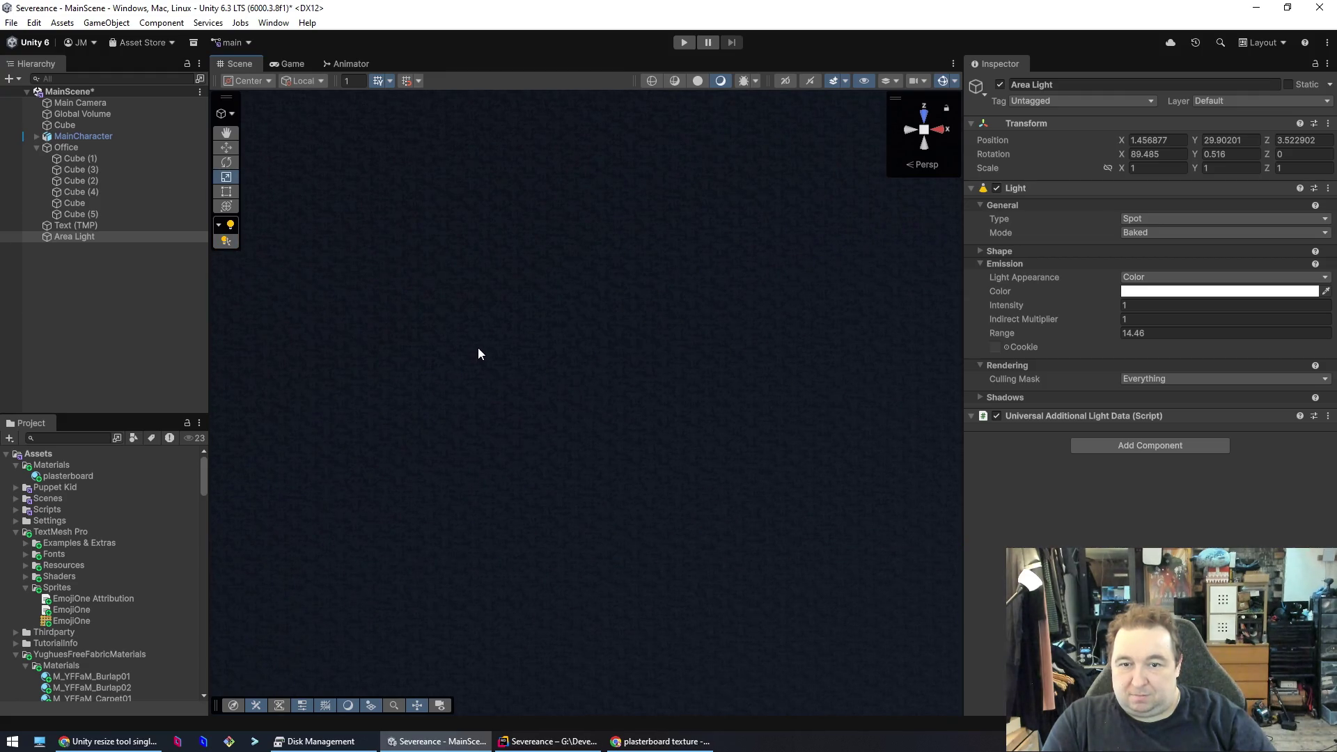
{"action": "left_click", "coordinate": [491, 438]}
{"action": "mouse_move", "coordinate": [491, 439]}
{"action": "left_mouse_down"}
{"action": "mouse_move", "coordinate": [504, 408]}
{"action": "mouse_move", "coordinate": [570, 409]}
{"action": "mouse_move", "coordinate": [491, 297]}
{"action": "mouse_move", "coordinate": [797, 218]}
{"action": "mouse_move", "coordinate": [1201, 181]}
{"action": "mouse_move", "coordinate": [1251, 90]}
{"action": "mouse_move", "coordinate": [476, 208]}
{"action": "left_mouse_up"}
{"action": "left_click", "coordinate": [72, 237]}
{"action": "left_click_drag", "start_coordinate": [76, 241], "coordinate": [75, 105]}
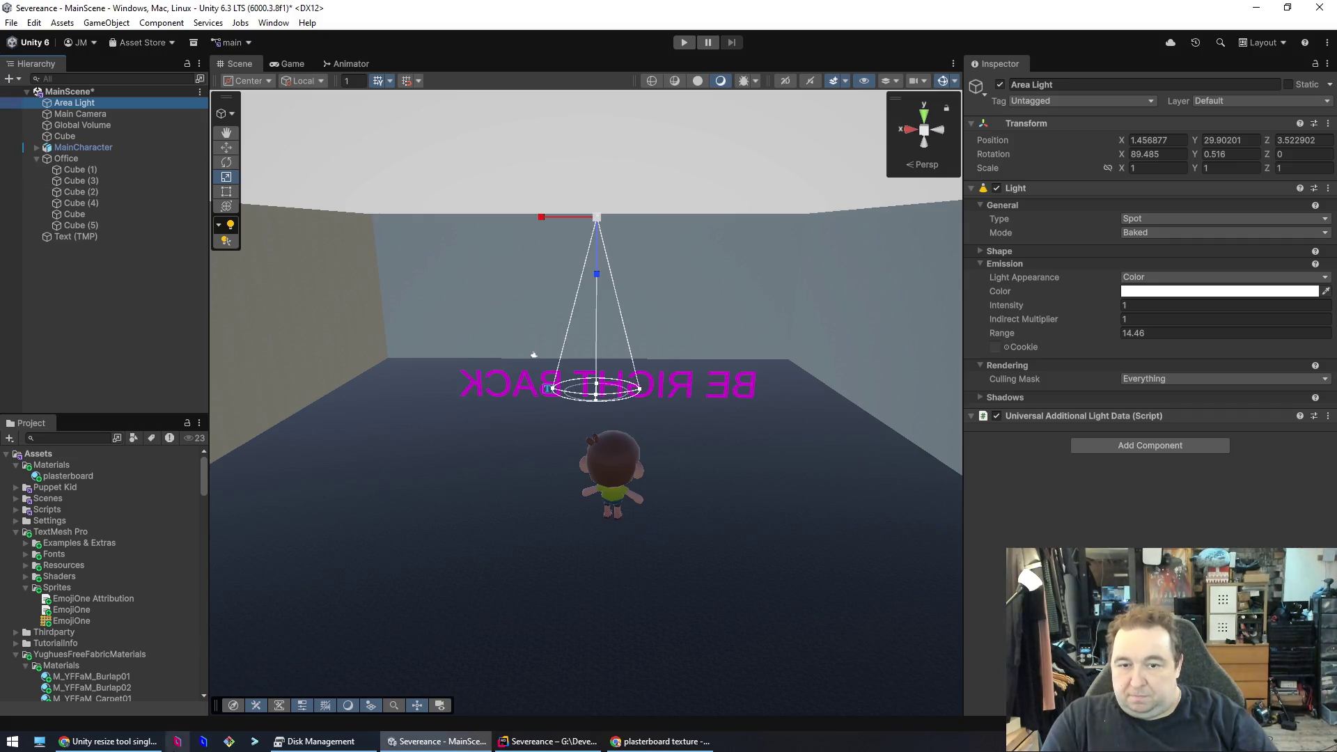
- Widen the spot cone, extend Range to 27.6422 and set Intensity to 1
{"action": "mouse_move", "coordinate": [638, 394]}
{"action": "left_mouse_down"}
{"action": "mouse_move", "coordinate": [834, 386]}
{"action": "mouse_move", "coordinate": [771, 390]}
{"action": "left_mouse_up"}
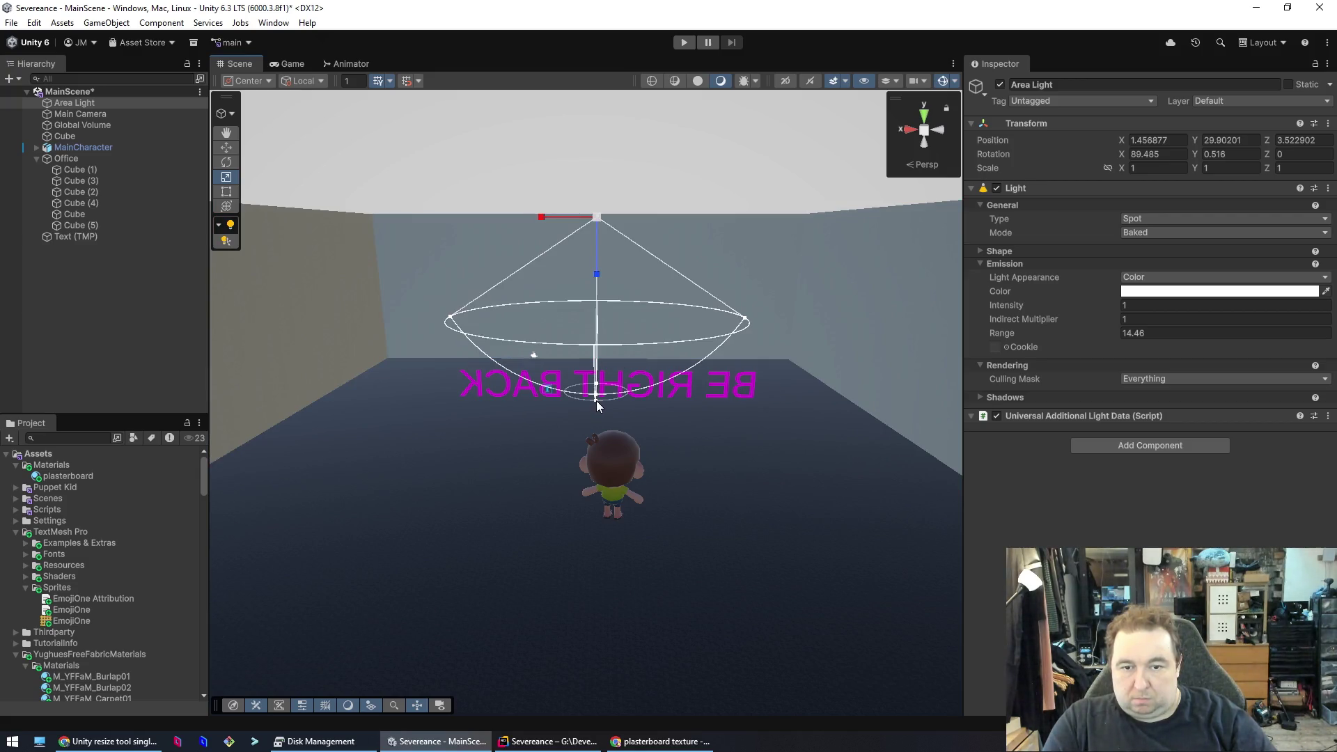
{"action": "mouse_move", "coordinate": [595, 396]}
{"action": "left_mouse_down"}
{"action": "mouse_move", "coordinate": [612, 297]}
{"action": "mouse_move", "coordinate": [709, 604]}
{"action": "mouse_move", "coordinate": [705, 542]}
{"action": "left_mouse_up"}
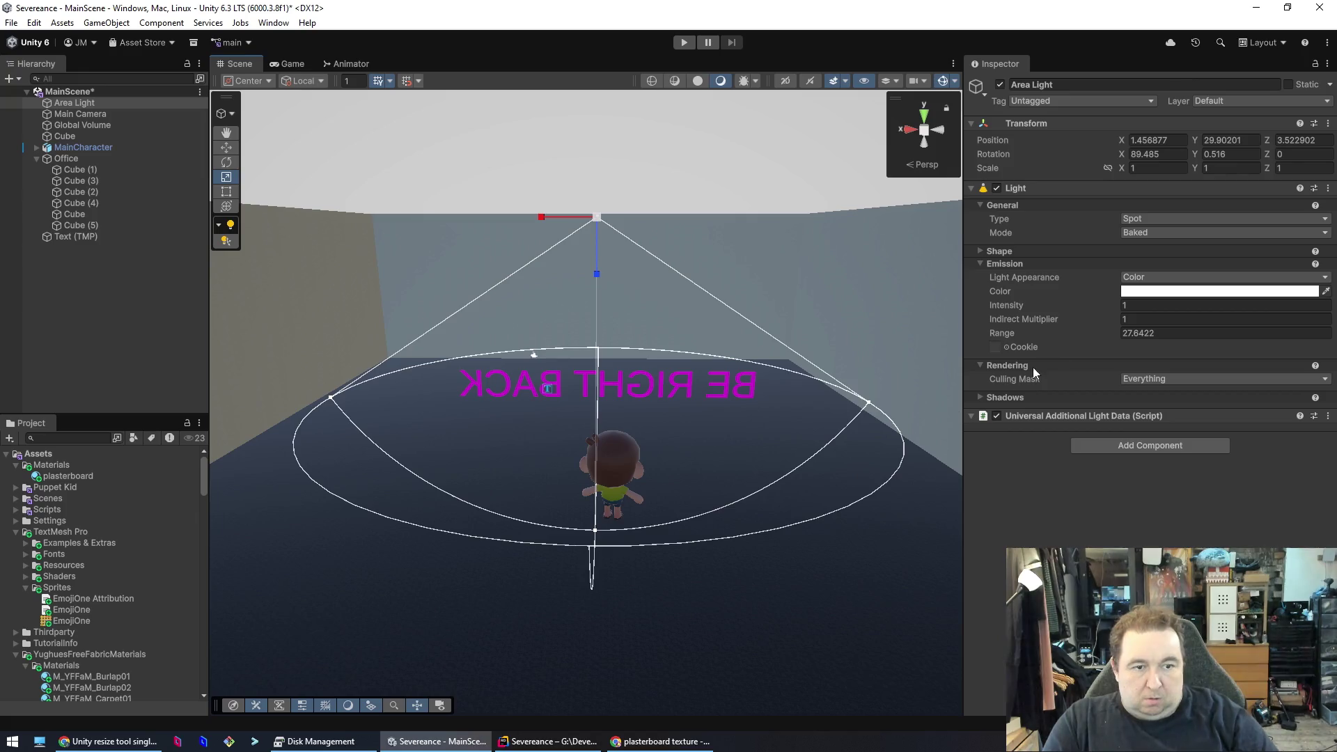
{"action": "left_click_drag", "start_coordinate": [1046, 308], "coordinate": [1056, 313]}
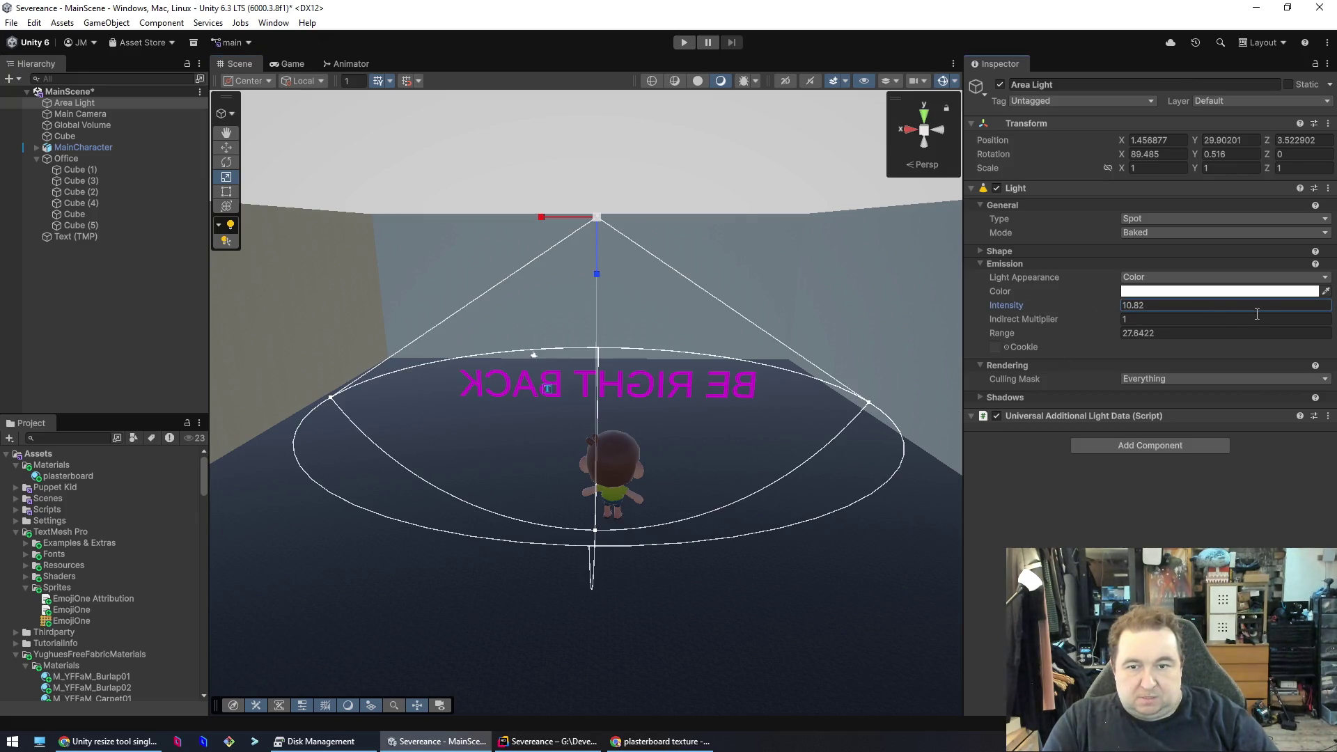
{"action": "type", "text": "1"}
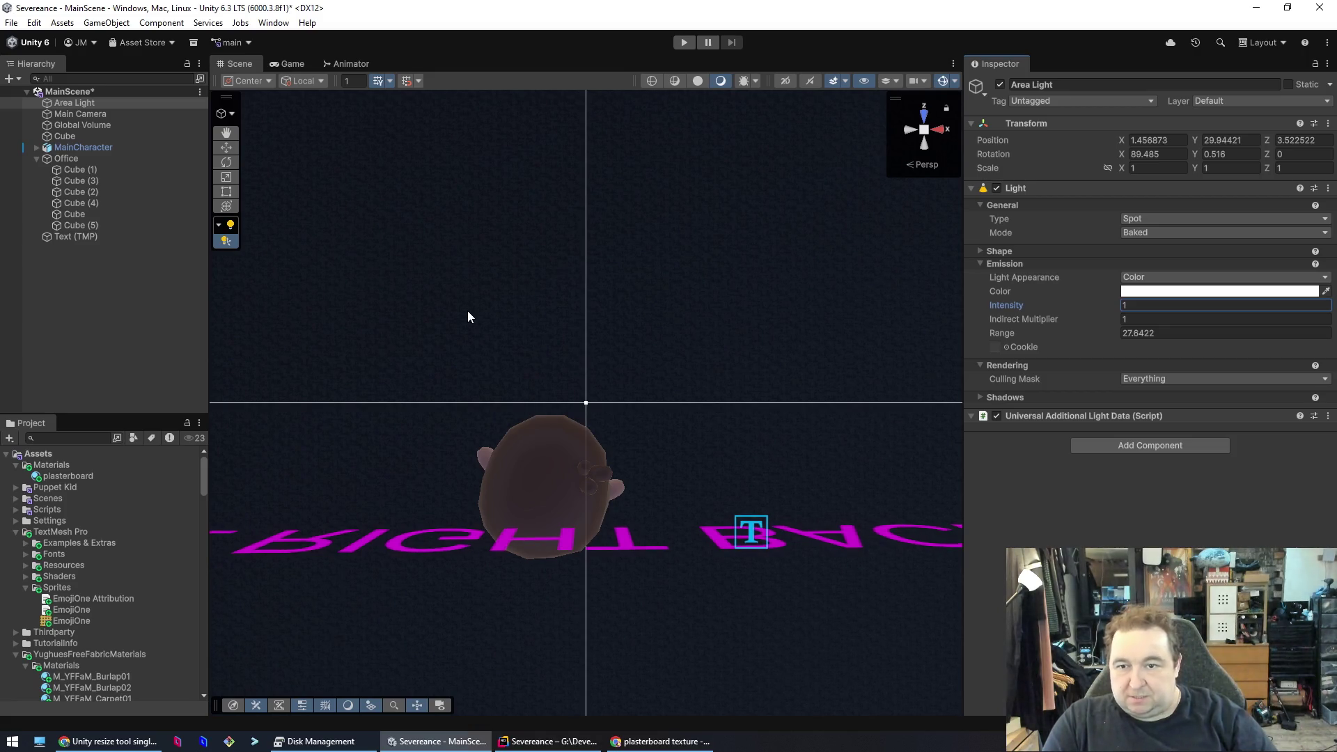
{"action": "left_click", "coordinate": [234, 241]}
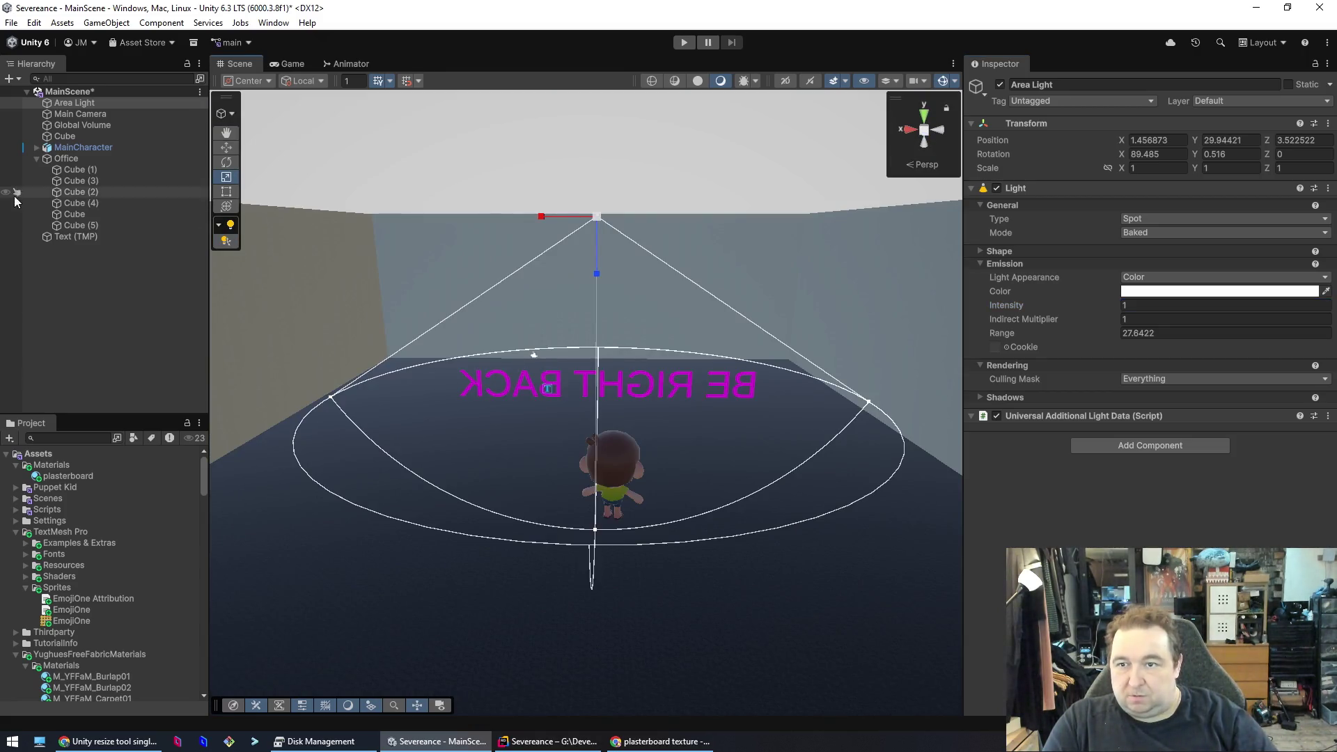
{"action": "right_click", "coordinate": [95, 297]}
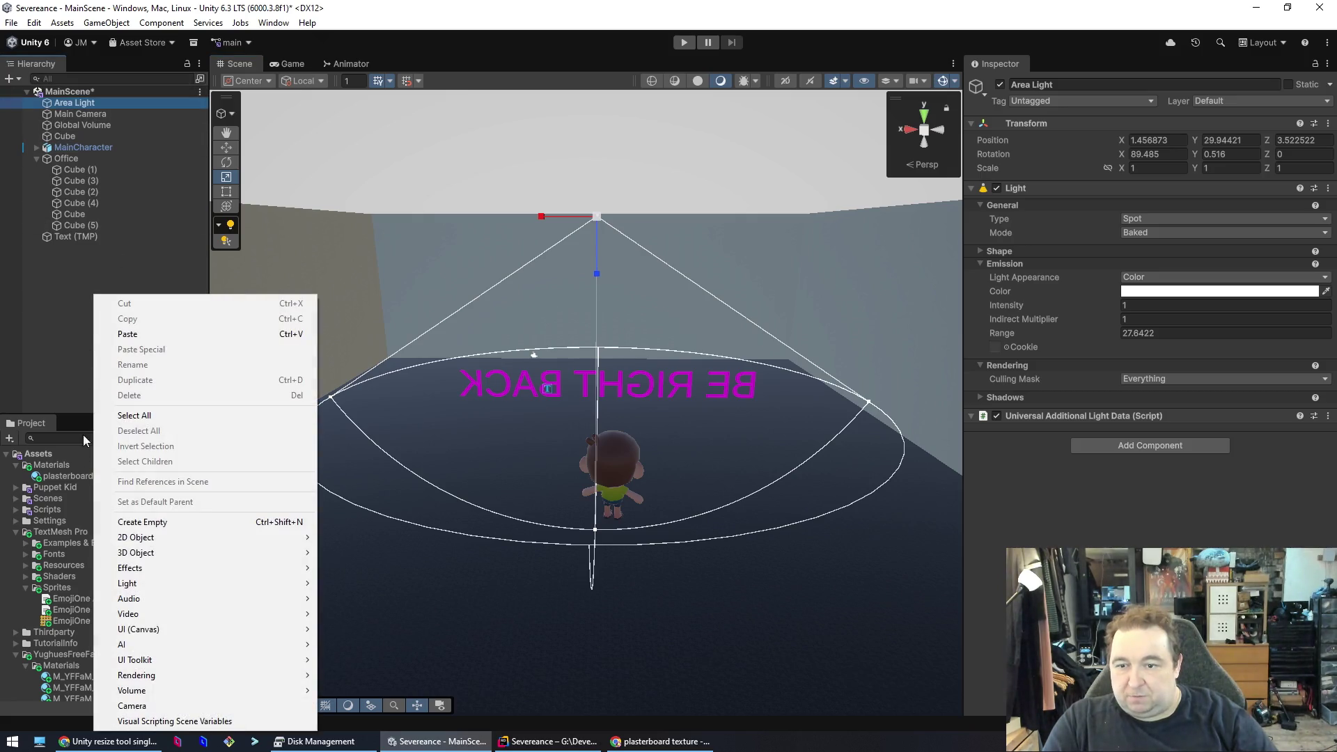
{"action": "mouse_move", "coordinate": [184, 583]}
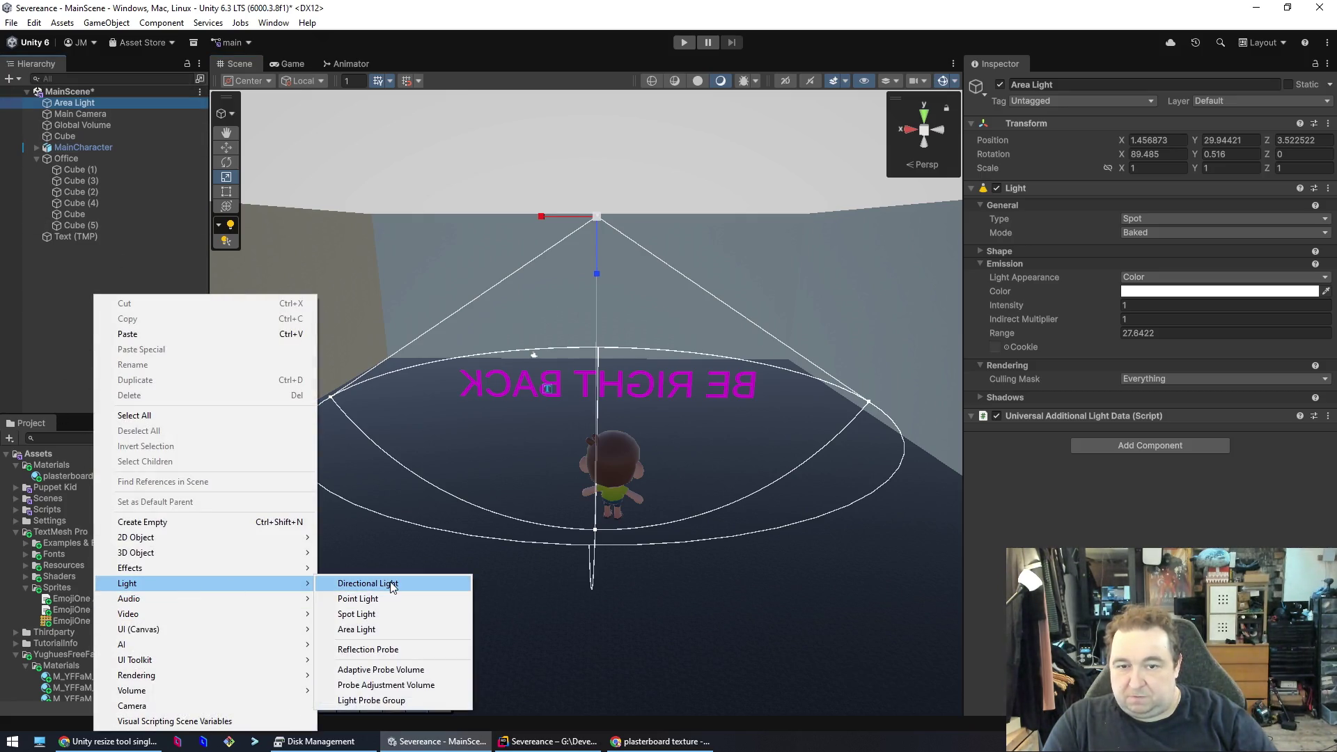
{"action": "left_click", "coordinate": [380, 583]}
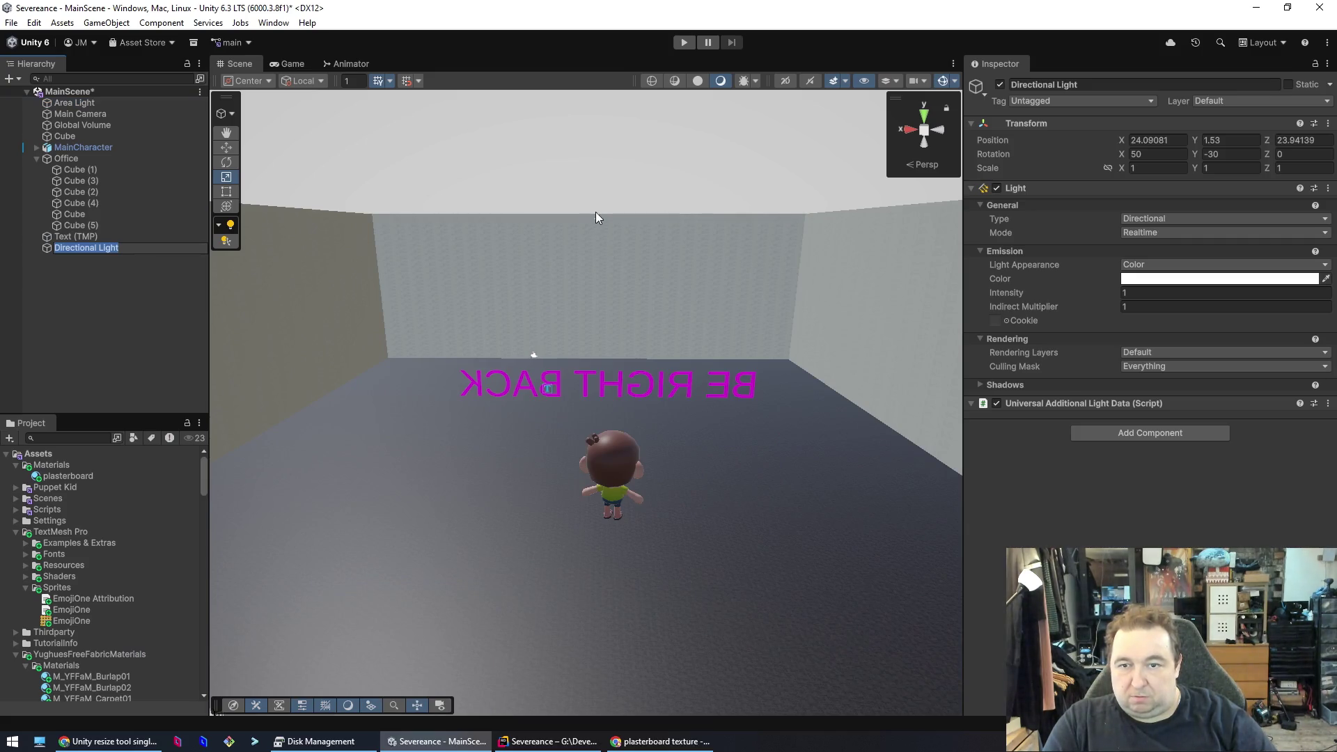
{"action": "left_click", "coordinate": [74, 253]}
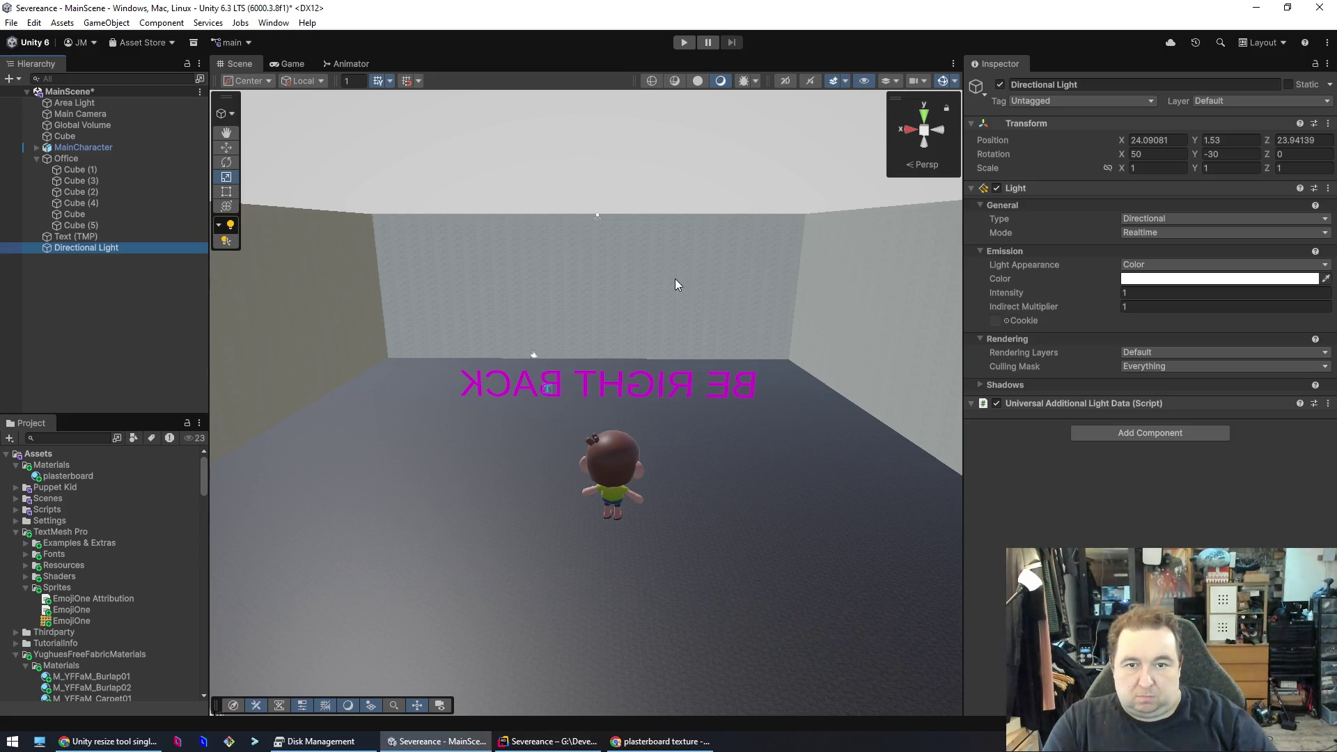
{"action": "left_click", "coordinate": [597, 221]}
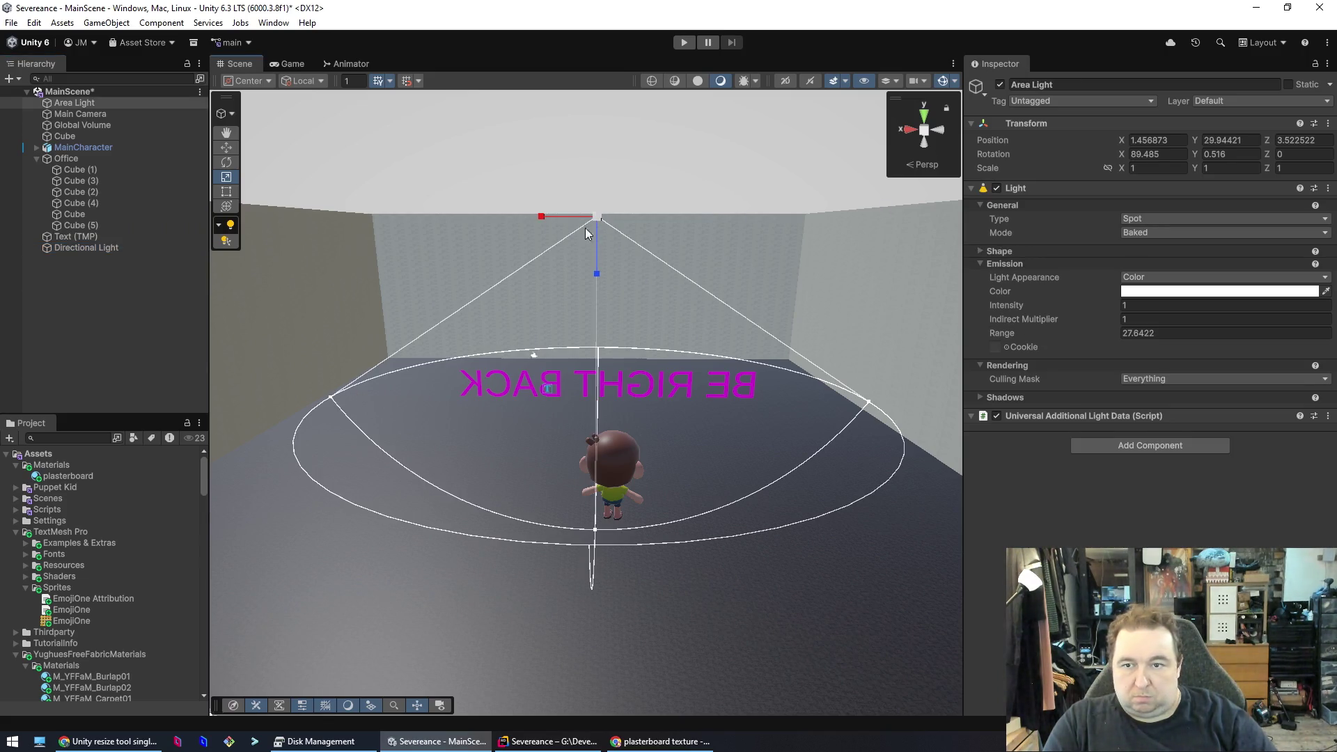
{"action": "left_click", "coordinate": [101, 251]}
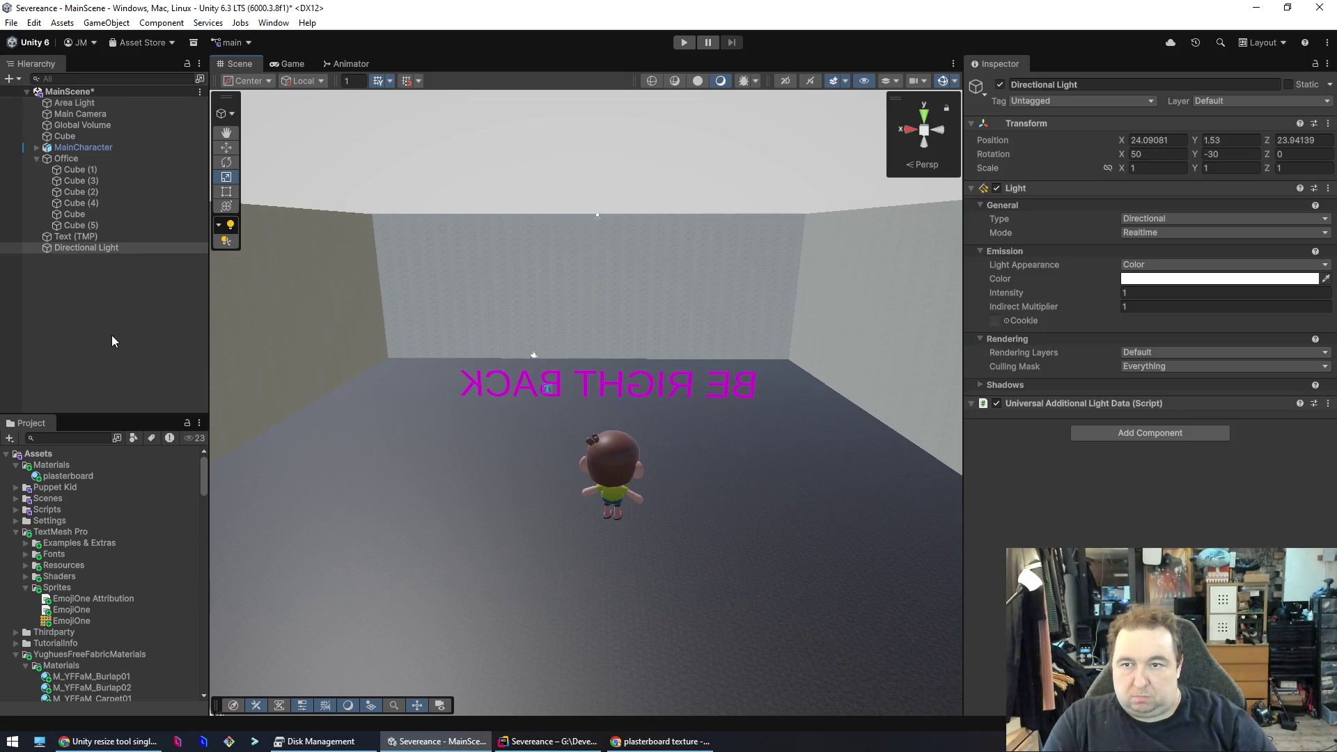
{"action": "left_click", "coordinate": [118, 331]}
{"action": "key", "text": "ctrl+z"}
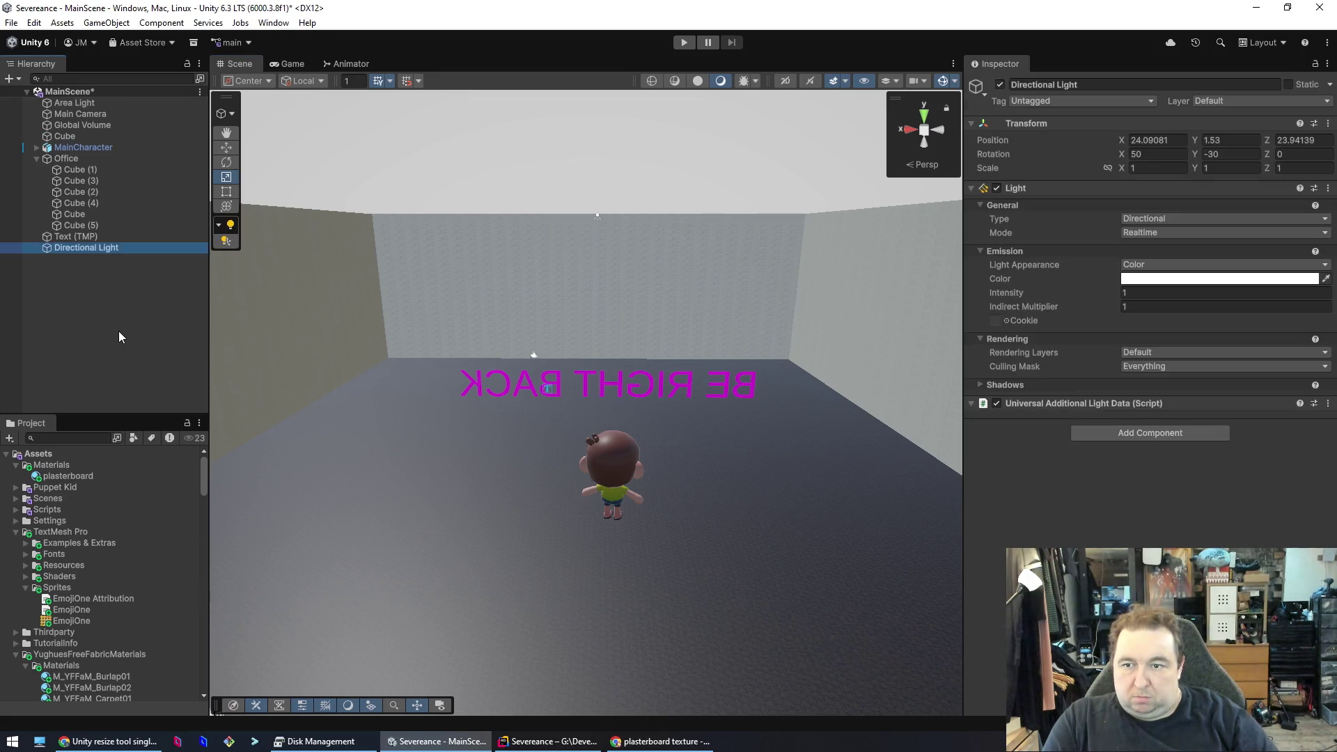
{"action": "key", "text": "ctrl+z"}
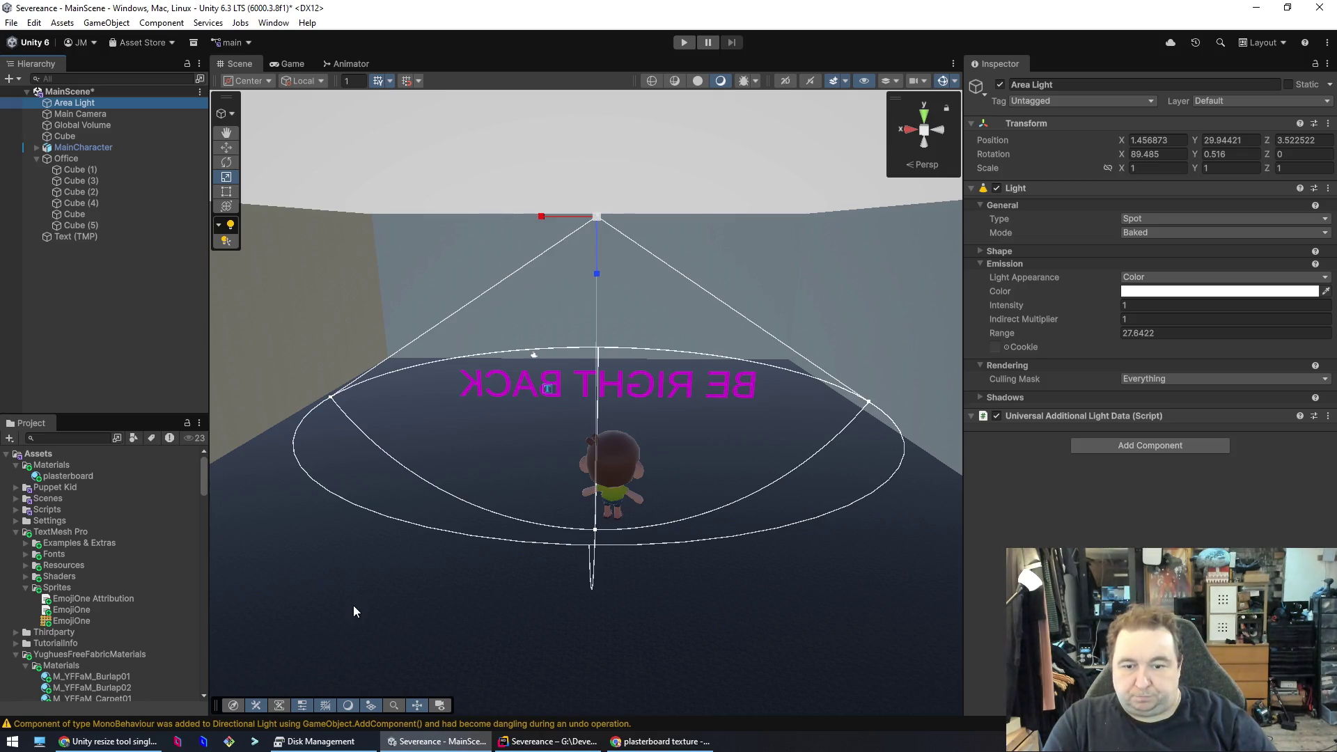
{"action": "left_click", "coordinate": [108, 741]}
- Ask Claude why the directional light isn't lighting the office and read its reply
{"action": "type", "text": "I'm trying"}
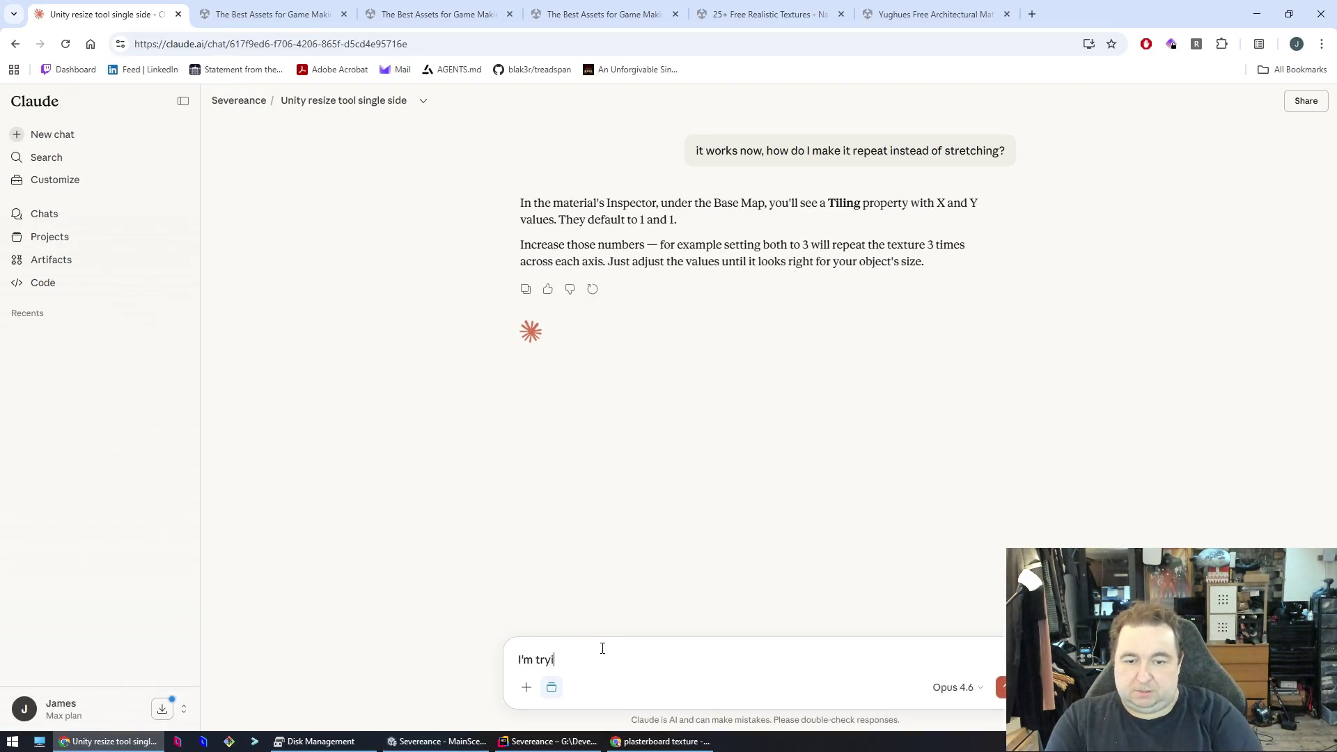
{"action": "type", "text": " to use a directional"}
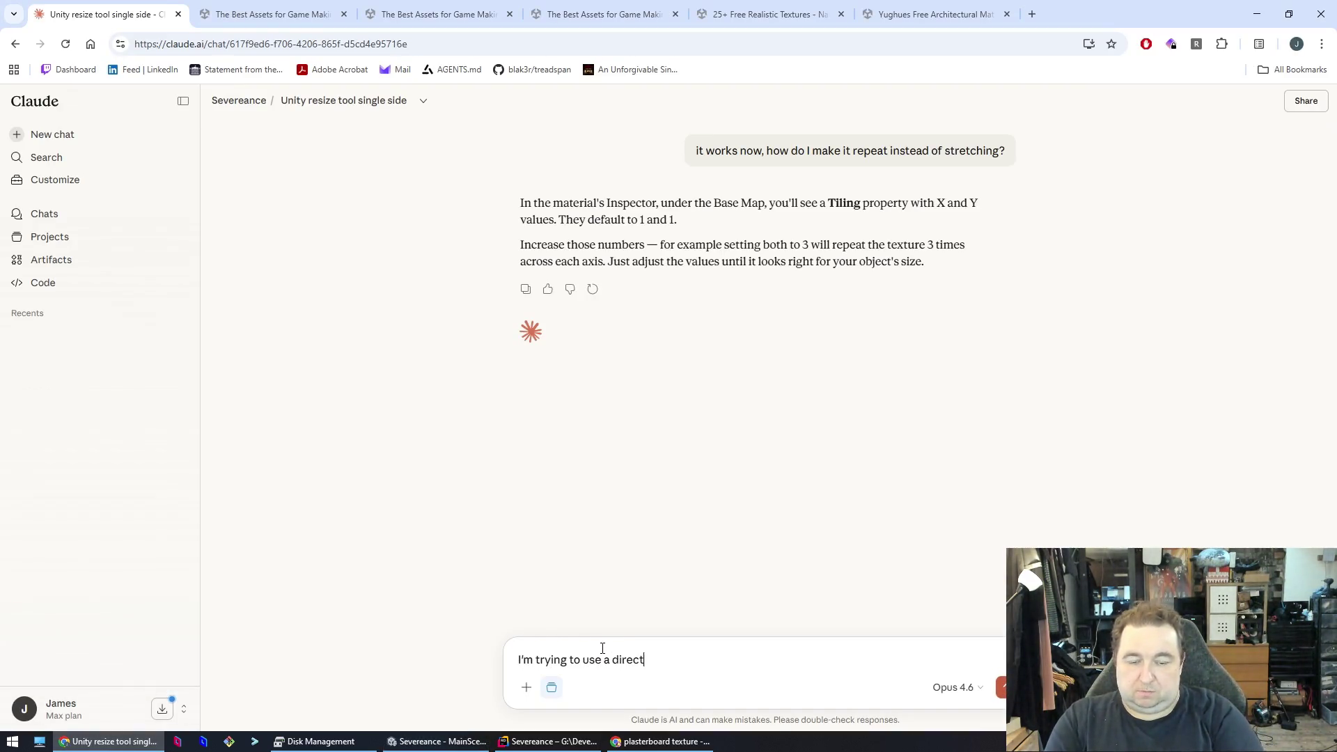
{"action": "type", "text": " light, i'm building a office spac"}
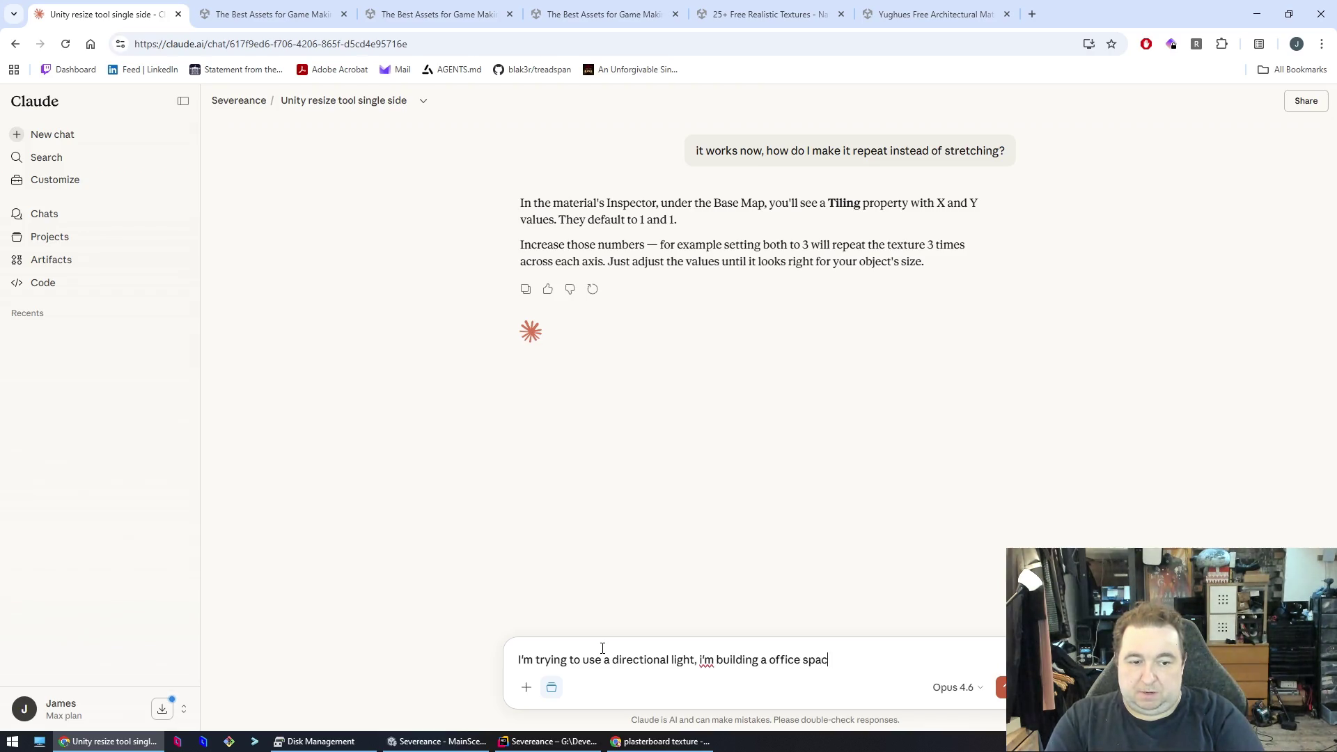
{"action": "type", "text": "e but it doesn't seem to illumin"}
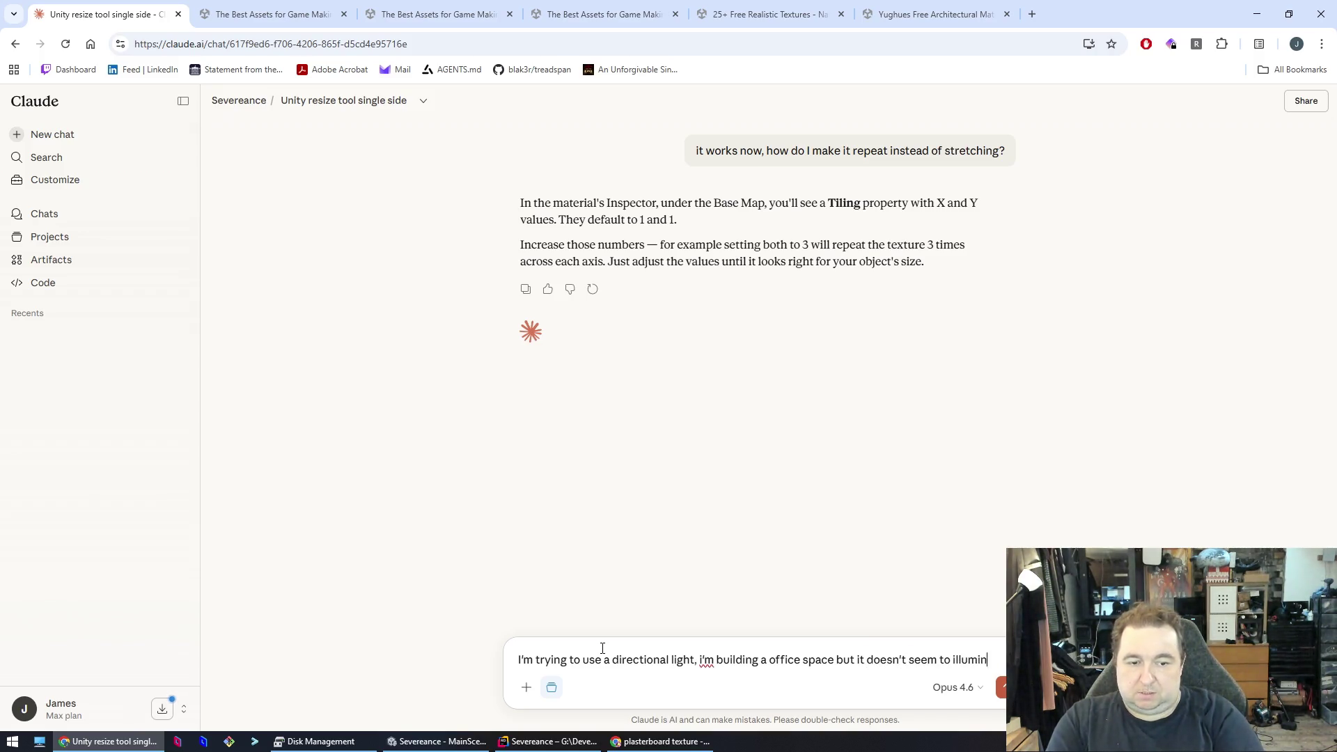
{"action": "type", "text": "ate anything"}
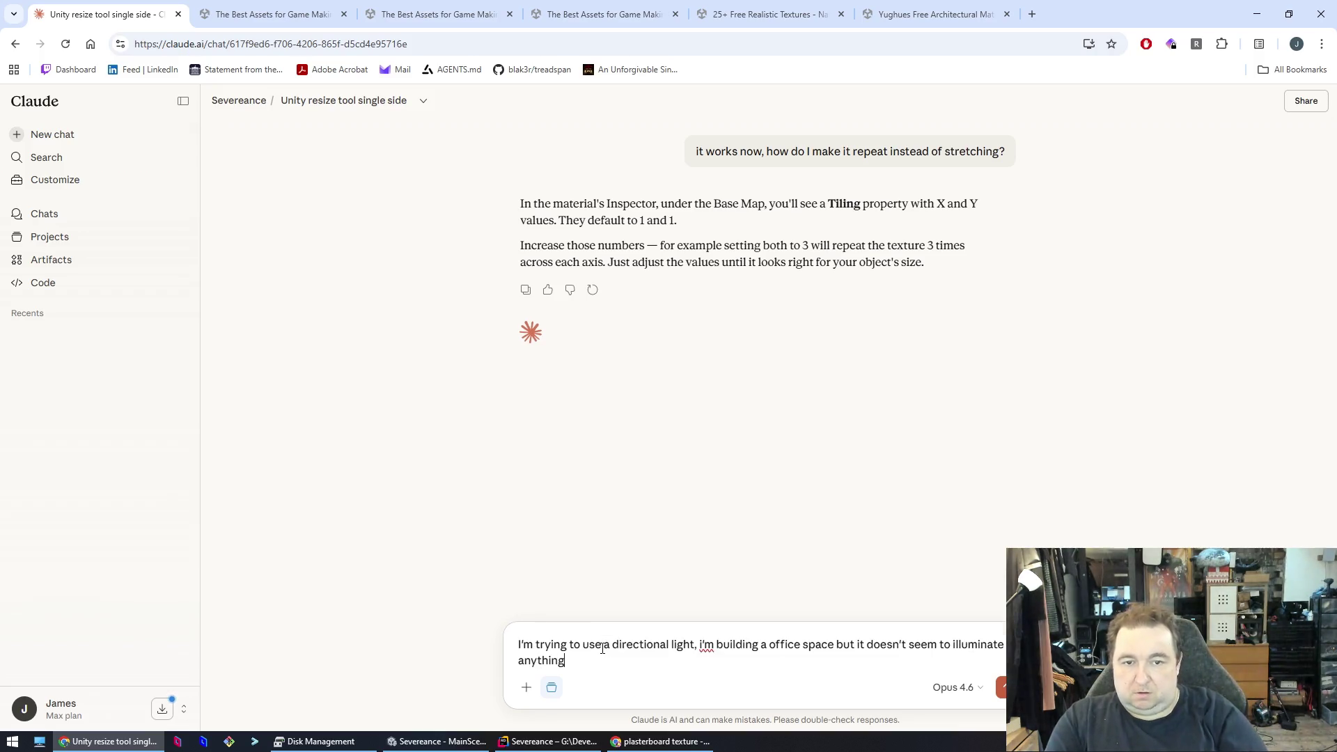
{"action": "key", "text": "Return"}
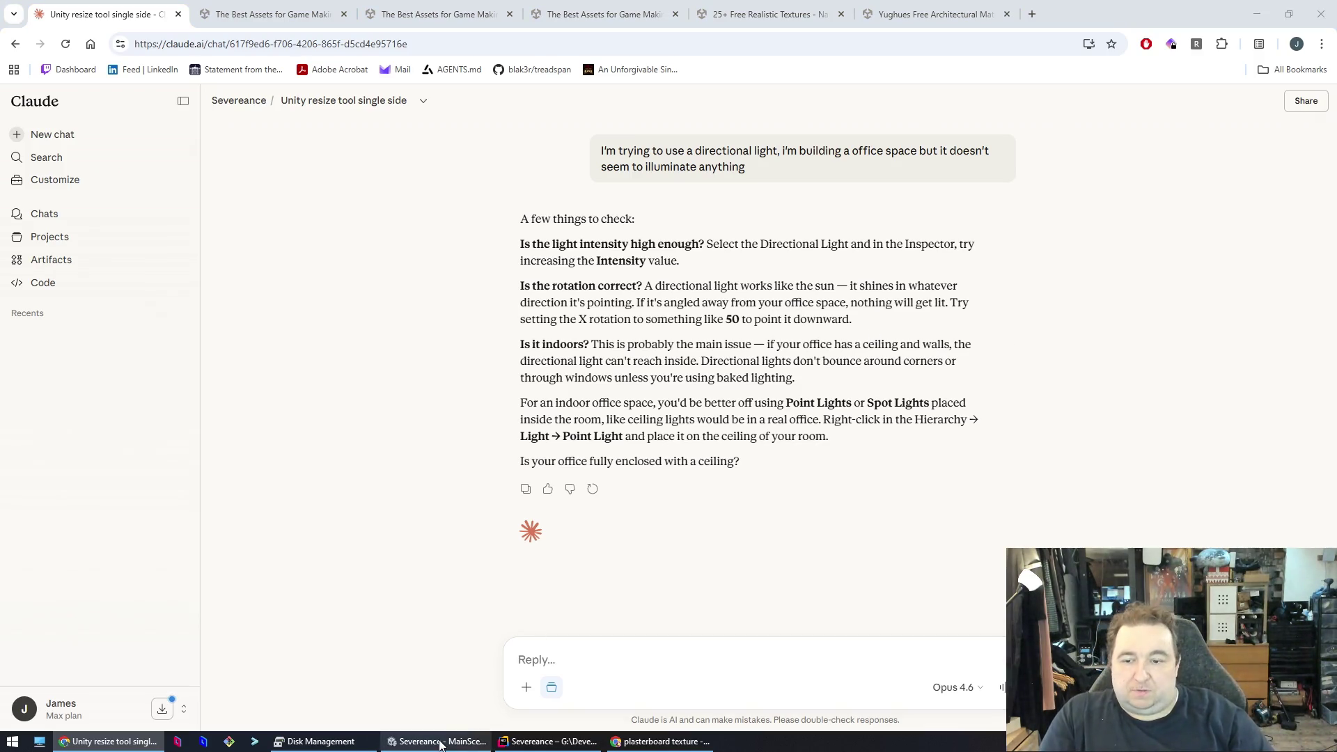
{"action": "left_click", "coordinate": [392, 573]}
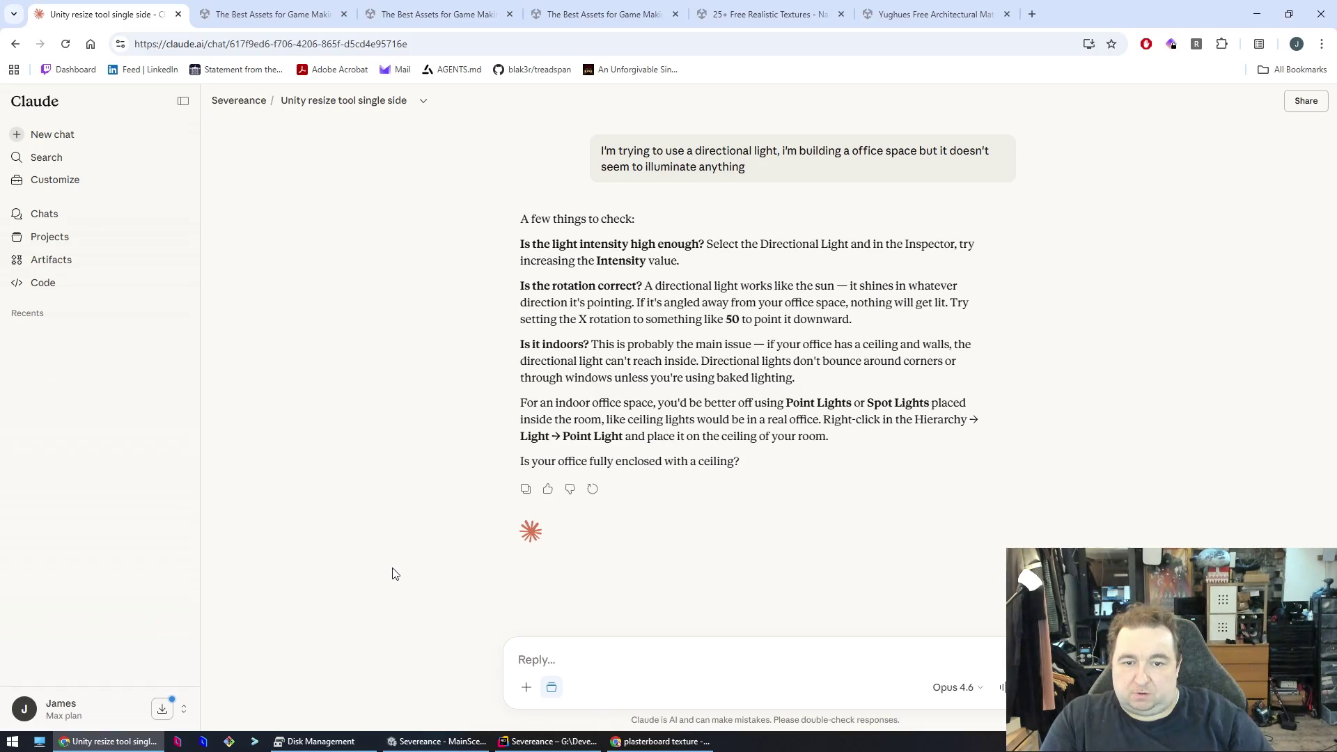
- Change the light type to Area (baked only) after trying Point and Spot
{"action": "left_click", "coordinate": [1256, 17]}
{"action": "left_click", "coordinate": [1159, 218]}
{"action": "left_click", "coordinate": [1172, 262]}
{"action": "left_click", "coordinate": [1172, 222]}
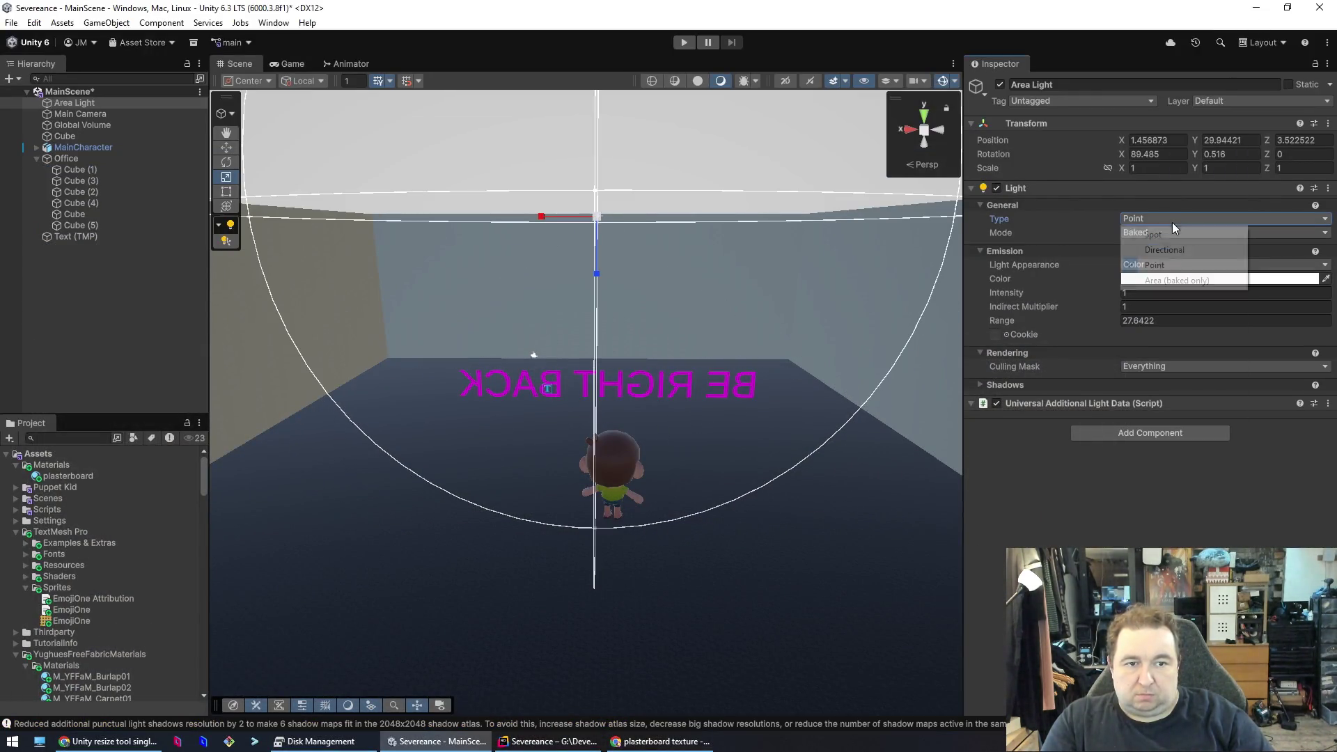
{"action": "left_click", "coordinate": [1169, 231]}
{"action": "left_click", "coordinate": [1168, 235]}
{"action": "left_click", "coordinate": [1169, 217]}
{"action": "left_click", "coordinate": [1169, 281]}
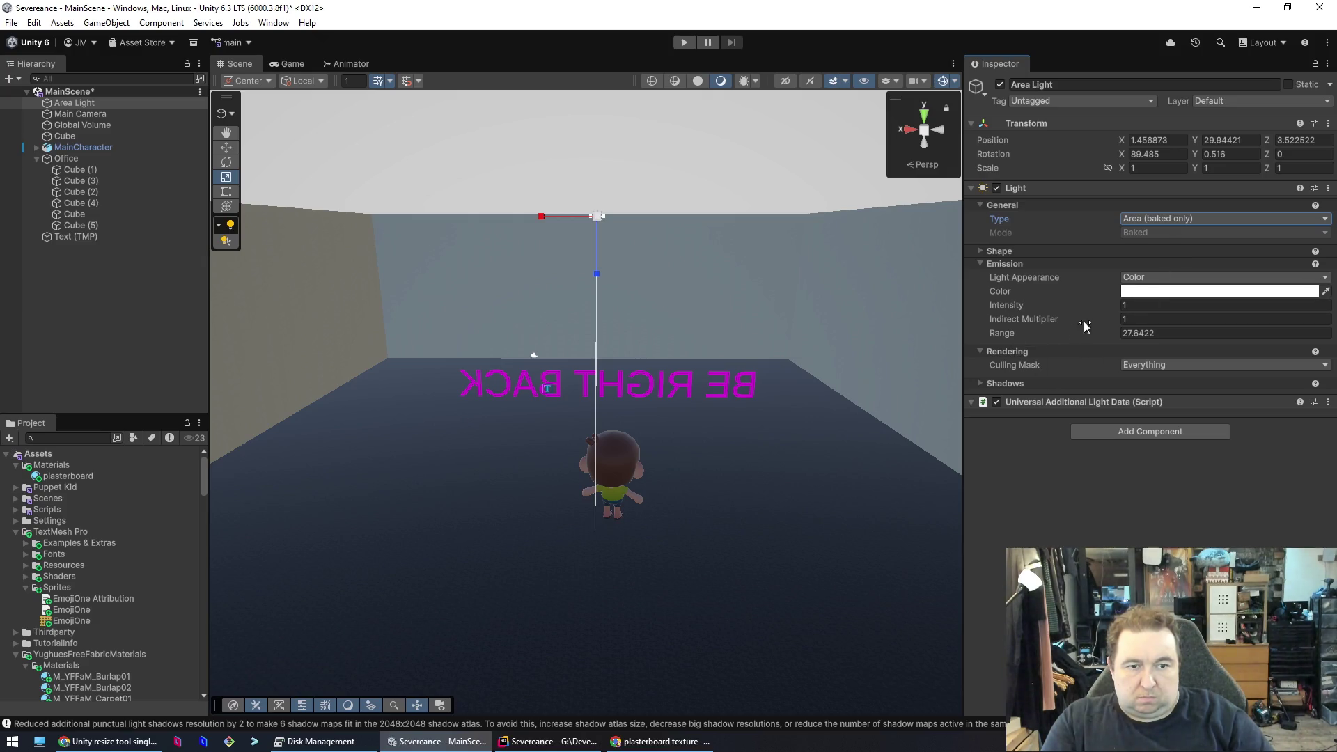
- Raise the area light's intensity to 64.06, scale it evenly and lower it slightly
{"action": "left_click", "coordinate": [1127, 307]}
{"action": "mouse_move", "coordinate": [1116, 305]}
{"action": "left_mouse_down"}
{"action": "mouse_move", "coordinate": [1311, 309]}
{"action": "mouse_move", "coordinate": [234, 316]}
{"action": "left_mouse_up"}
{"action": "type", "text": "64.06"}
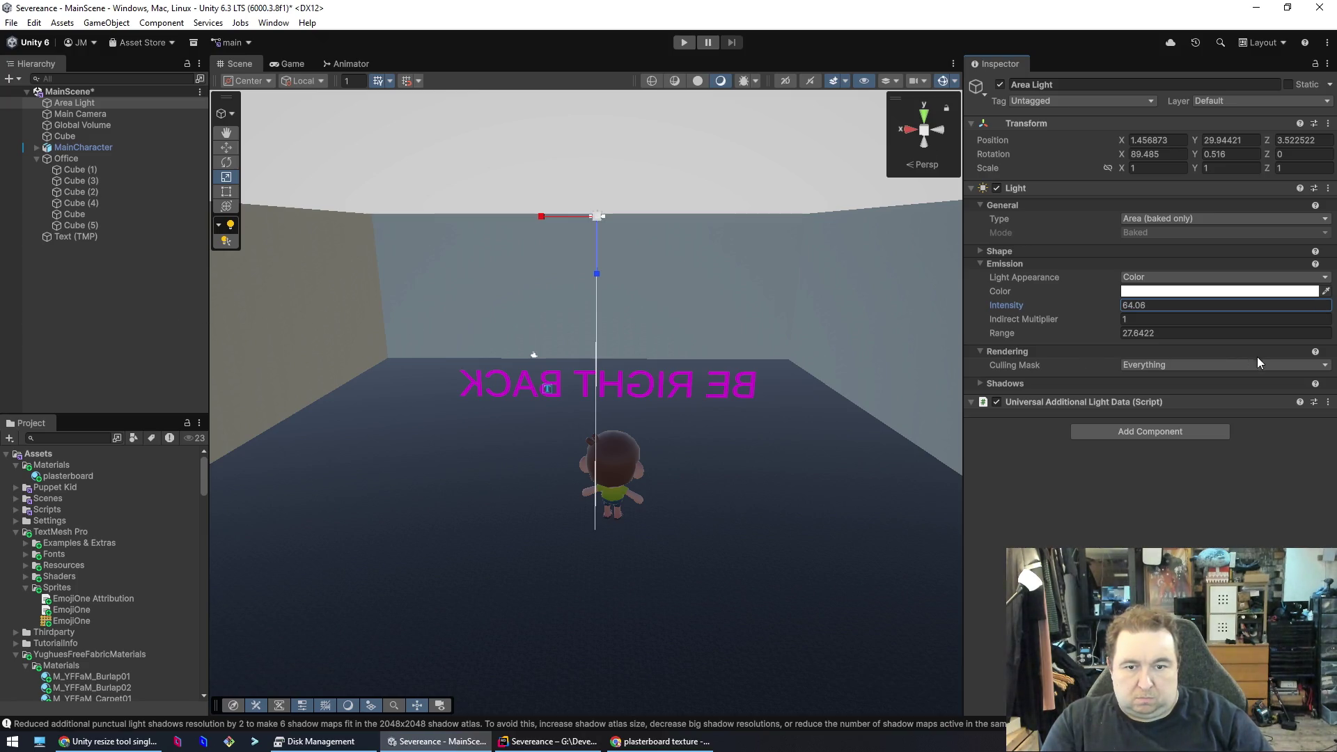
{"action": "mouse_move", "coordinate": [597, 216]}
{"action": "left_mouse_down"}
{"action": "mouse_move", "coordinate": [600, 244]}
{"action": "mouse_move", "coordinate": [688, 86]}
{"action": "mouse_move", "coordinate": [687, 189]}
{"action": "mouse_move", "coordinate": [655, 199]}
{"action": "left_mouse_up"}
{"action": "left_click", "coordinate": [227, 147]}
{"action": "mouse_move", "coordinate": [597, 273]}
{"action": "left_mouse_down"}
{"action": "mouse_move", "coordinate": [597, 567]}
{"action": "mouse_move", "coordinate": [602, 267]}
{"action": "left_mouse_up"}
{"action": "key", "text": "alt+Tab"}
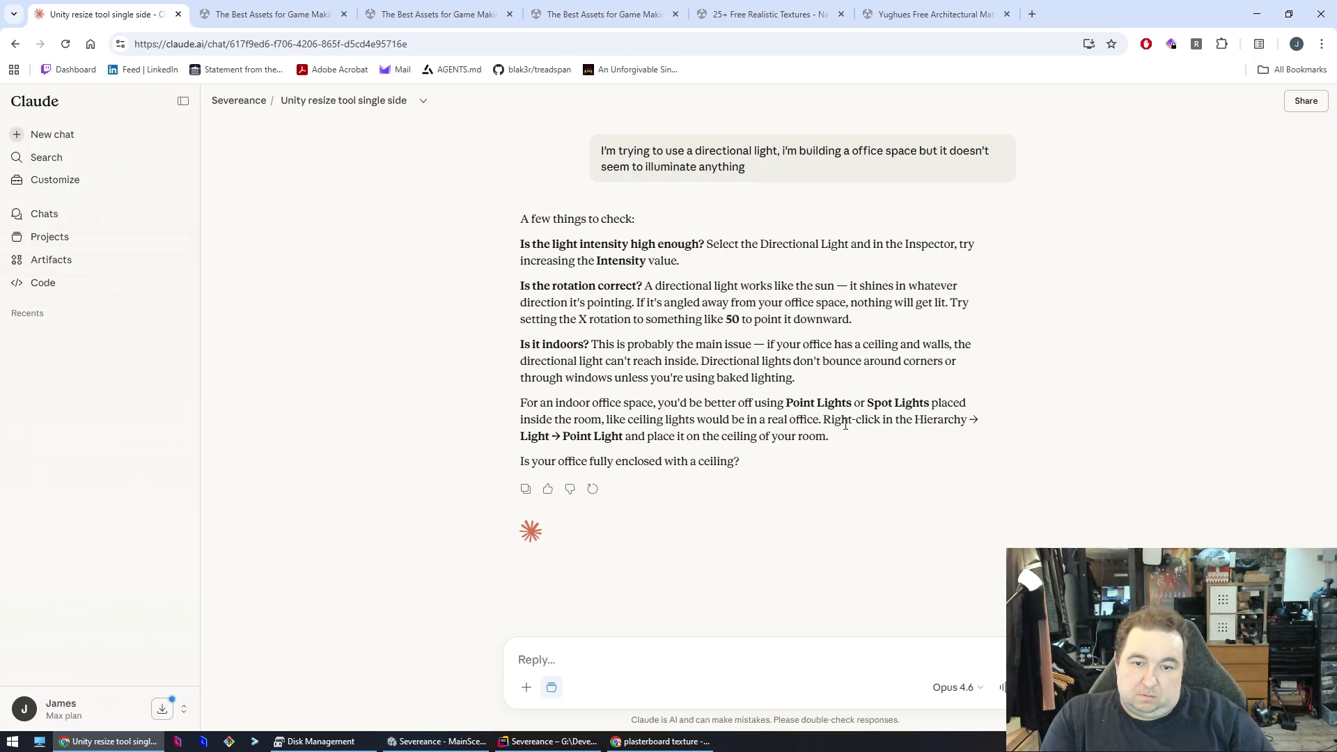
- Delete the Area Light and add a new Point Light
{"action": "key", "text": "alt+Tab"}
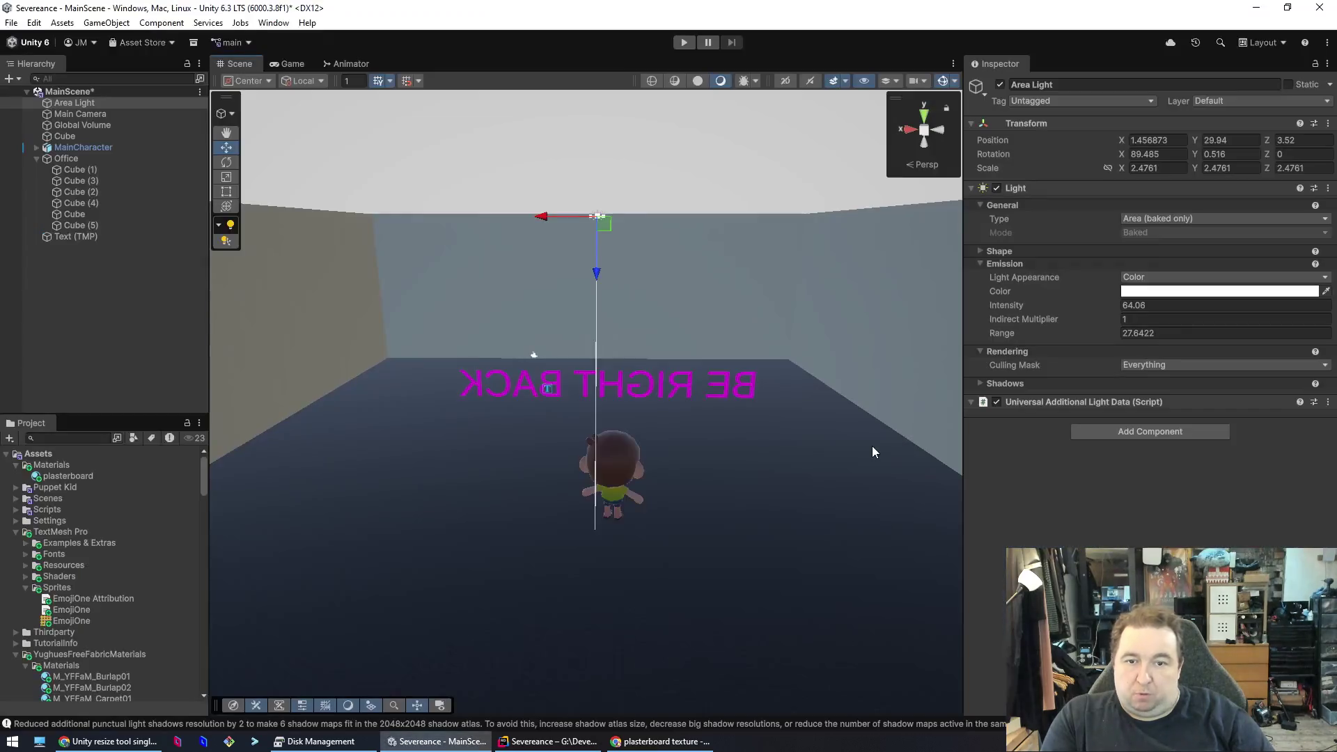
{"action": "left_click", "coordinate": [1179, 532]}
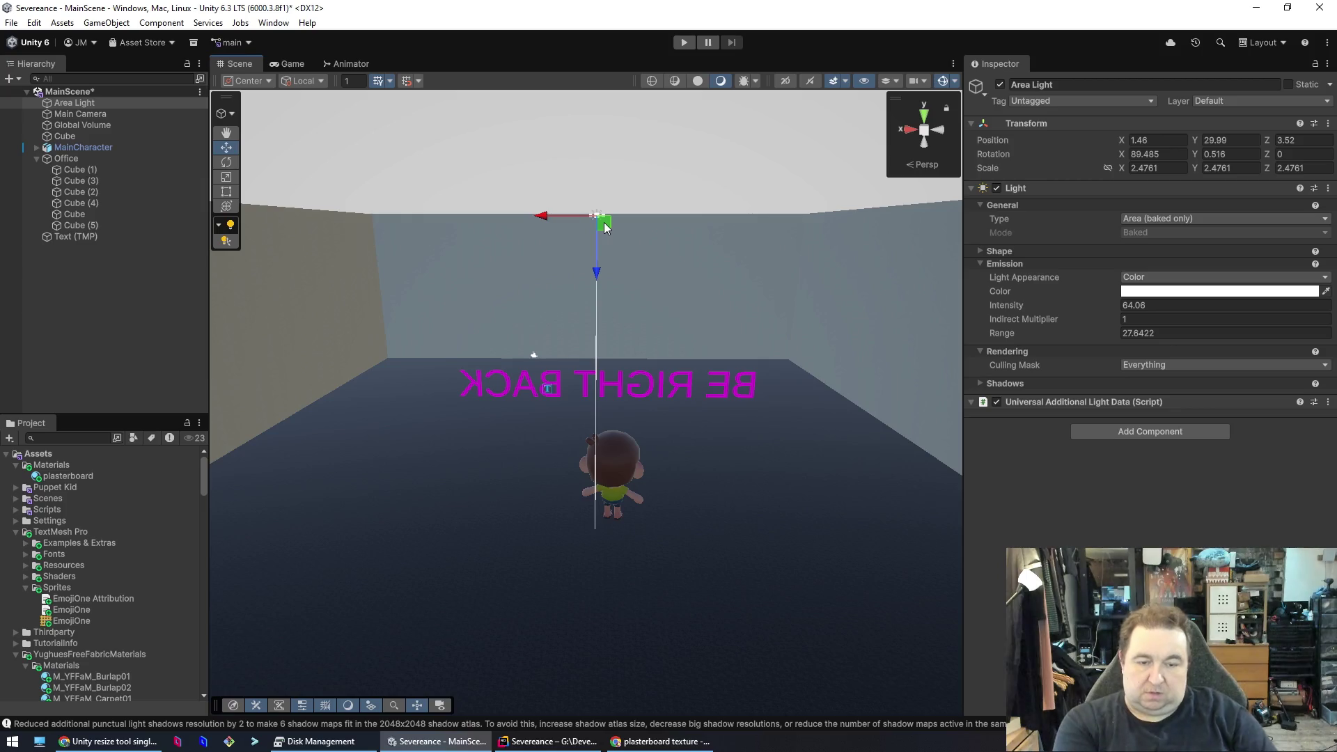
{"action": "key", "text": "Delete"}
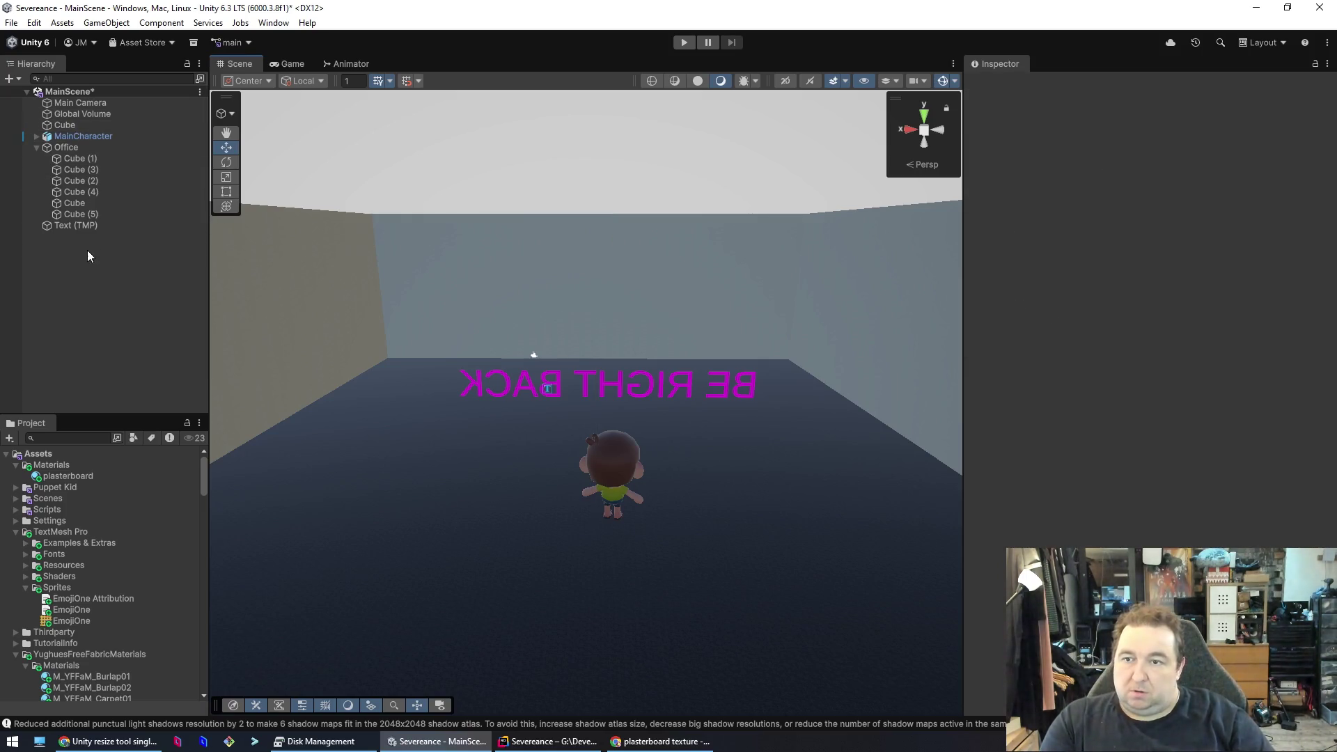
{"action": "right_click", "coordinate": [107, 282]}
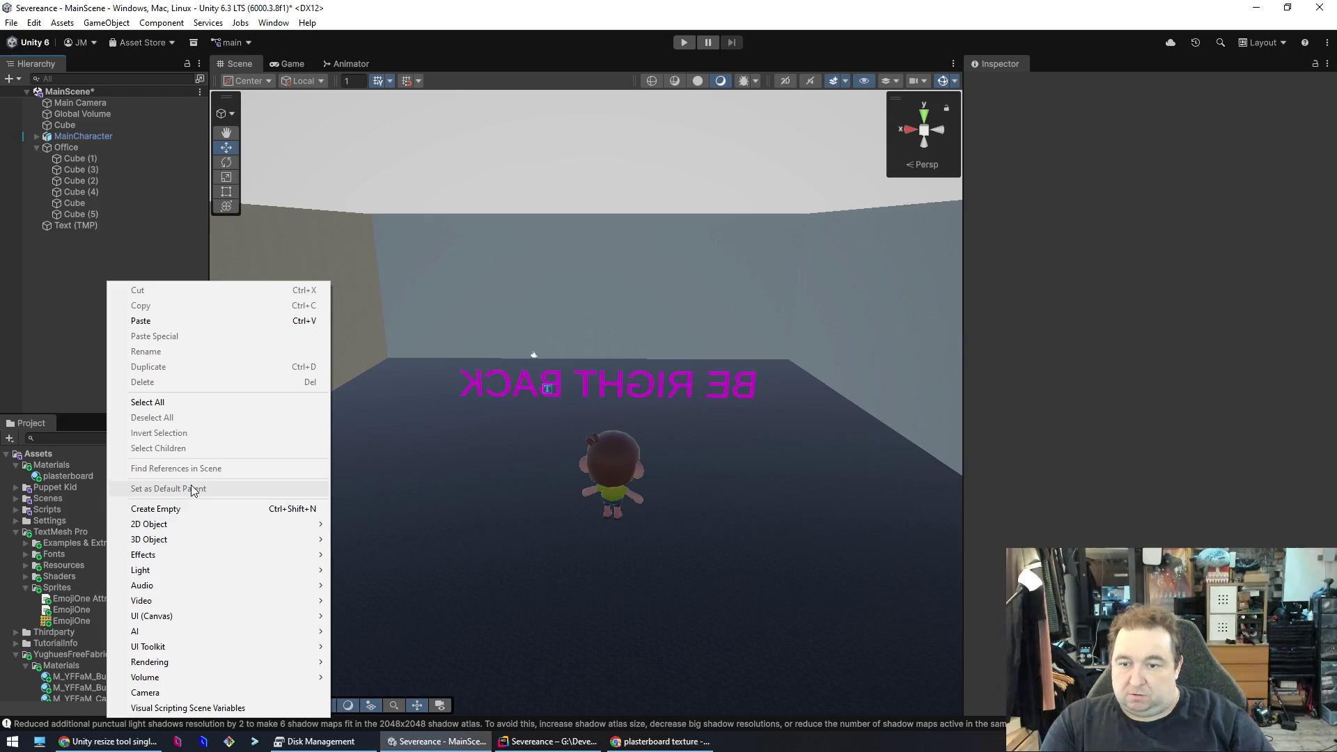
{"action": "mouse_move", "coordinate": [245, 577]}
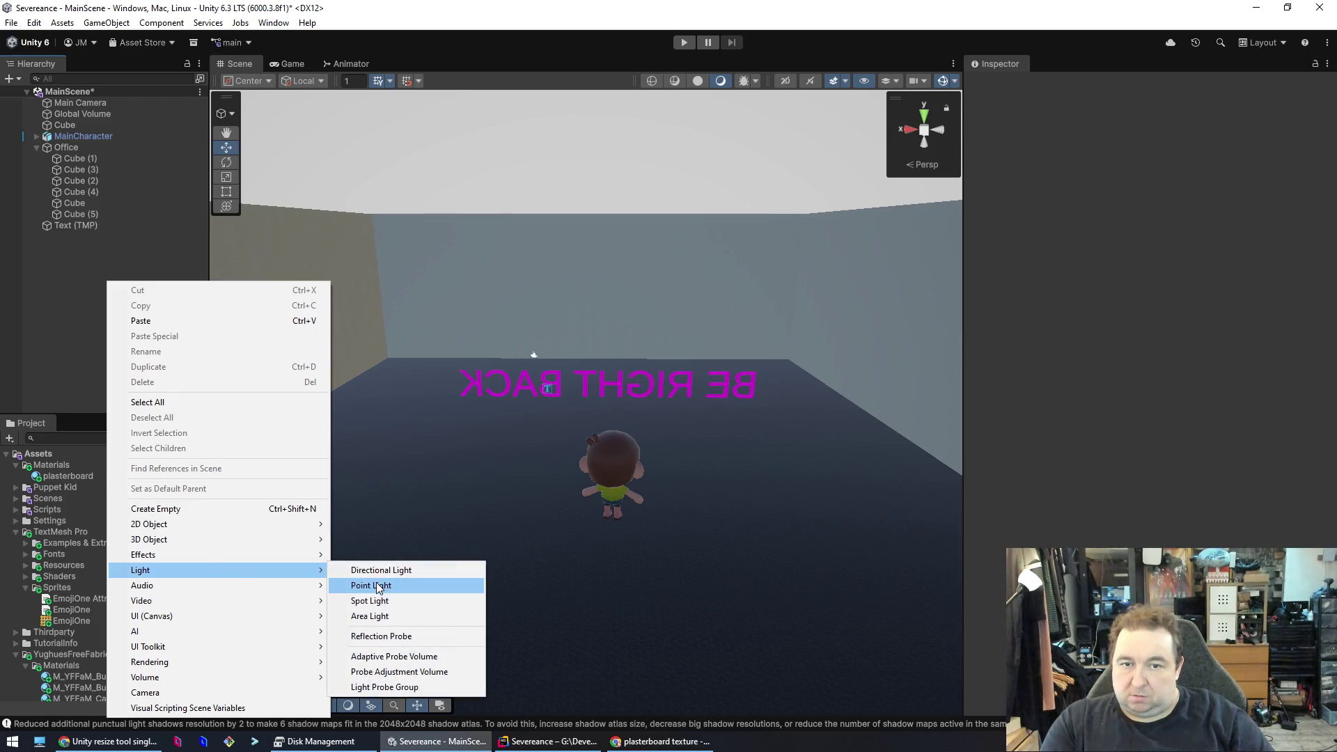
{"action": "left_click", "coordinate": [378, 588]}
- Position the point light up near the ceiling inside the room
{"action": "key", "text": "f"}
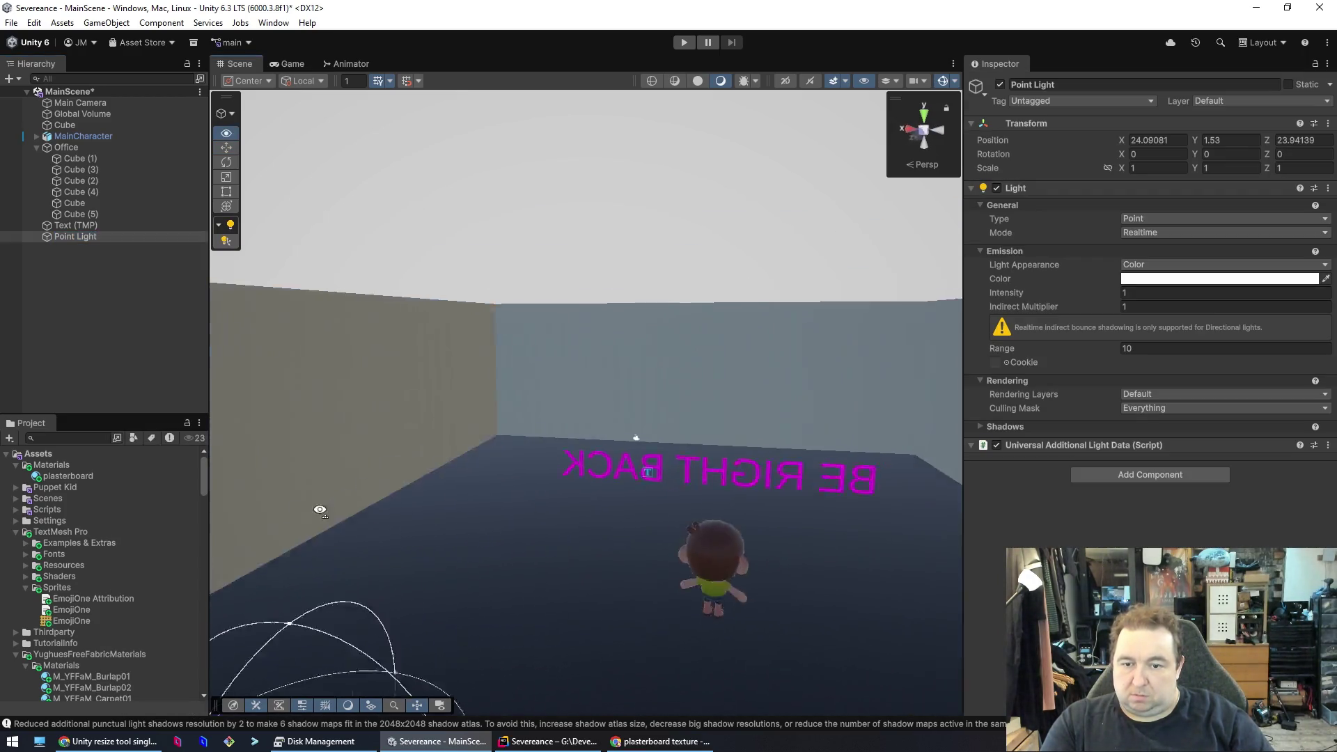
{"action": "mouse_move", "coordinate": [471, 491]}
{"action": "left_mouse_down"}
{"action": "mouse_move", "coordinate": [489, 233]}
{"action": "mouse_move", "coordinate": [488, 250]}
{"action": "left_mouse_up"}
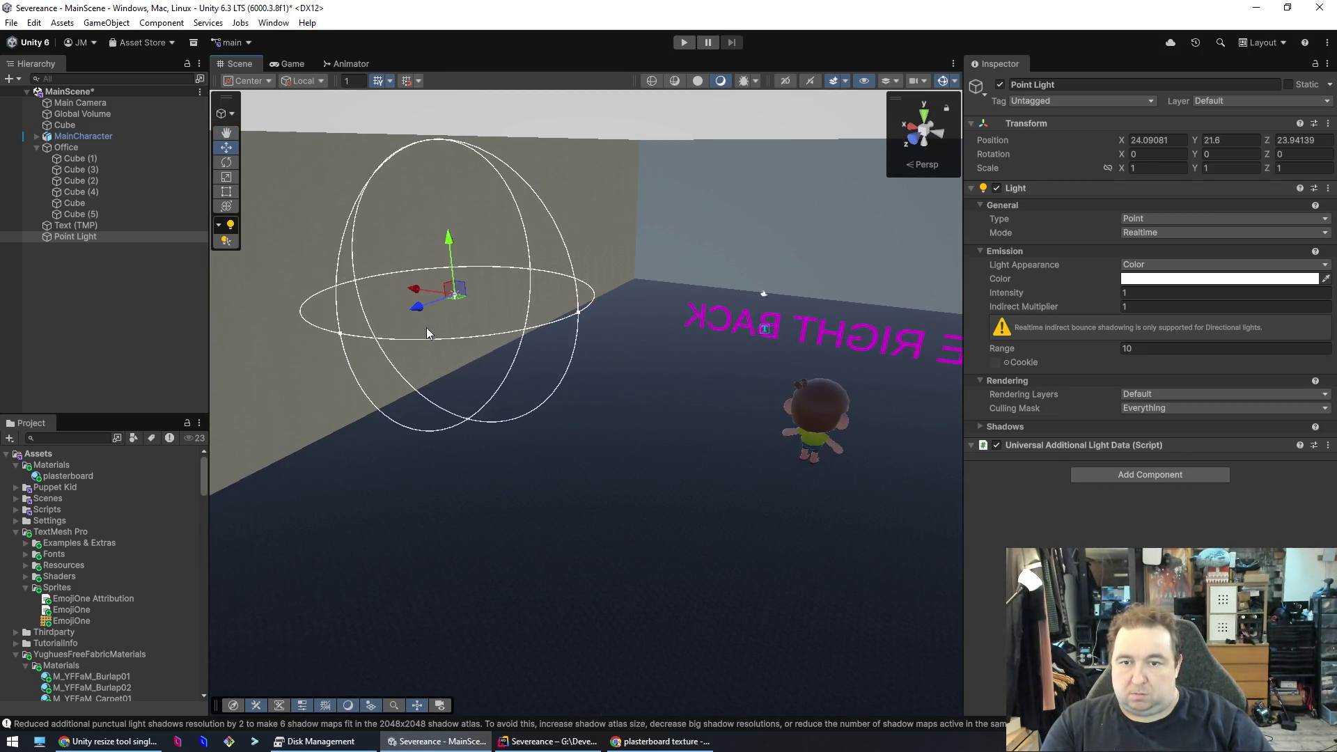
{"action": "mouse_move", "coordinate": [418, 318]}
{"action": "left_mouse_down"}
{"action": "mouse_move", "coordinate": [621, 277]}
{"action": "mouse_move", "coordinate": [576, 311]}
{"action": "mouse_move", "coordinate": [568, 299]}
{"action": "left_mouse_up"}
{"action": "left_click", "coordinate": [226, 240]}
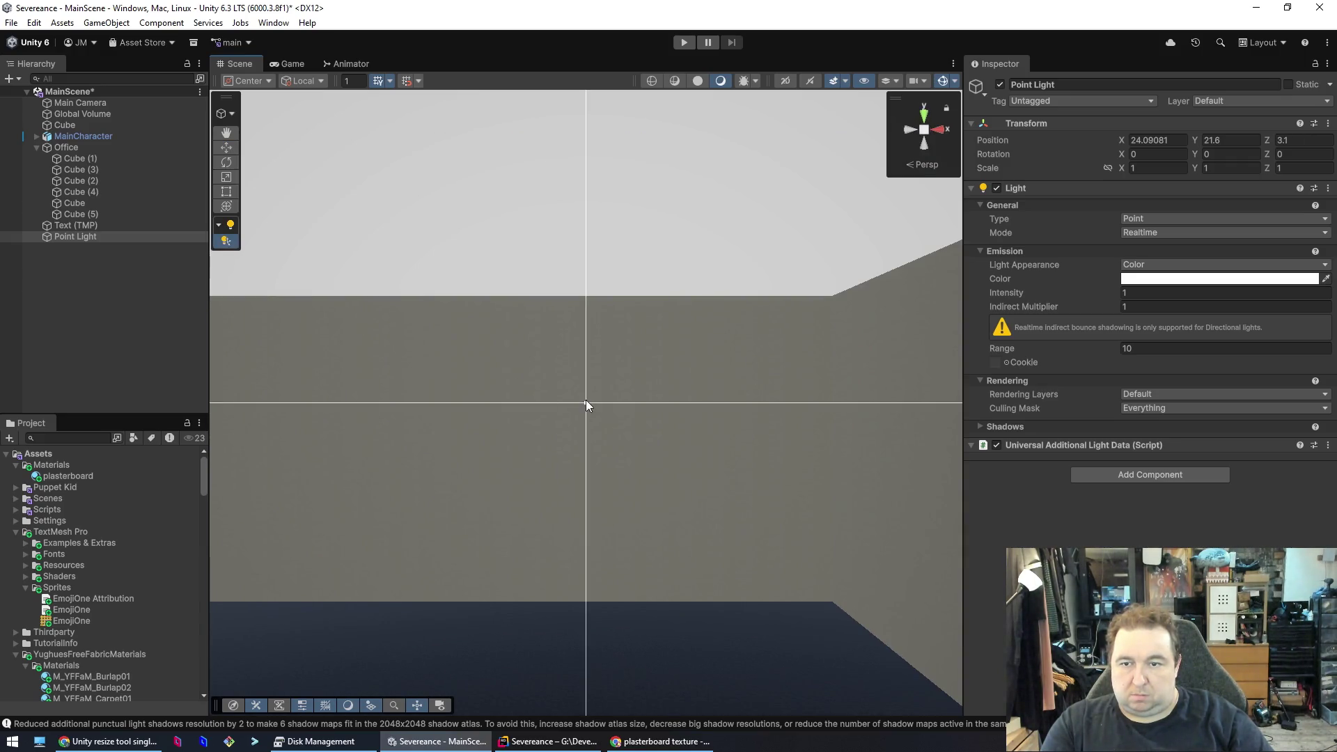
{"action": "mouse_move", "coordinate": [312, 270]}
{"action": "left_mouse_down"}
{"action": "mouse_move", "coordinate": [529, 390]}
{"action": "mouse_move", "coordinate": [544, 373]}
{"action": "mouse_move", "coordinate": [608, 382]}
{"action": "mouse_move", "coordinate": [607, 367]}
{"action": "left_mouse_up"}
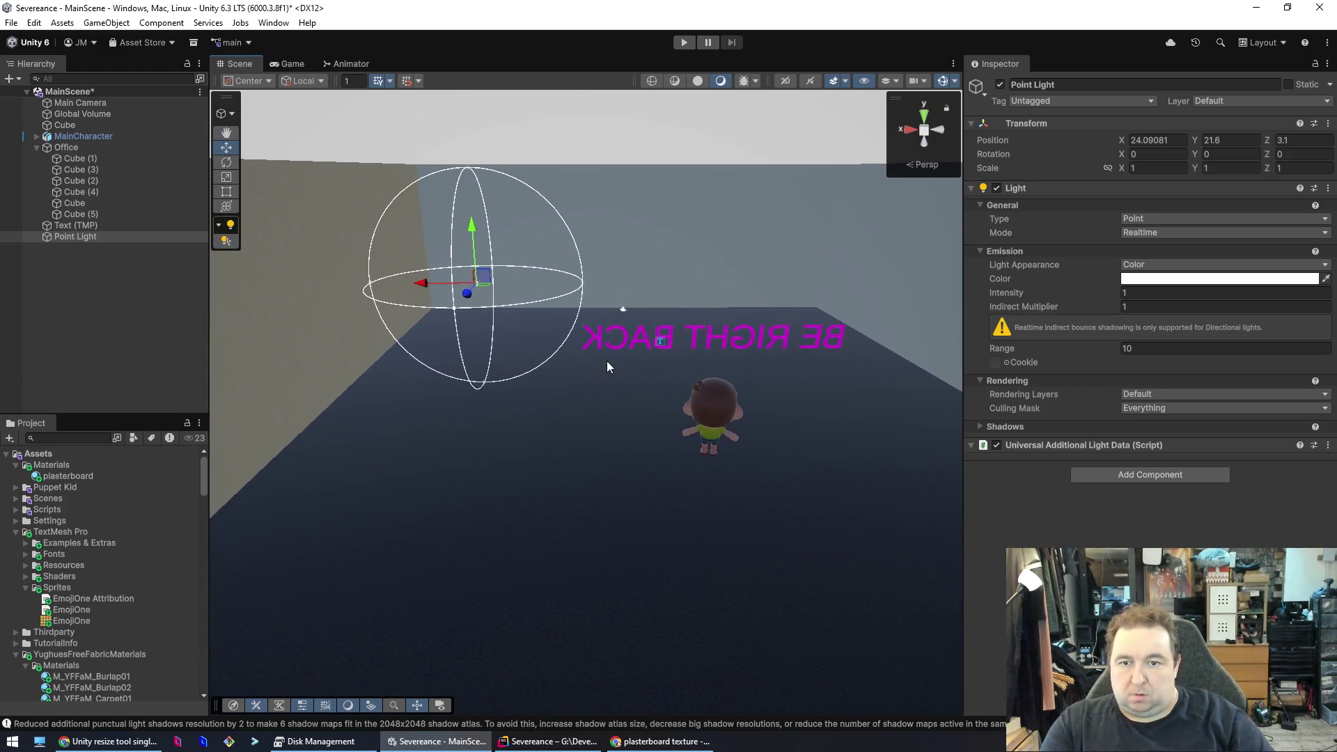
- Scale the light to 6.1047 along Z and 5.0794 along X
{"action": "left_click", "coordinate": [226, 177]}
{"action": "left_click", "coordinate": [226, 194]}
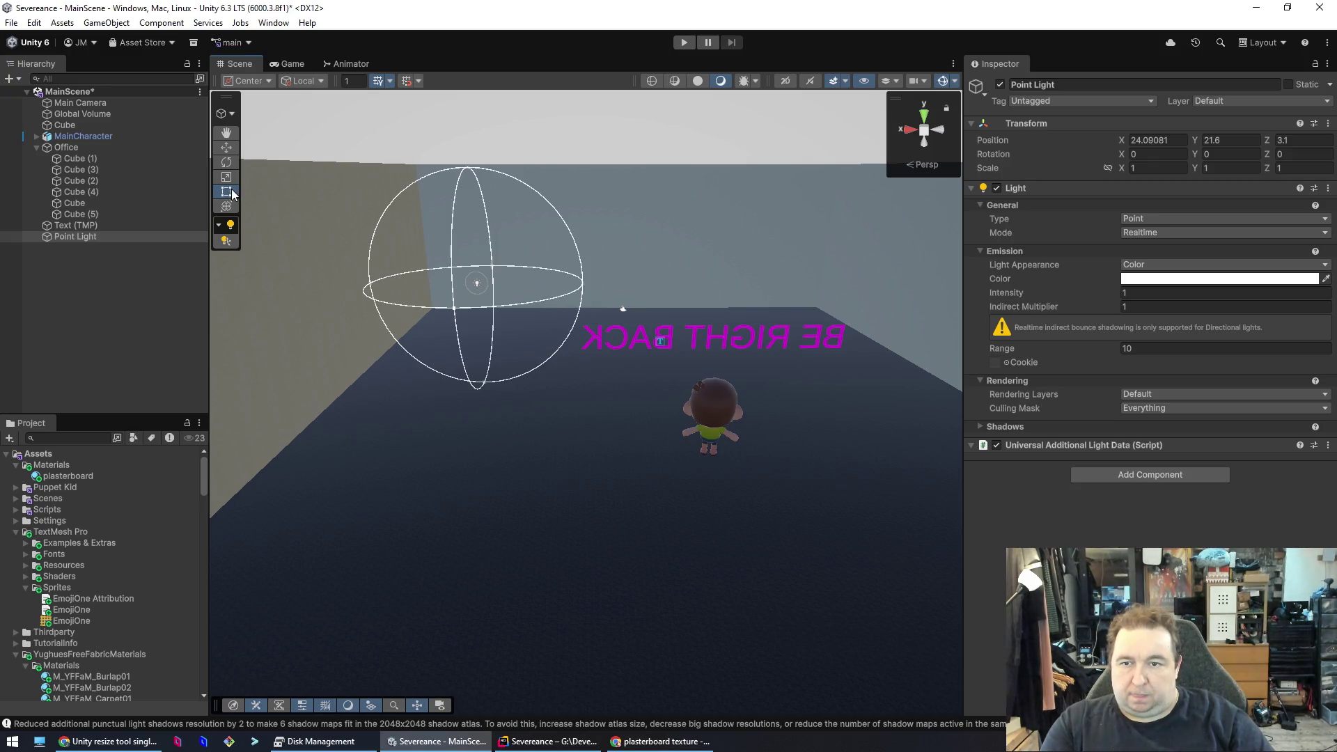
{"action": "left_click", "coordinate": [227, 179]}
{"action": "mouse_move", "coordinate": [464, 299]}
{"action": "left_mouse_down"}
{"action": "mouse_move", "coordinate": [314, 462]}
{"action": "mouse_move", "coordinate": [415, 357]}
{"action": "left_mouse_up"}
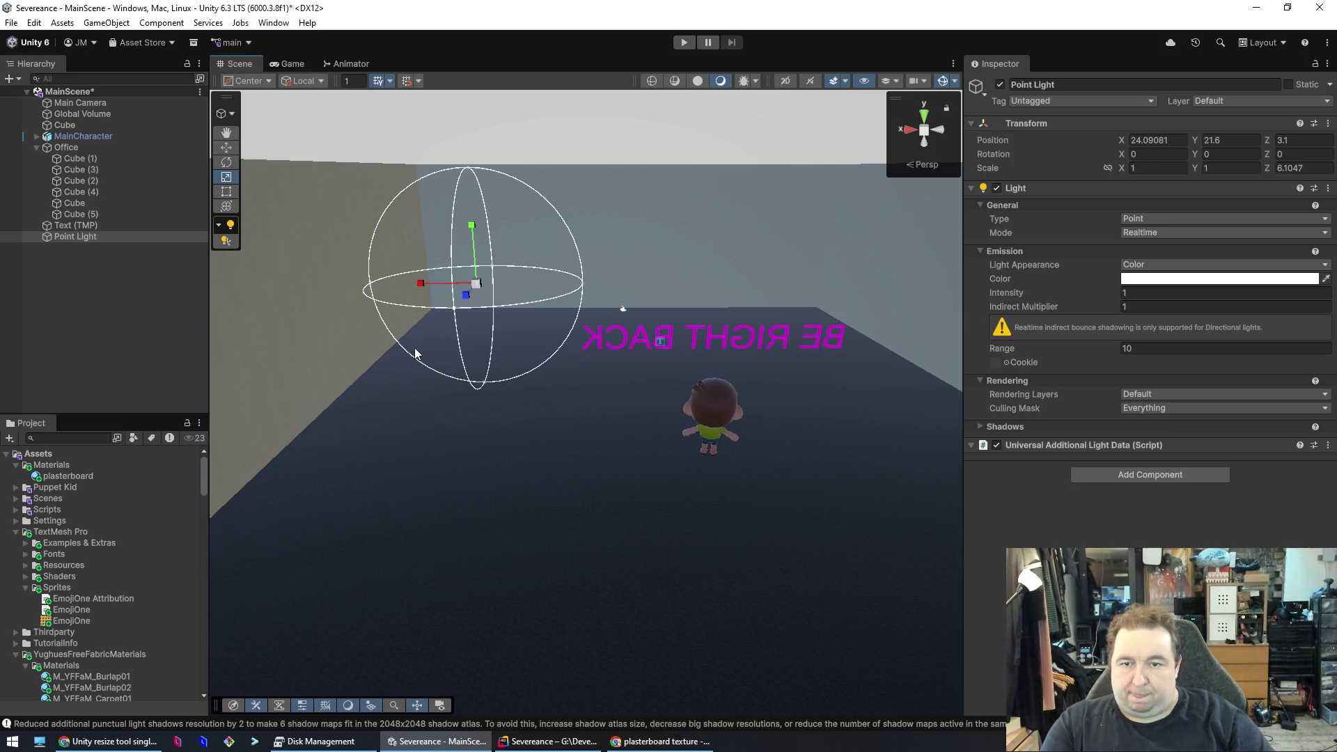
{"action": "left_click_drag", "start_coordinate": [413, 286], "coordinate": [197, 275]}
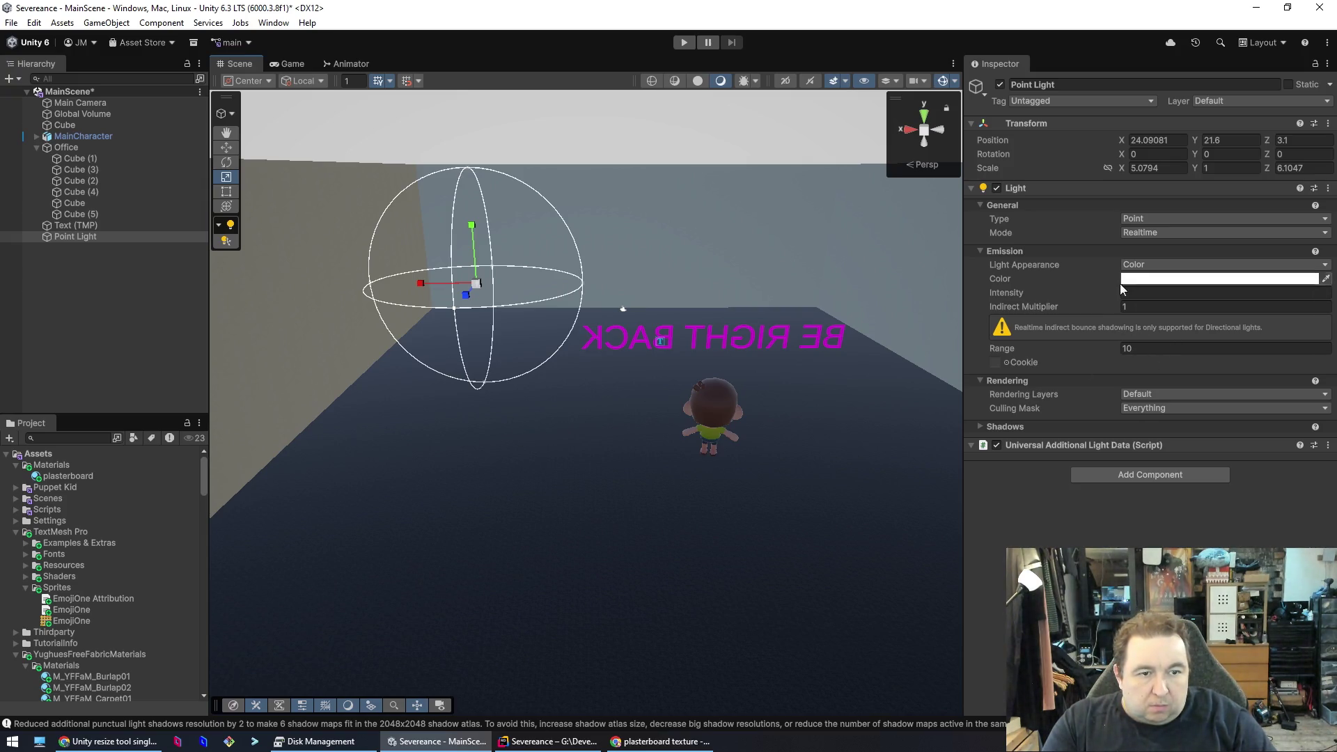
- Set the light mode to Baked, then delete the point light and undo to restore the Area Light
{"action": "left_click", "coordinate": [1133, 234]}
{"action": "left_click", "coordinate": [1143, 264]}
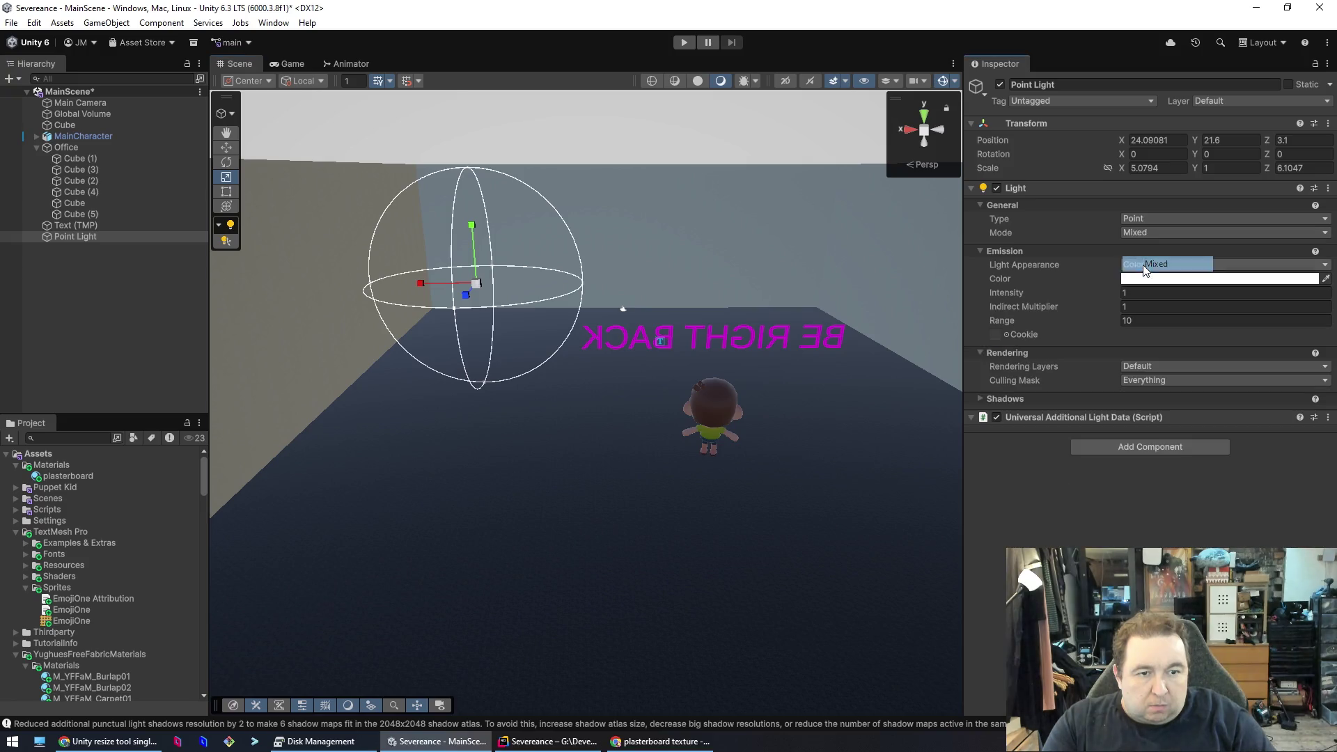
{"action": "left_click", "coordinate": [1144, 234]}
{"action": "left_click", "coordinate": [1149, 279]}
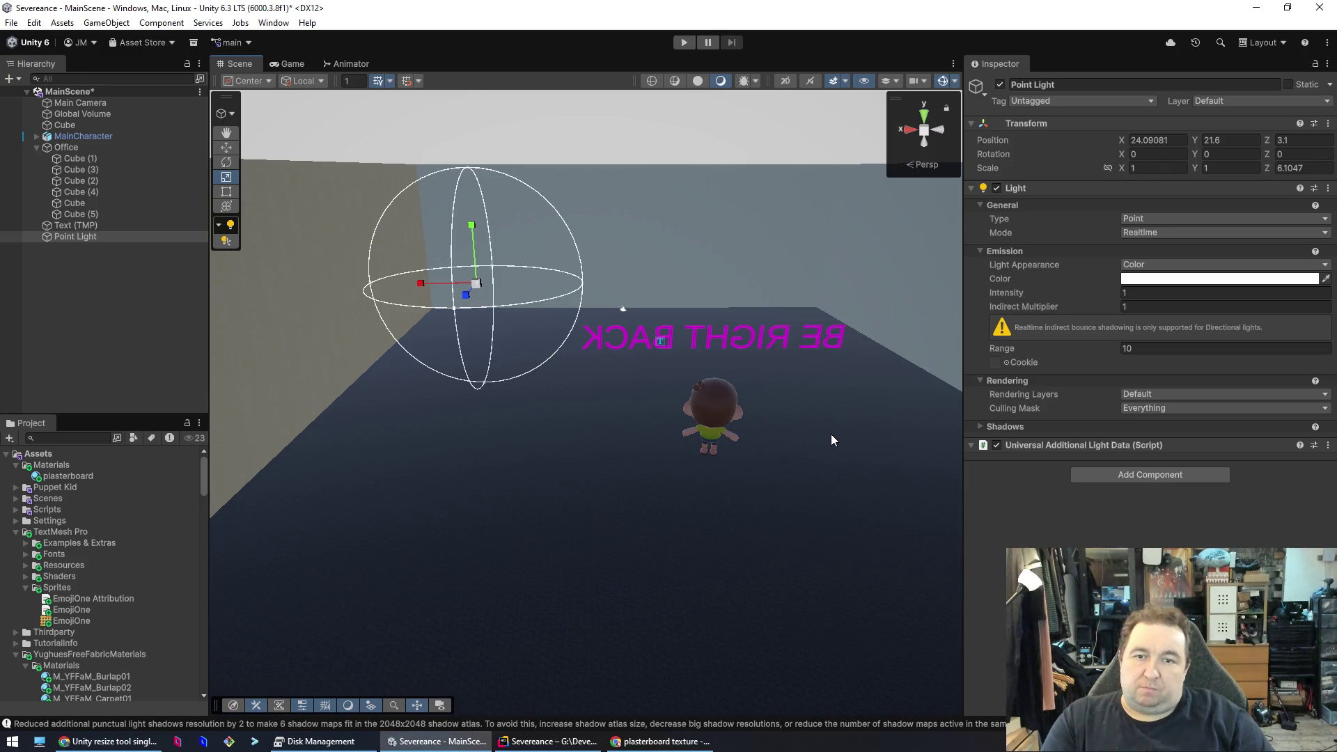
{"action": "key", "text": "Delete"}
{"action": "key", "text": "ctrl+z"}
{"action": "key", "text": "ctrl+z"}
{"action": "key", "text": "ctrl+z"}
{"action": "key", "text": "ctrl+z"}
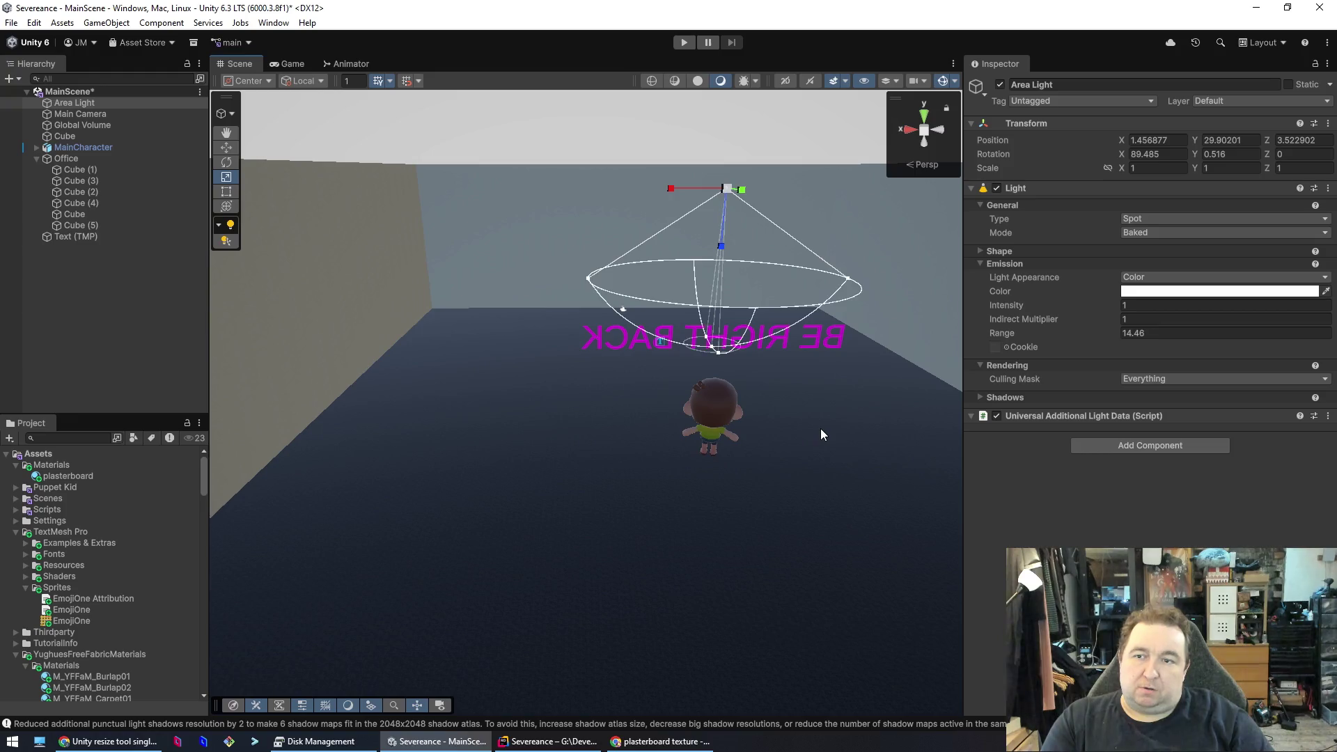
- Undo recent Area Light edits and delete the Directional Light again
{"action": "key", "text": "ctrl+z"}
{"action": "key", "text": "ctrl+z"}
{"action": "key", "text": "ctrl+z"}
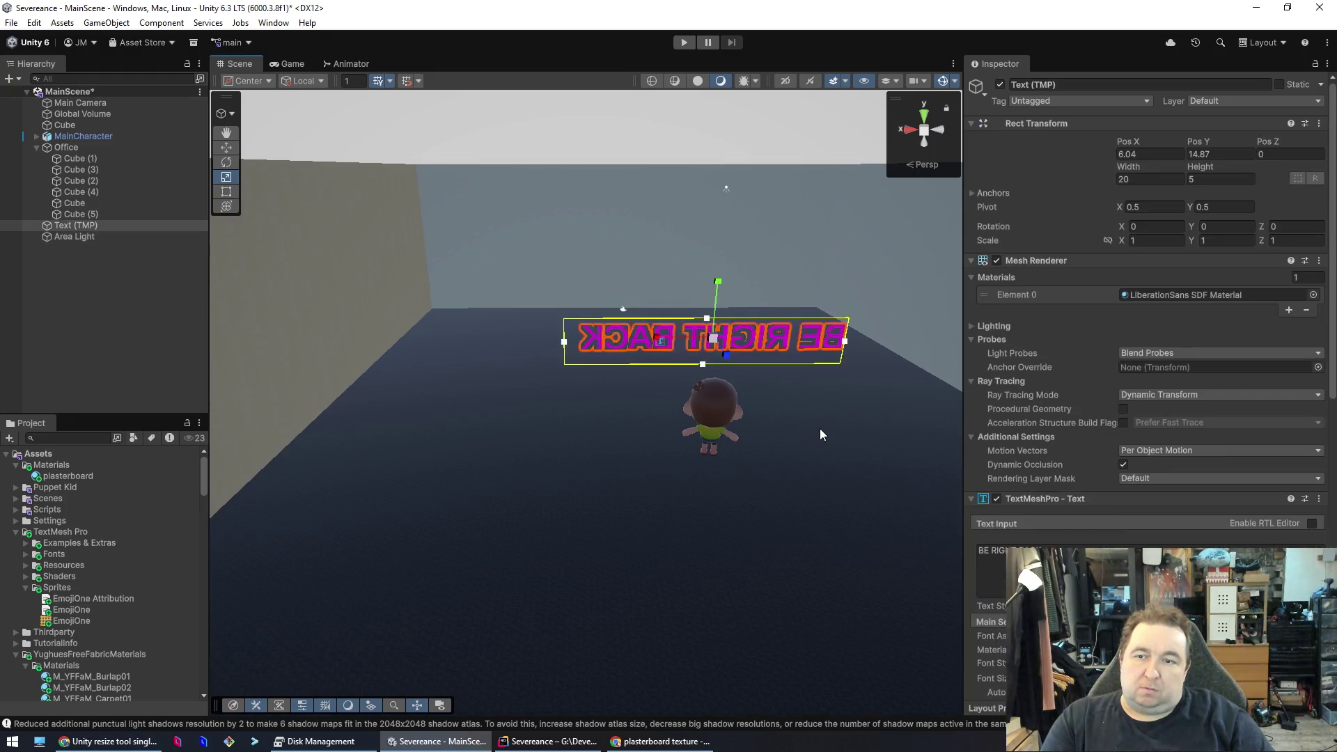
{"action": "key", "text": "ctrl+z"}
{"action": "key", "text": "ctrl+z"}
{"action": "key", "text": "ctrl+z"}
{"action": "key", "text": "ctrl+z"}
{"action": "key", "text": "ctrl+z"}
{"action": "key", "text": "ctrl+z"}
{"action": "key", "text": "ctrl+z"}
{"action": "key", "text": "ctrl+z"}
{"action": "key", "text": "ctrl+z"}
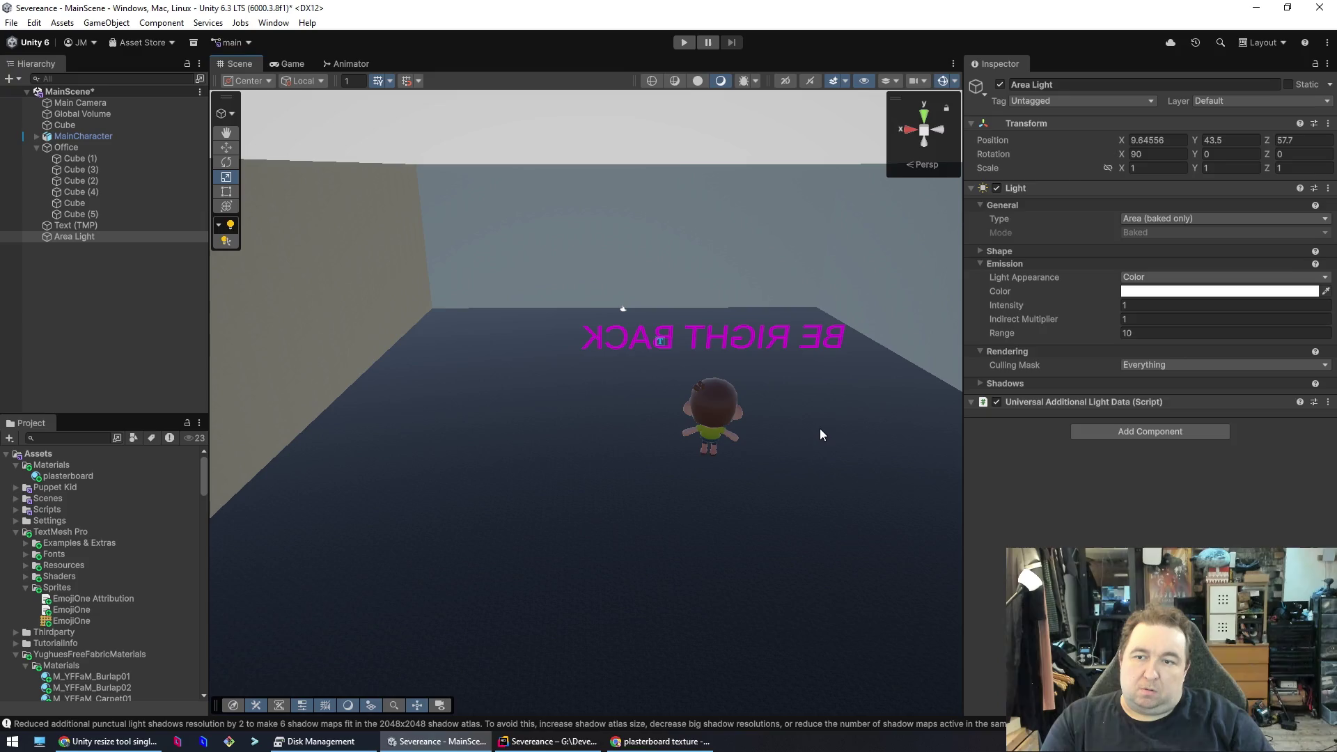
{"action": "key", "text": "ctrl+z"}
{"action": "key", "text": "ctrl+z"}
{"action": "key", "text": "ctrl+z"}
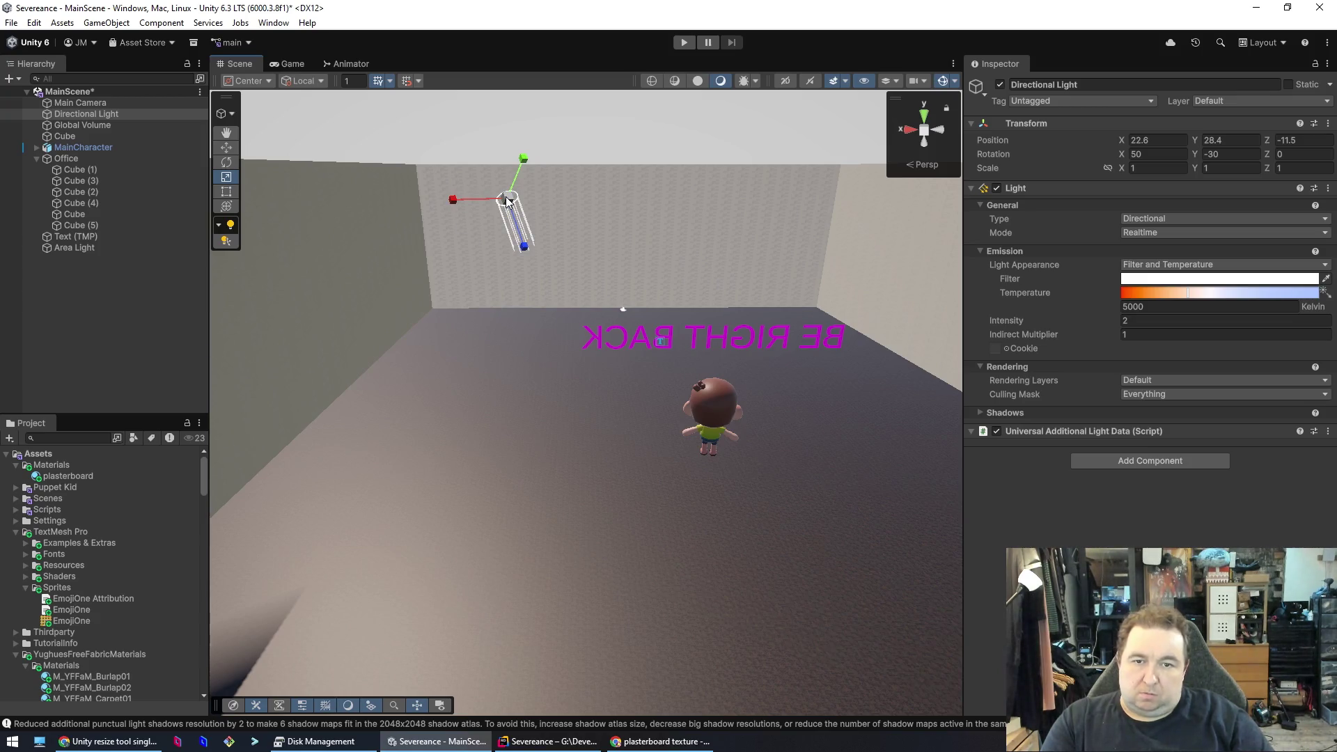
{"action": "key", "text": "Delete"}
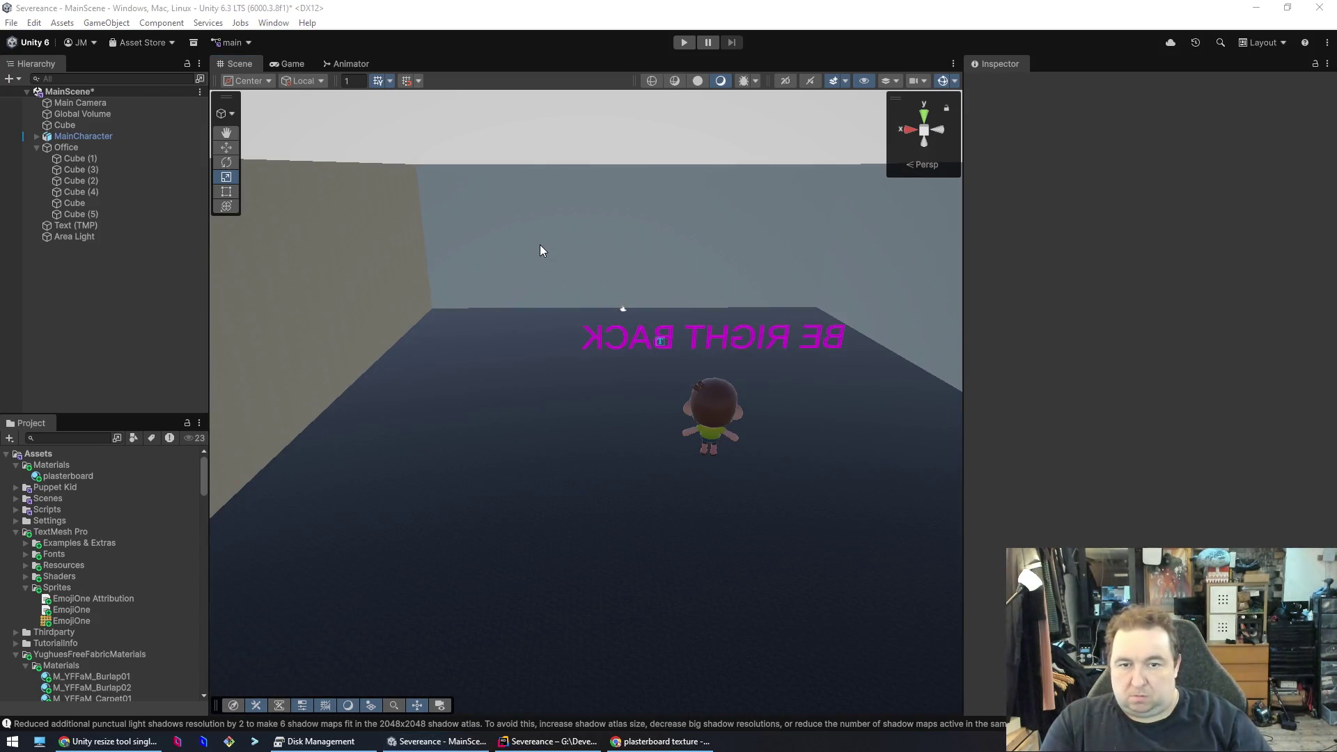
{"action": "key", "text": "alt+Tab"}
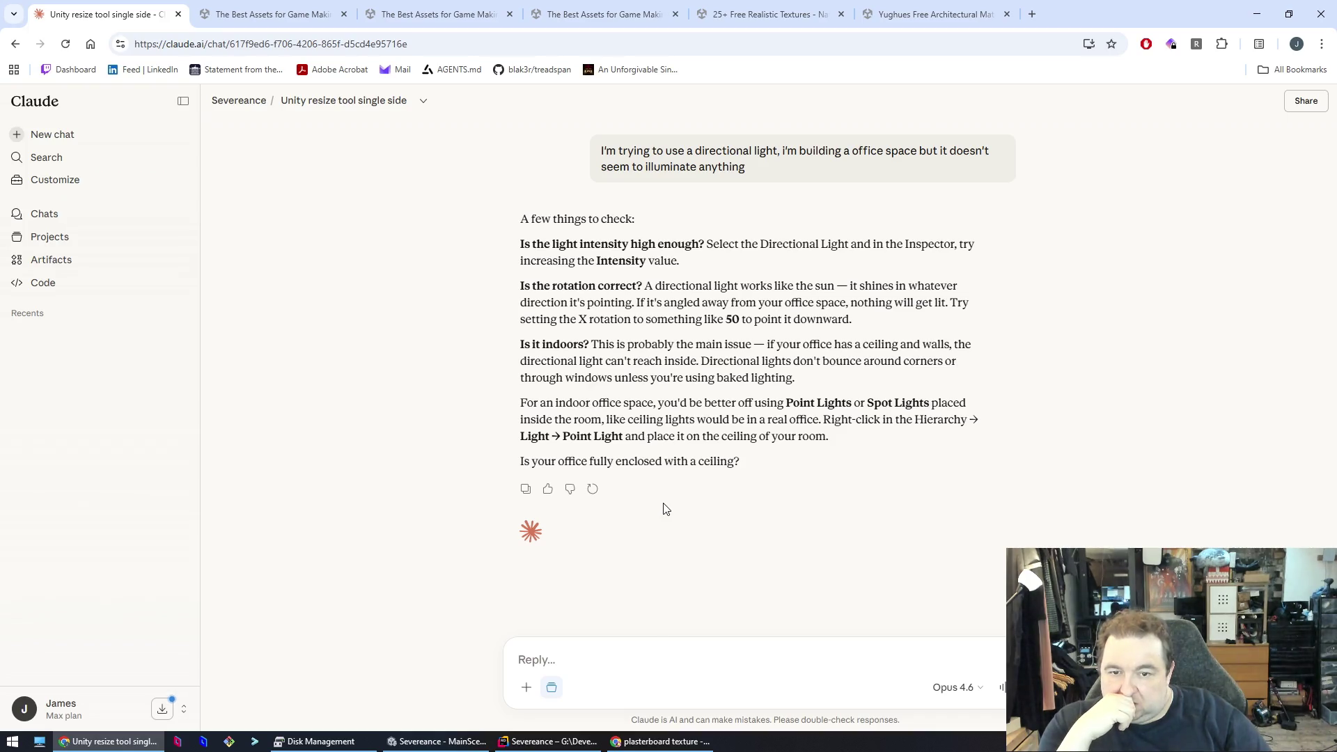
- Tell Claude the office is enclosed with a ceiling, read its light advice, and return to Unity
{"action": "type", "text": "The office is fully enclosed with a ceiling"}
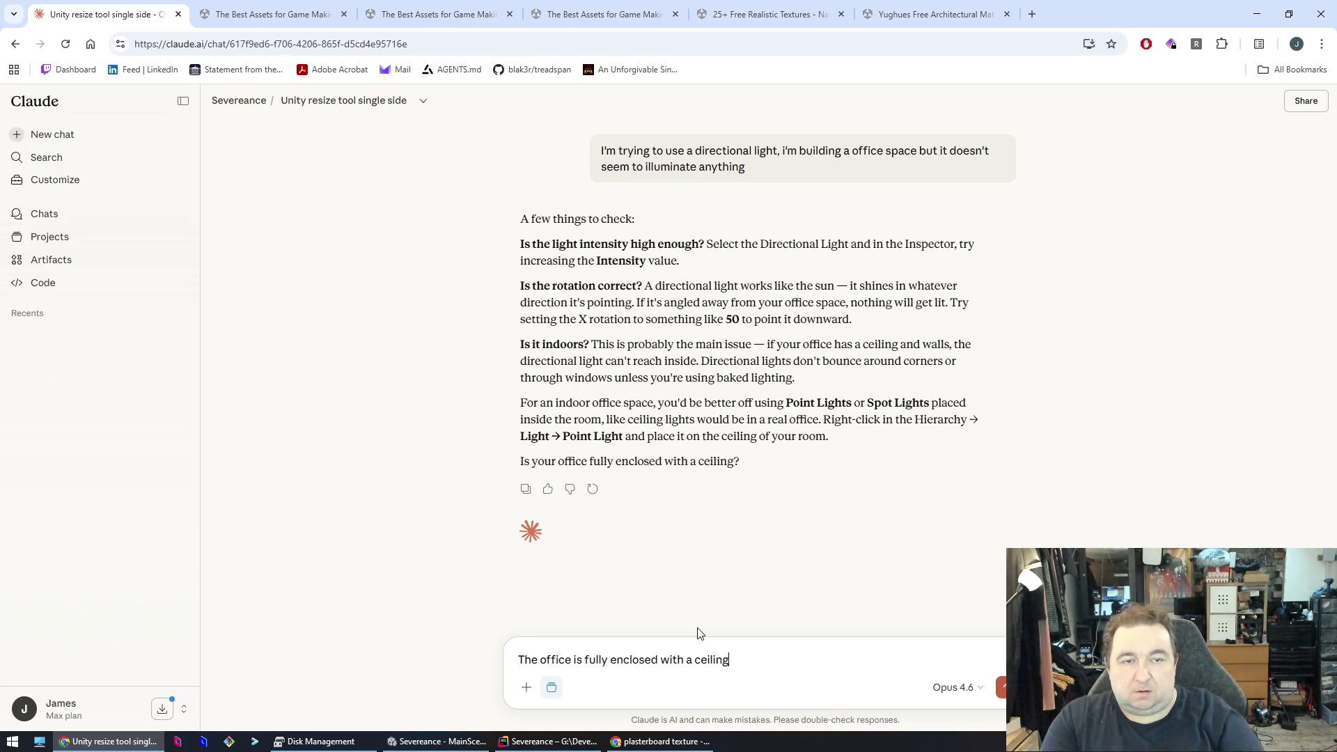
{"action": "key", "text": "Return"}
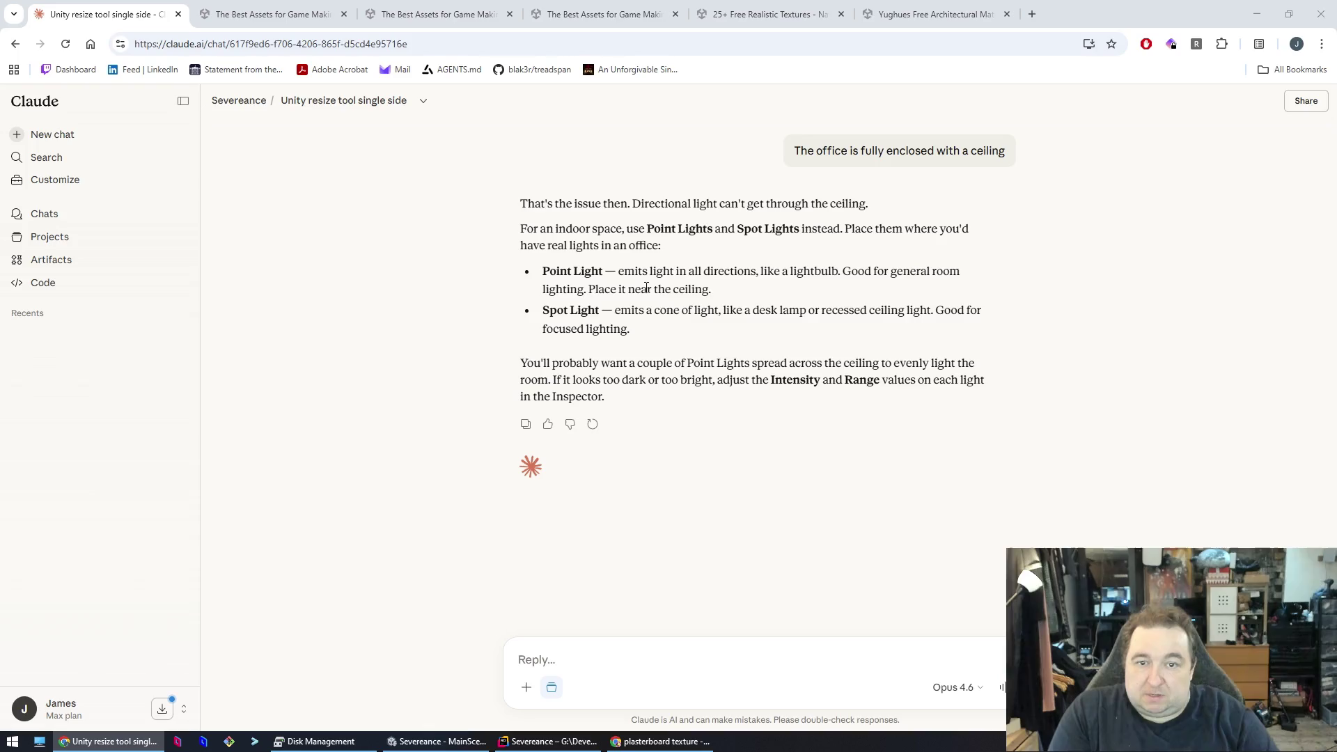
{"action": "key", "text": "alt+Tab"}
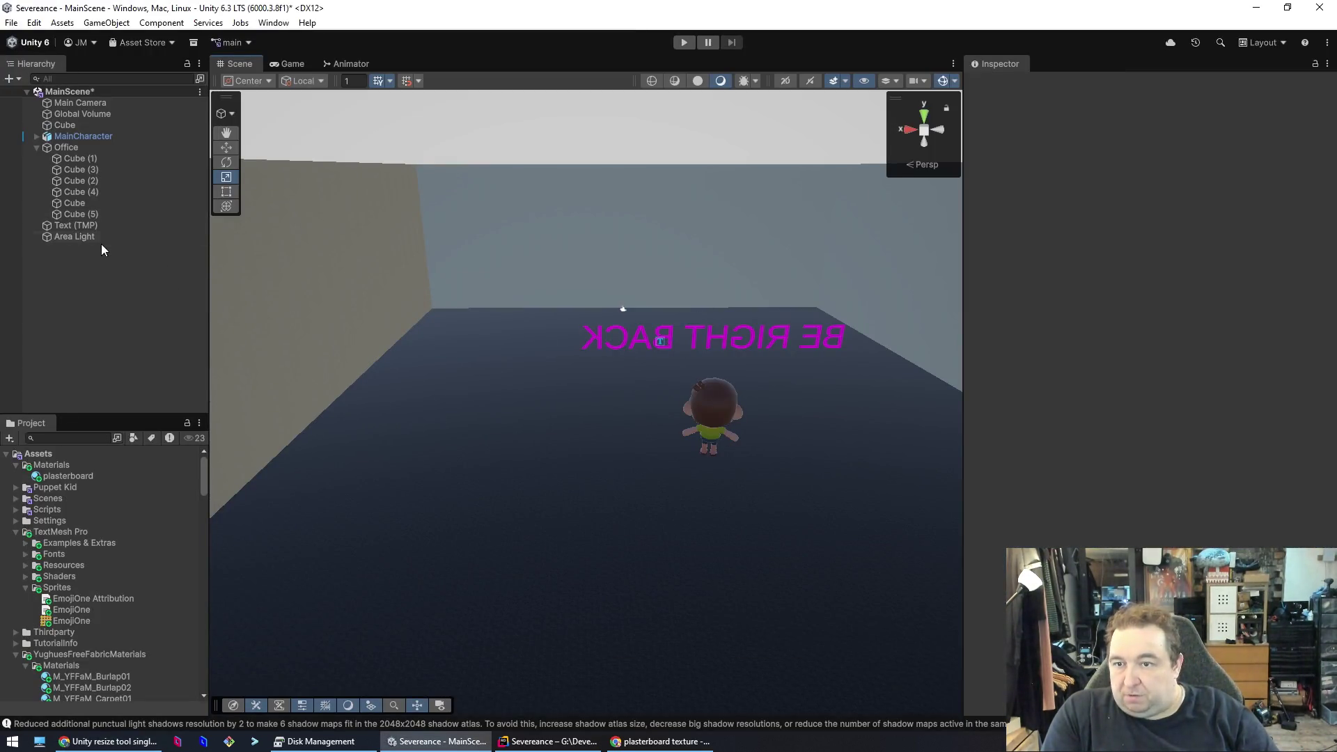
- Replace the Area Light with a new Point Light raised to Y 13.09
{"action": "left_click", "coordinate": [83, 237]}
{"action": "key", "text": "Delete"}
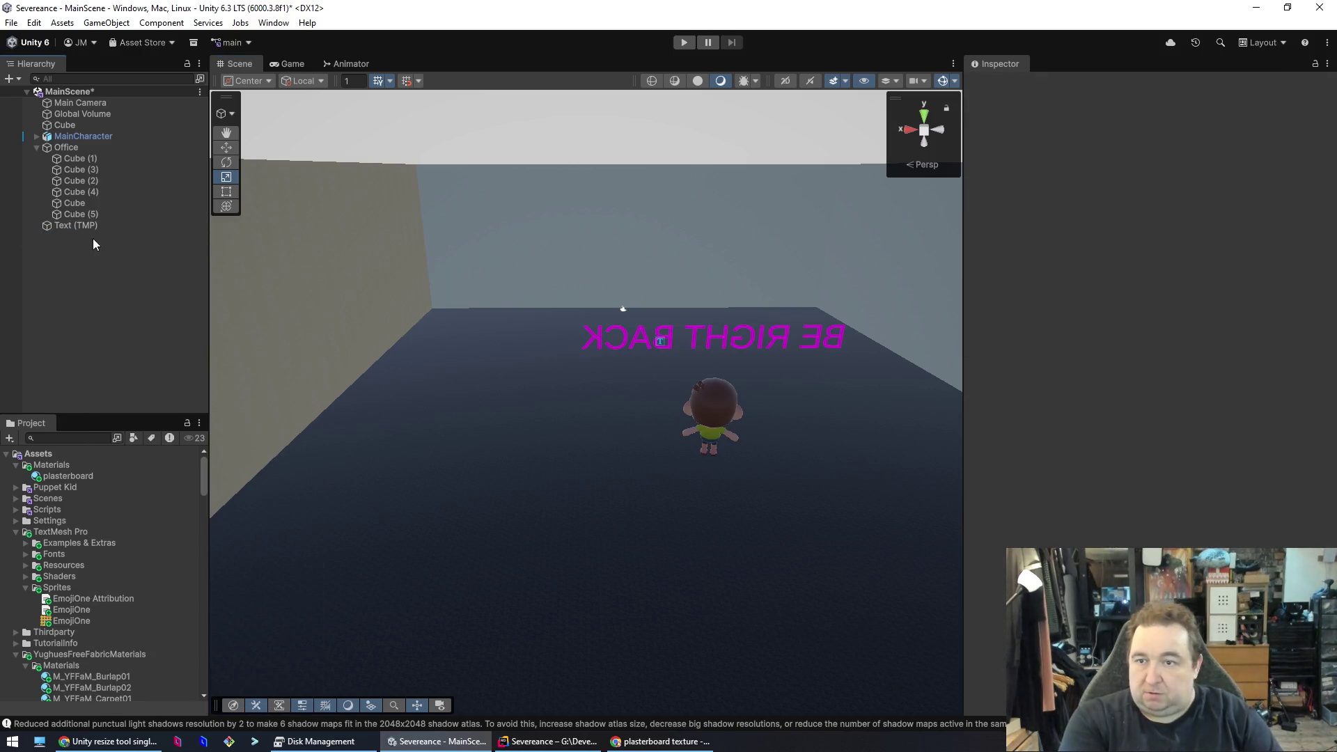
{"action": "right_click", "coordinate": [76, 269]}
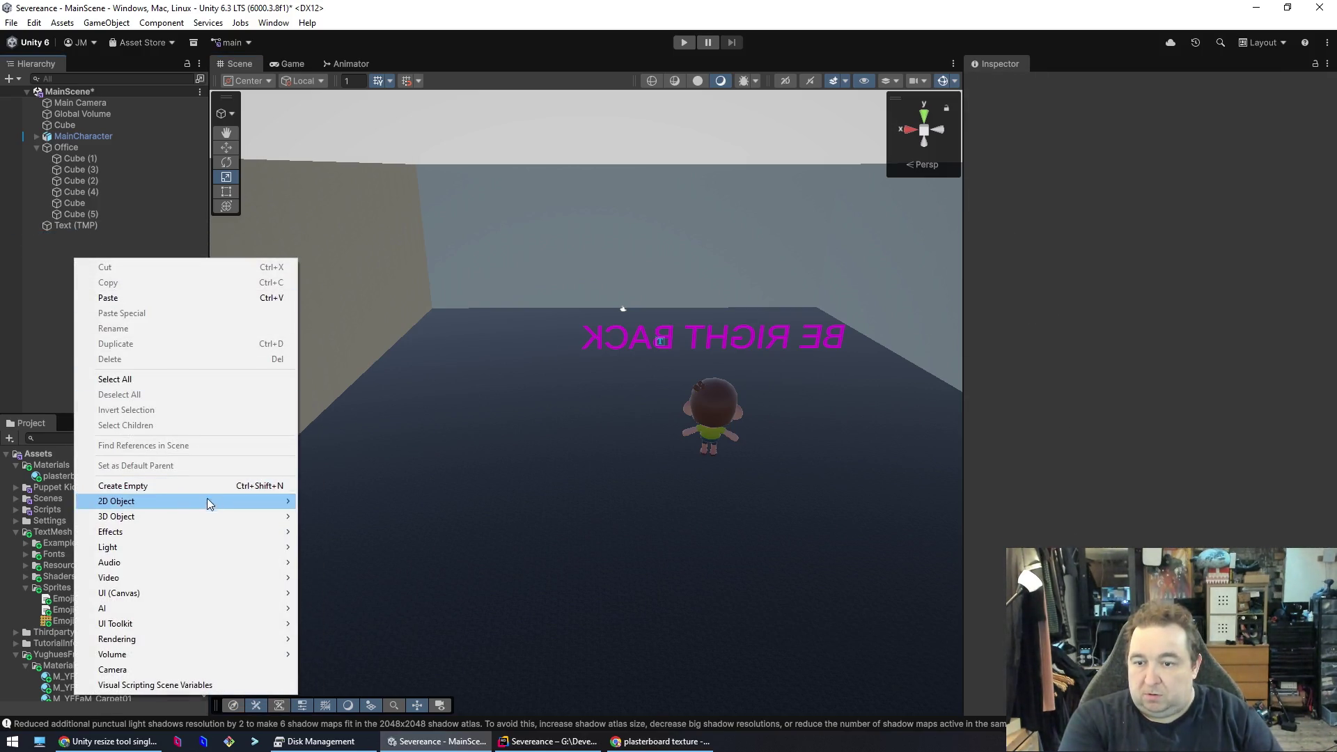
{"action": "mouse_move", "coordinate": [221, 548]}
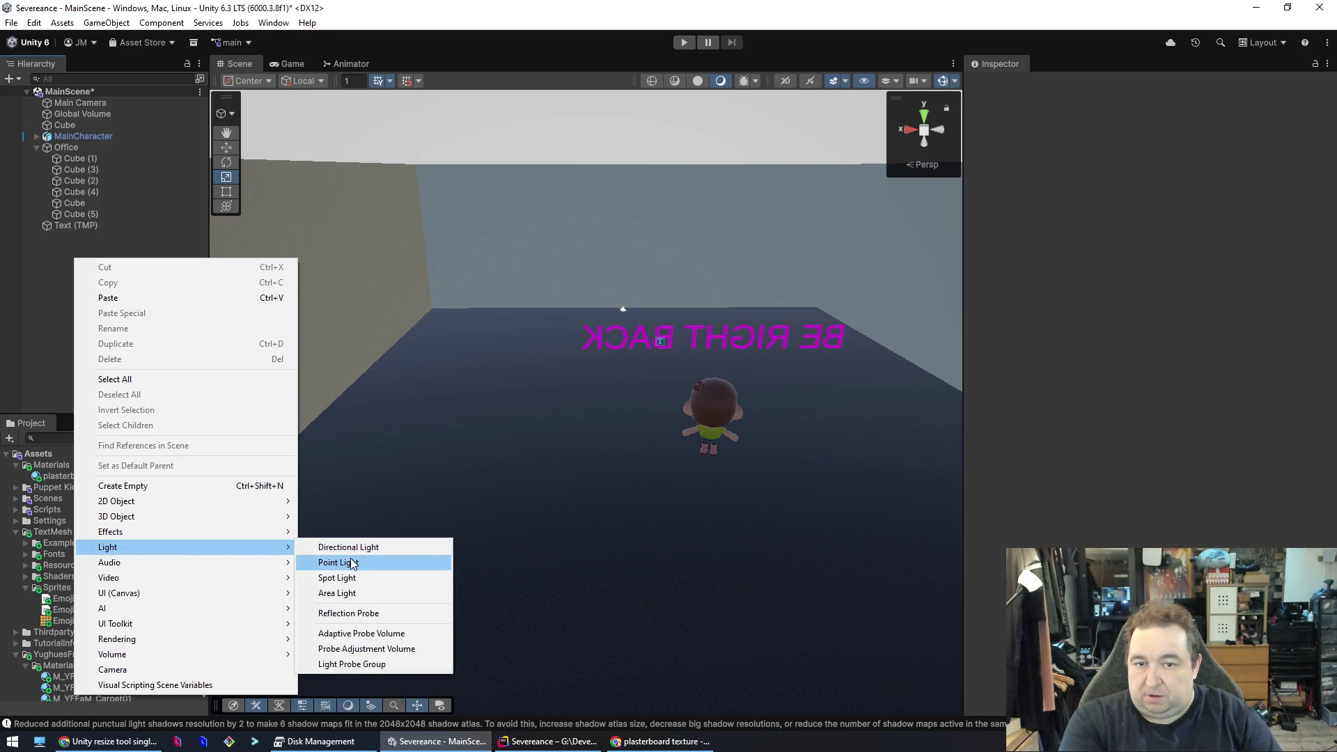
{"action": "left_click", "coordinate": [352, 565]}
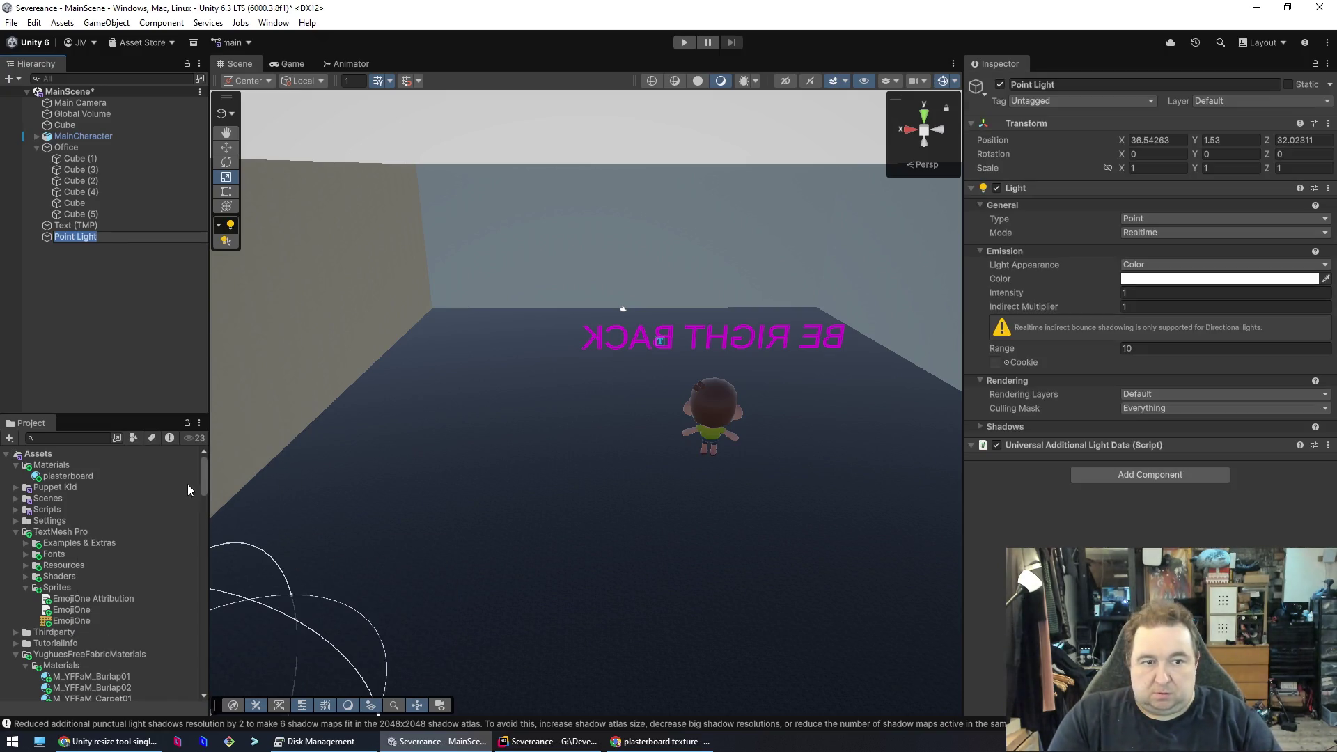
{"action": "key", "text": "Return"}
{"action": "key", "text": "f"}
{"action": "mouse_move", "coordinate": [359, 514]}
{"action": "left_mouse_down"}
{"action": "mouse_move", "coordinate": [392, 505]}
{"action": "mouse_move", "coordinate": [251, 531]}
{"action": "mouse_move", "coordinate": [275, 514]}
{"action": "mouse_move", "coordinate": [729, 483]}
{"action": "mouse_move", "coordinate": [822, 462]}
{"action": "mouse_move", "coordinate": [744, 290]}
{"action": "left_mouse_up"}
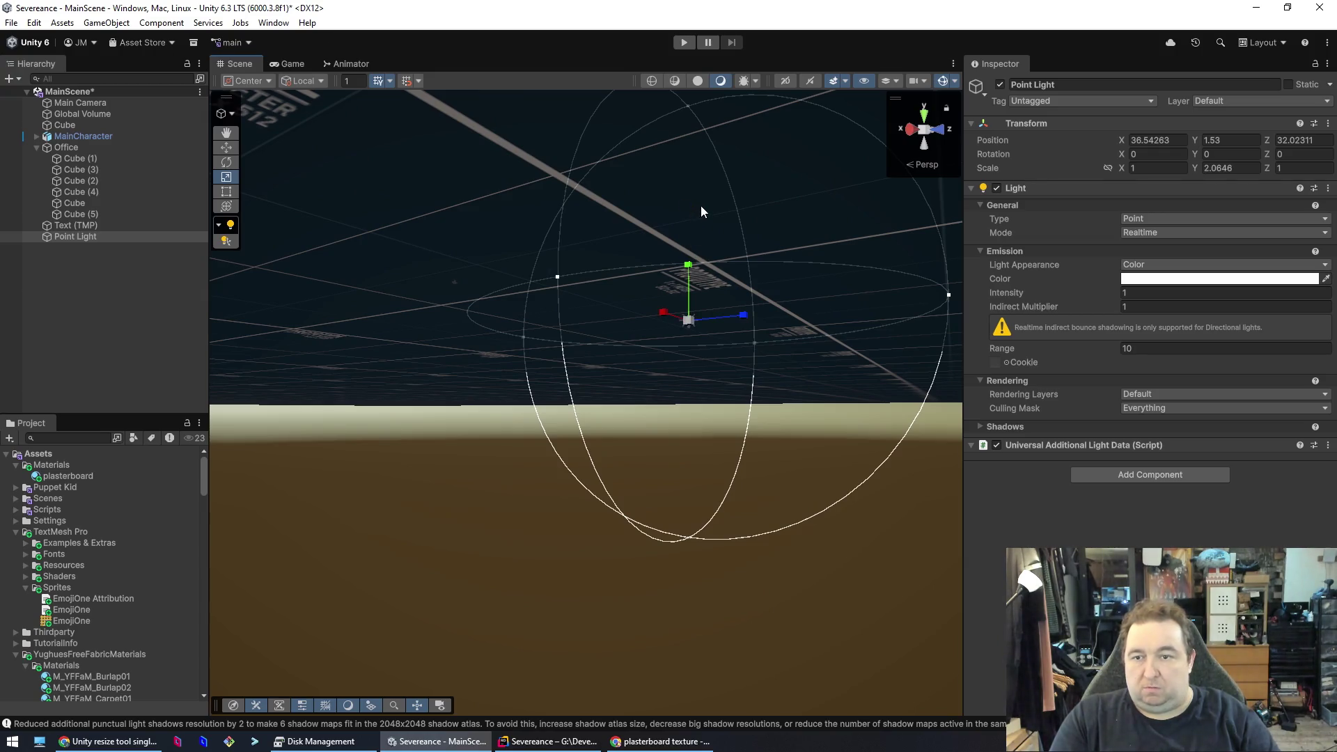
{"action": "left_click", "coordinate": [230, 149]}
{"action": "left_click_drag", "start_coordinate": [693, 262], "coordinate": [710, 28]}
- Slide the Point Light along Z to 2.14, then begin a new Claude reply
{"action": "mouse_move", "coordinate": [704, 153]}
{"action": "left_mouse_down"}
{"action": "mouse_move", "coordinate": [776, 258]}
{"action": "mouse_move", "coordinate": [601, 320]}
{"action": "mouse_move", "coordinate": [585, 379]}
{"action": "mouse_move", "coordinate": [561, 253]}
{"action": "mouse_move", "coordinate": [495, 165]}
{"action": "mouse_move", "coordinate": [329, 215]}
{"action": "left_mouse_up"}
{"action": "key", "text": "f"}
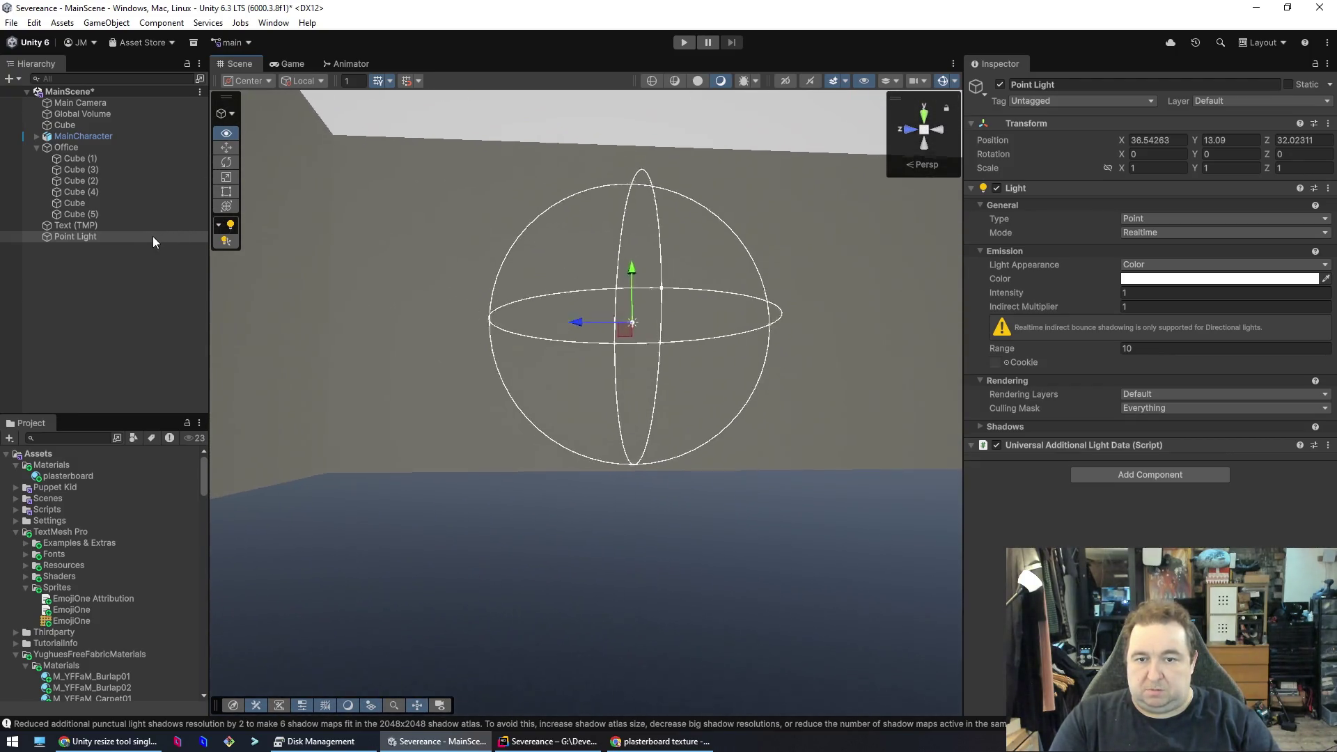
{"action": "mouse_move", "coordinate": [402, 297]}
{"action": "left_mouse_down"}
{"action": "mouse_move", "coordinate": [758, 300]}
{"action": "mouse_move", "coordinate": [421, 301]}
{"action": "left_mouse_up"}
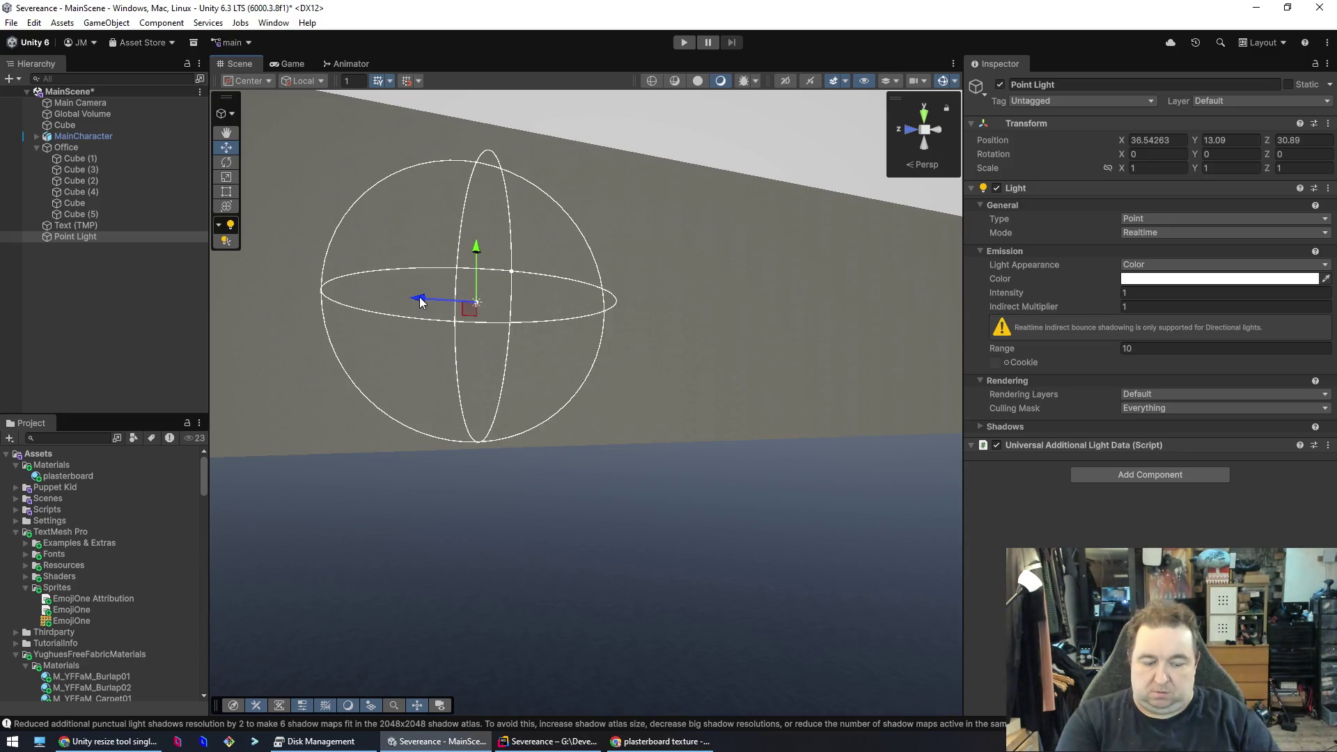
{"action": "left_click", "coordinate": [528, 327]}
{"action": "key", "text": "ctrl+z"}
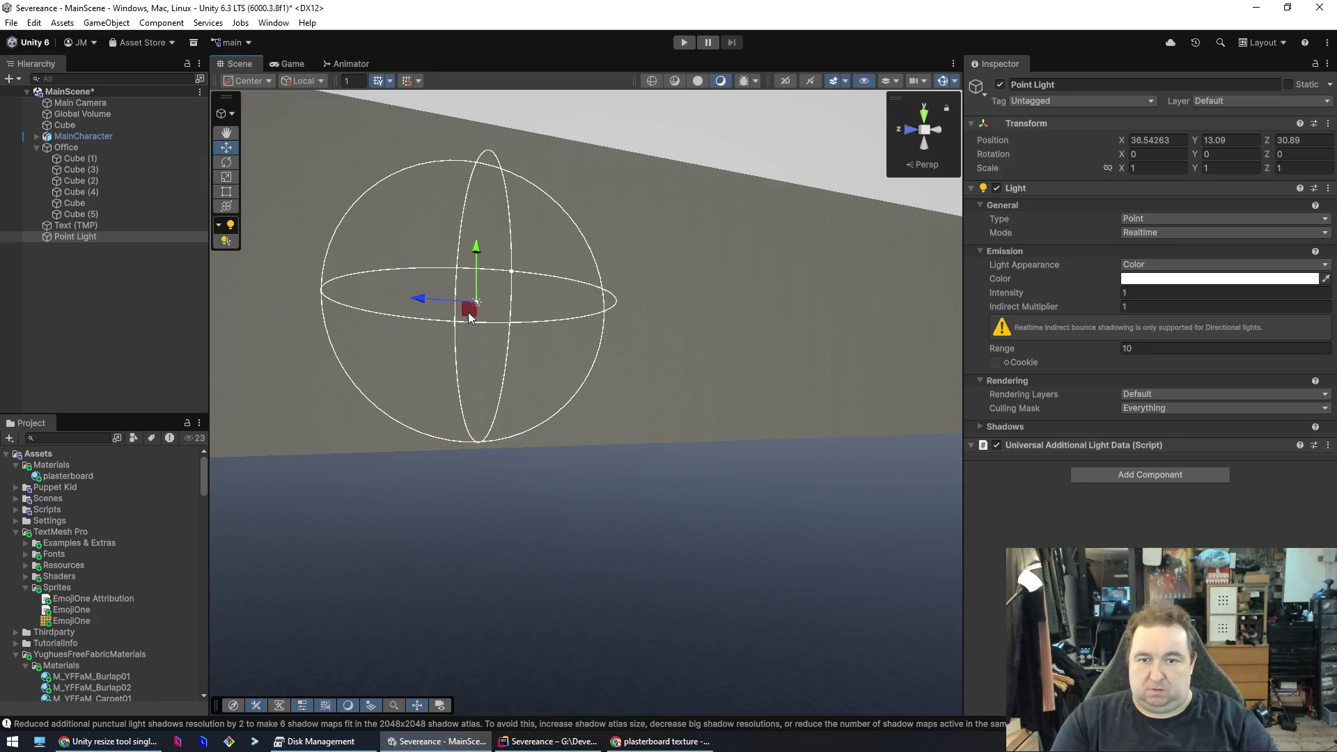
{"action": "mouse_move", "coordinate": [416, 299]}
{"action": "left_mouse_down"}
{"action": "mouse_move", "coordinate": [746, 313]}
{"action": "mouse_move", "coordinate": [695, 353]}
{"action": "mouse_move", "coordinate": [838, 364]}
{"action": "mouse_move", "coordinate": [711, 359]}
{"action": "left_mouse_up"}
{"action": "left_click_drag", "start_coordinate": [985, 373], "coordinate": [970, 161]}
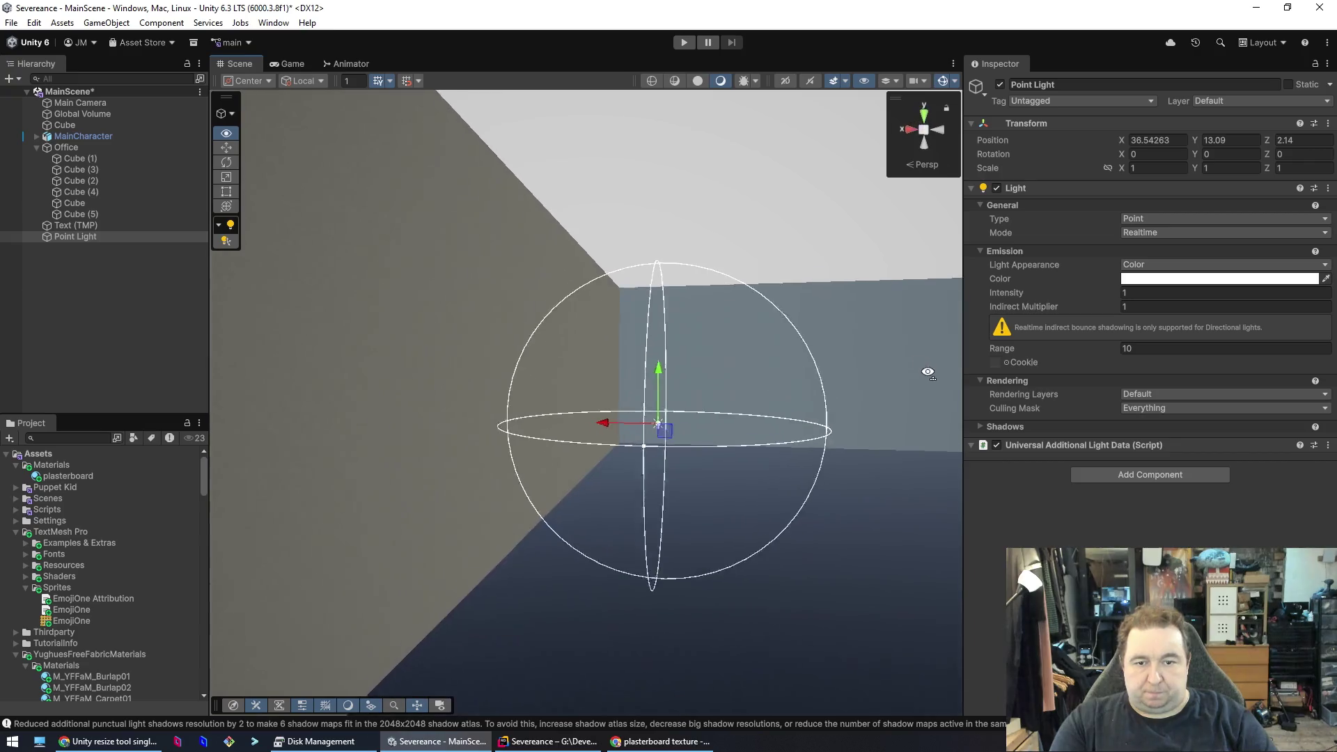
{"action": "key", "text": "alt+Tab"}
{"action": "type", "text": "I want"}
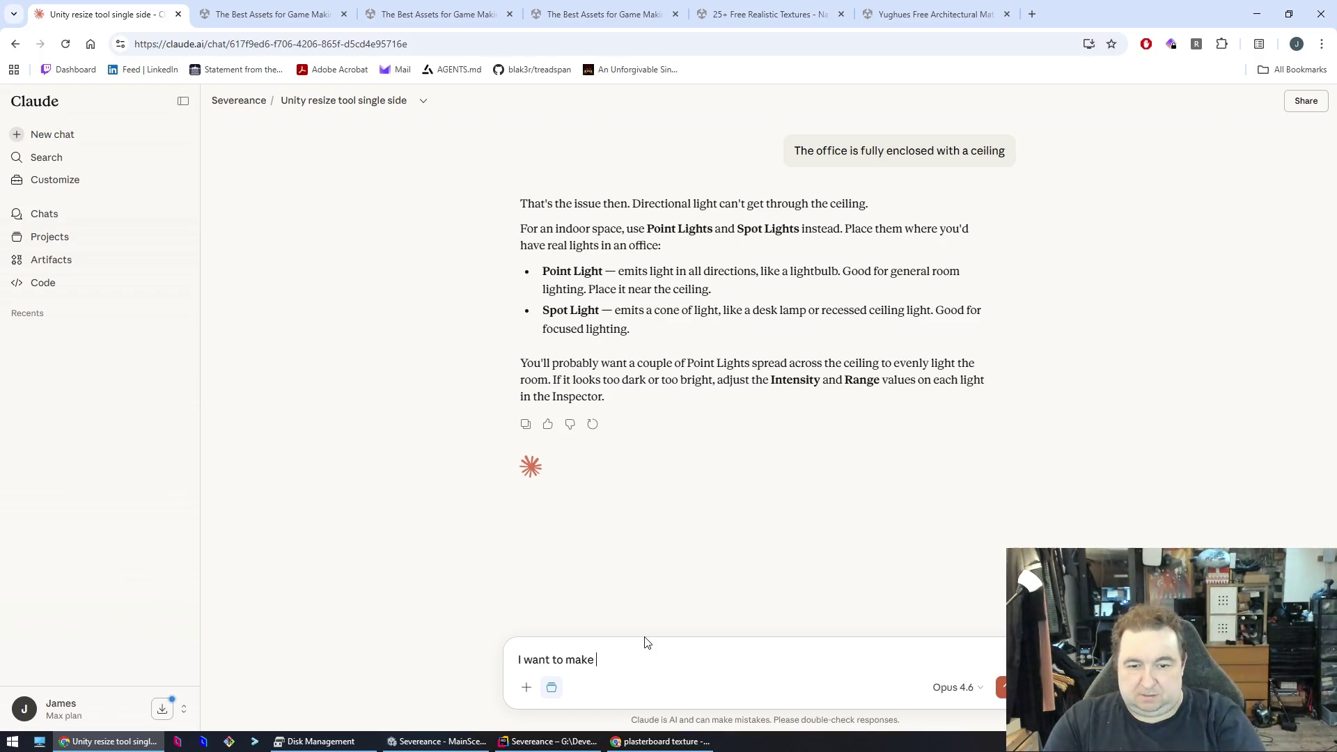
- Ask Claude how to make suspended ceiling lights and read its answer
{"action": "type", "text": "iling ligh"}
{"action": "key", "text": "Return"}
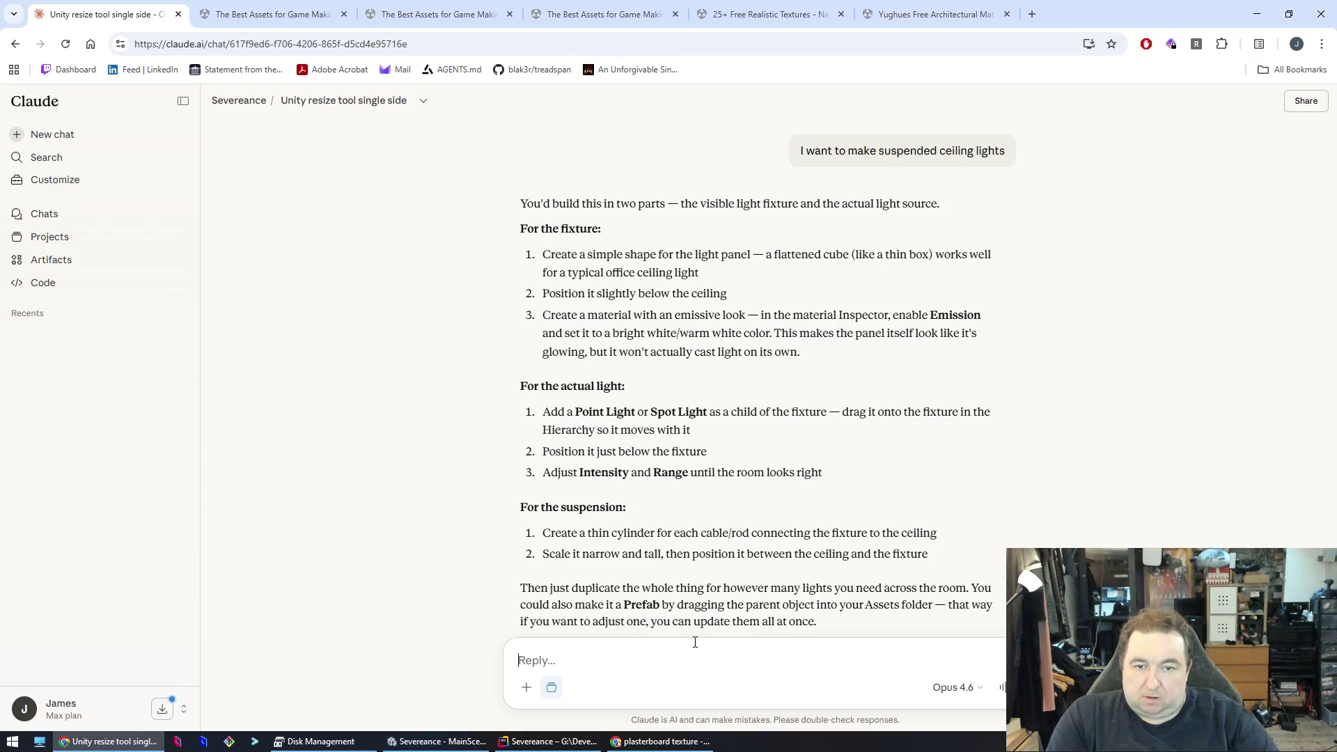
{"action": "key", "text": "alt+Tab"}
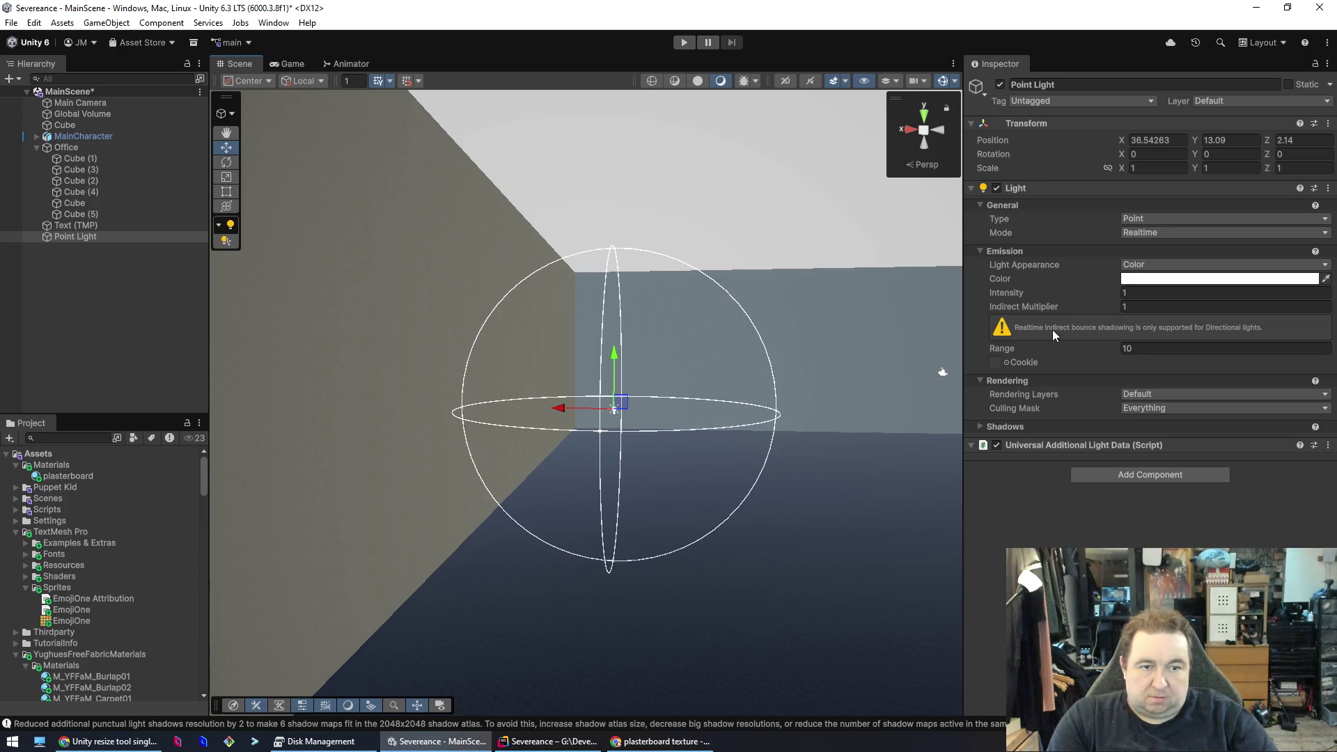
- Try a light Intensity of 2.981, and switch Mode to Mixed and back to Realtime
{"action": "left_click", "coordinate": [1160, 298]}
{"action": "type", "text": "2.98"}
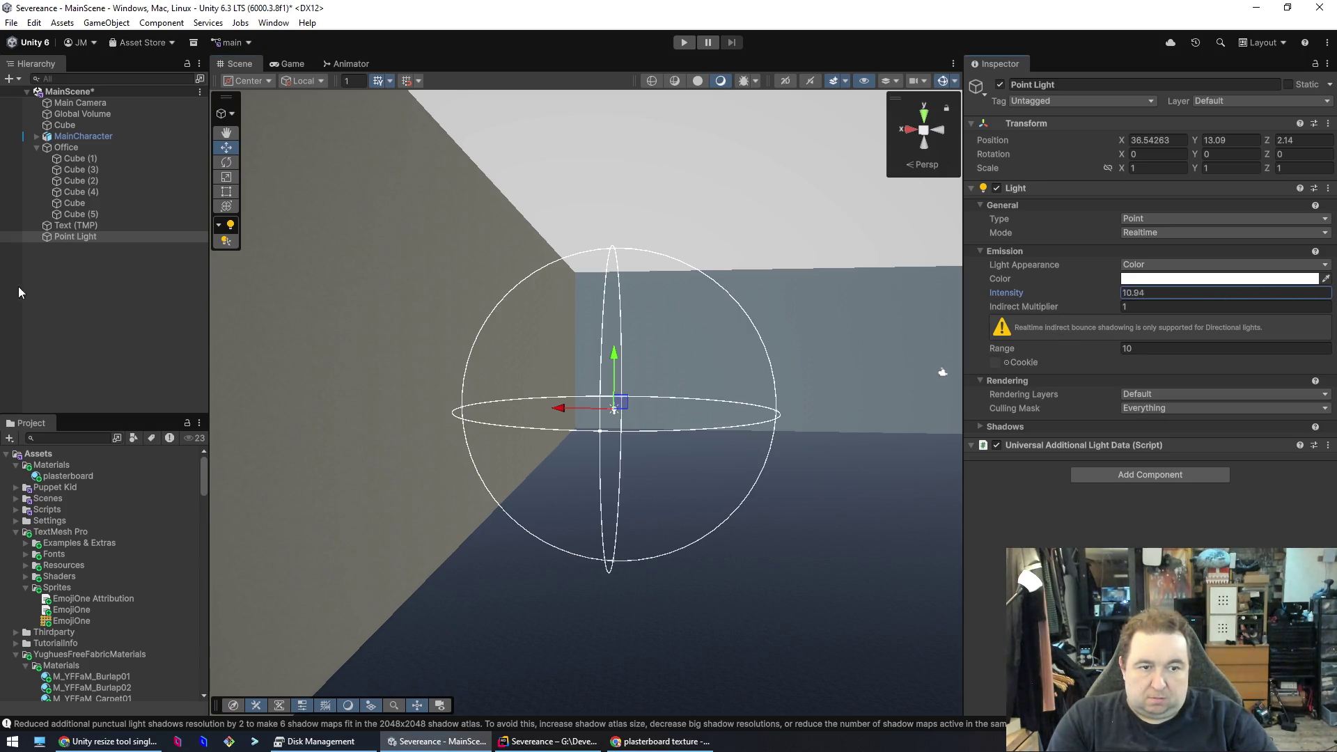
{"action": "type", "text": "1"}
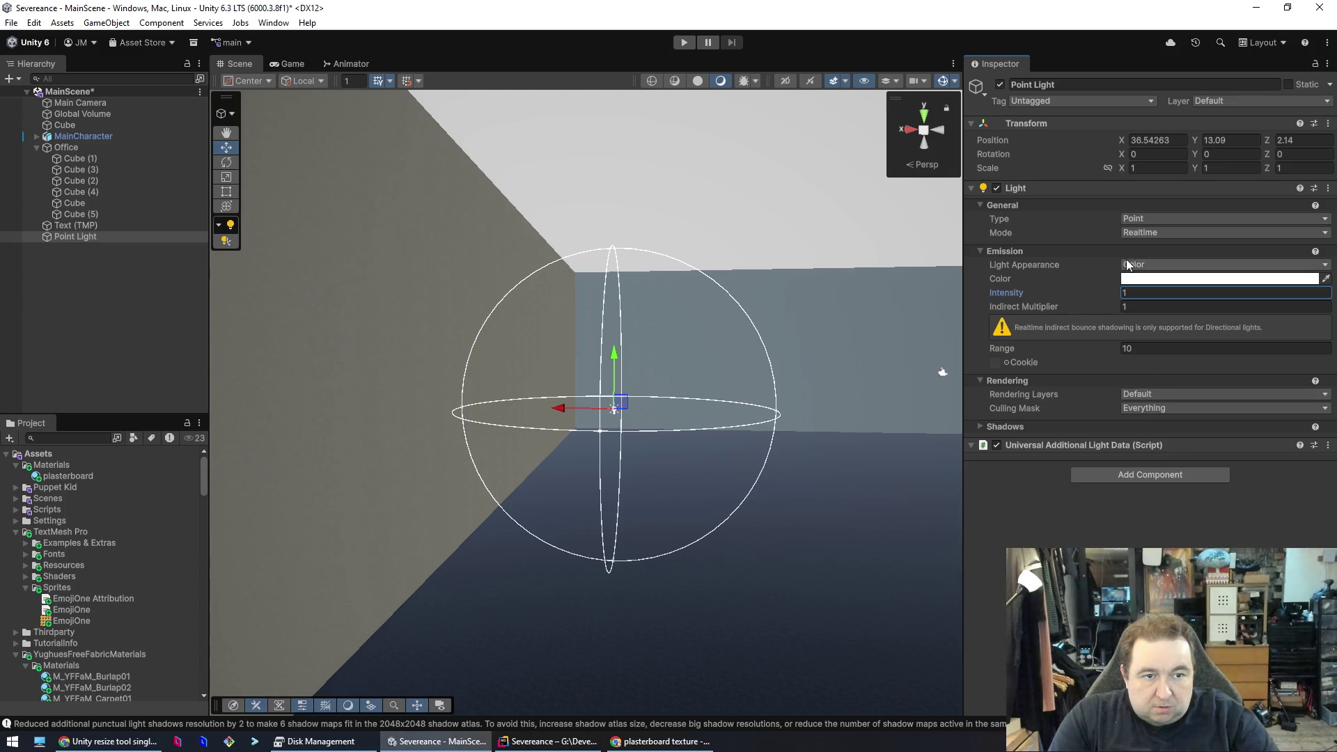
{"action": "left_click", "coordinate": [1161, 220]}
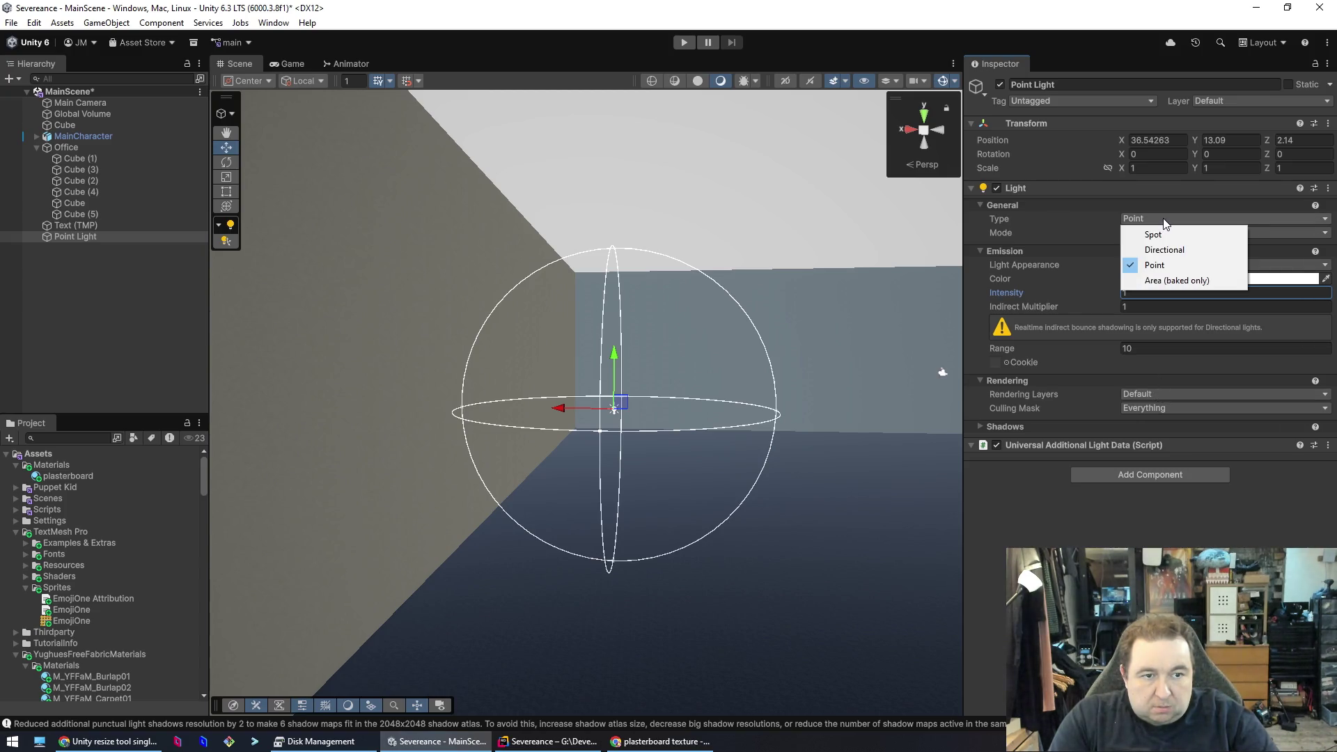
{"action": "left_click", "coordinate": [1258, 231]}
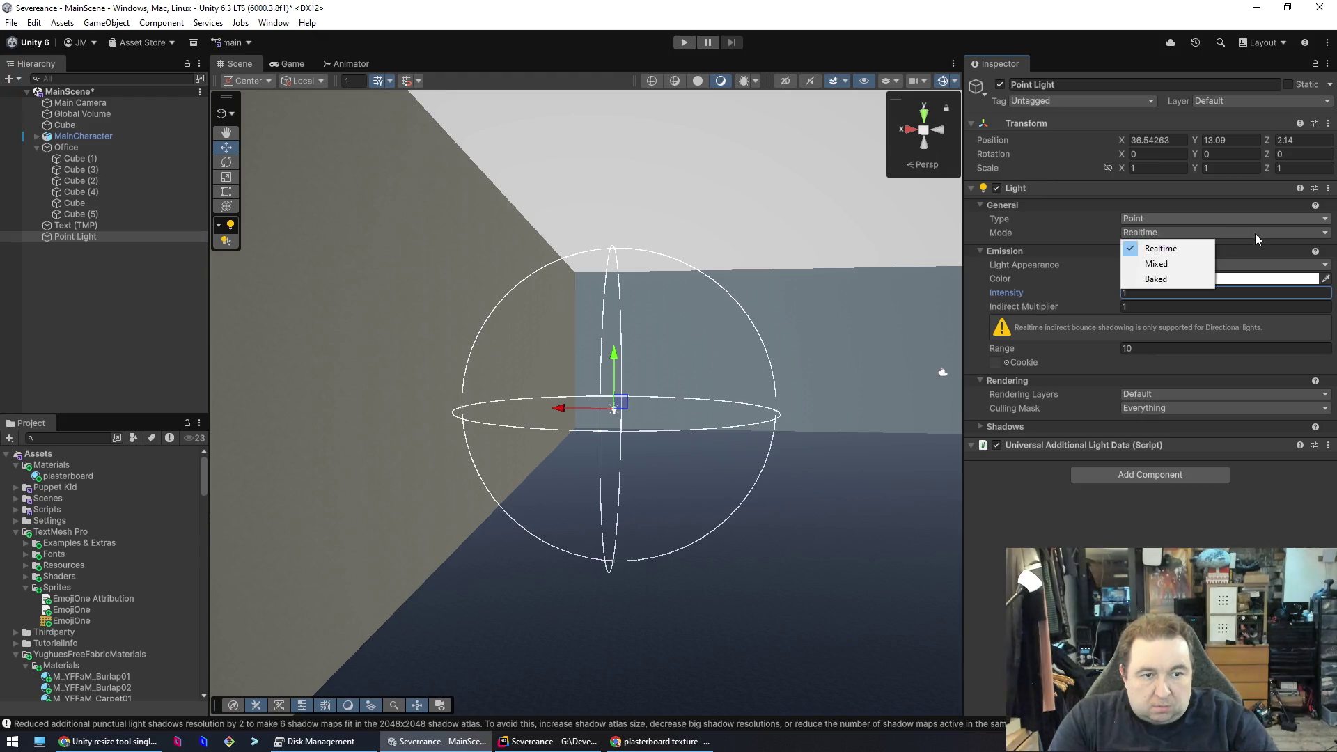
{"action": "left_click", "coordinate": [1189, 262]}
{"action": "left_click", "coordinate": [1194, 235]}
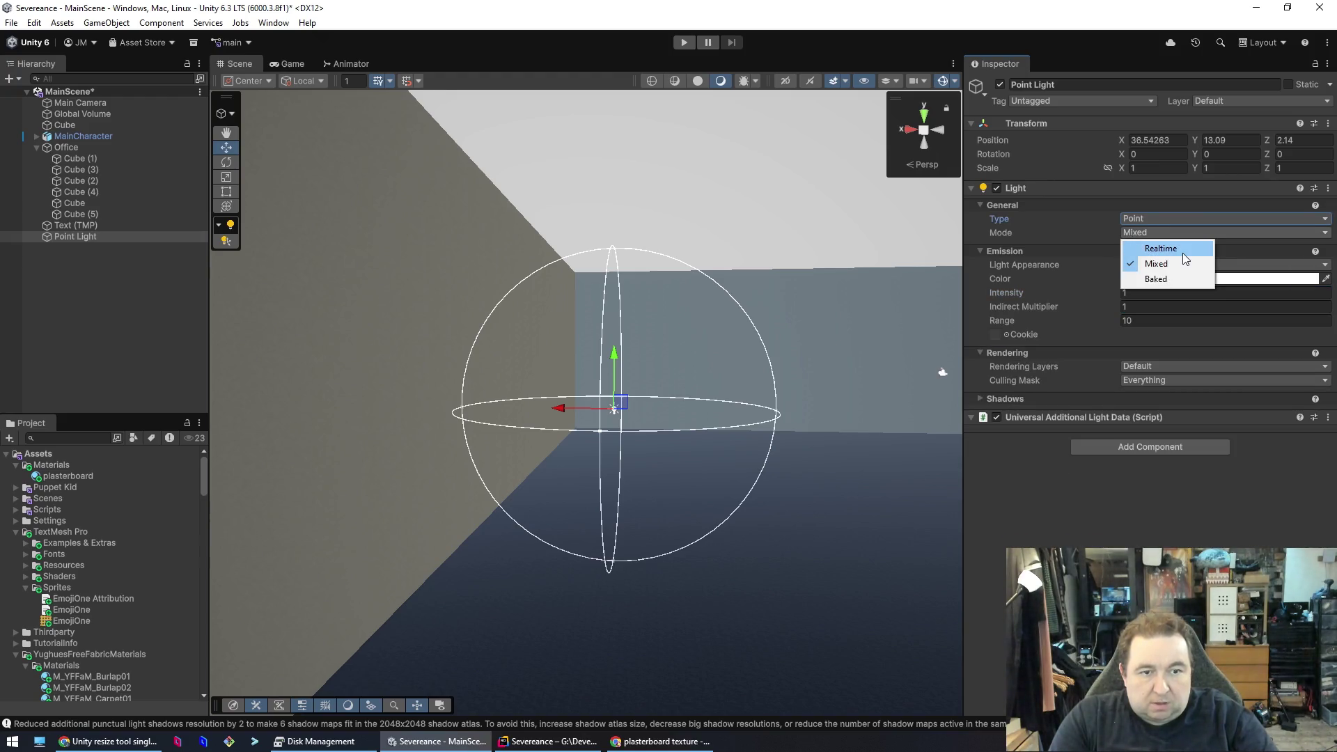
{"action": "left_click", "coordinate": [1183, 252]}
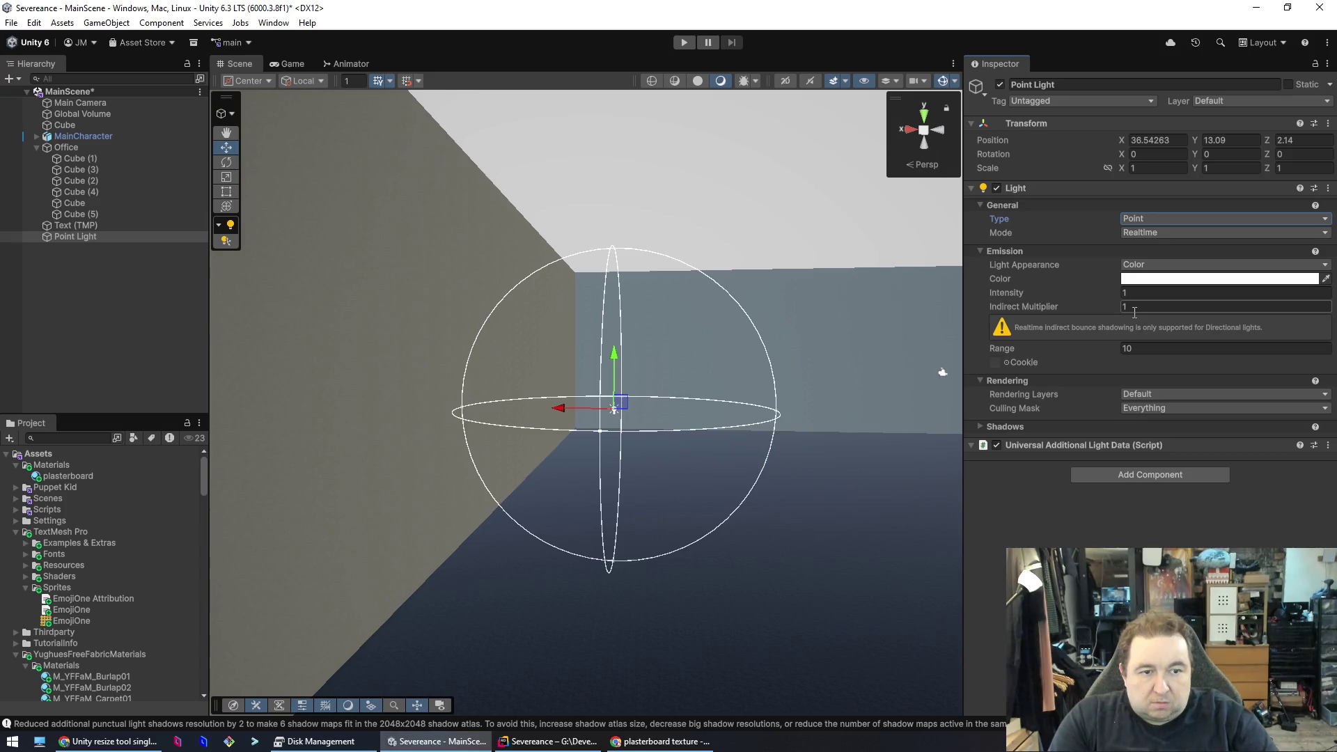
- Reset Indirect Multiplier to 1 and slide the light along X to 17.43 beside the text
{"action": "left_click_drag", "start_coordinate": [1119, 308], "coordinate": [1090, 307]}
{"action": "type", "text": "1"}
{"action": "left_click_drag", "start_coordinate": [564, 410], "coordinate": [879, 381]}
{"action": "mouse_move", "coordinate": [791, 503]}
{"action": "left_mouse_down"}
{"action": "mouse_move", "coordinate": [696, 531]}
{"action": "mouse_move", "coordinate": [806, 543]}
{"action": "left_mouse_up"}
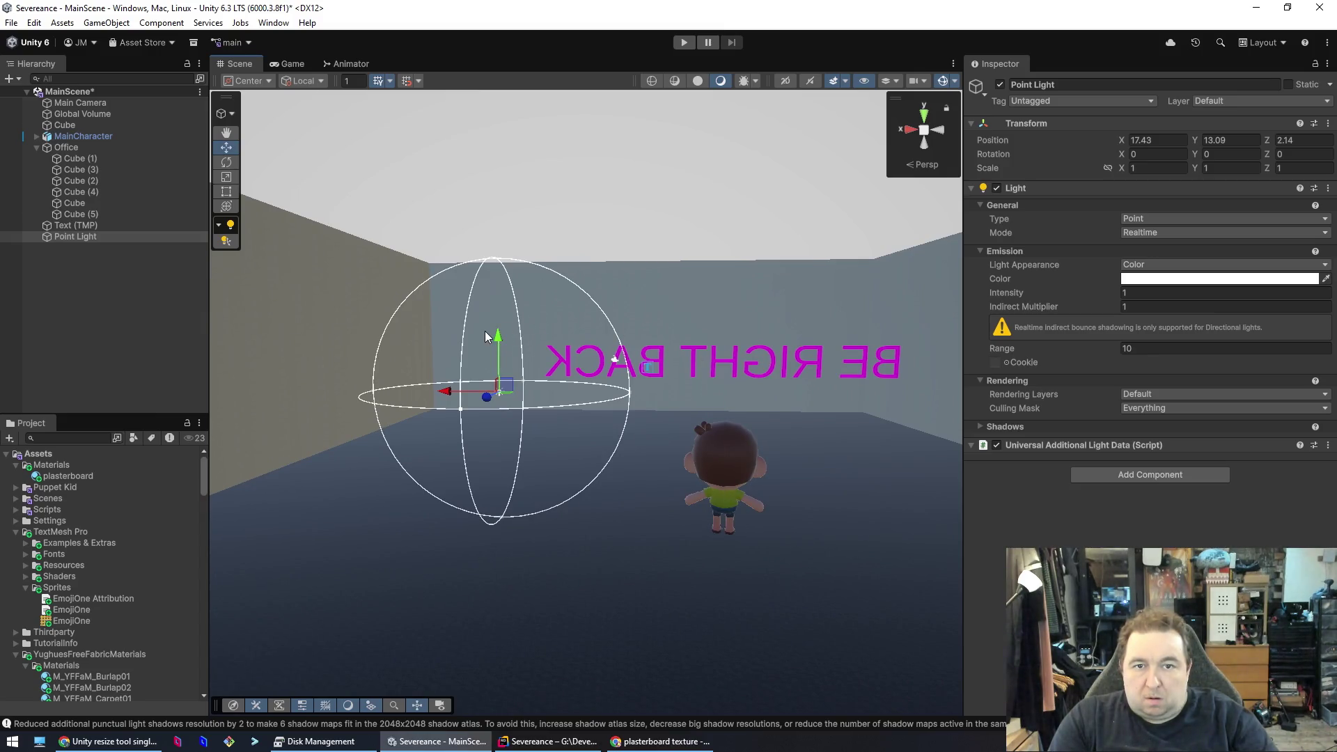
- Move the light to X -0.42, raise Intensity to 130.07, and stretch its X and Z scale
{"action": "mouse_move", "coordinate": [447, 397]}
{"action": "left_mouse_down"}
{"action": "mouse_move", "coordinate": [679, 400]}
{"action": "mouse_move", "coordinate": [596, 411]}
{"action": "mouse_move", "coordinate": [680, 416]}
{"action": "left_mouse_up"}
{"action": "mouse_move", "coordinate": [1016, 293]}
{"action": "left_mouse_down"}
{"action": "mouse_move", "coordinate": [1323, 286]}
{"action": "mouse_move", "coordinate": [182, 248]}
{"action": "mouse_move", "coordinate": [1147, 257]}
{"action": "mouse_move", "coordinate": [39, 259]}
{"action": "left_mouse_up"}
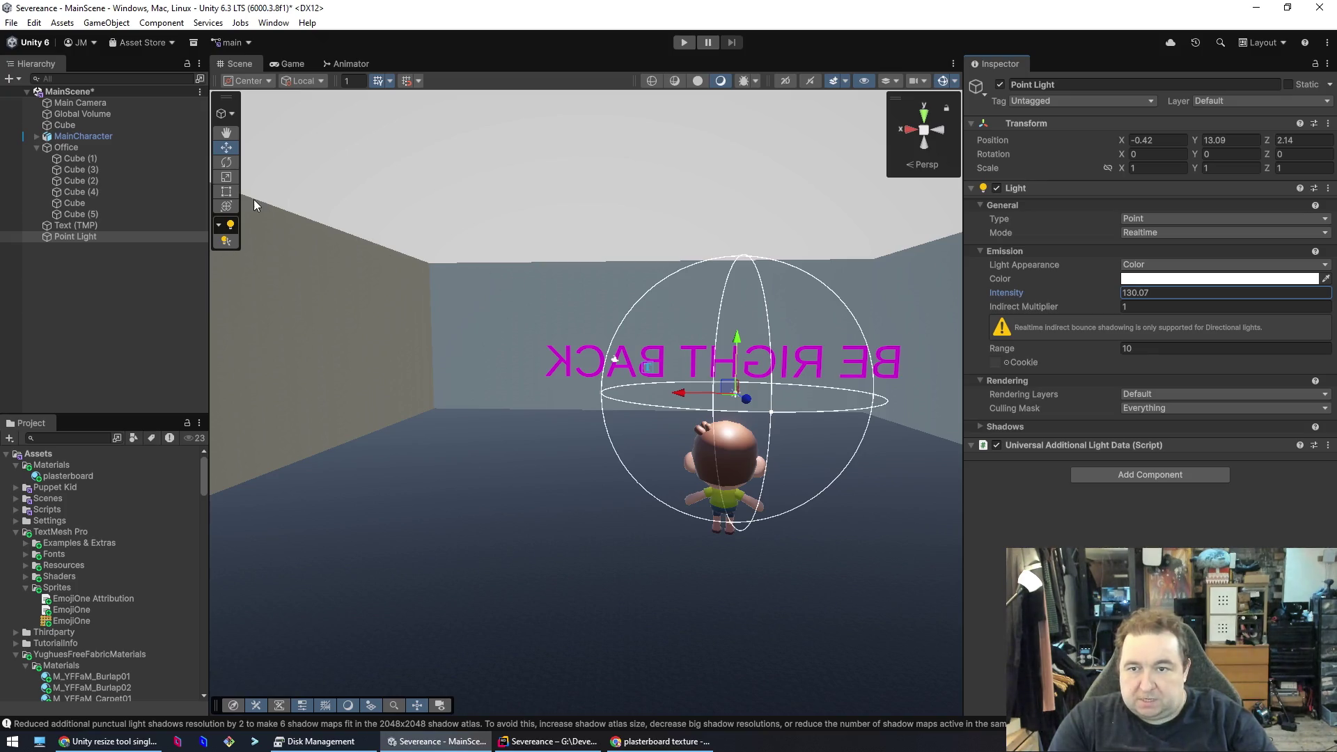
{"action": "left_click", "coordinate": [228, 178]}
{"action": "left_click_drag", "start_coordinate": [684, 394], "coordinate": [624, 396]}
{"action": "left_click_drag", "start_coordinate": [775, 436], "coordinate": [855, 510]}
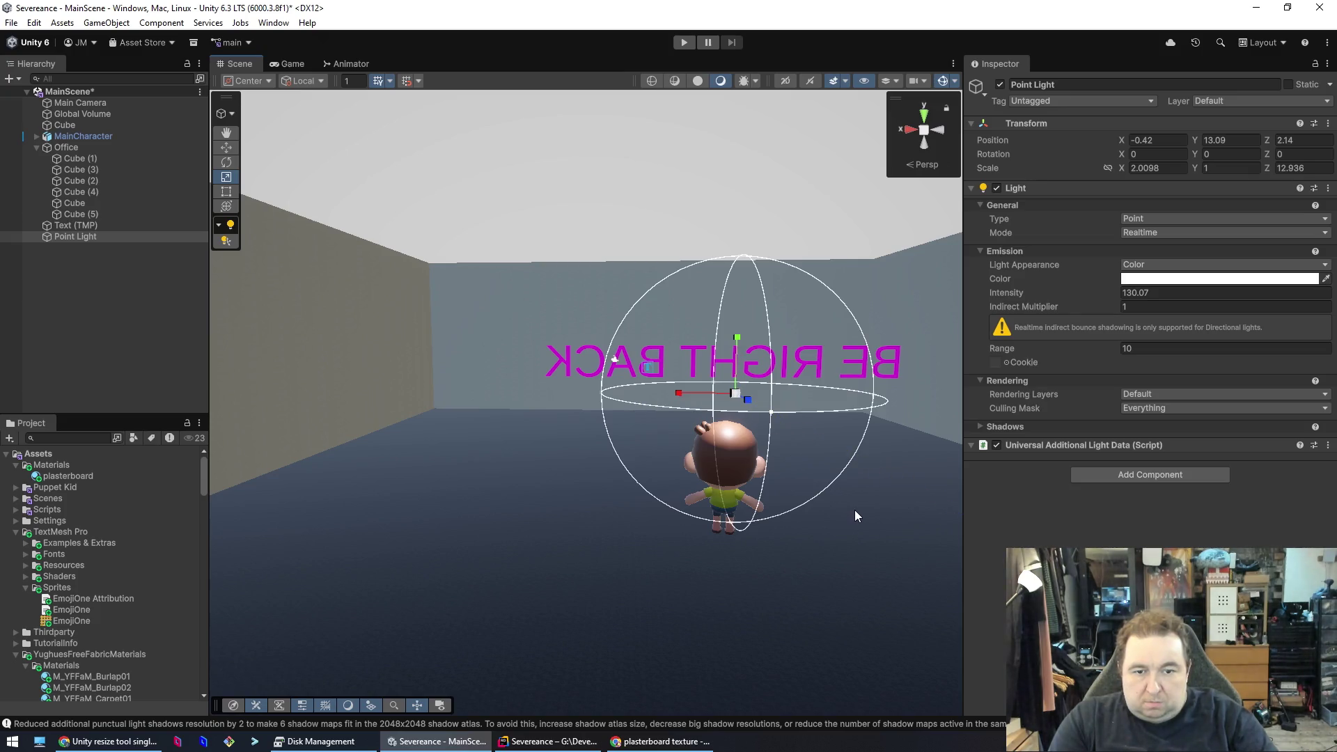
{"action": "left_click", "coordinate": [227, 149]}
- Raise the light to Y 15.48 and scrub its Range to about 24.22
{"action": "mouse_move", "coordinate": [744, 342]}
{"action": "left_mouse_down"}
{"action": "mouse_move", "coordinate": [742, 174]}
{"action": "mouse_move", "coordinate": [704, 124]}
{"action": "mouse_move", "coordinate": [702, 388]}
{"action": "mouse_move", "coordinate": [701, 276]}
{"action": "mouse_move", "coordinate": [687, 323]}
{"action": "mouse_move", "coordinate": [681, 207]}
{"action": "mouse_move", "coordinate": [658, 306]}
{"action": "left_mouse_up"}
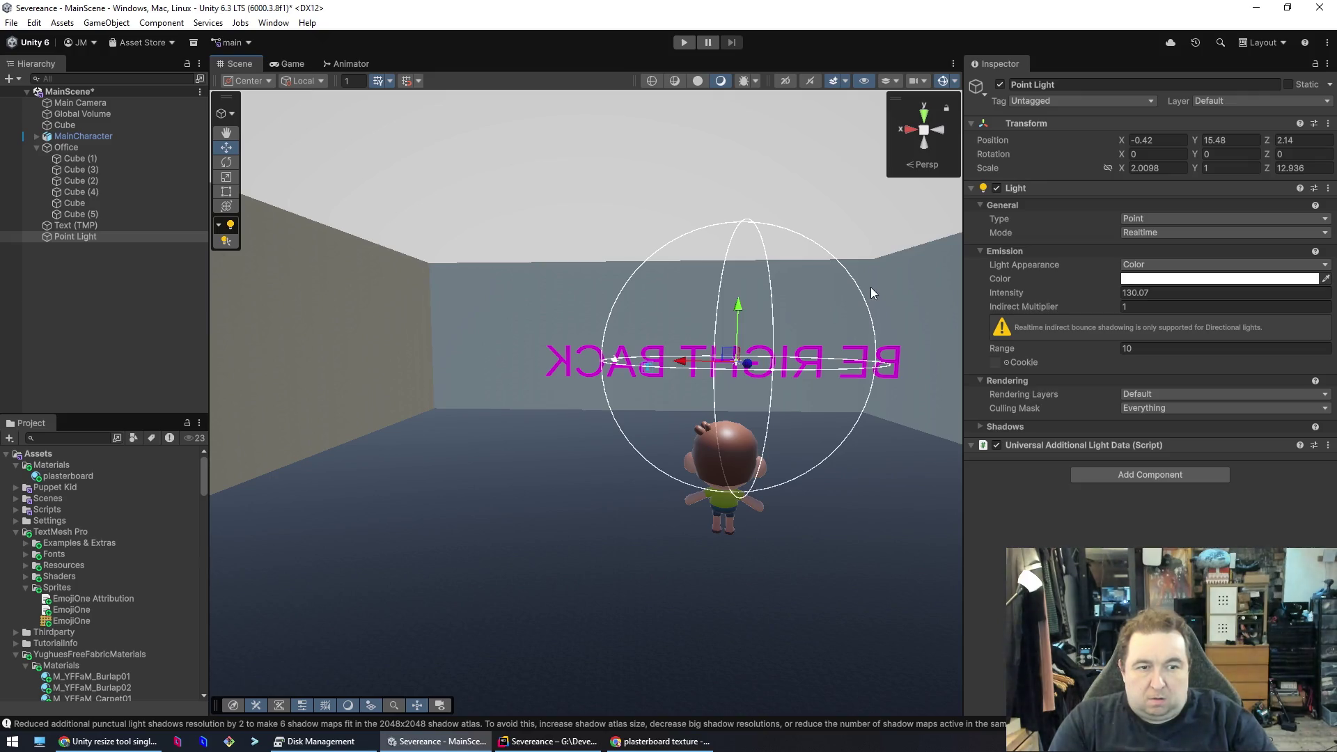
{"action": "left_click_drag", "start_coordinate": [1077, 308], "coordinate": [1178, 317]}
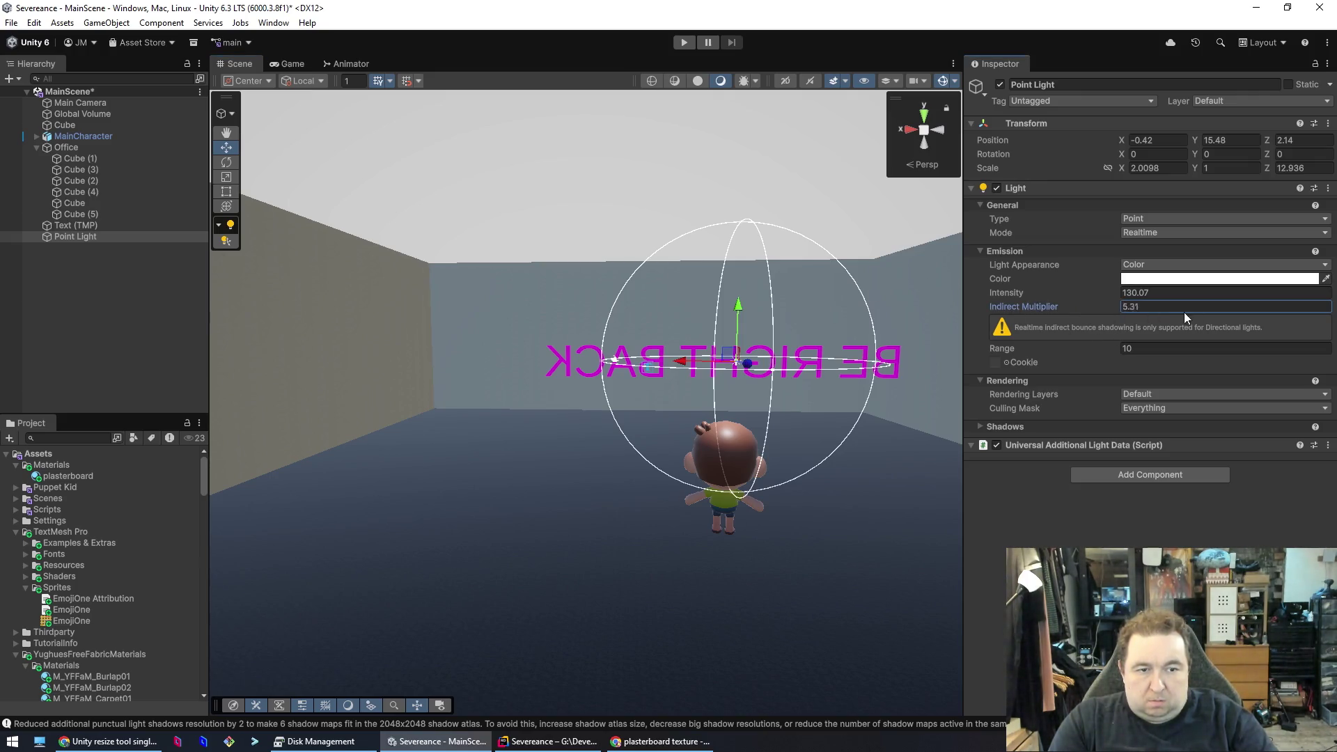
{"action": "mouse_move", "coordinate": [1084, 347]}
{"action": "left_mouse_down"}
{"action": "mouse_move", "coordinate": [1180, 343]}
{"action": "mouse_move", "coordinate": [64, 338]}
{"action": "mouse_move", "coordinate": [340, 346]}
{"action": "mouse_move", "coordinate": [145, 357]}
{"action": "left_mouse_up"}
{"action": "mouse_move", "coordinate": [432, 445]}
{"action": "left_mouse_down"}
{"action": "mouse_move", "coordinate": [481, 451]}
{"action": "mouse_move", "coordinate": [383, 440]}
{"action": "left_mouse_up"}
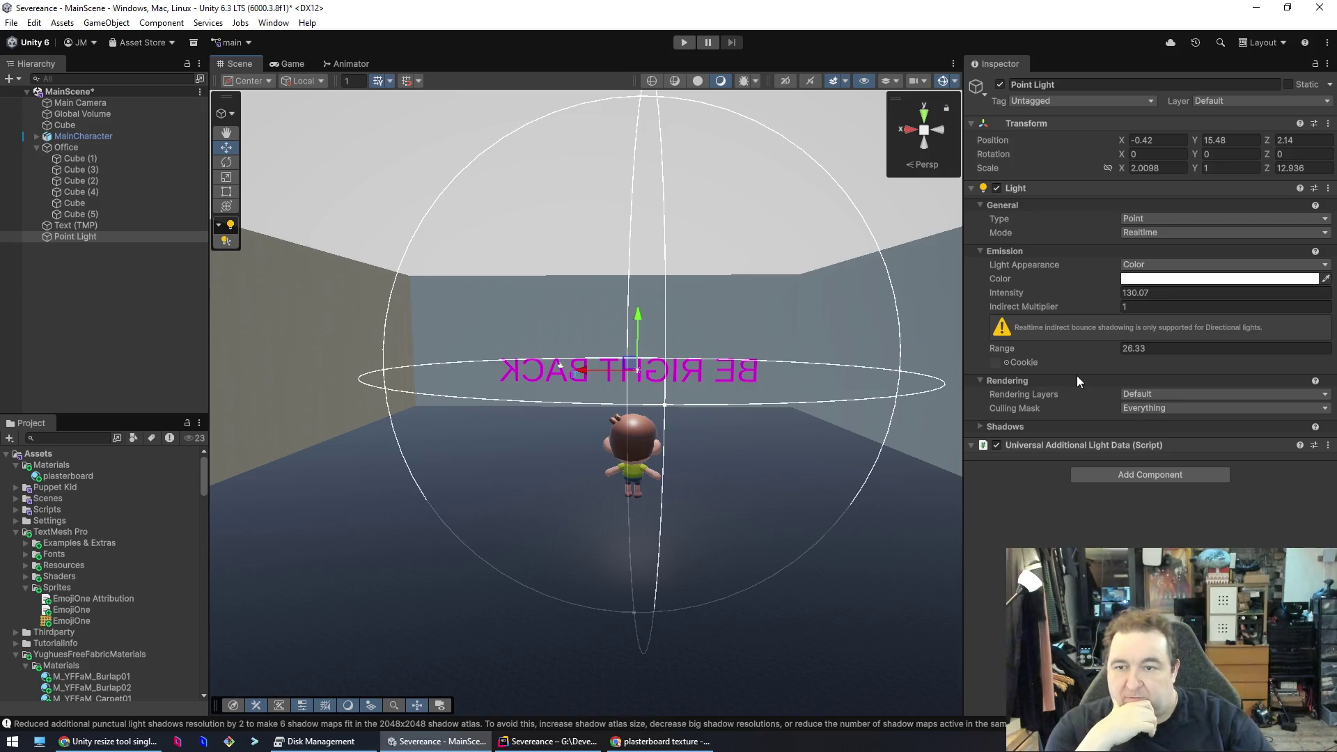
{"action": "mouse_move", "coordinate": [1079, 351]}
{"action": "left_mouse_down"}
{"action": "mouse_move", "coordinate": [1301, 345]}
{"action": "mouse_move", "coordinate": [290, 363]}
{"action": "mouse_move", "coordinate": [1162, 382]}
{"action": "mouse_move", "coordinate": [1010, 375]}
{"action": "mouse_move", "coordinate": [1065, 370]}
{"action": "left_mouse_up"}
{"action": "left_click", "coordinate": [1138, 219]}
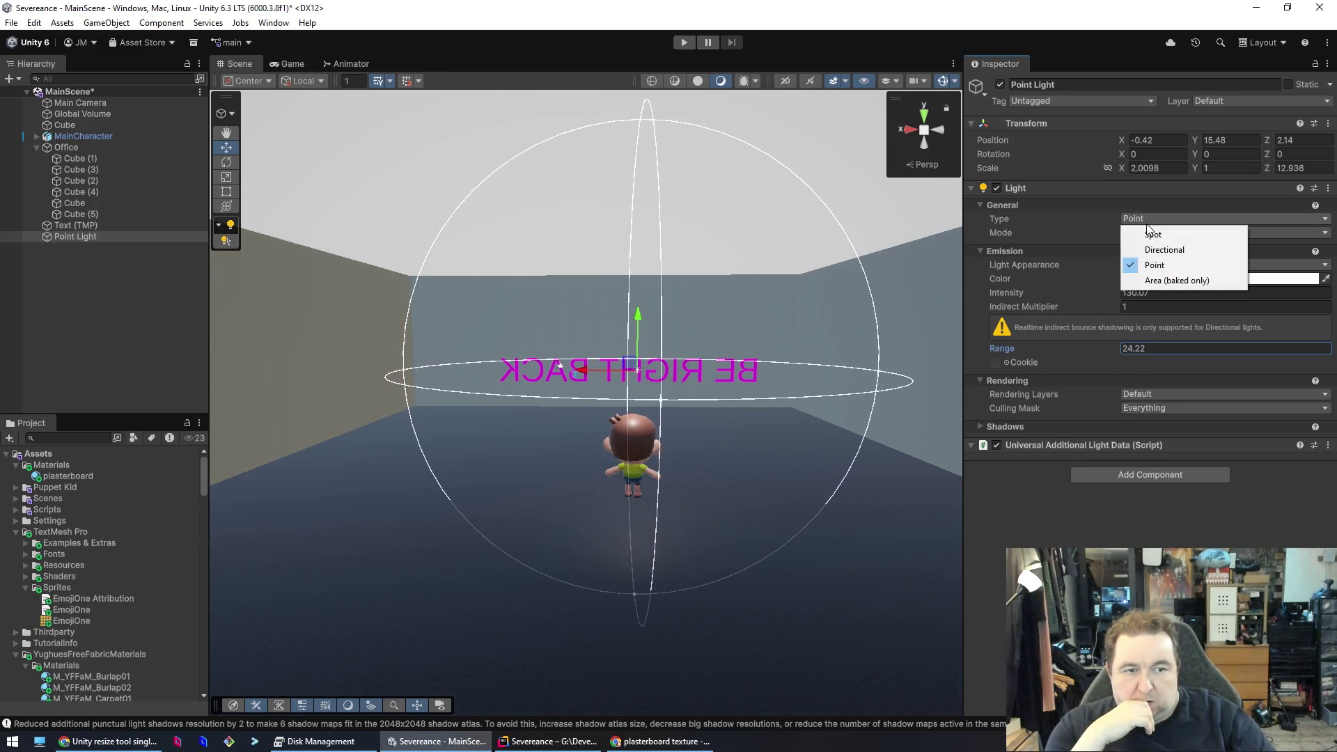
- Turn the light into a Spot light, tilt it down (Rotation X ~96), and cut Range to 14.2
{"action": "left_click", "coordinate": [1153, 231]}
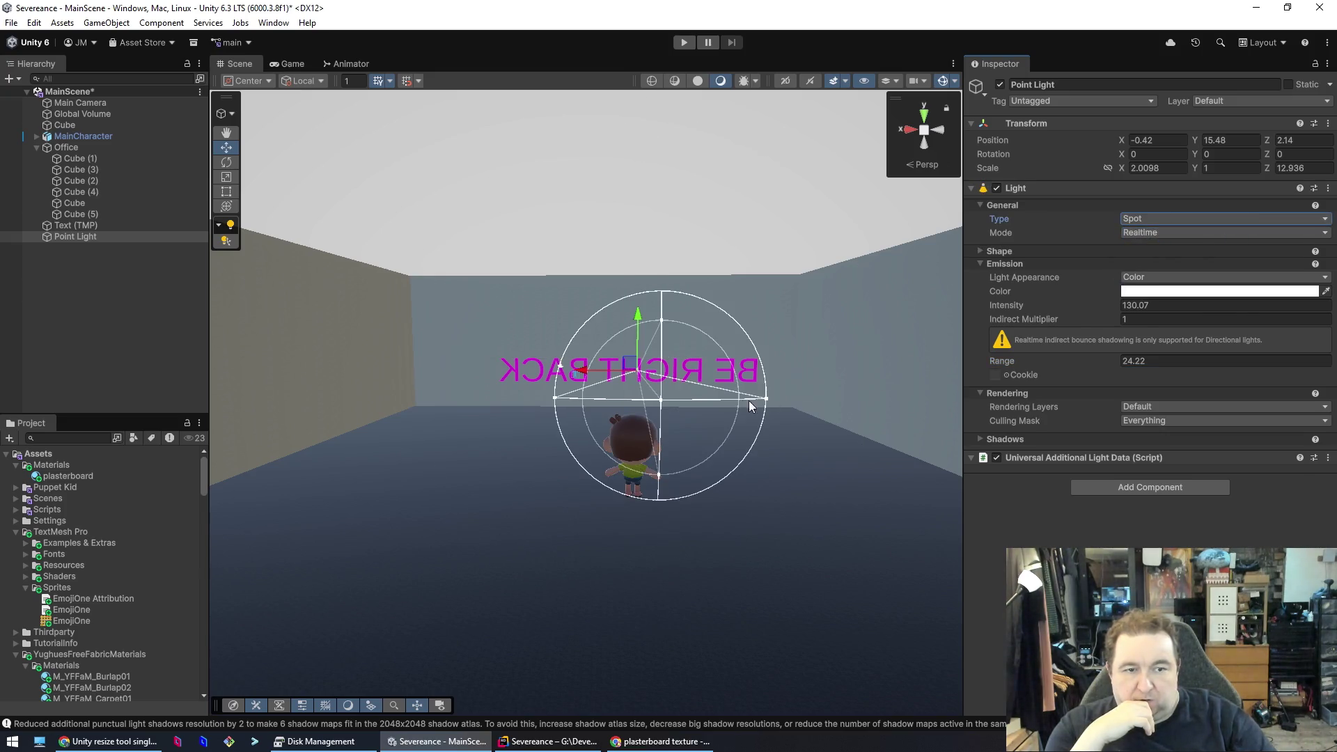
{"action": "mouse_move", "coordinate": [1068, 357]}
{"action": "left_mouse_down"}
{"action": "mouse_move", "coordinate": [1175, 366]}
{"action": "mouse_move", "coordinate": [1081, 364]}
{"action": "mouse_move", "coordinate": [1100, 364]}
{"action": "left_mouse_up"}
{"action": "mouse_move", "coordinate": [670, 414]}
{"action": "left_mouse_down"}
{"action": "mouse_move", "coordinate": [725, 424]}
{"action": "mouse_move", "coordinate": [664, 394]}
{"action": "left_mouse_up"}
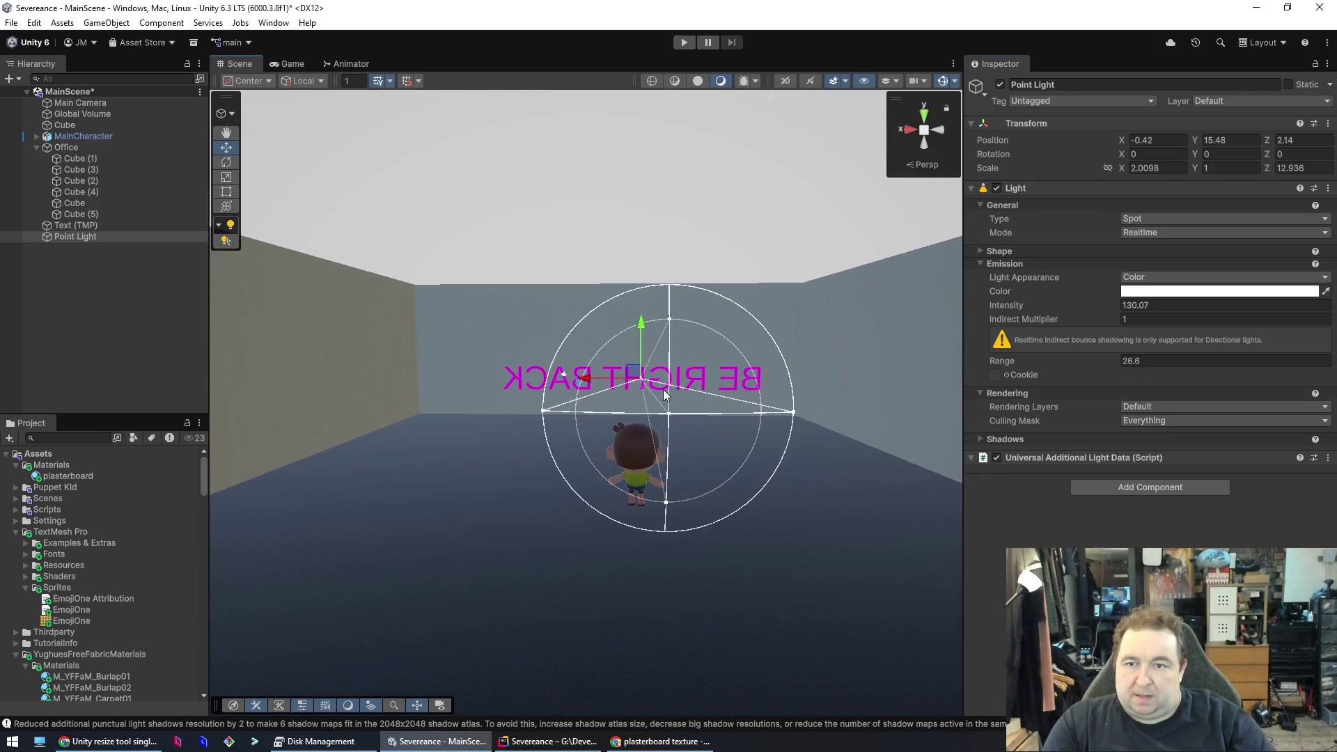
{"action": "left_click", "coordinate": [232, 170]}
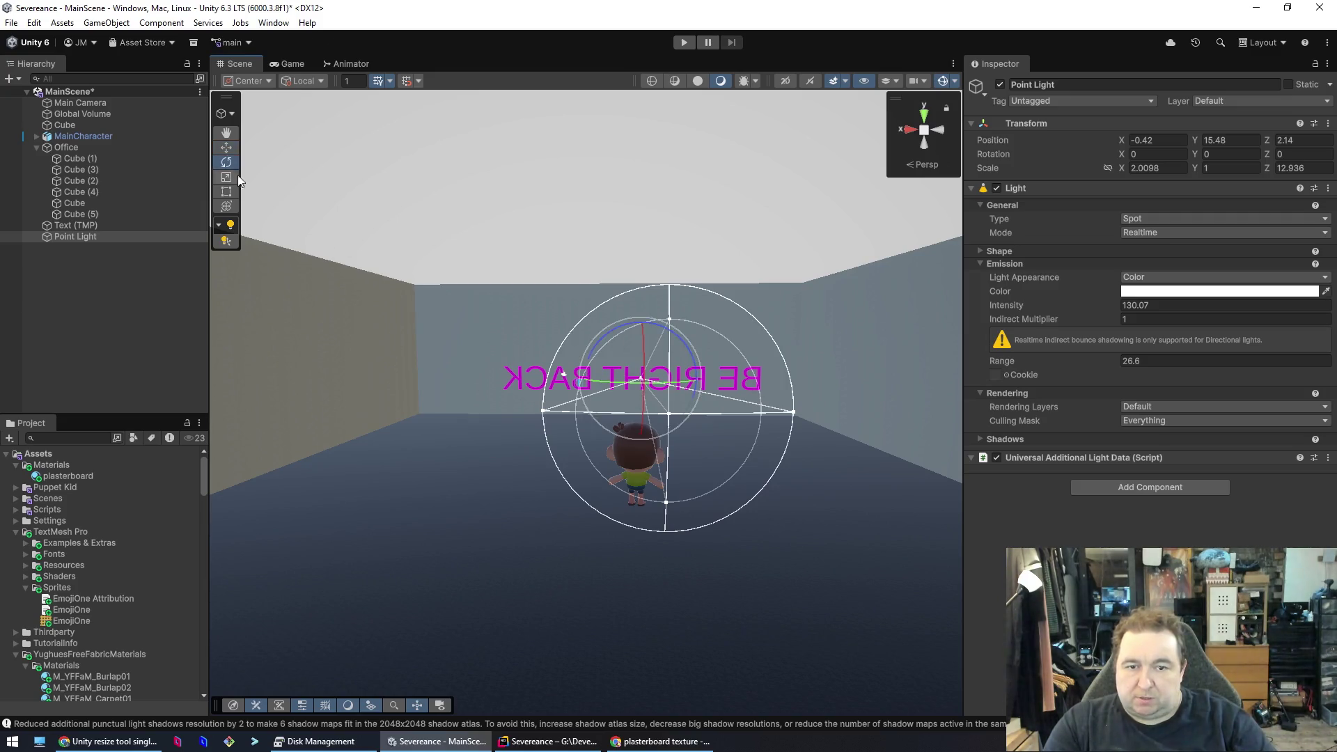
{"action": "mouse_move", "coordinate": [641, 381]}
{"action": "left_mouse_down"}
{"action": "mouse_move", "coordinate": [652, 553]}
{"action": "mouse_move", "coordinate": [561, 481]}
{"action": "mouse_move", "coordinate": [716, 432]}
{"action": "mouse_move", "coordinate": [854, 453]}
{"action": "mouse_move", "coordinate": [1130, 457]}
{"action": "mouse_move", "coordinate": [1128, 496]}
{"action": "mouse_move", "coordinate": [1050, 511]}
{"action": "mouse_move", "coordinate": [1057, 502]}
{"action": "mouse_move", "coordinate": [722, 676]}
{"action": "left_mouse_up"}
{"action": "mouse_move", "coordinate": [644, 636]}
{"action": "left_mouse_down"}
{"action": "mouse_move", "coordinate": [669, 449]}
{"action": "mouse_move", "coordinate": [630, 655]}
{"action": "mouse_move", "coordinate": [643, 447]}
{"action": "left_mouse_up"}
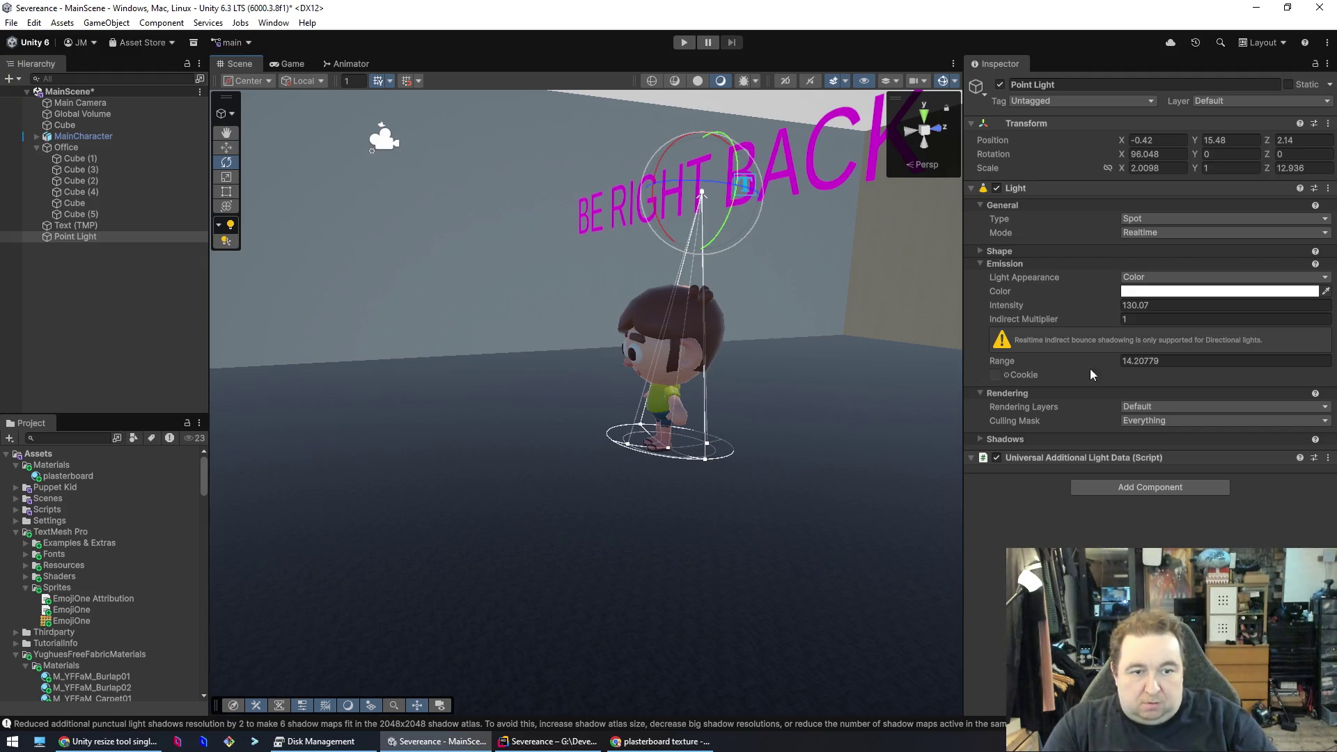
{"action": "left_click", "coordinate": [1095, 309]}
{"action": "type", "text": "524"}
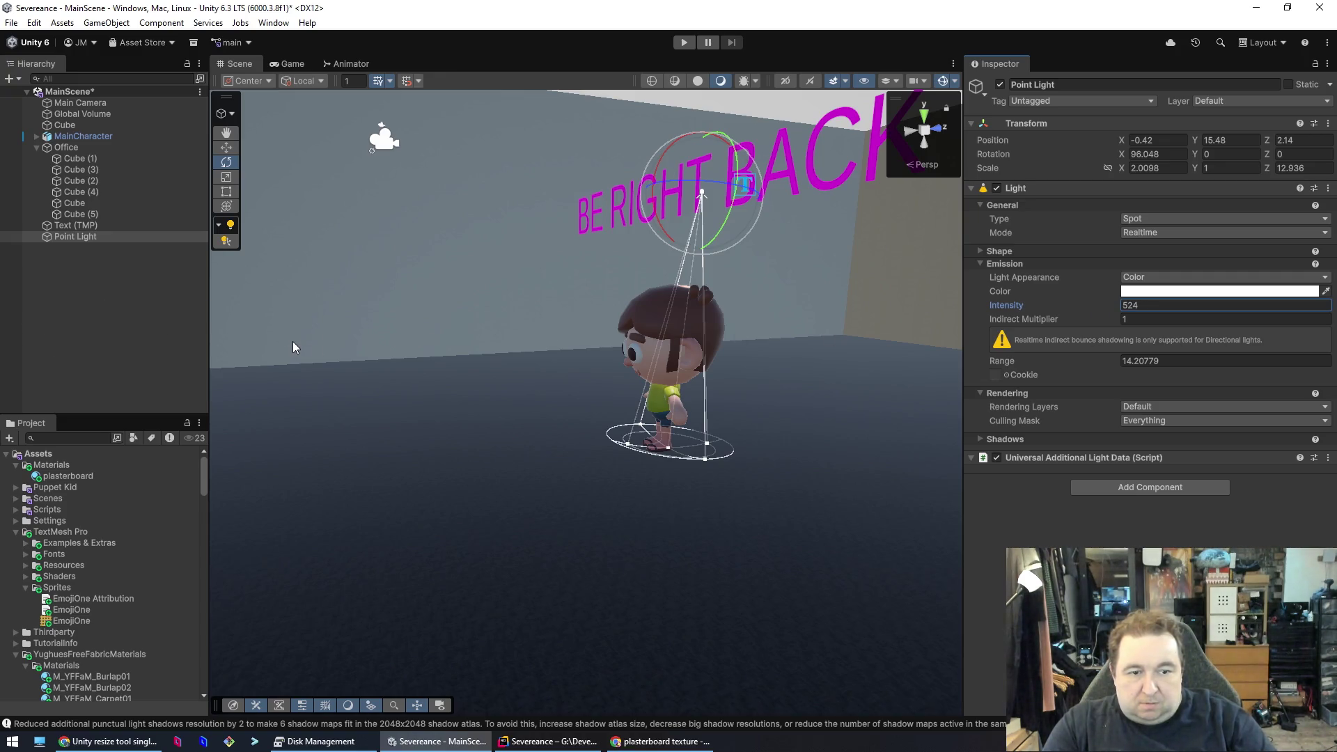
- Select the floor, character and BE RIGHT BACK text in turn, then fly toward the text
{"action": "left_click", "coordinate": [603, 446]}
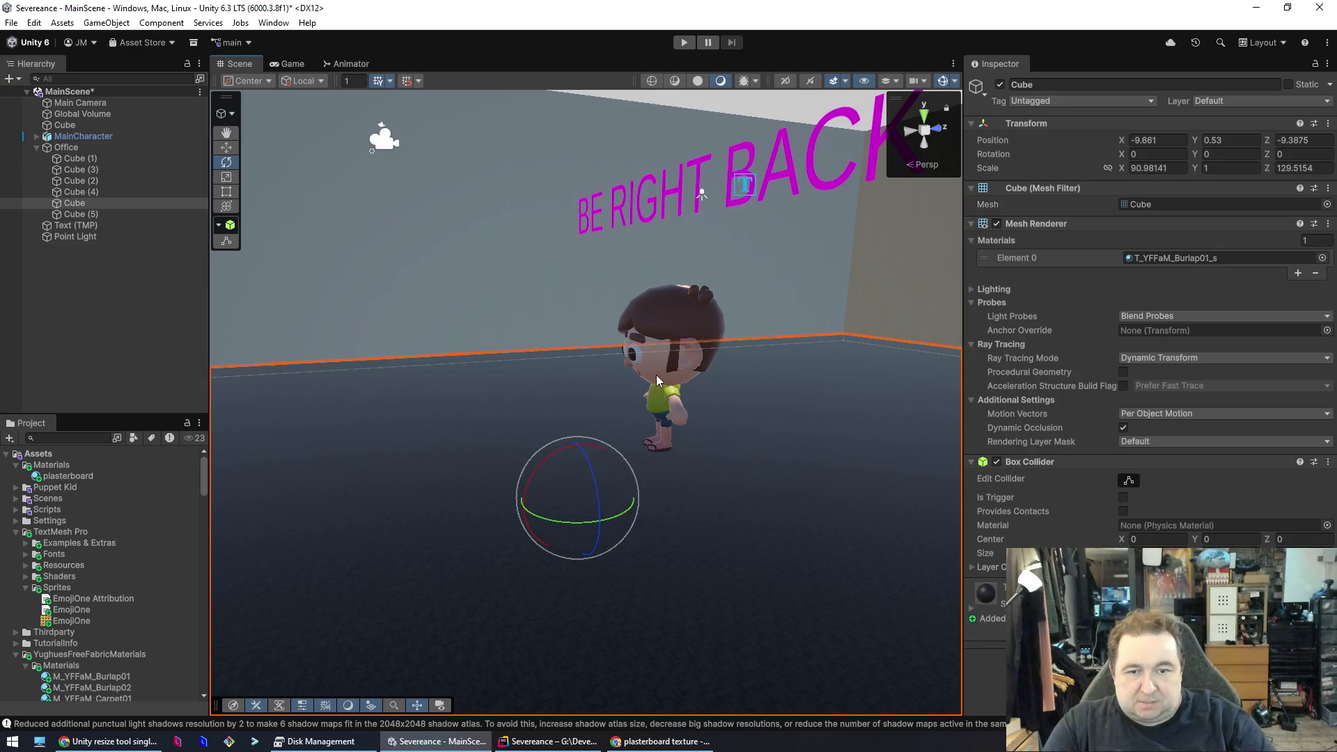
{"action": "left_click", "coordinate": [660, 382]}
{"action": "left_click", "coordinate": [699, 197]}
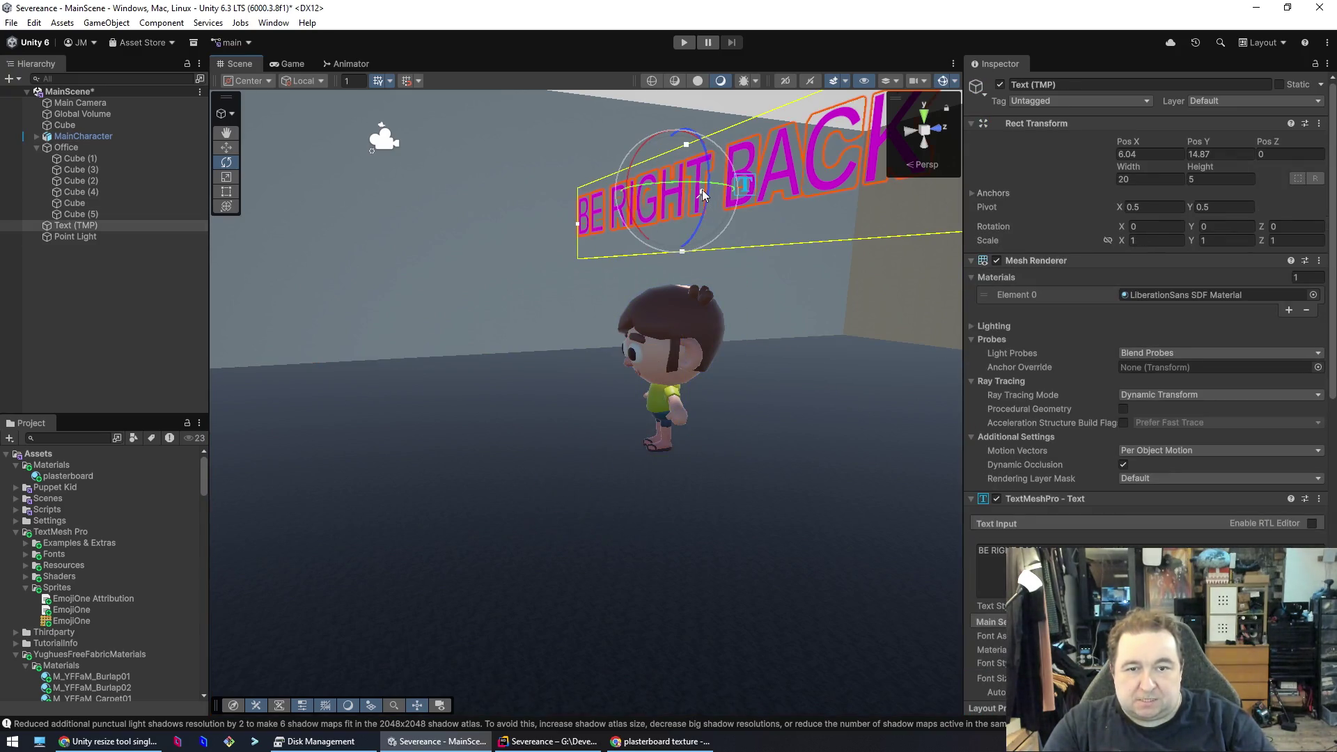
{"action": "left_click", "coordinate": [766, 173]}
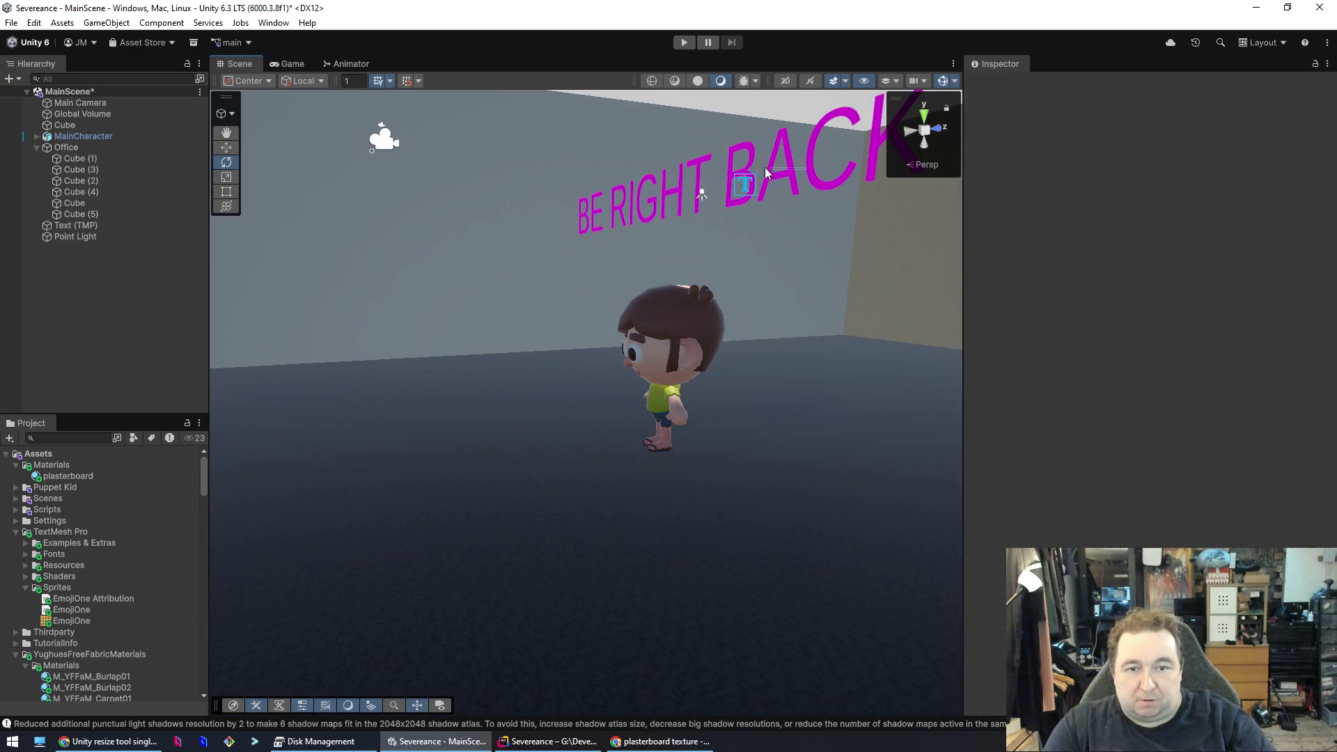
{"action": "left_click", "coordinate": [681, 181]}
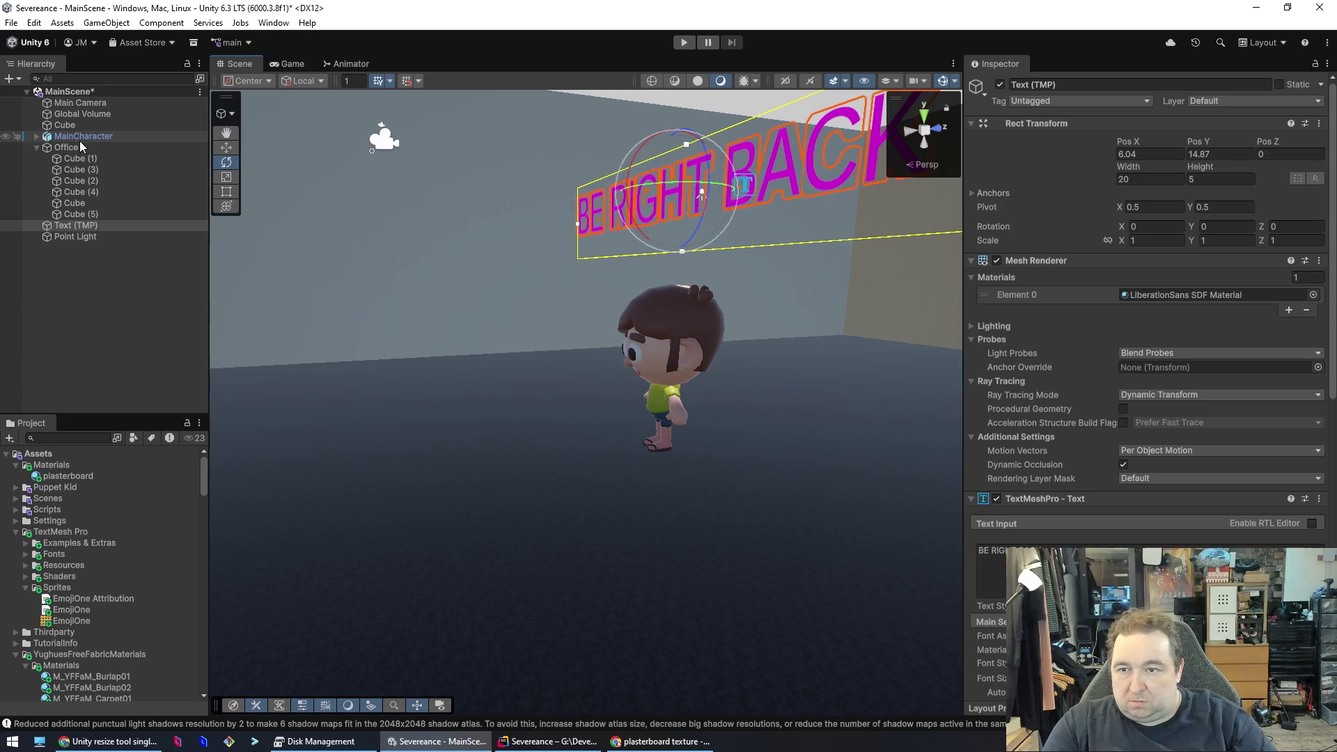
{"action": "right_click", "coordinate": [75, 228]}
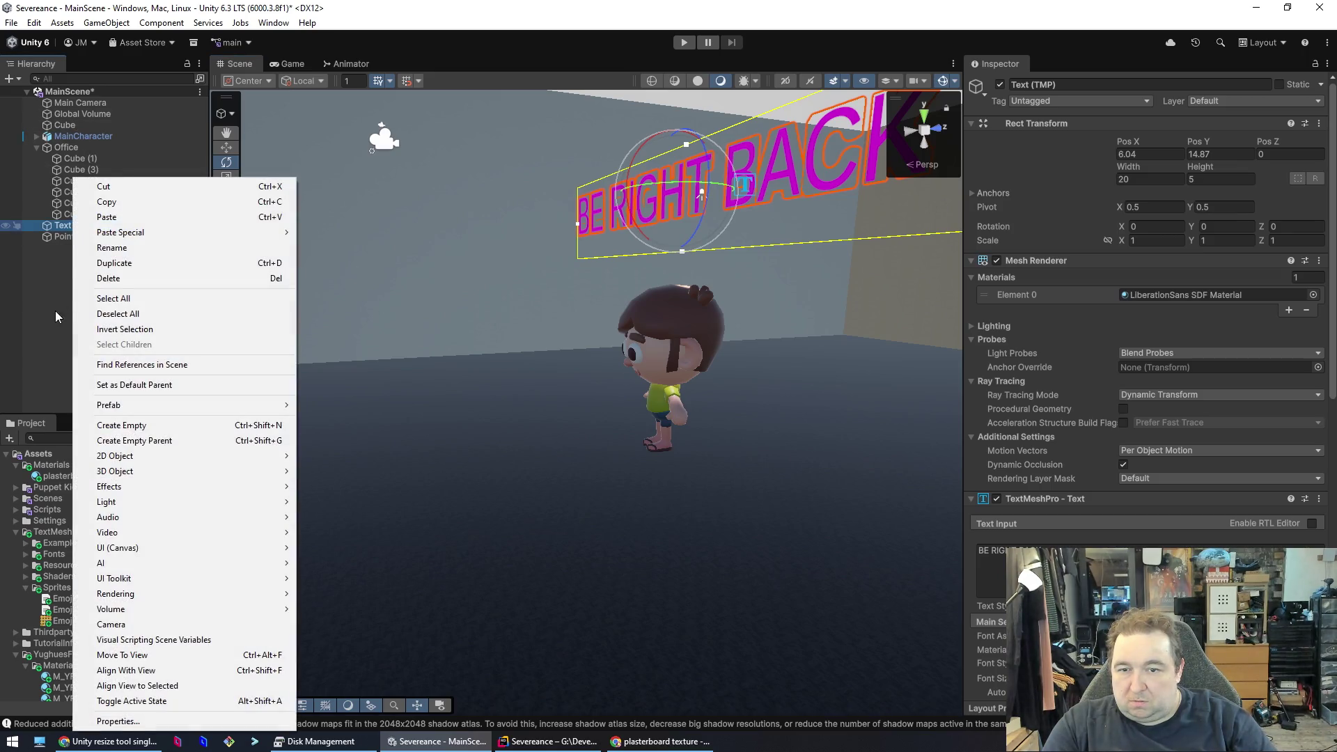
{"action": "left_click", "coordinate": [118, 314]}
{"action": "mouse_move", "coordinate": [707, 296]}
{"action": "left_mouse_down"}
{"action": "mouse_move", "coordinate": [725, 289]}
{"action": "mouse_move", "coordinate": [754, 202]}
{"action": "mouse_move", "coordinate": [738, 295]}
{"action": "mouse_move", "coordinate": [677, 443]}
{"action": "mouse_move", "coordinate": [859, 448]}
{"action": "mouse_move", "coordinate": [916, 469]}
{"action": "mouse_move", "coordinate": [924, 508]}
{"action": "mouse_move", "coordinate": [943, 492]}
{"action": "mouse_move", "coordinate": [949, 406]}
{"action": "mouse_move", "coordinate": [924, 367]}
{"action": "left_mouse_up"}
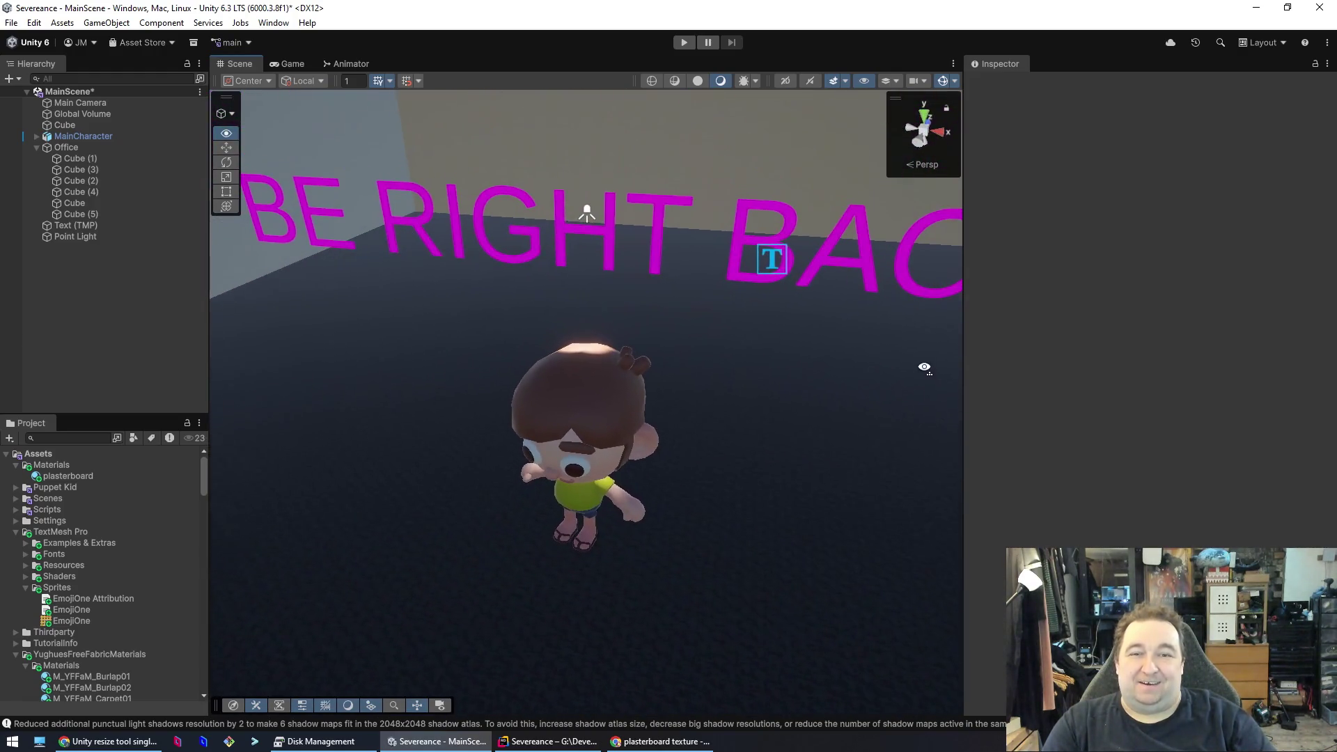
- Select the spot light and set its Range to 18.2, checking the cone from above
{"action": "left_click", "coordinate": [587, 213]}
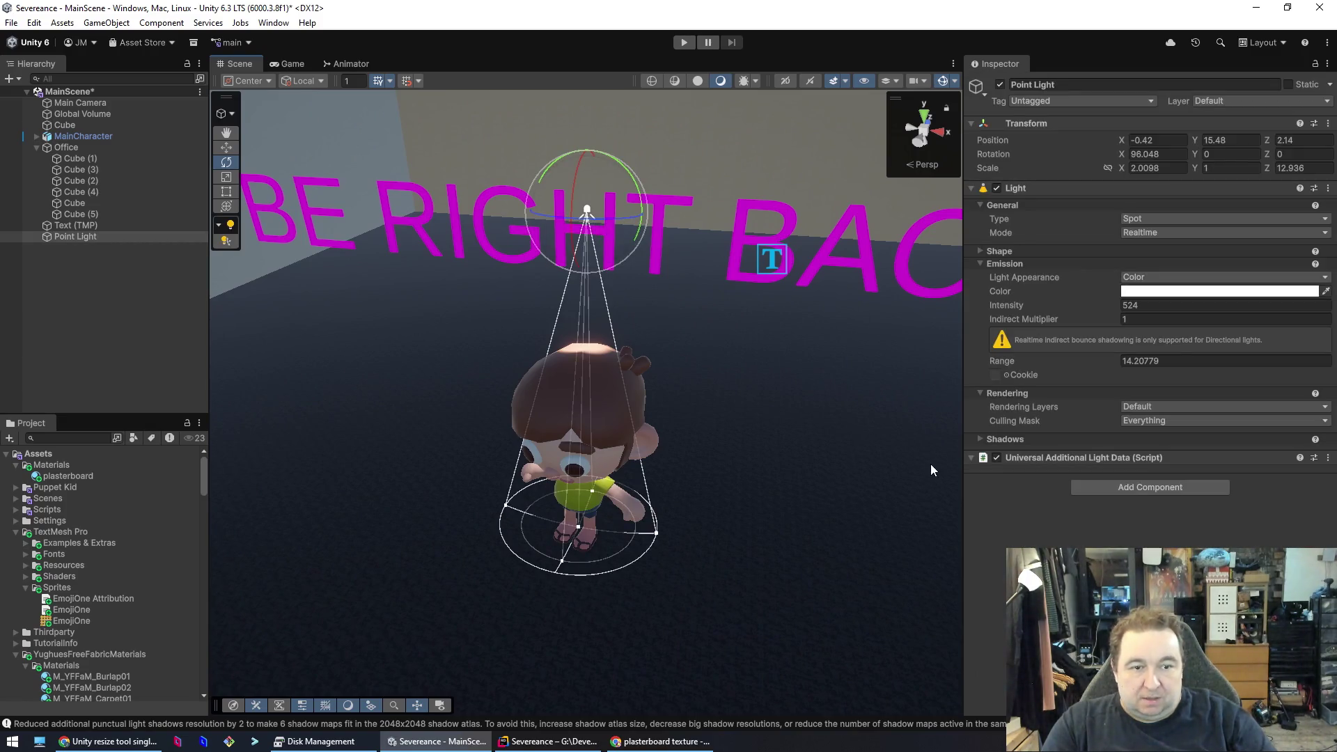
{"action": "left_click_drag", "start_coordinate": [1073, 361], "coordinate": [1306, 370]}
{"action": "left_click_drag", "start_coordinate": [1114, 357], "coordinate": [1085, 362]}
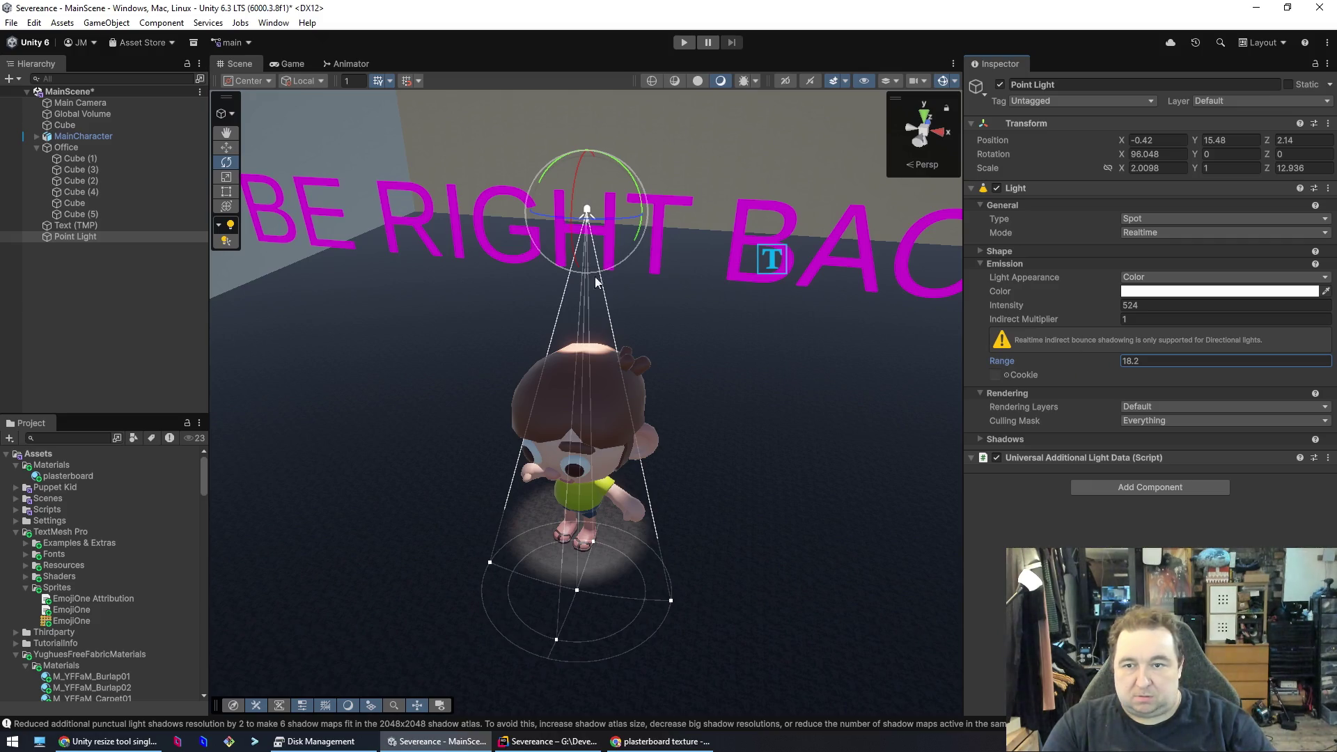
{"action": "mouse_move", "coordinate": [519, 303]}
{"action": "left_mouse_down"}
{"action": "mouse_move", "coordinate": [442, 457]}
{"action": "mouse_move", "coordinate": [538, 355]}
{"action": "mouse_move", "coordinate": [573, 213]}
{"action": "left_mouse_up"}
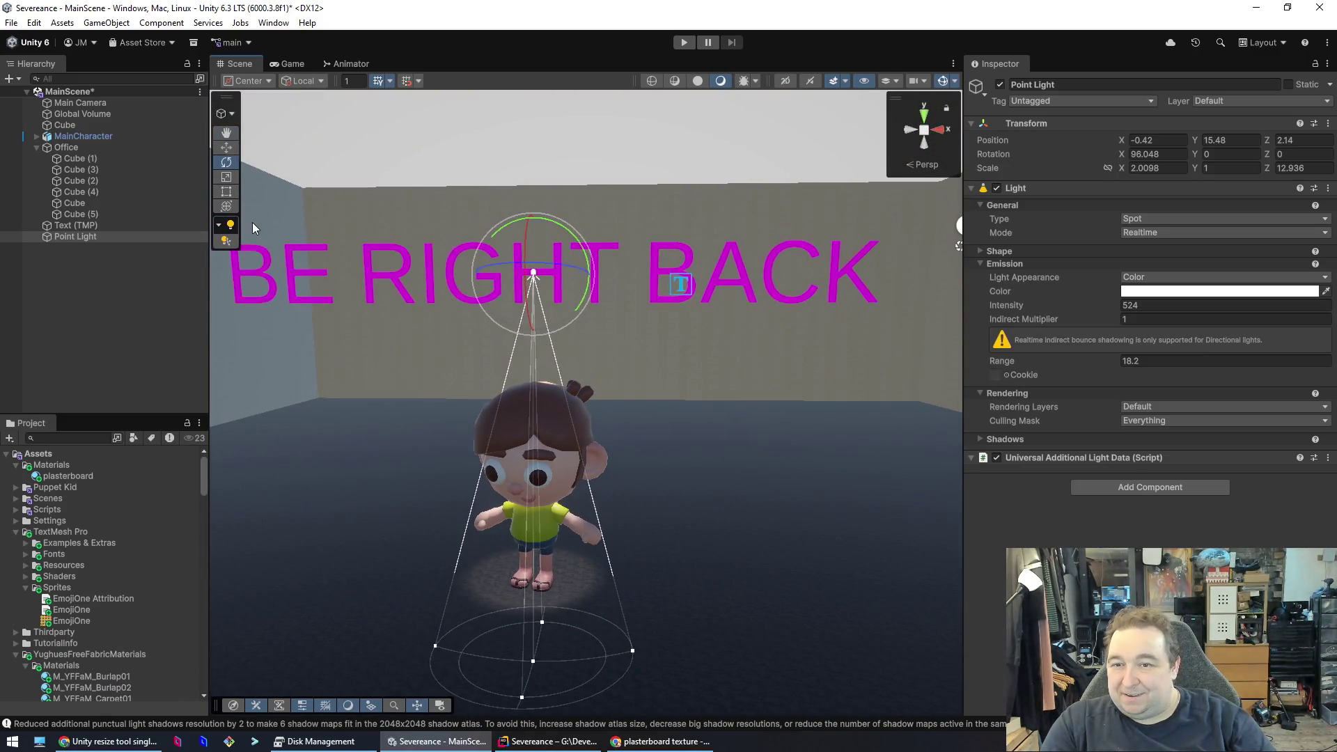
- Lift the spot light toward the ceiling above the character, to about Y 30.45
{"action": "left_click", "coordinate": [226, 148]}
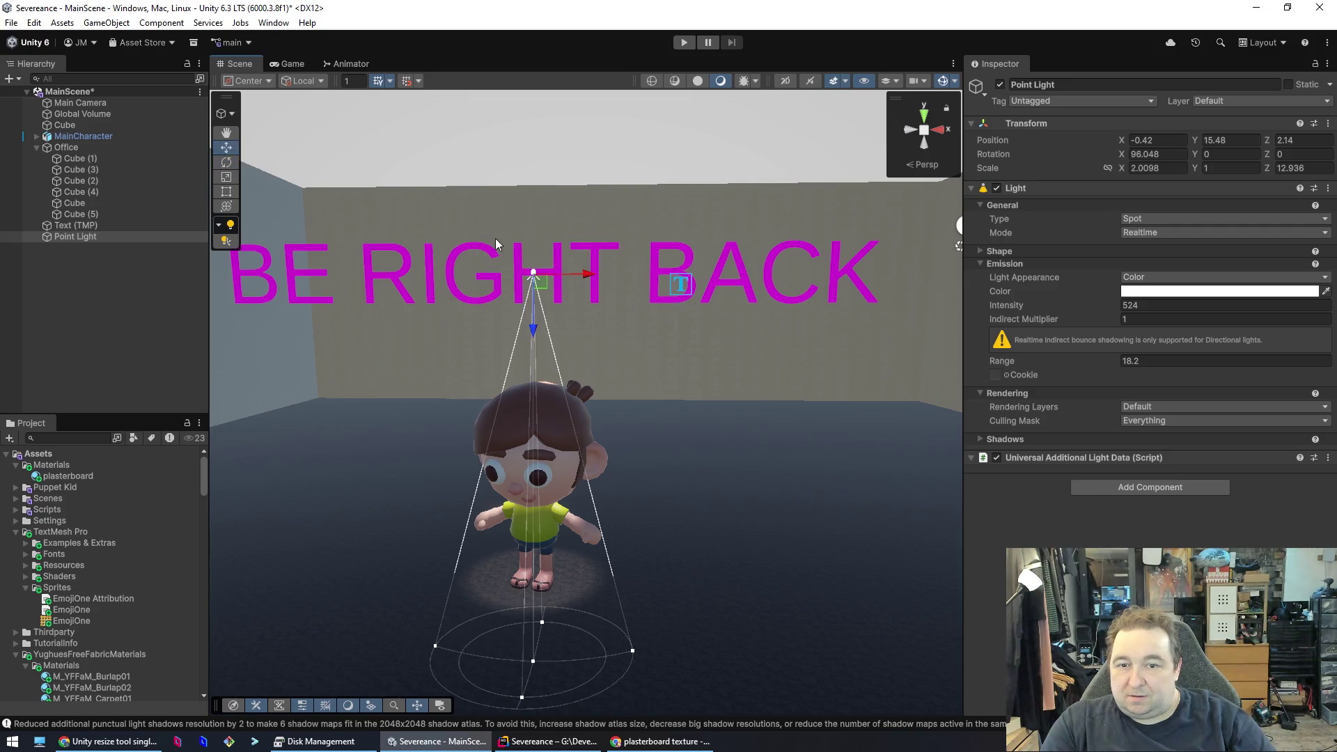
{"action": "left_click_drag", "start_coordinate": [533, 337], "coordinate": [528, 151]}
{"action": "scroll", "coordinate": [528, 152], "scroll_direction": "down", "scroll_amount": 6}
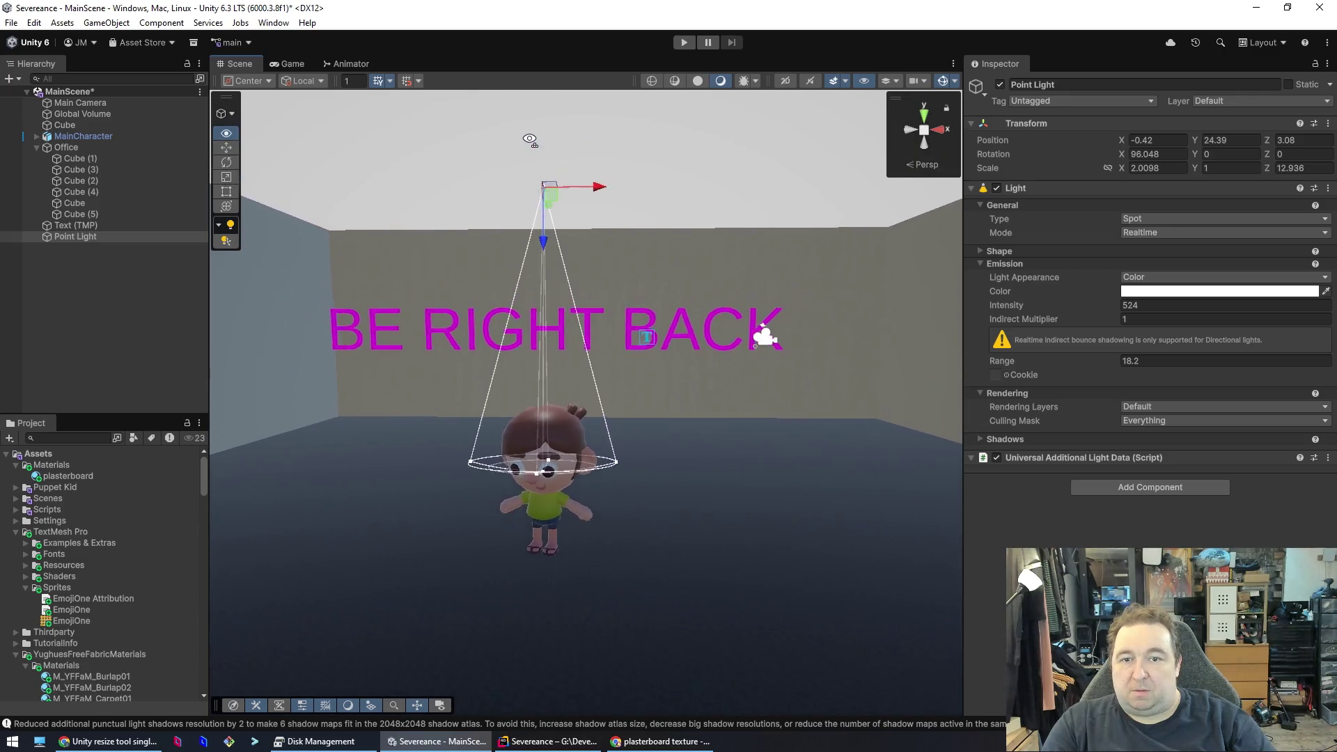
{"action": "mouse_move", "coordinate": [563, 326]}
{"action": "left_mouse_down"}
{"action": "mouse_move", "coordinate": [576, 174]}
{"action": "mouse_move", "coordinate": [582, 262]}
{"action": "mouse_move", "coordinate": [625, 237]}
{"action": "mouse_move", "coordinate": [615, 191]}
{"action": "mouse_move", "coordinate": [575, 277]}
{"action": "left_mouse_up"}
{"action": "mouse_move", "coordinate": [571, 420]}
{"action": "left_mouse_down"}
{"action": "mouse_move", "coordinate": [590, 202]}
{"action": "mouse_move", "coordinate": [569, 525]}
{"action": "mouse_move", "coordinate": [569, 440]}
{"action": "mouse_move", "coordinate": [597, 618]}
{"action": "mouse_move", "coordinate": [585, 558]}
{"action": "mouse_move", "coordinate": [600, 537]}
{"action": "mouse_move", "coordinate": [890, 549]}
{"action": "mouse_move", "coordinate": [1000, 587]}
{"action": "mouse_move", "coordinate": [920, 576]}
{"action": "mouse_move", "coordinate": [804, 622]}
{"action": "mouse_move", "coordinate": [576, 621]}
{"action": "mouse_move", "coordinate": [526, 639]}
{"action": "mouse_move", "coordinate": [537, 636]}
{"action": "mouse_move", "coordinate": [555, 330]}
{"action": "left_mouse_up"}
{"action": "scroll", "coordinate": [537, 630], "scroll_direction": "up", "scroll_amount": 5}
{"action": "key", "text": "f"}
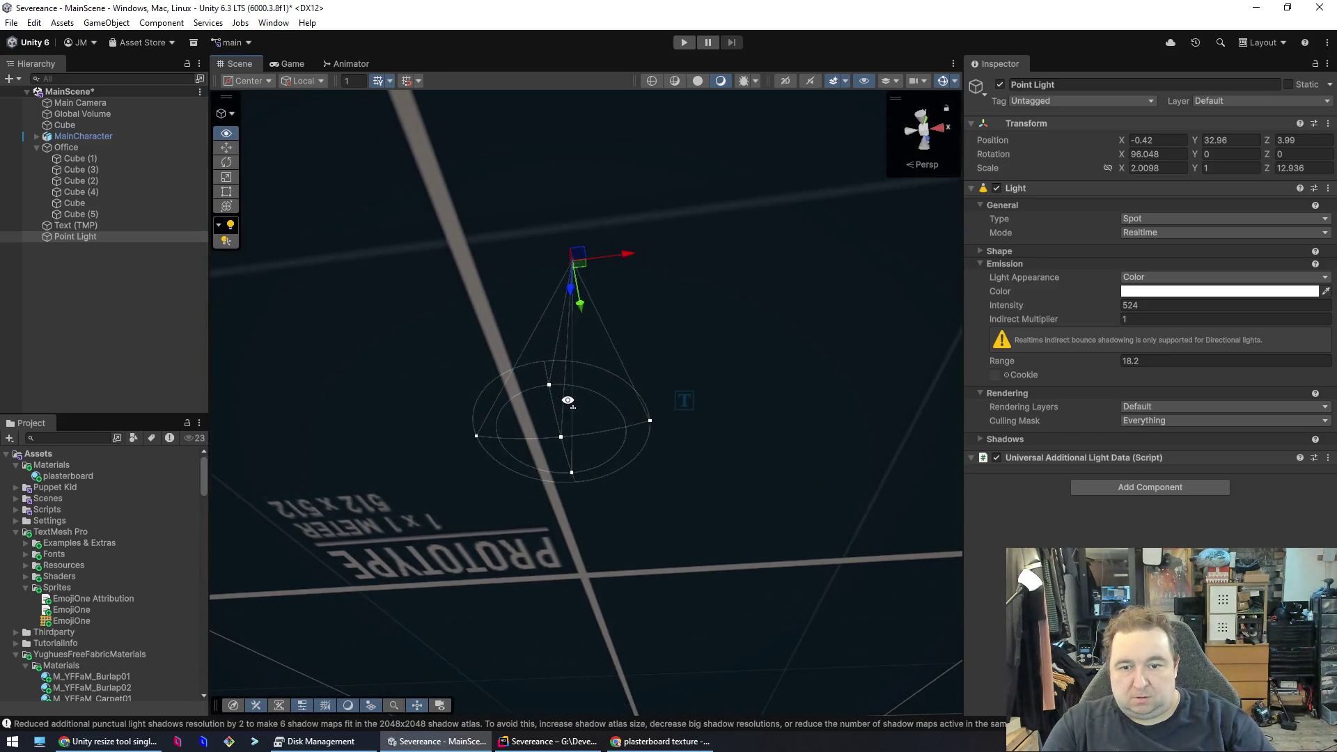
- Reframe the spot light over the text and character and nudge its height slightly
{"action": "mouse_move", "coordinate": [567, 400]}
{"action": "left_mouse_down", "text": "alt"}
{"action": "mouse_move", "coordinate": [566, 307]}
{"action": "mouse_move", "coordinate": [557, 364]}
{"action": "mouse_move", "coordinate": [554, 349]}
{"action": "mouse_move", "coordinate": [374, 403]}
{"action": "mouse_move", "coordinate": [1306, 317]}
{"action": "mouse_move", "coordinate": [1199, 397]}
{"action": "mouse_move", "coordinate": [1077, 372]}
{"action": "mouse_move", "coordinate": [1120, 367]}
{"action": "mouse_move", "coordinate": [1117, 521]}
{"action": "mouse_move", "coordinate": [1004, 534]}
{"action": "left_mouse_up", "text": "alt"}
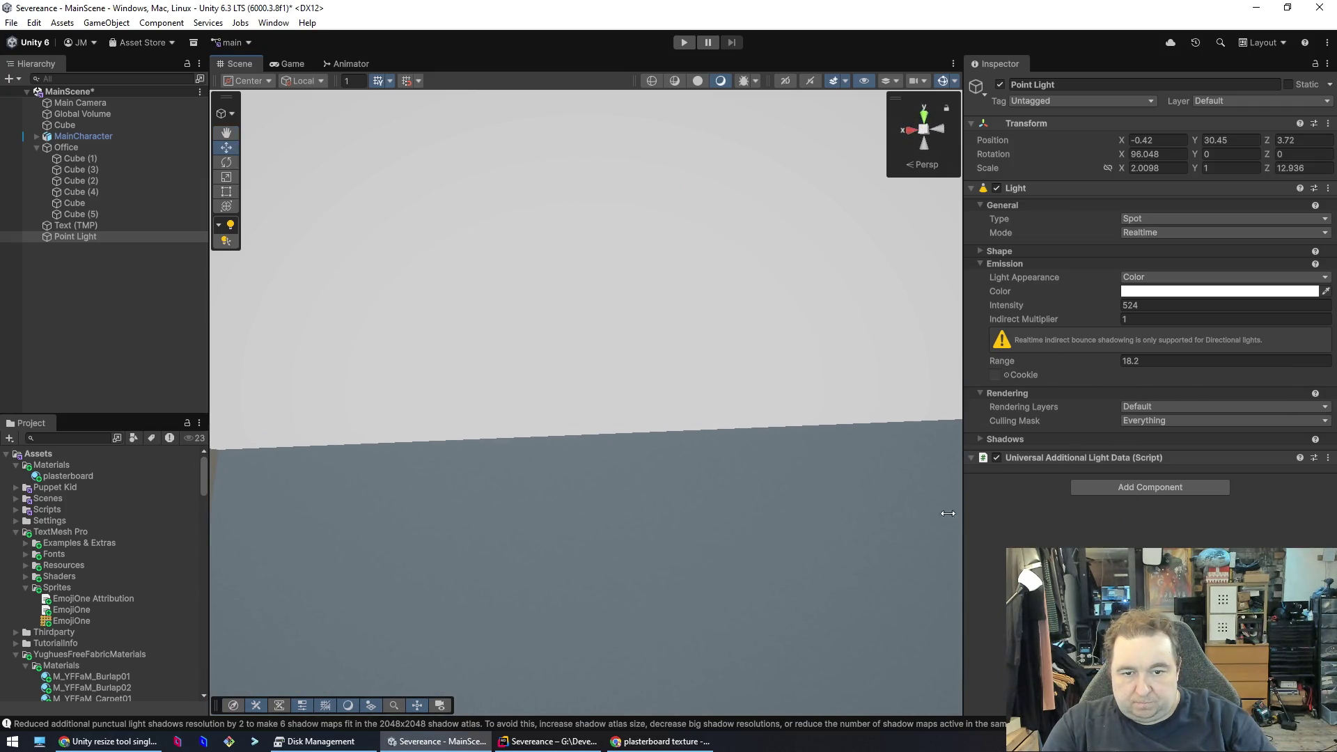
{"action": "mouse_move", "coordinate": [645, 453]}
{"action": "left_mouse_down", "text": "alt"}
{"action": "mouse_move", "coordinate": [651, 391]}
{"action": "mouse_move", "coordinate": [636, 492]}
{"action": "mouse_move", "coordinate": [648, 418]}
{"action": "mouse_move", "coordinate": [462, 415]}
{"action": "mouse_move", "coordinate": [488, 432]}
{"action": "left_mouse_up", "text": "alt"}
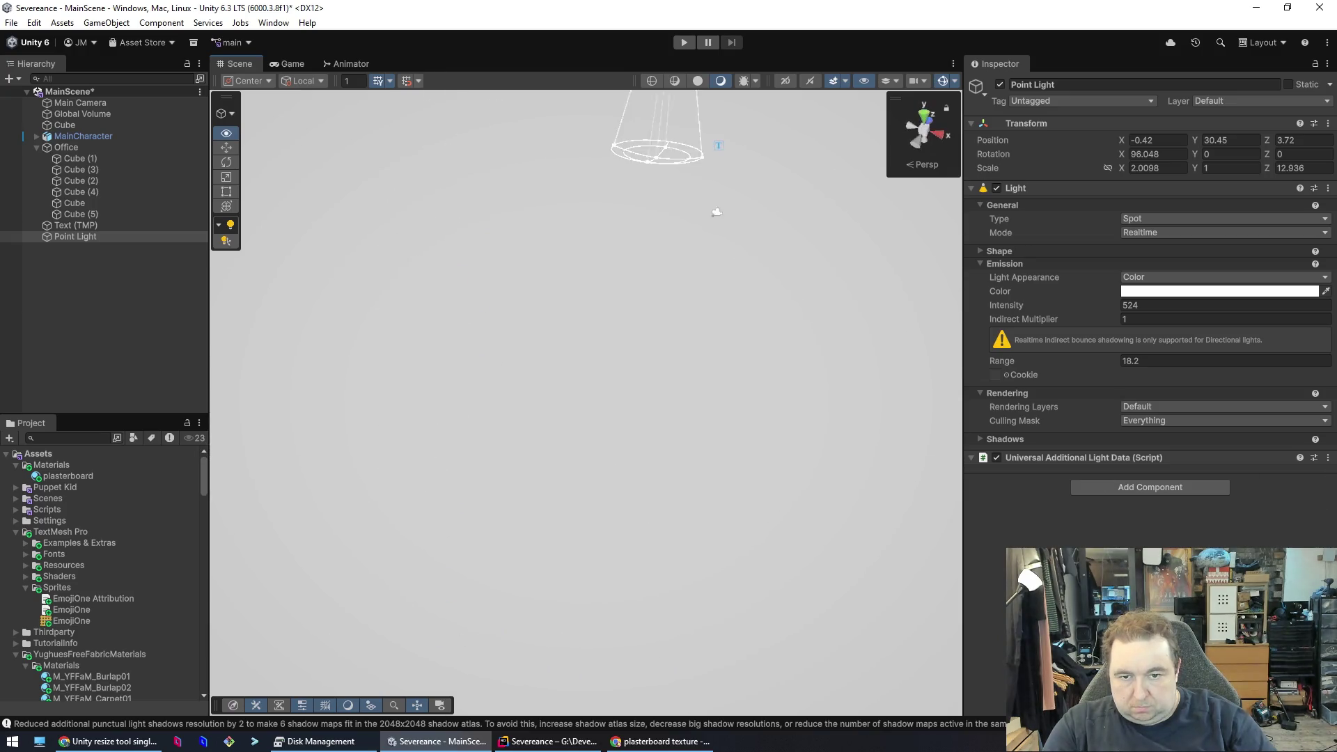
{"action": "key", "text": "f"}
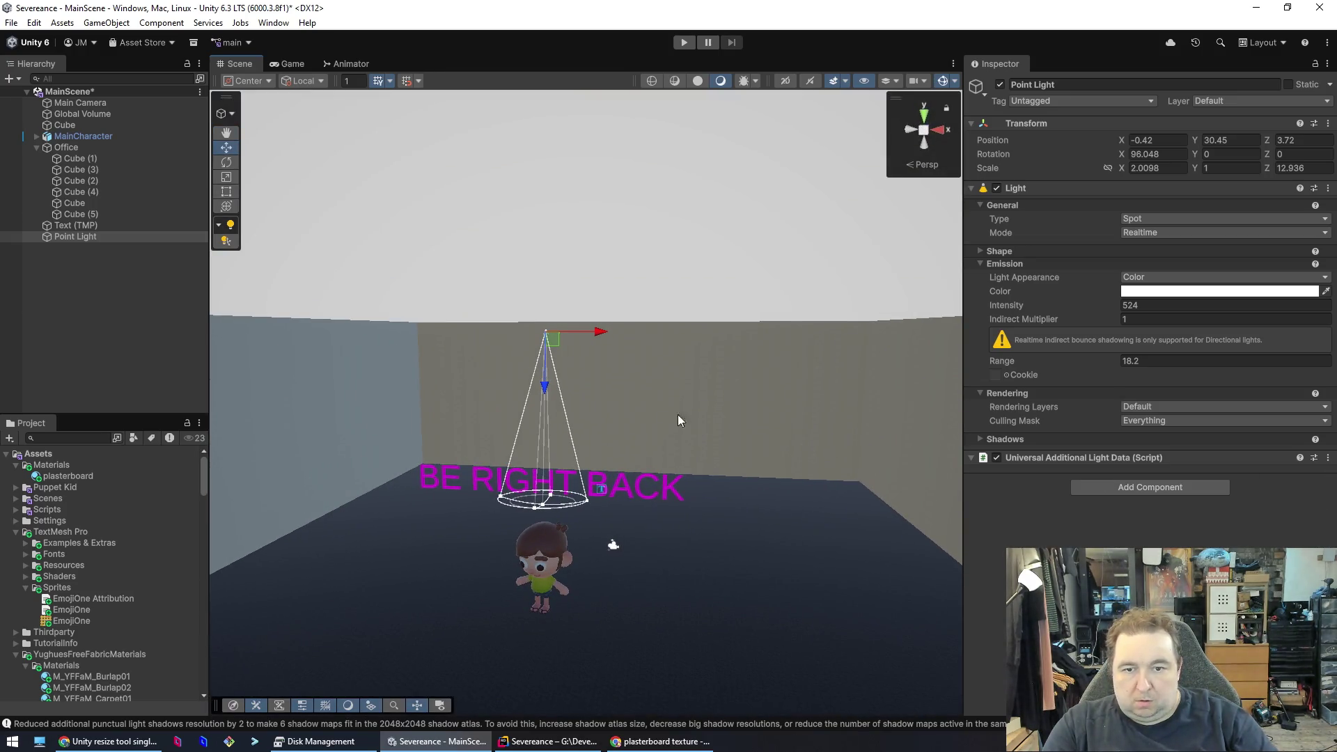
{"action": "mouse_move", "coordinate": [550, 398]}
{"action": "left_mouse_down"}
{"action": "mouse_move", "coordinate": [546, 331]}
{"action": "mouse_move", "coordinate": [546, 391]}
{"action": "left_mouse_up"}
- Inspect the ceiling Cube (5)'s Sprites-Default material, then reselect the spot light
{"action": "left_click", "coordinate": [669, 236]}
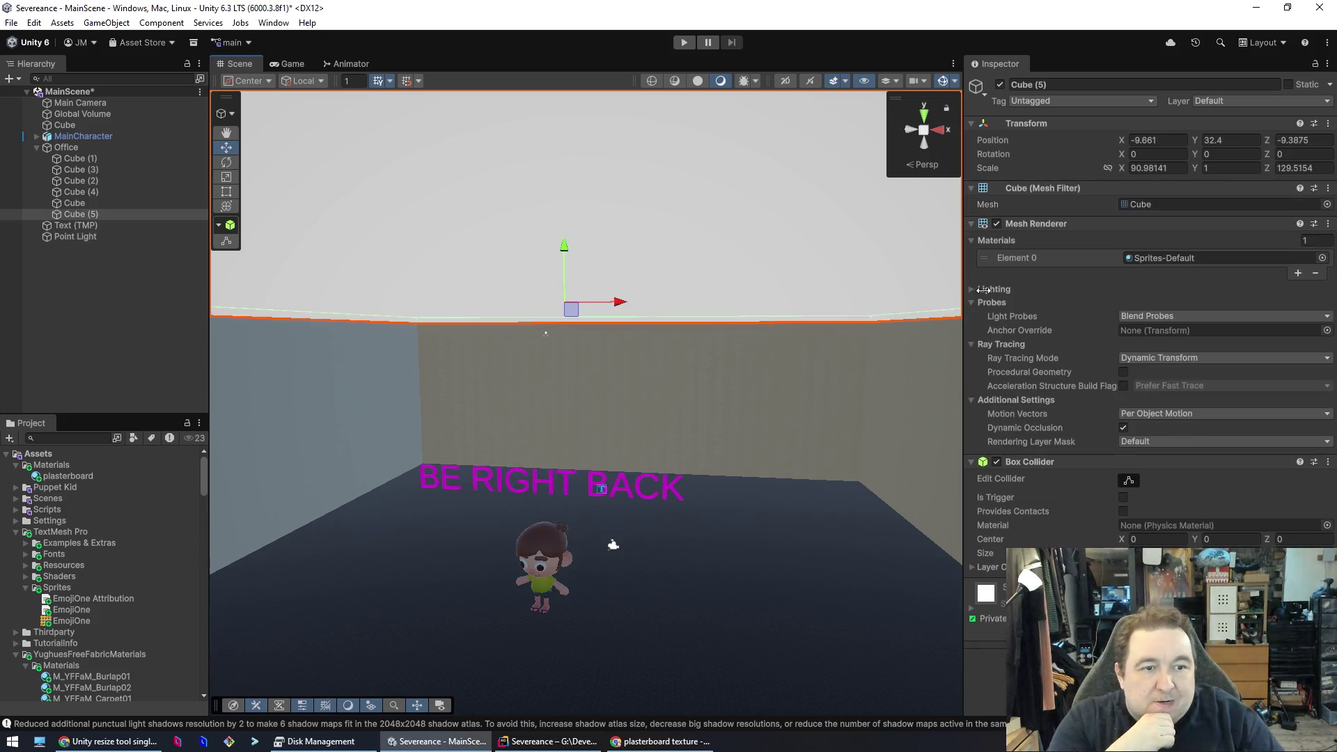
{"action": "double_click", "coordinate": [1210, 255]}
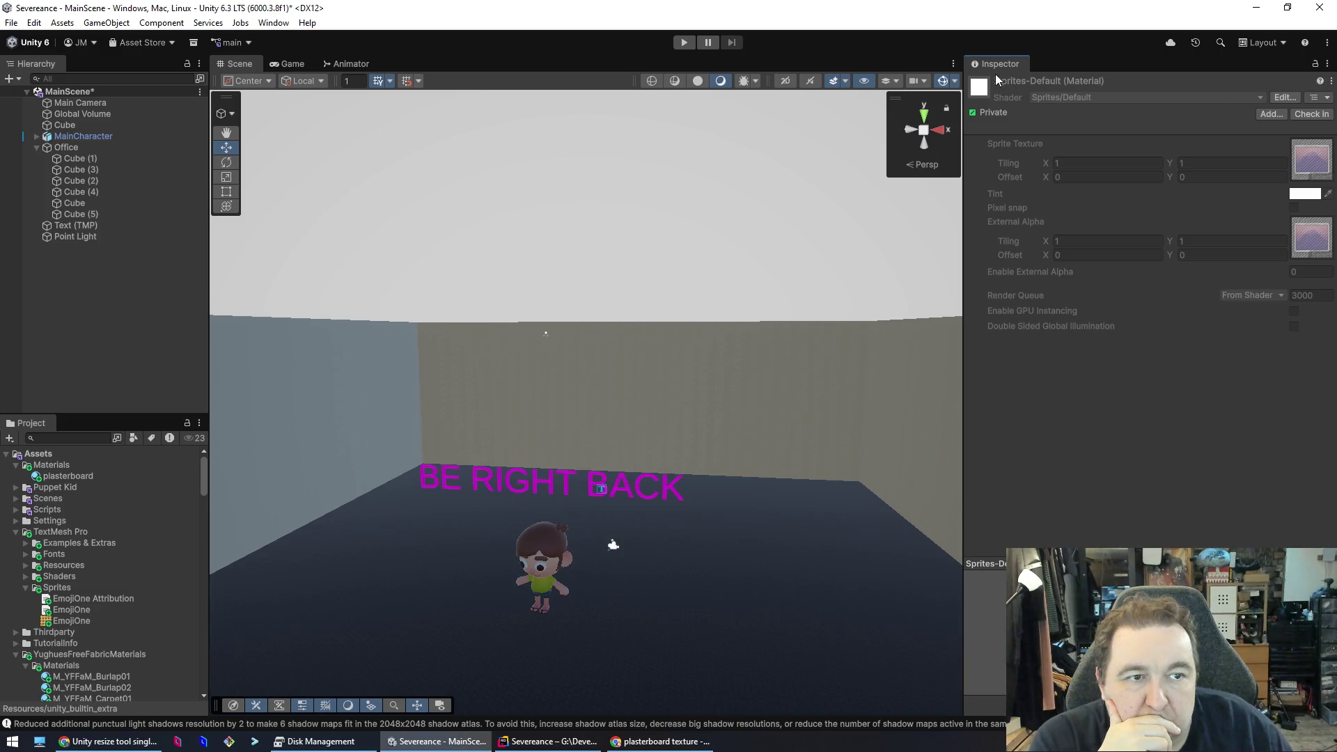
{"action": "left_click", "coordinate": [600, 220]}
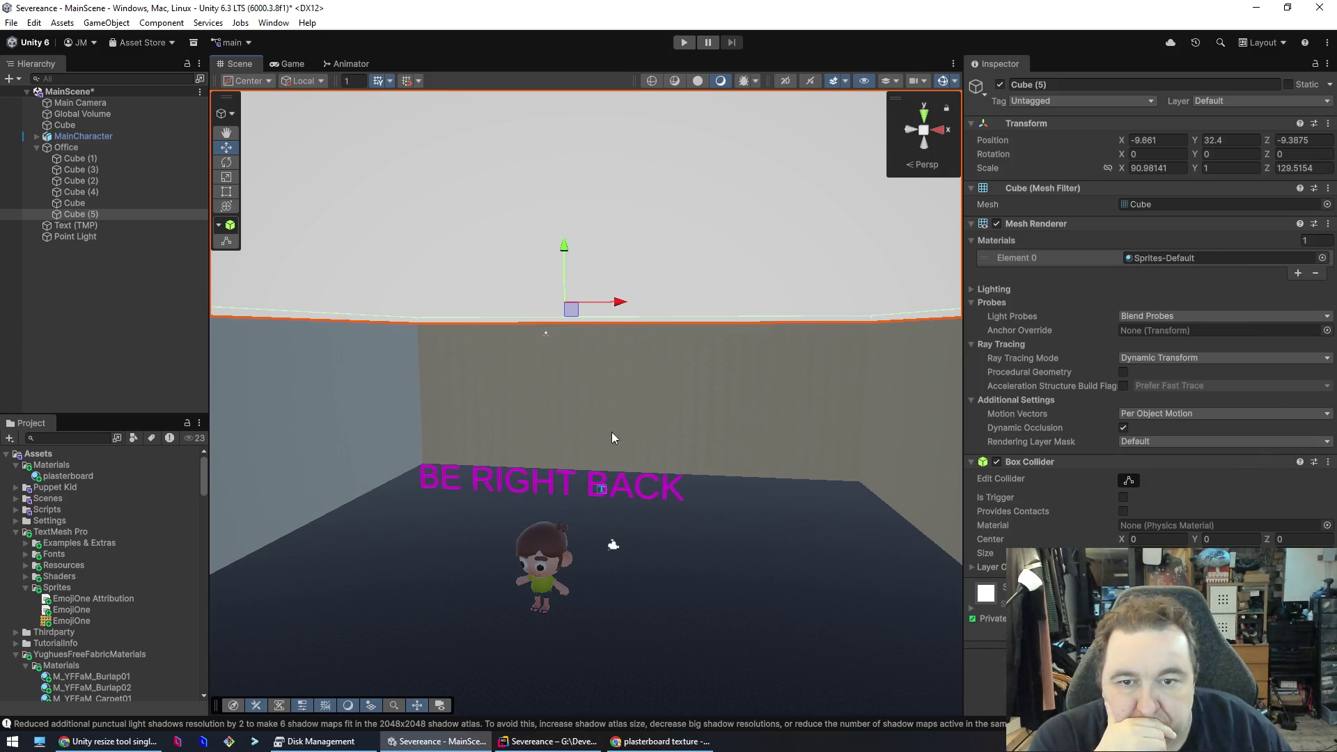
{"action": "left_click", "coordinate": [544, 336]}
{"action": "left_click", "coordinate": [549, 333]}
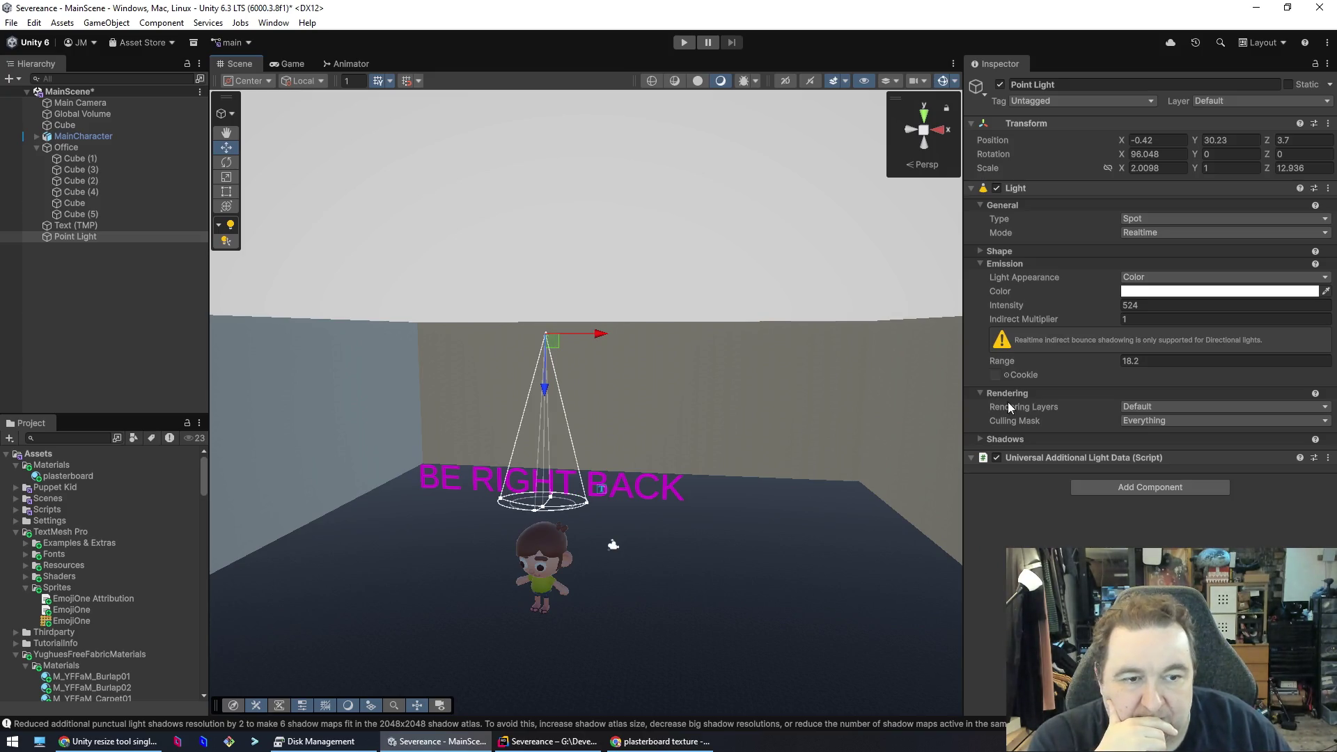
- Set Range 45.3, Indirect Multiplier 43, scale X/Z to 10.31 × 62.57, and make it Directional
{"action": "mouse_move", "coordinate": [1009, 361]}
{"action": "left_mouse_down"}
{"action": "mouse_move", "coordinate": [1224, 370]}
{"action": "mouse_move", "coordinate": [1189, 371]}
{"action": "left_mouse_up"}
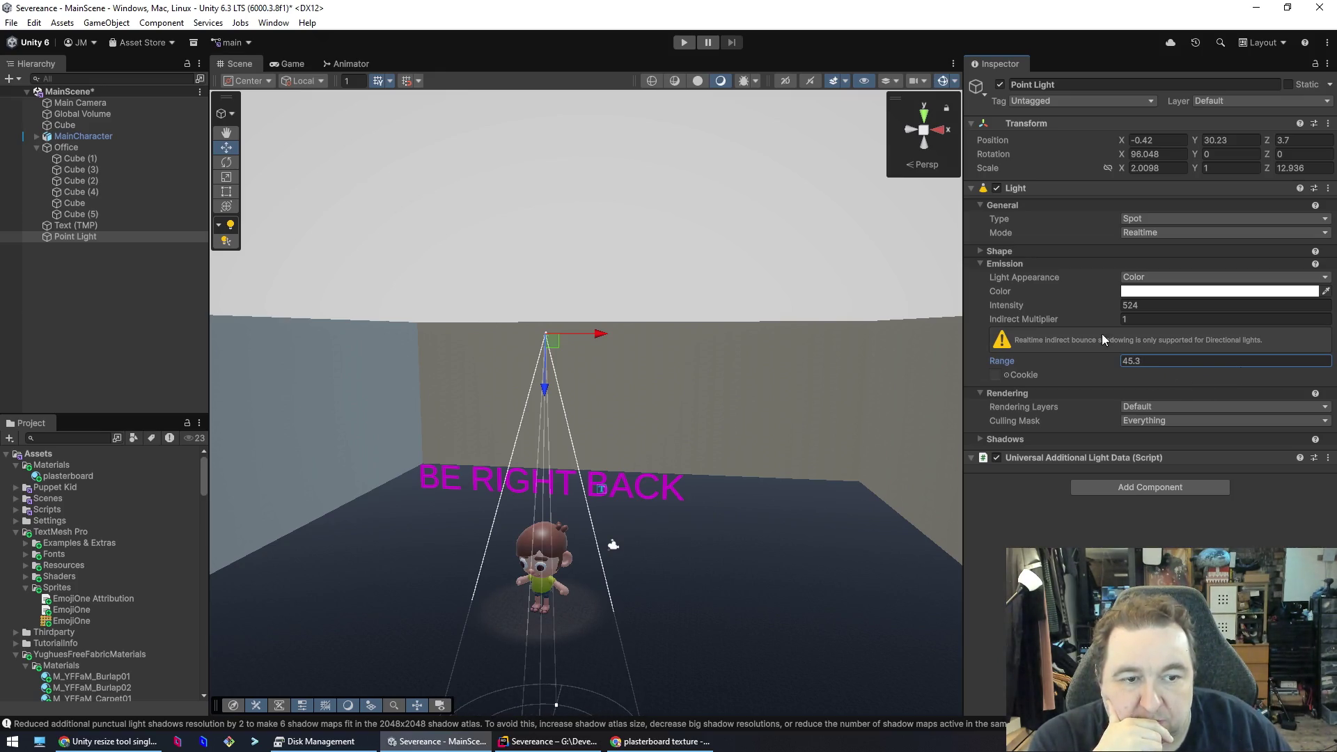
{"action": "left_click_drag", "start_coordinate": [1050, 321], "coordinate": [1262, 330]}
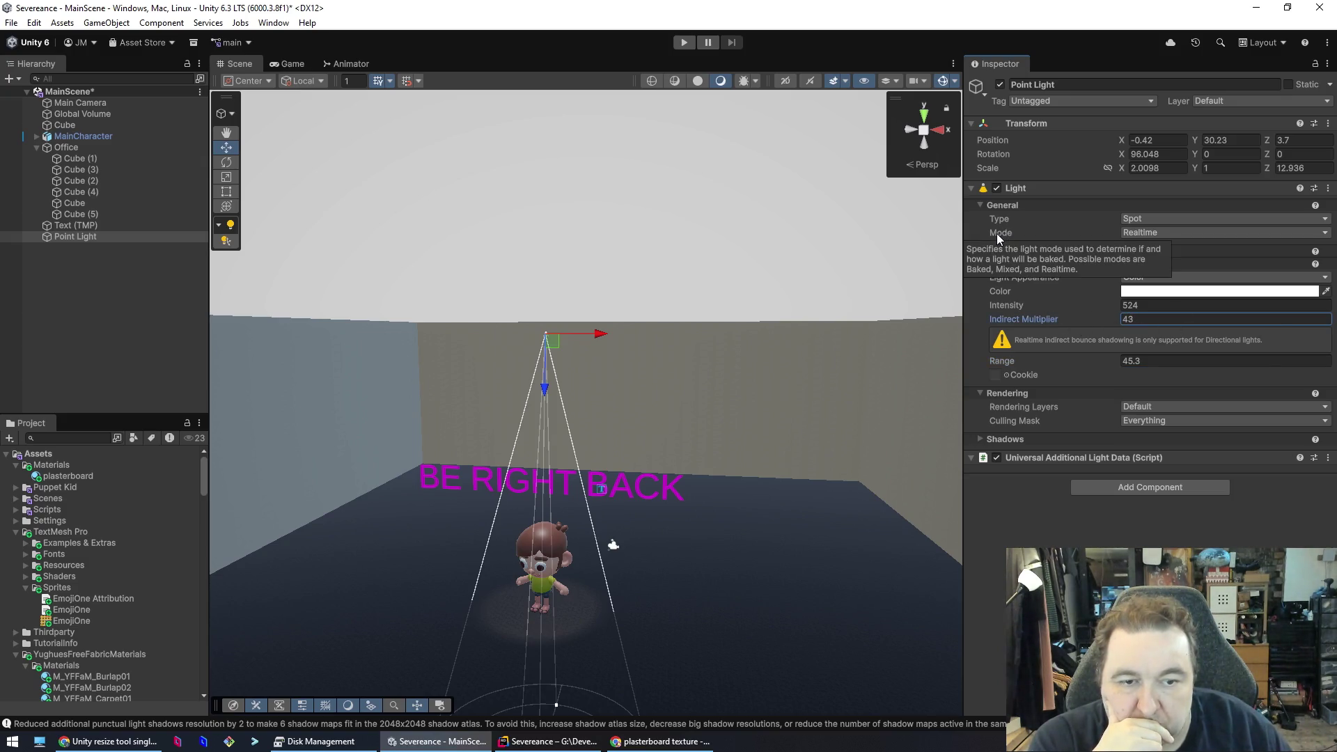
{"action": "left_click", "coordinate": [226, 177]}
{"action": "left_click_drag", "start_coordinate": [600, 334], "coordinate": [795, 354]}
{"action": "mouse_move", "coordinate": [539, 390]}
{"action": "left_mouse_down"}
{"action": "mouse_move", "coordinate": [557, 586]}
{"action": "mouse_move", "coordinate": [511, 550]}
{"action": "left_mouse_up"}
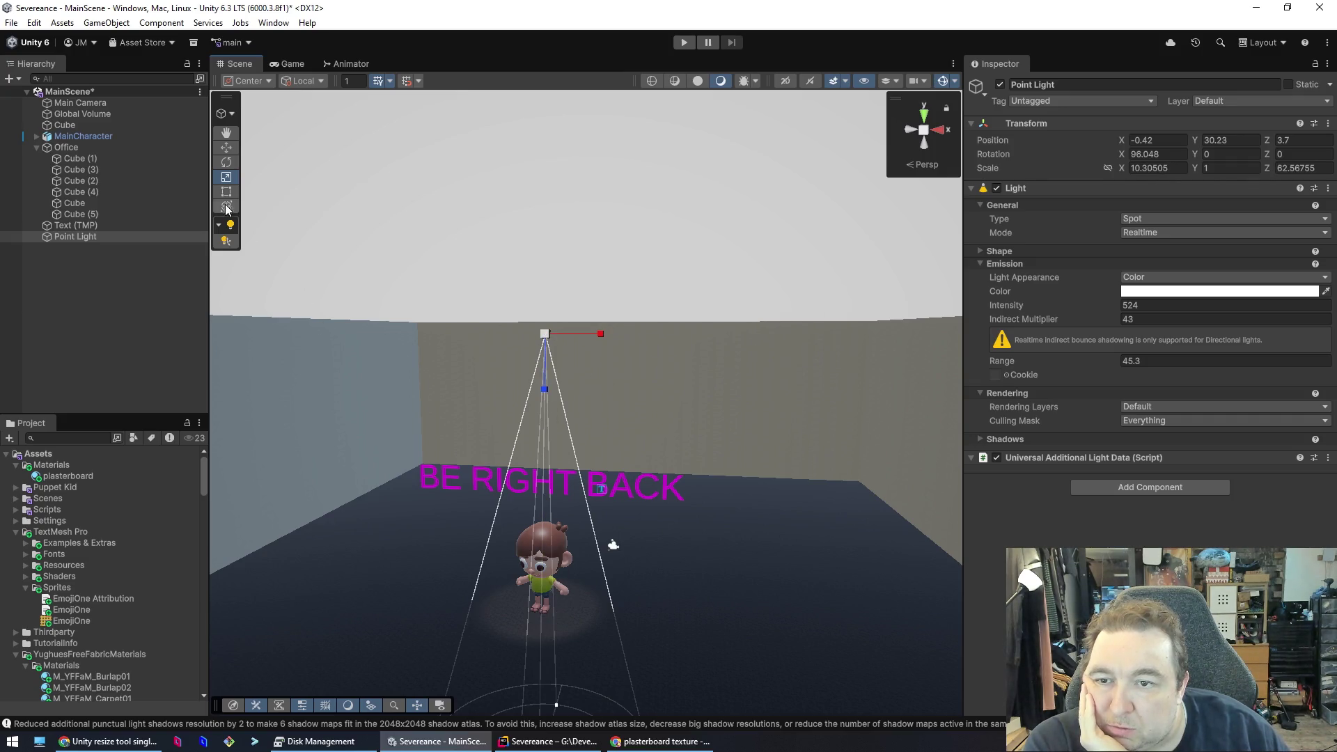
{"action": "left_click", "coordinate": [227, 164]}
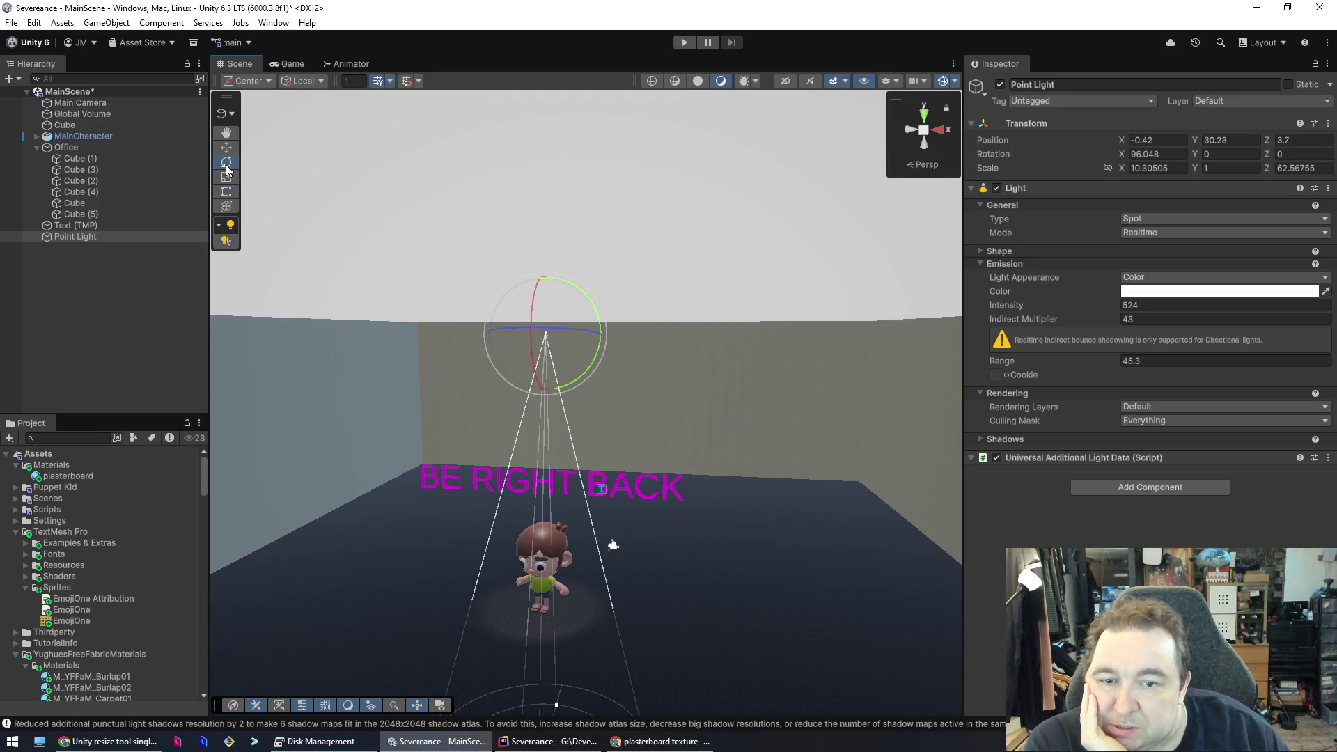
{"action": "left_click", "coordinate": [222, 178]}
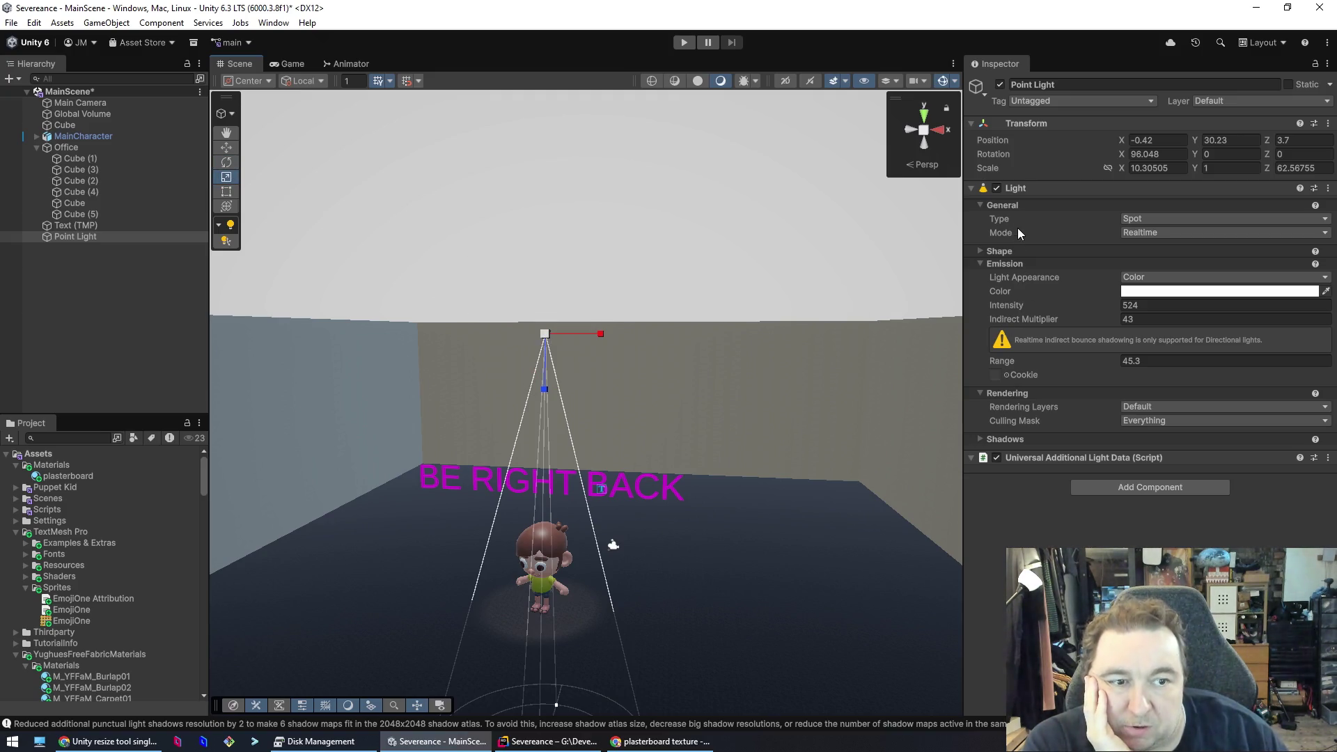
{"action": "left_click", "coordinate": [1156, 218]}
{"action": "left_click", "coordinate": [1164, 249]}
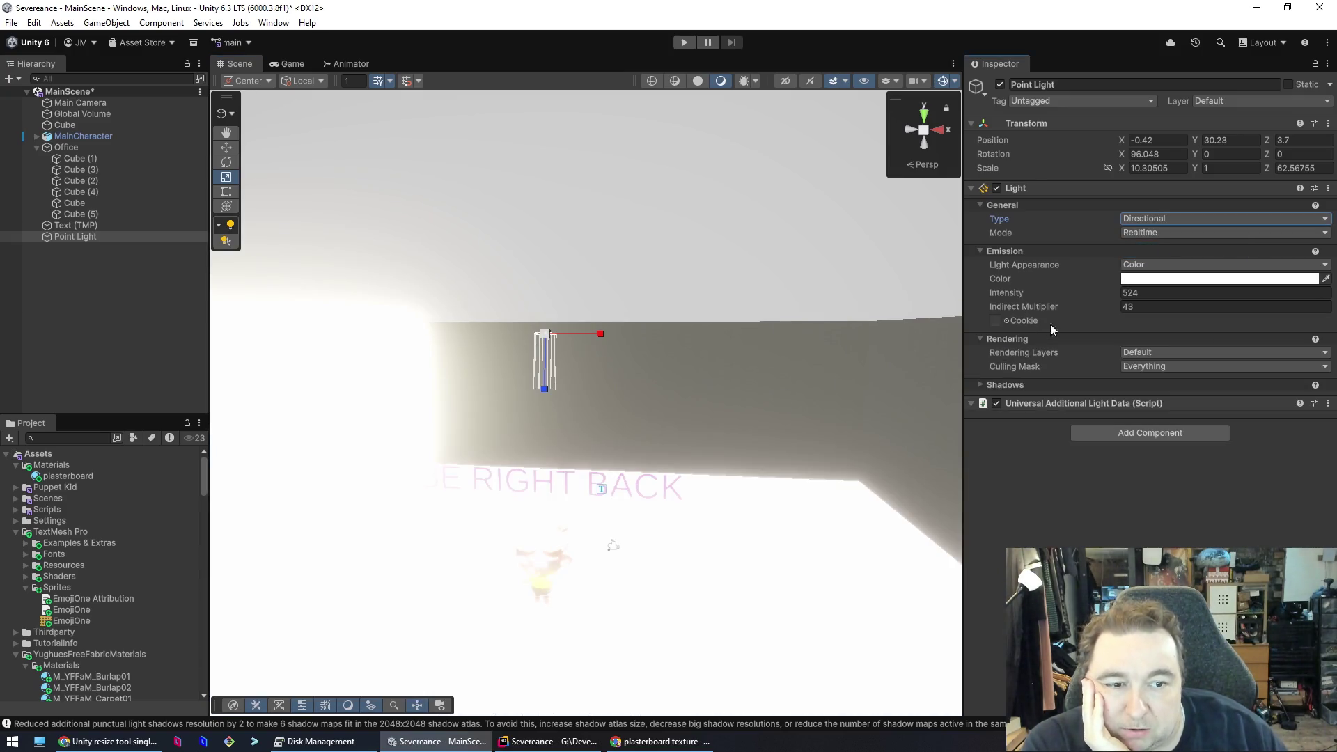
- Set the Directional light's Intensity and Indirect Multiplier both to 1
{"action": "left_click_drag", "start_coordinate": [1073, 293], "coordinate": [1068, 290]}
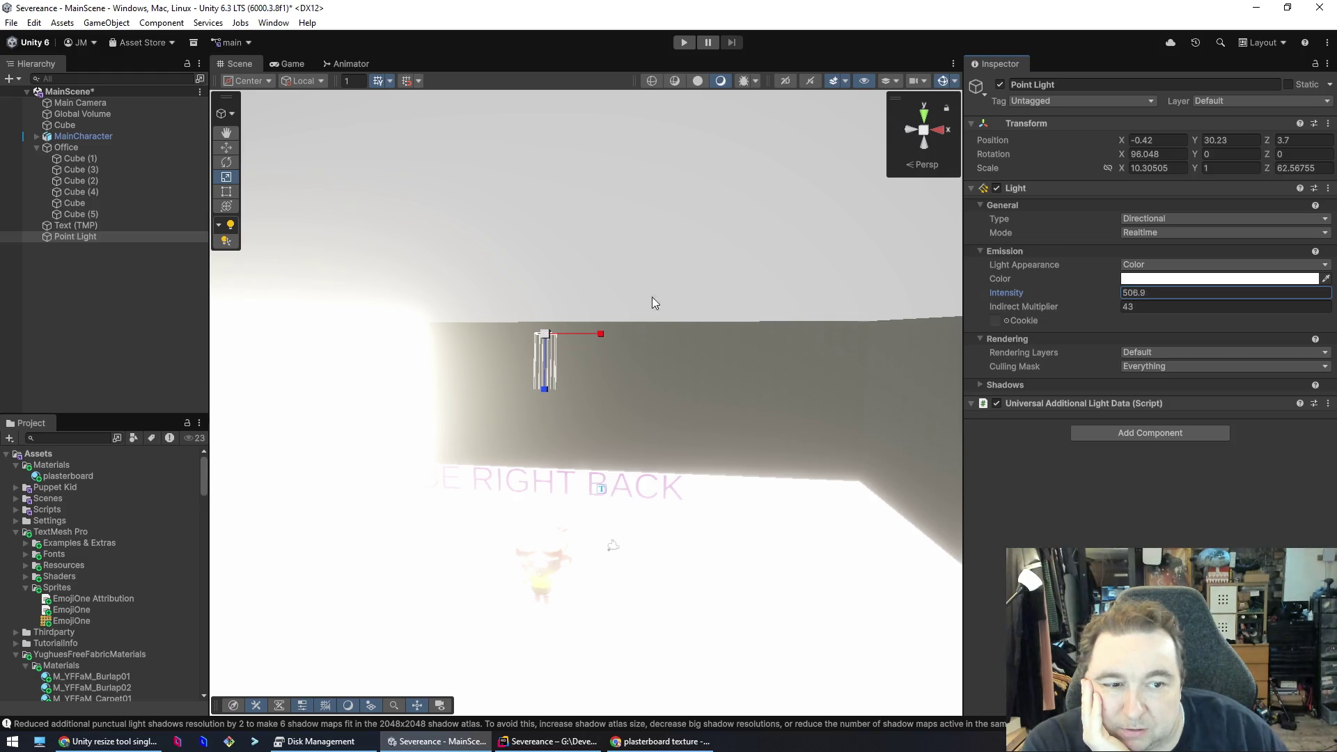
{"action": "left_click_drag", "start_coordinate": [95, 313], "coordinate": [872, 357]}
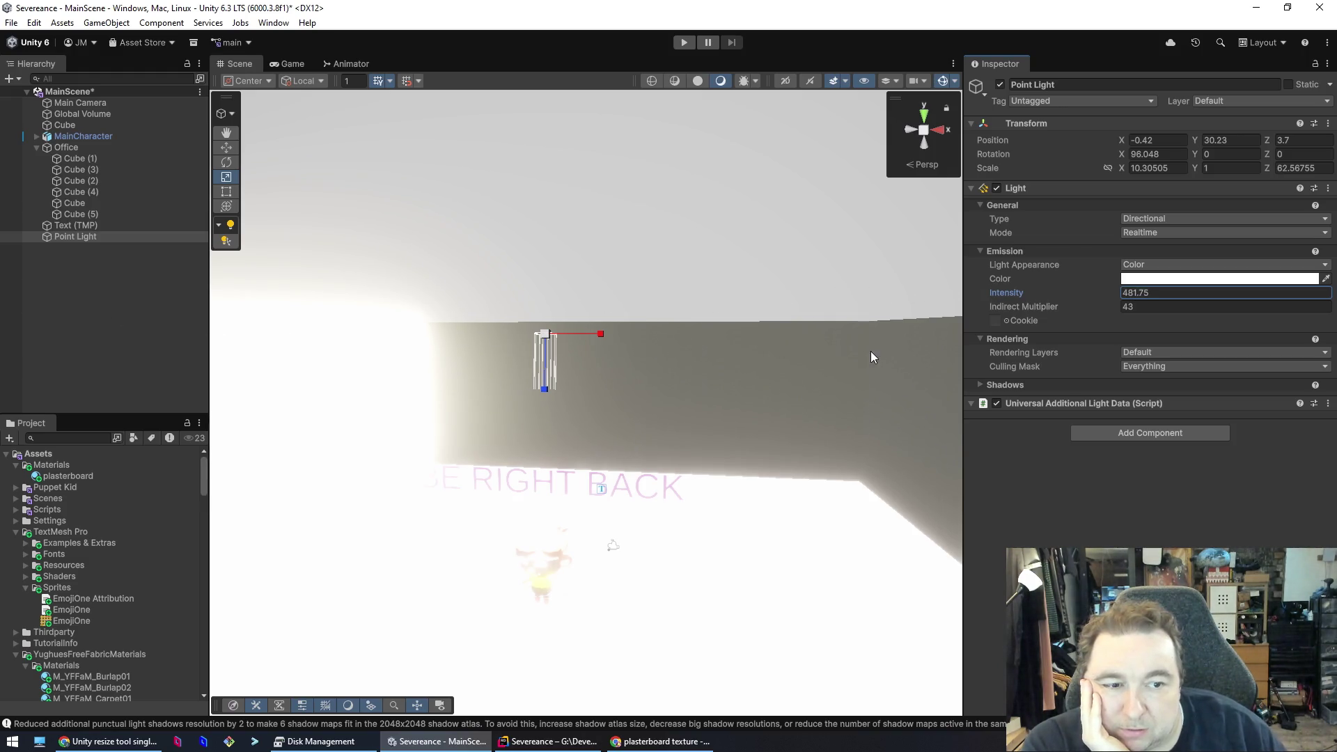
{"action": "left_click", "coordinate": [1173, 306]}
{"action": "key", "text": "shift+Tab"}
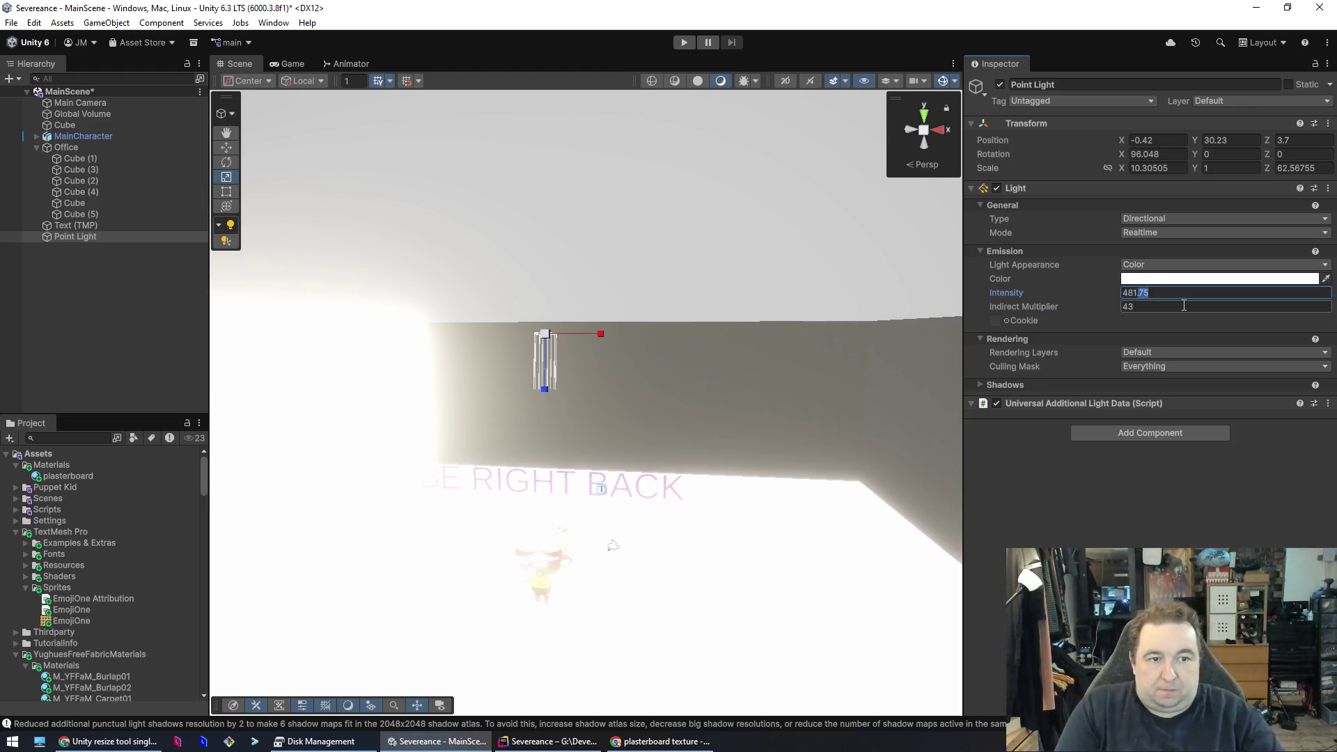
{"action": "type", "text": "1"}
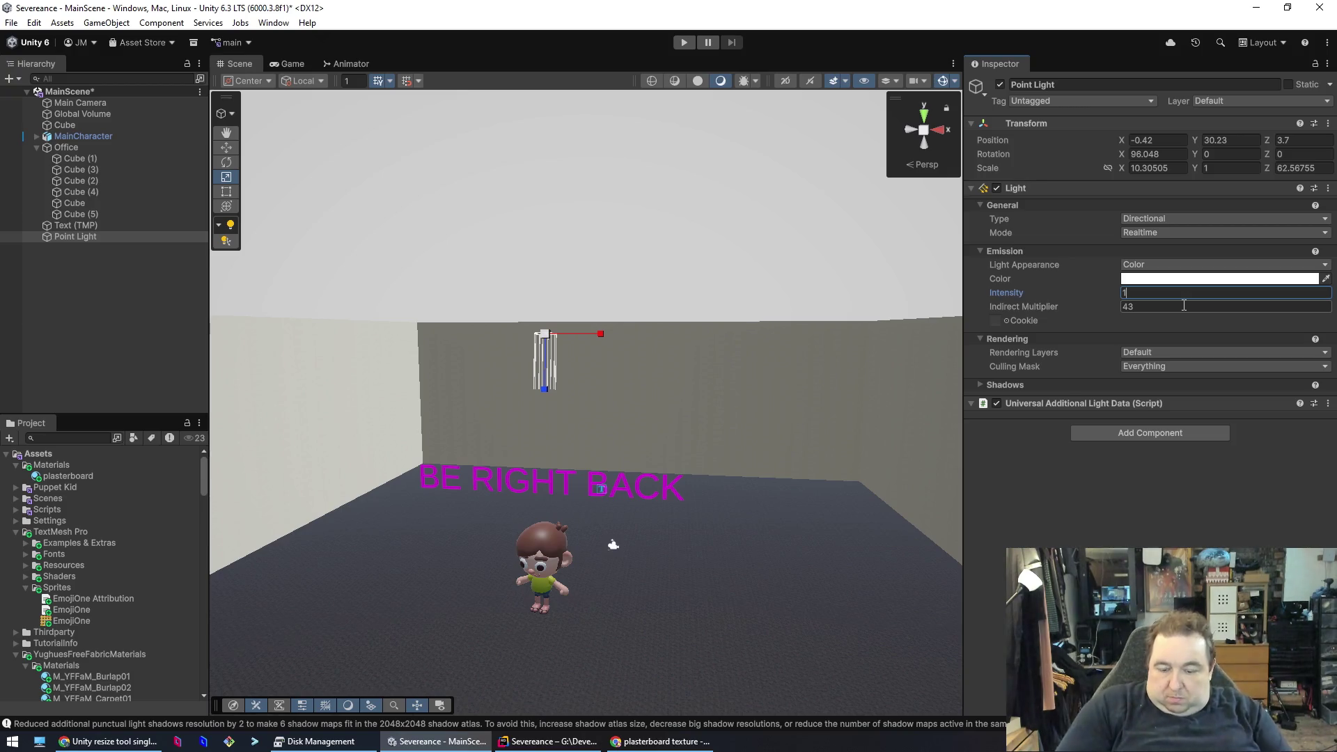
{"action": "mouse_move", "coordinate": [1012, 294]}
{"action": "left_mouse_down"}
{"action": "mouse_move", "coordinate": [1038, 299]}
{"action": "mouse_move", "coordinate": [1013, 300]}
{"action": "left_mouse_up"}
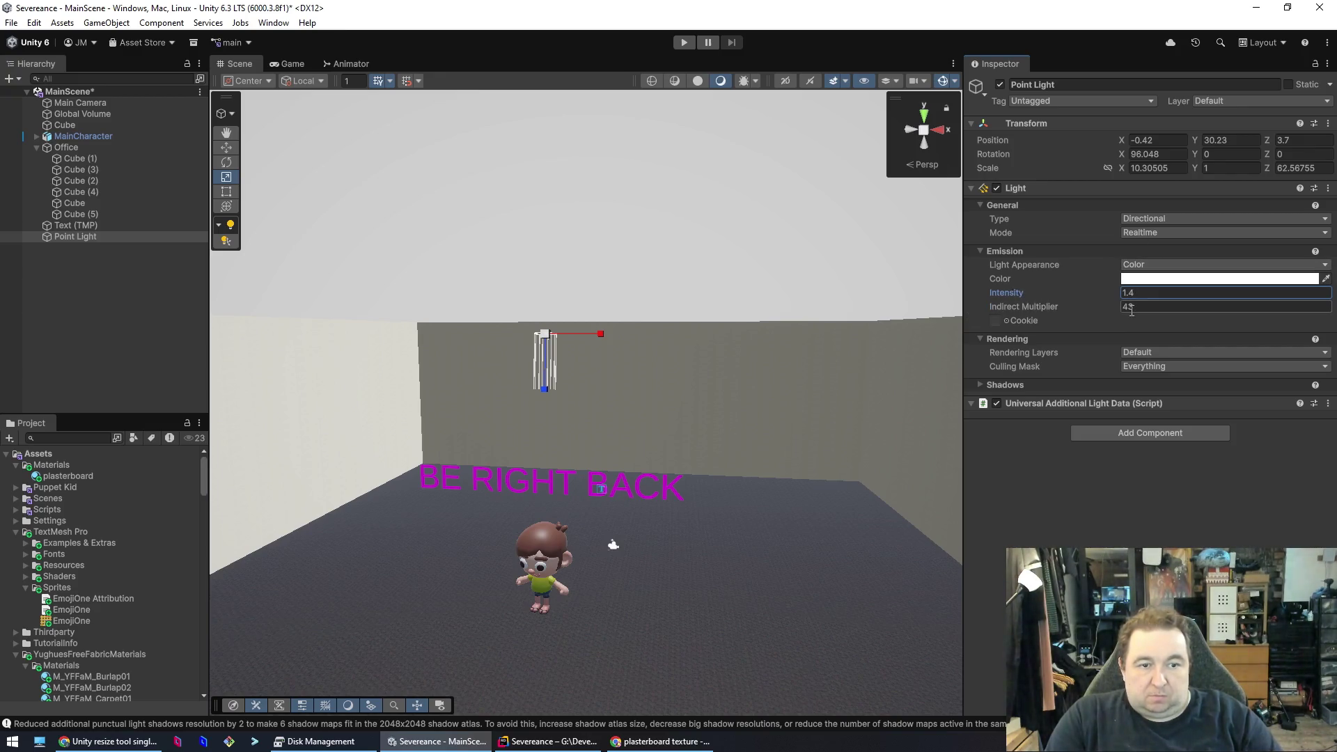
{"action": "left_click_drag", "start_coordinate": [1090, 310], "coordinate": [972, 324]}
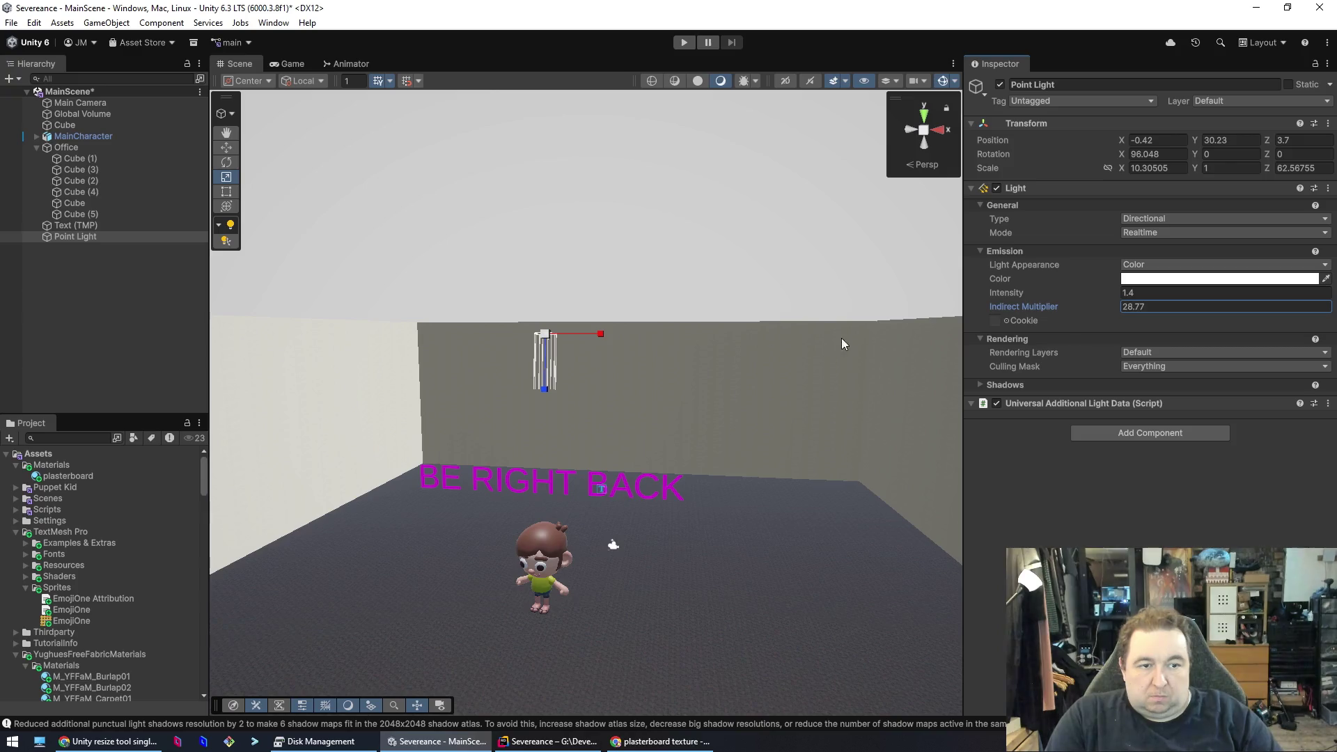
{"action": "type", "text": "1"}
{"action": "left_click_drag", "start_coordinate": [1036, 292], "coordinate": [1038, 296]}
{"action": "type", "text": "1"}
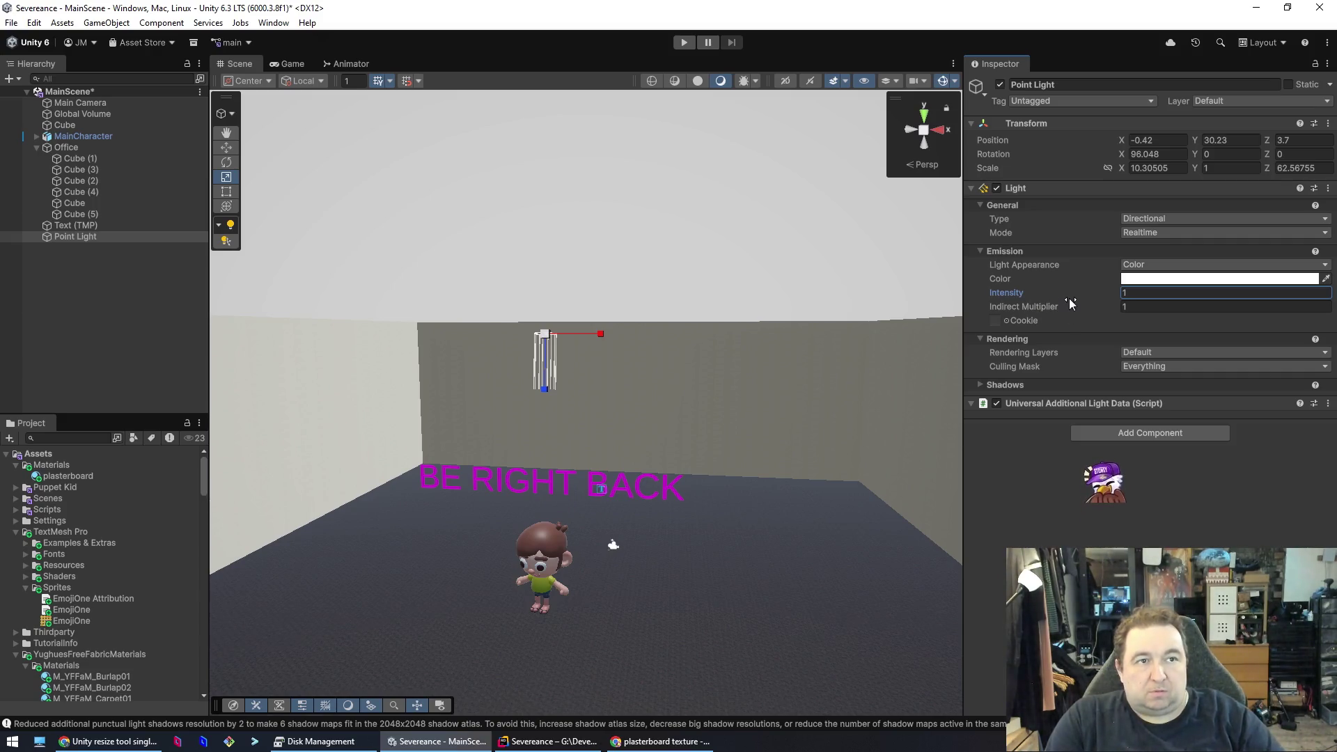
{"action": "left_click", "coordinate": [1150, 219]}
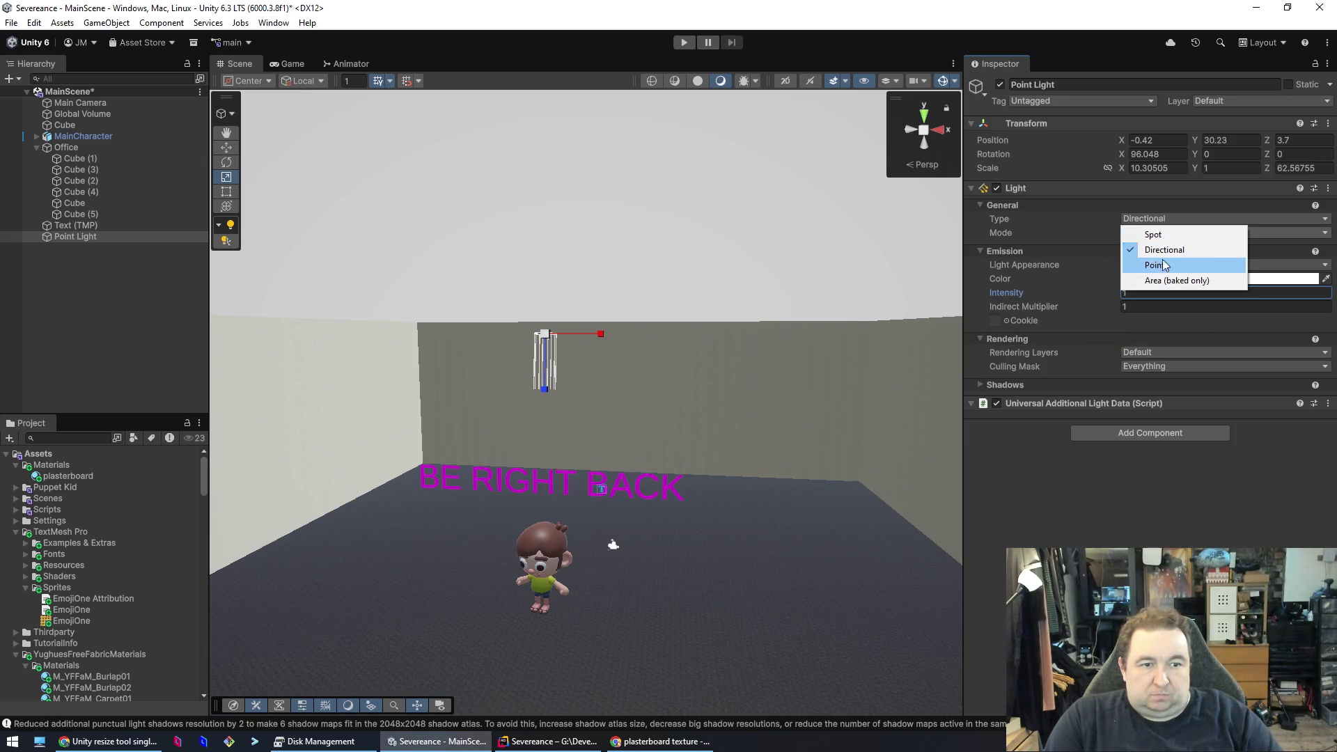
- Make the light a Spot light with Intensity 100
{"action": "left_click", "coordinate": [1153, 234]}
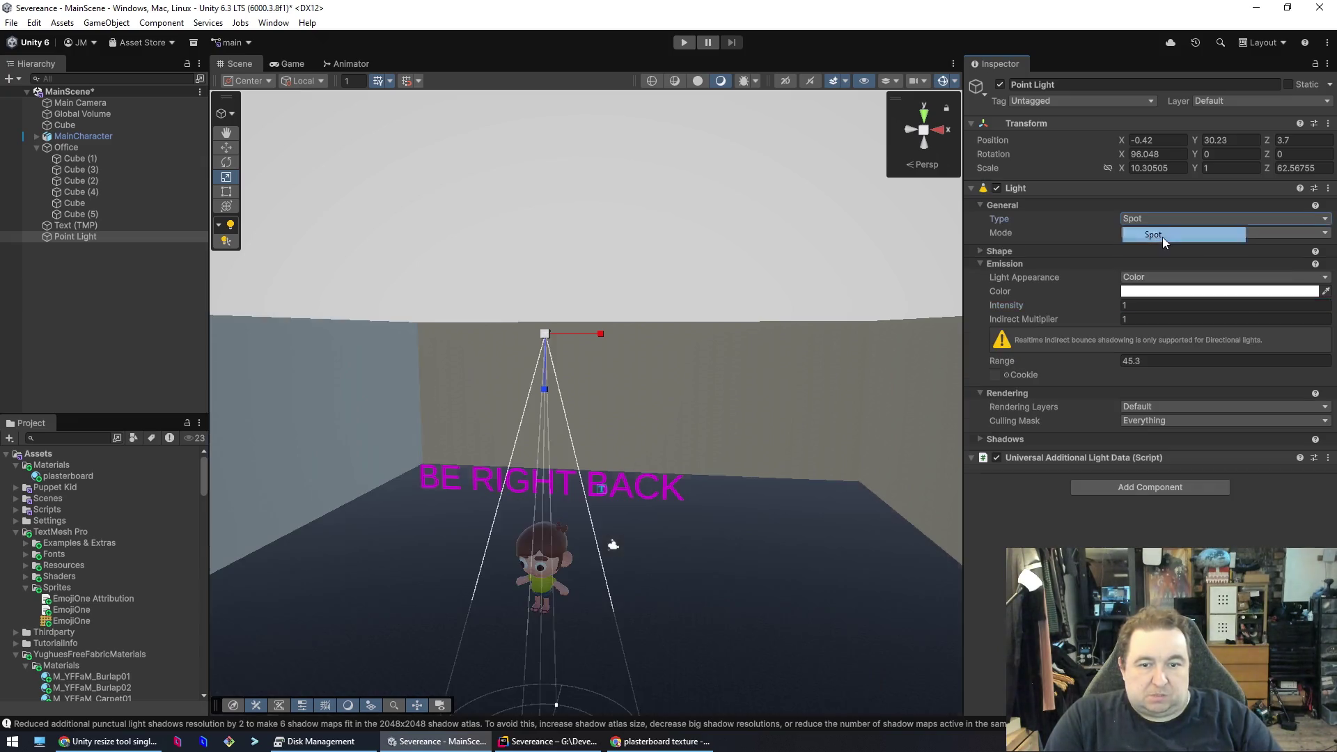
{"action": "left_click", "coordinate": [1105, 309]}
{"action": "mouse_move", "coordinate": [1229, 307]}
{"action": "left_mouse_down"}
{"action": "mouse_move", "coordinate": [38, 313]}
{"action": "mouse_move", "coordinate": [758, 366]}
{"action": "left_mouse_up"}
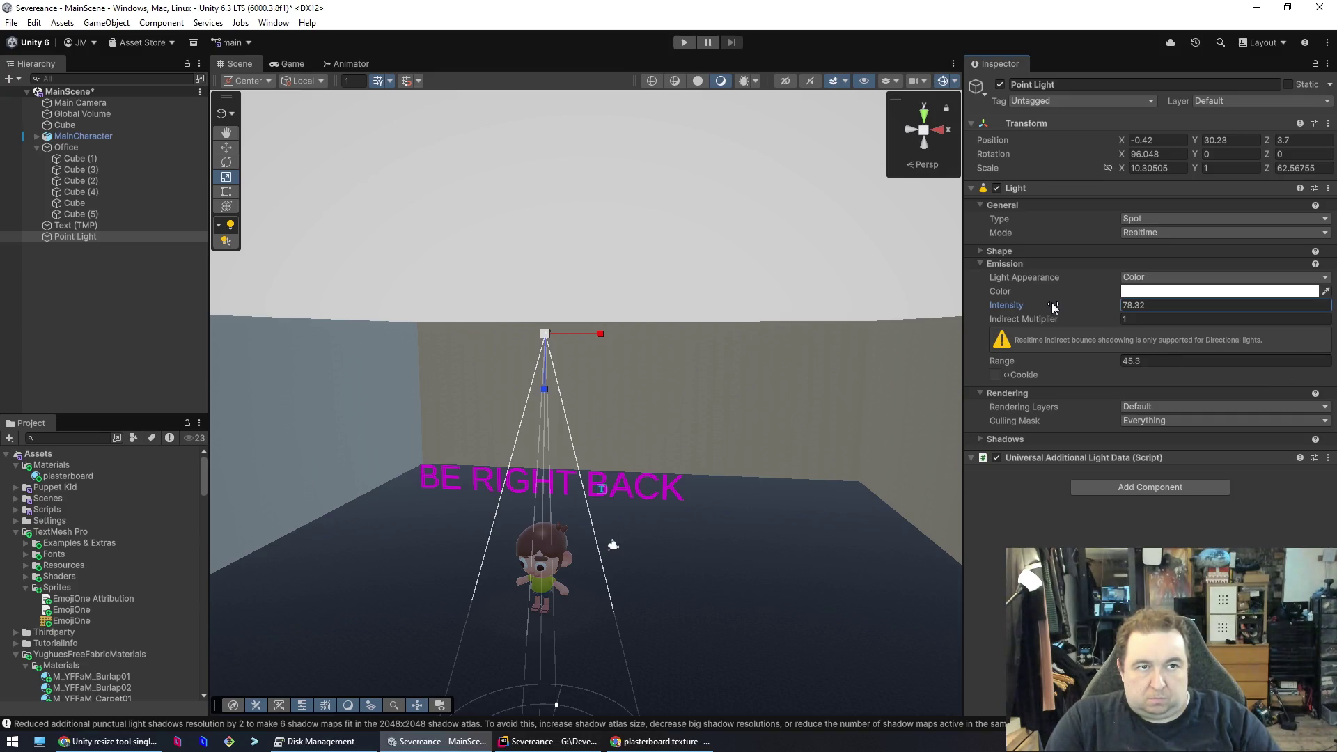
{"action": "left_click_drag", "start_coordinate": [1059, 309], "coordinate": [1108, 309]}
{"action": "type", "text": "100"}
{"action": "key", "text": "Tab"}
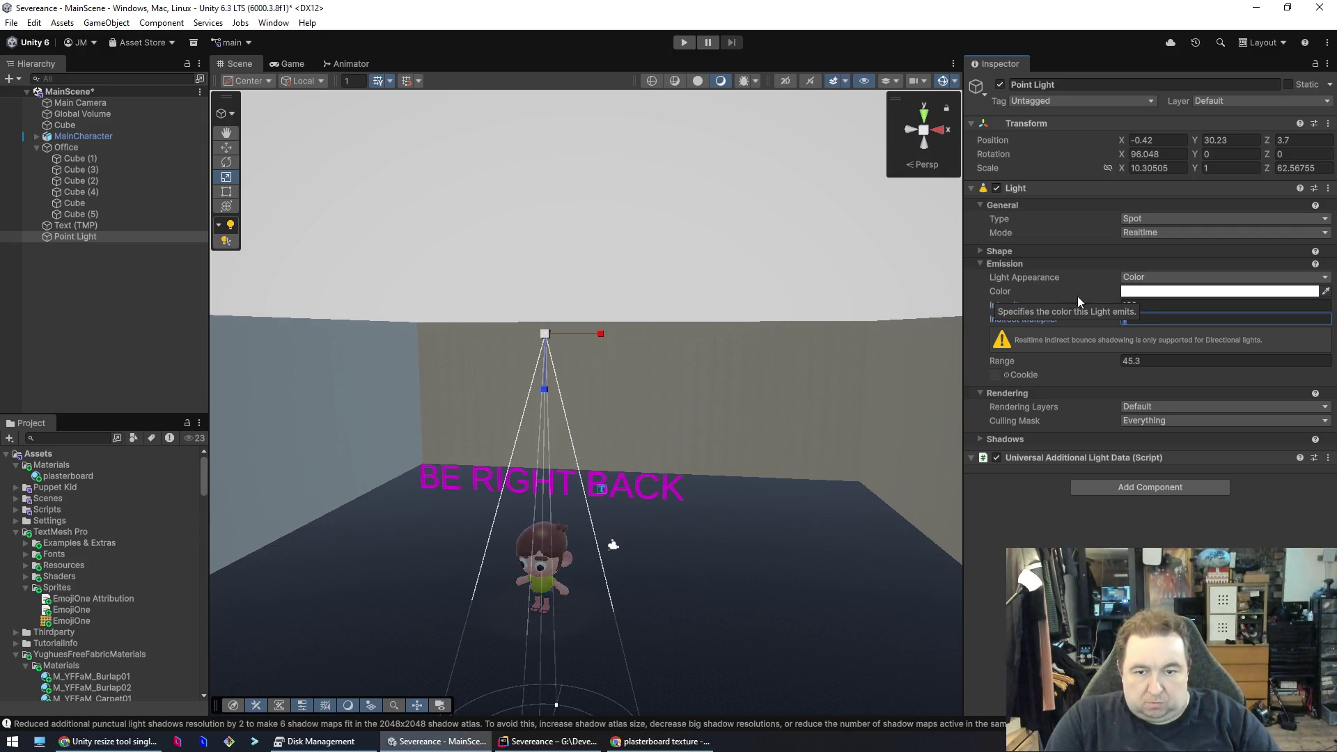
- Reselect the Point Light, set its Range to 30.1, and clear the selection
{"action": "left_click", "coordinate": [747, 545]}
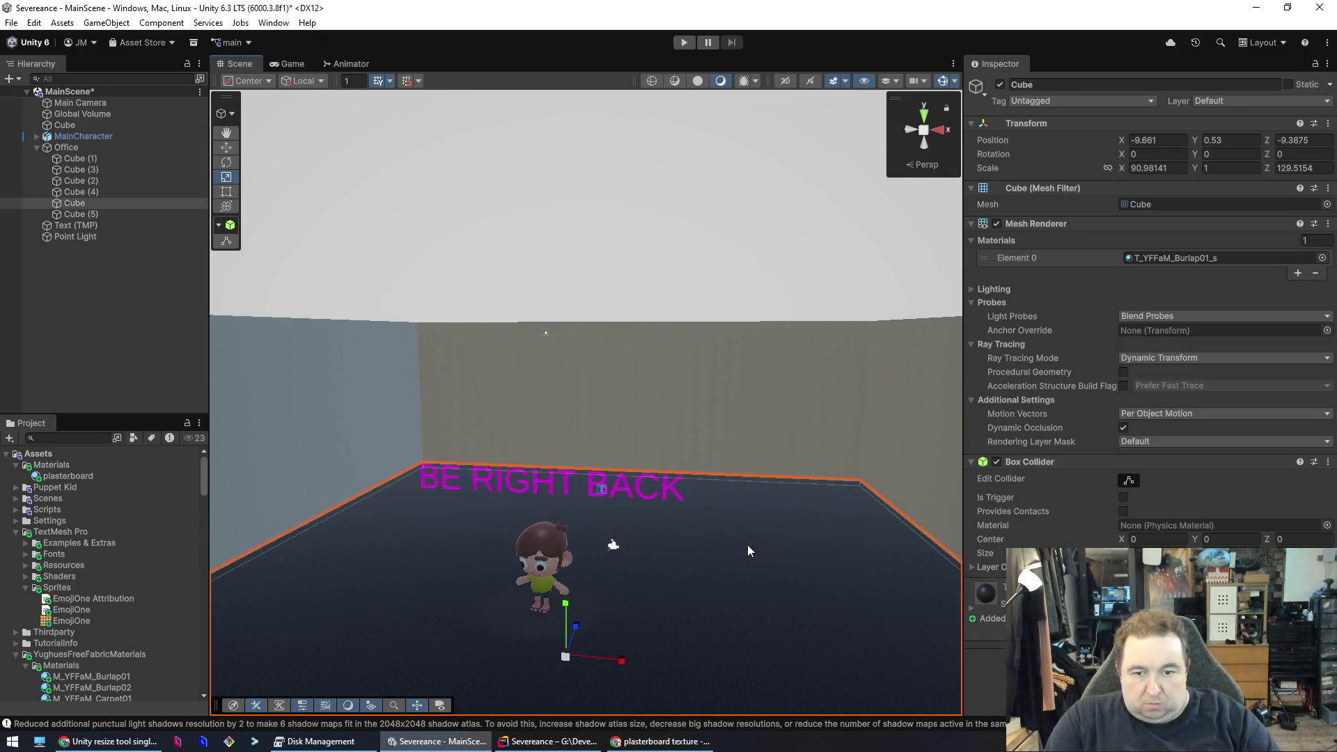
{"action": "left_click", "coordinate": [544, 585]}
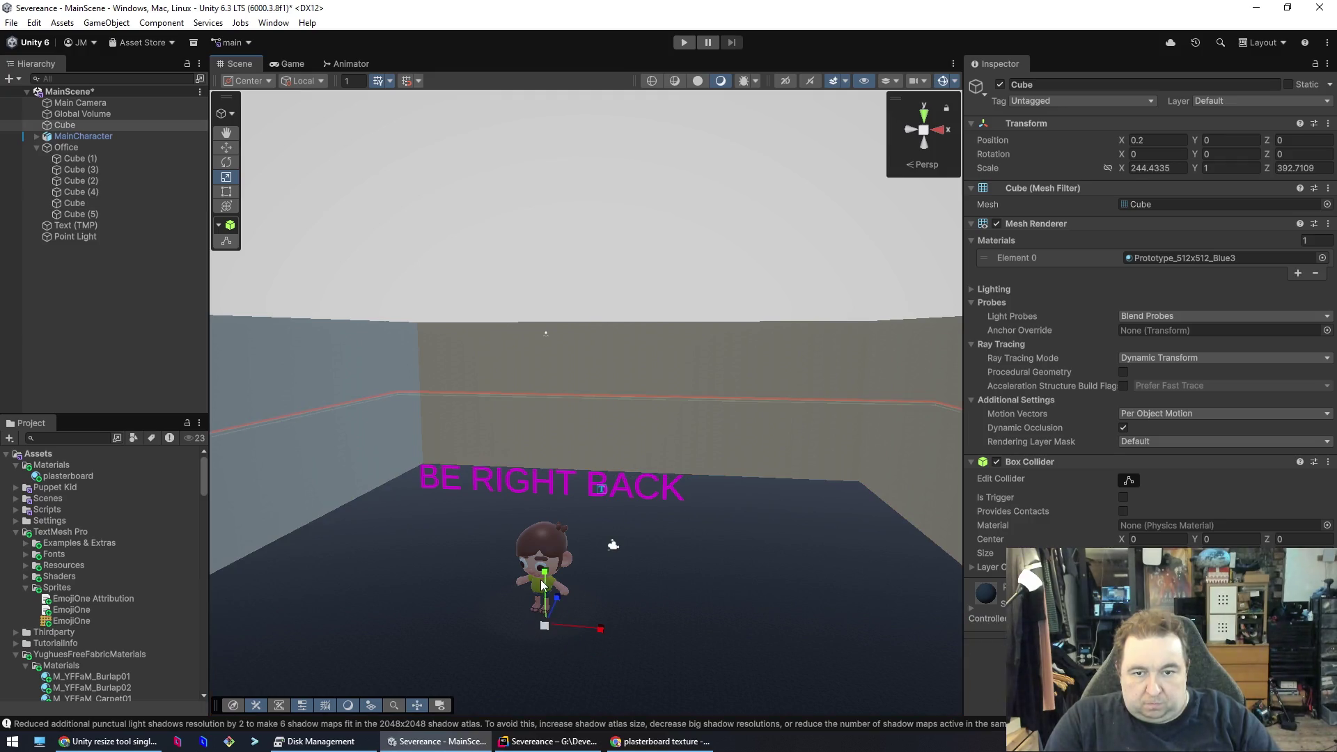
{"action": "left_click", "coordinate": [546, 334]}
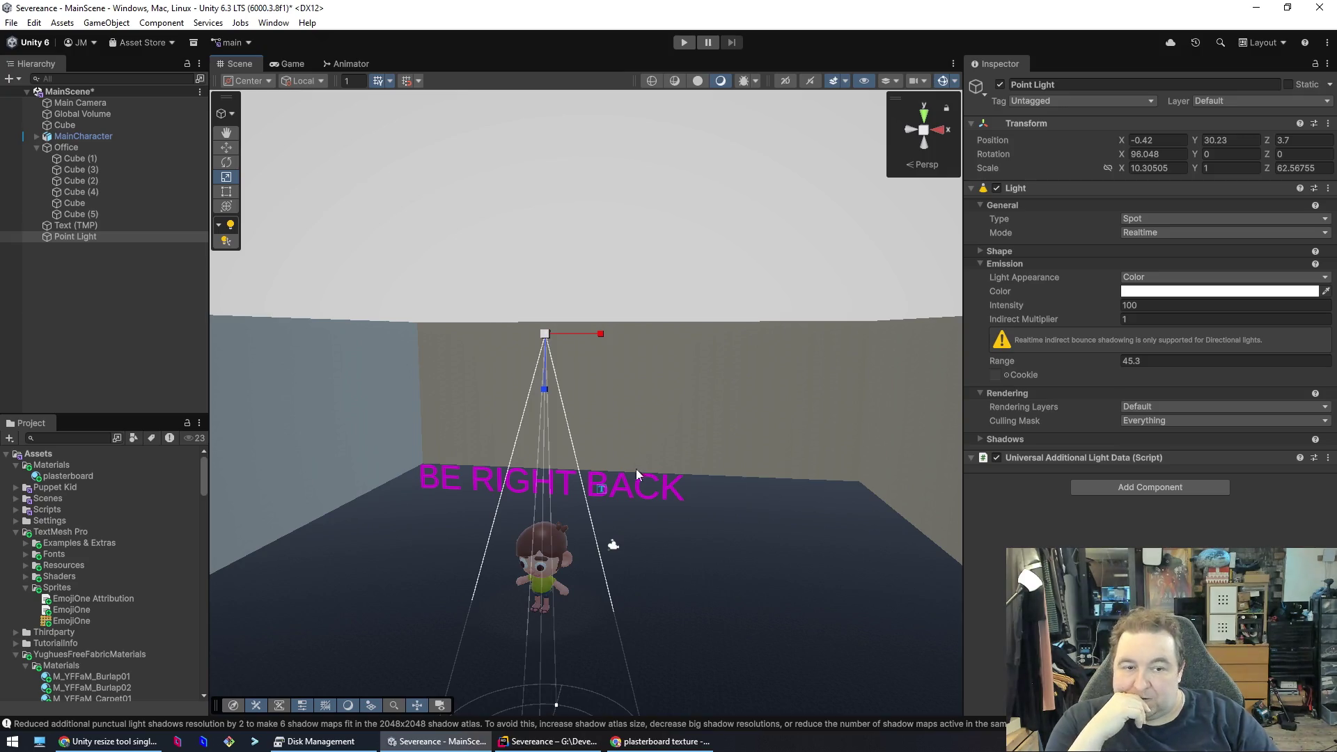
{"action": "mouse_move", "coordinate": [1100, 362]}
{"action": "left_mouse_down"}
{"action": "mouse_move", "coordinate": [1024, 361]}
{"action": "mouse_move", "coordinate": [1051, 349]}
{"action": "left_mouse_up"}
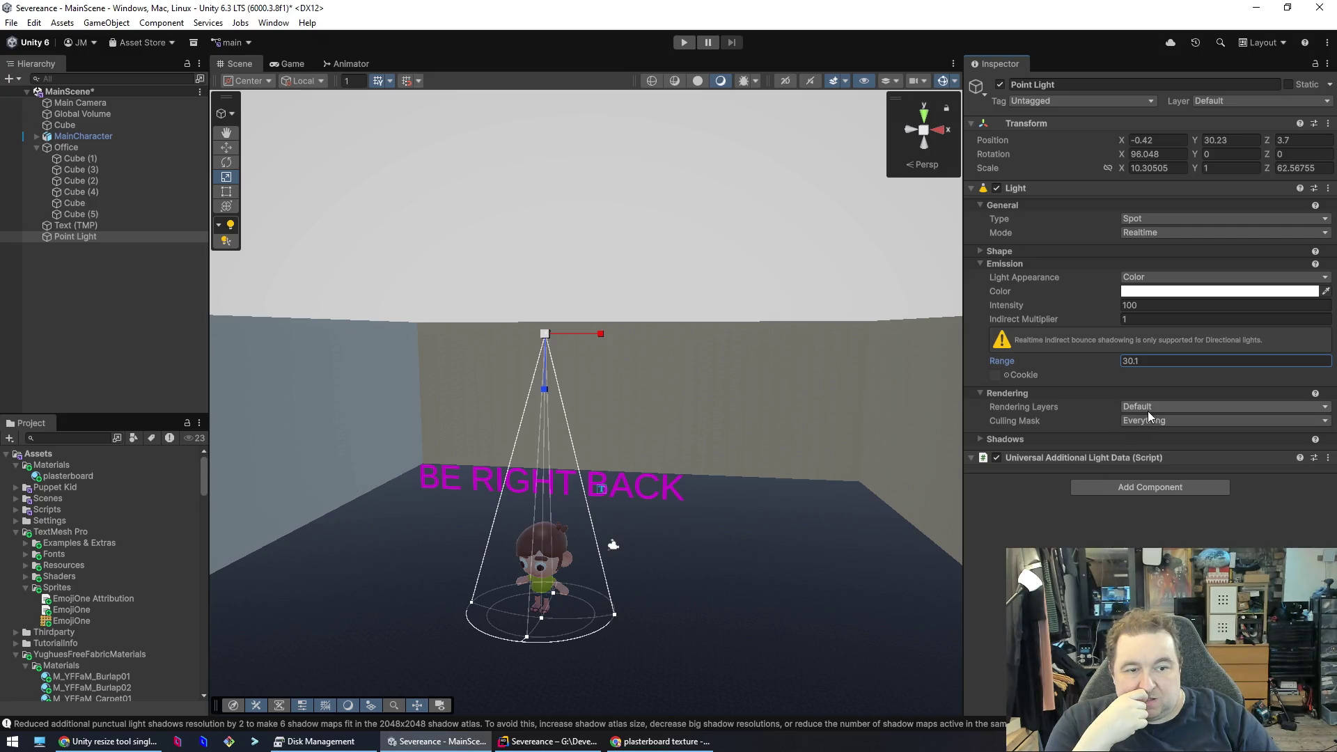
{"action": "key", "text": "Return"}
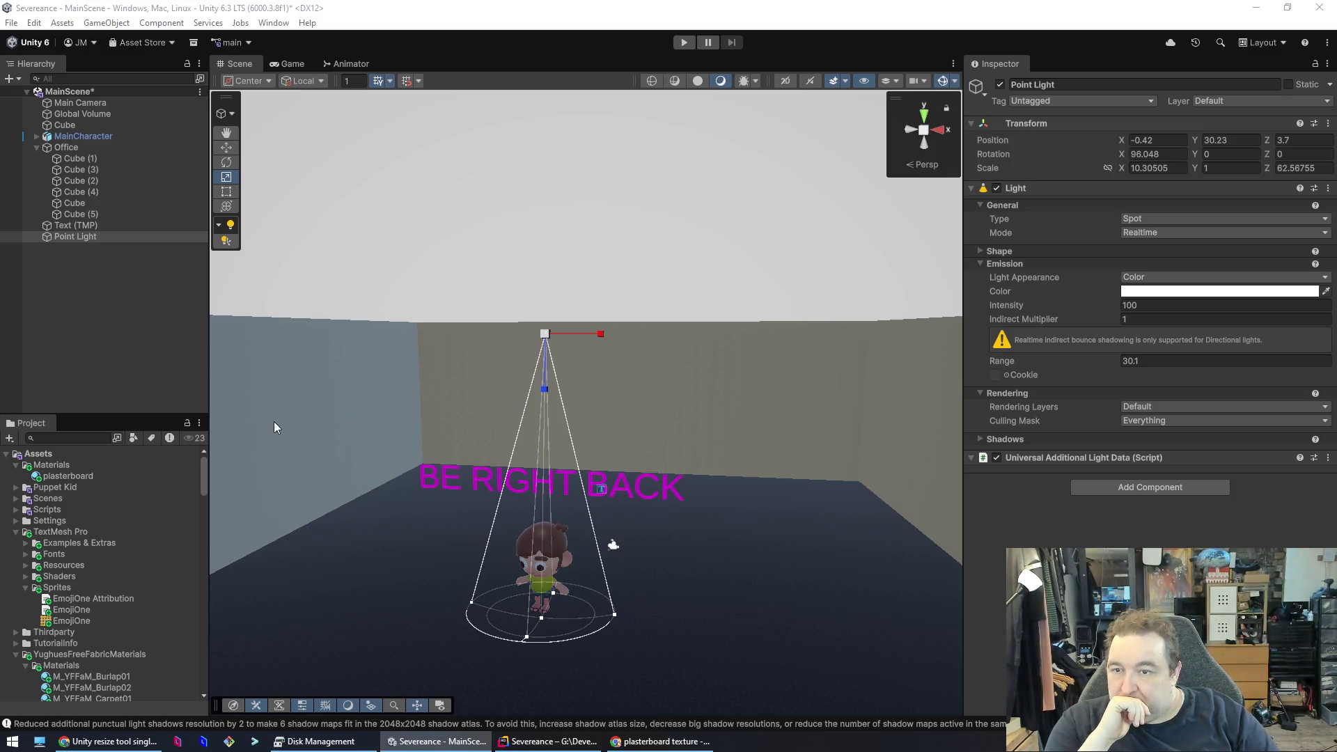
{"action": "left_click", "coordinate": [176, 322]}
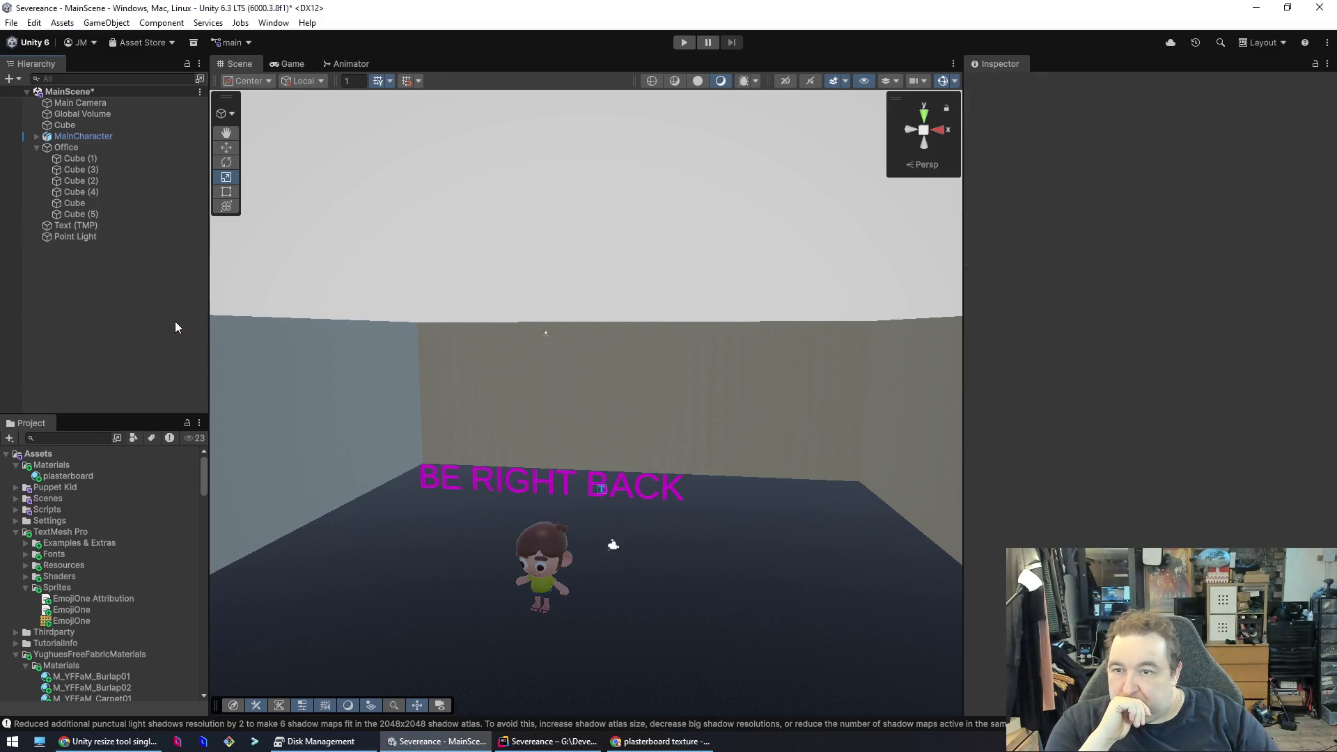
- Set the Point Light's X rotation to 90 so its cone points straight down
{"action": "left_click", "coordinate": [548, 337]}
{"action": "left_click", "coordinate": [546, 333]}
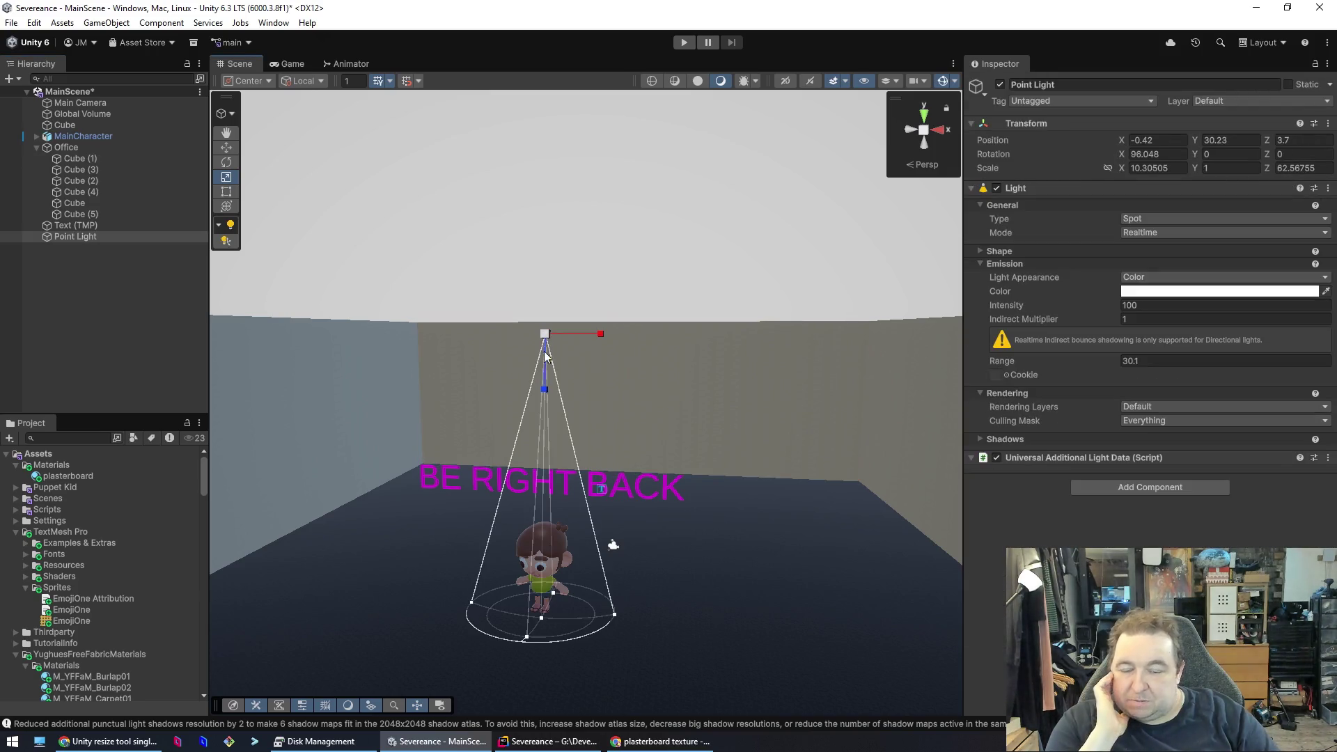
{"action": "mouse_move", "coordinate": [545, 448]}
{"action": "left_mouse_down"}
{"action": "mouse_move", "coordinate": [627, 529]}
{"action": "mouse_move", "coordinate": [680, 621]}
{"action": "mouse_move", "coordinate": [683, 573]}
{"action": "mouse_move", "coordinate": [427, 594]}
{"action": "mouse_move", "coordinate": [358, 577]}
{"action": "mouse_move", "coordinate": [504, 650]}
{"action": "mouse_move", "coordinate": [601, 637]}
{"action": "left_mouse_up"}
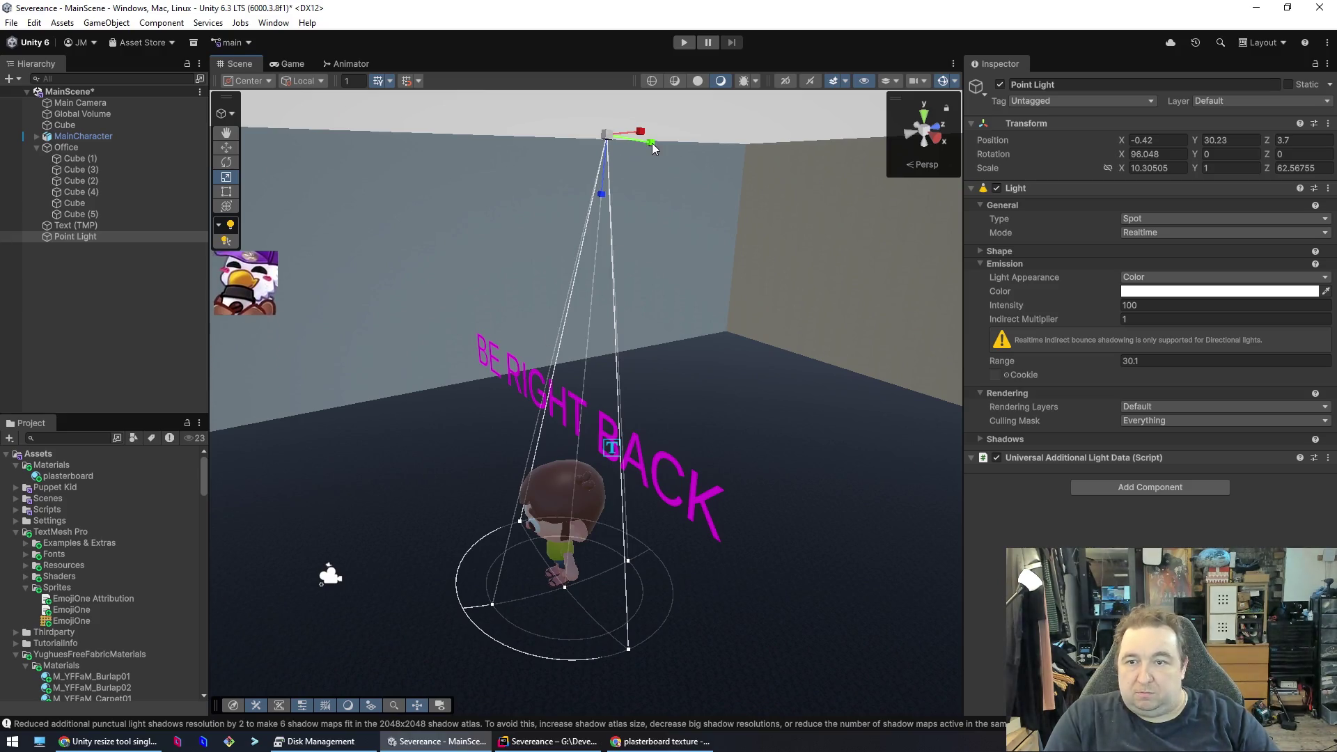
{"action": "key", "text": "e"}
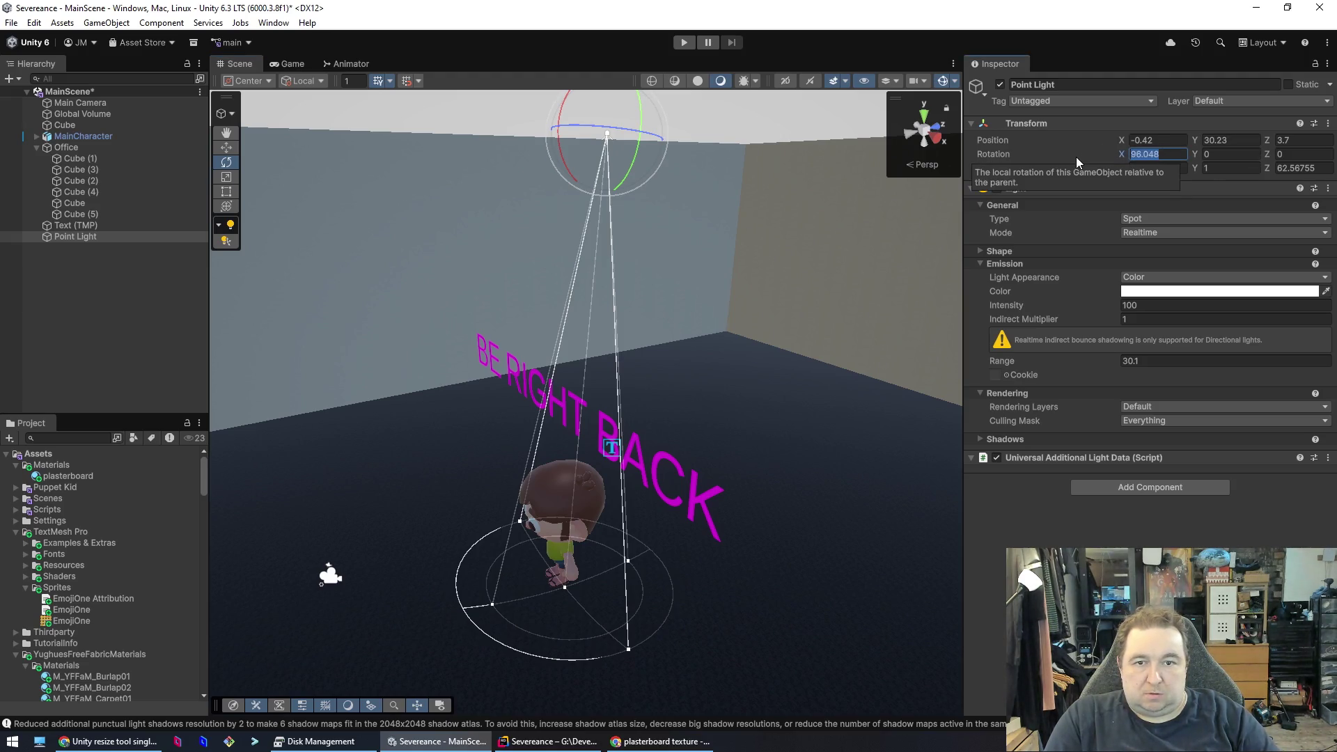
{"action": "type", "text": "0"}
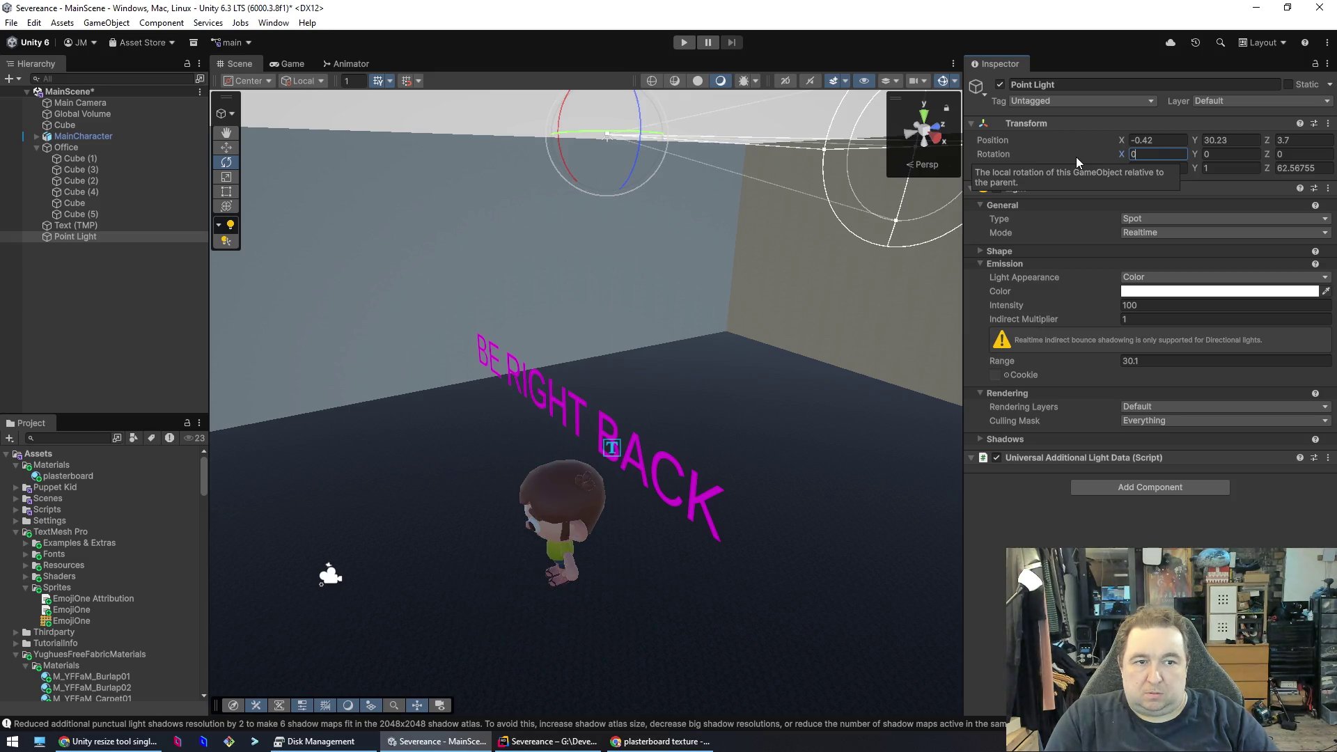
{"action": "key", "text": "BackSpace"}
{"action": "type", "text": "90"}
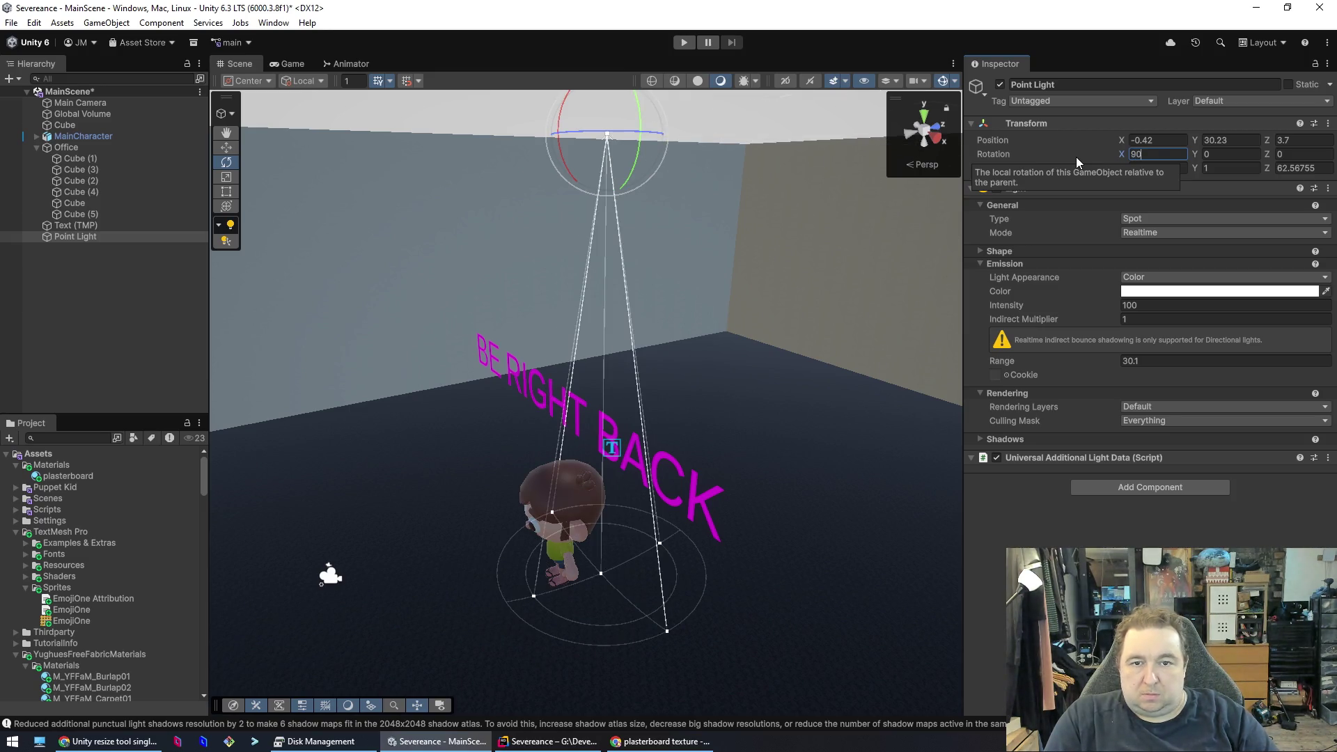
{"action": "key", "text": "Return"}
{"action": "key", "text": "Return"}
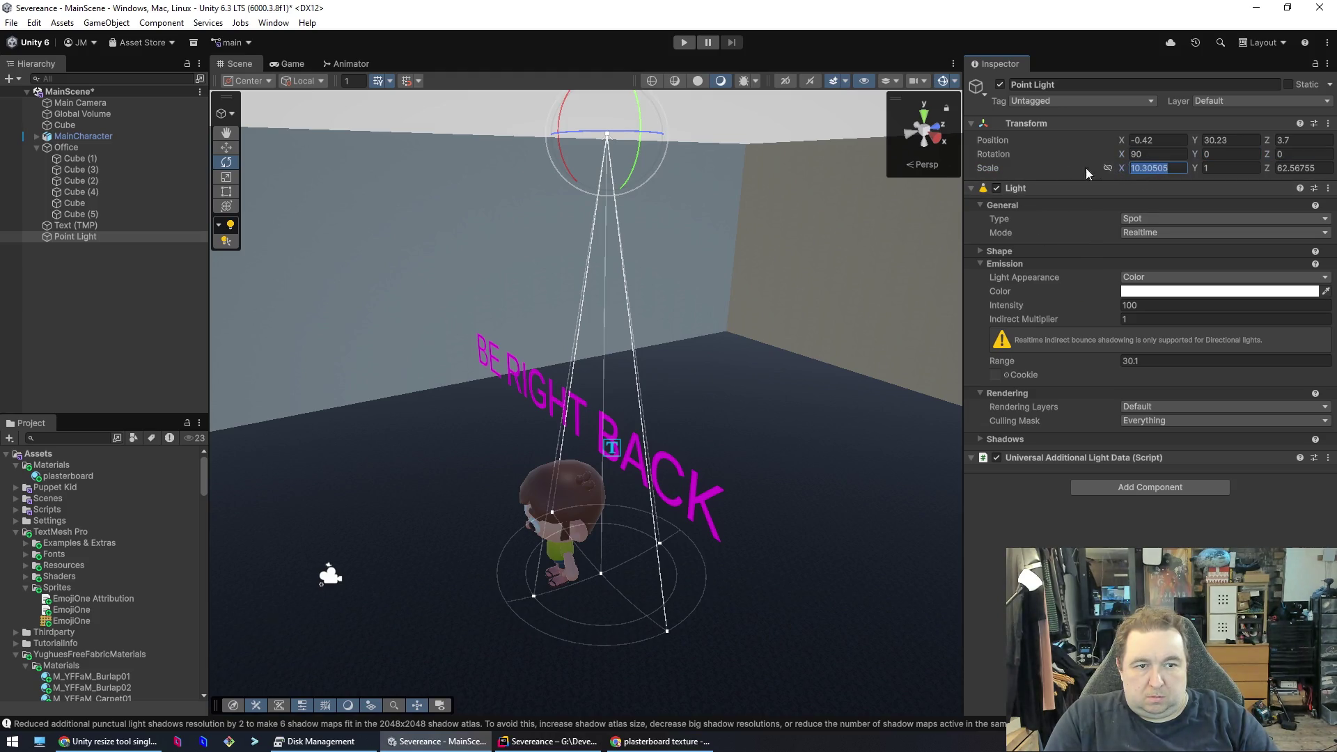
{"action": "type", "text": "78.1"}
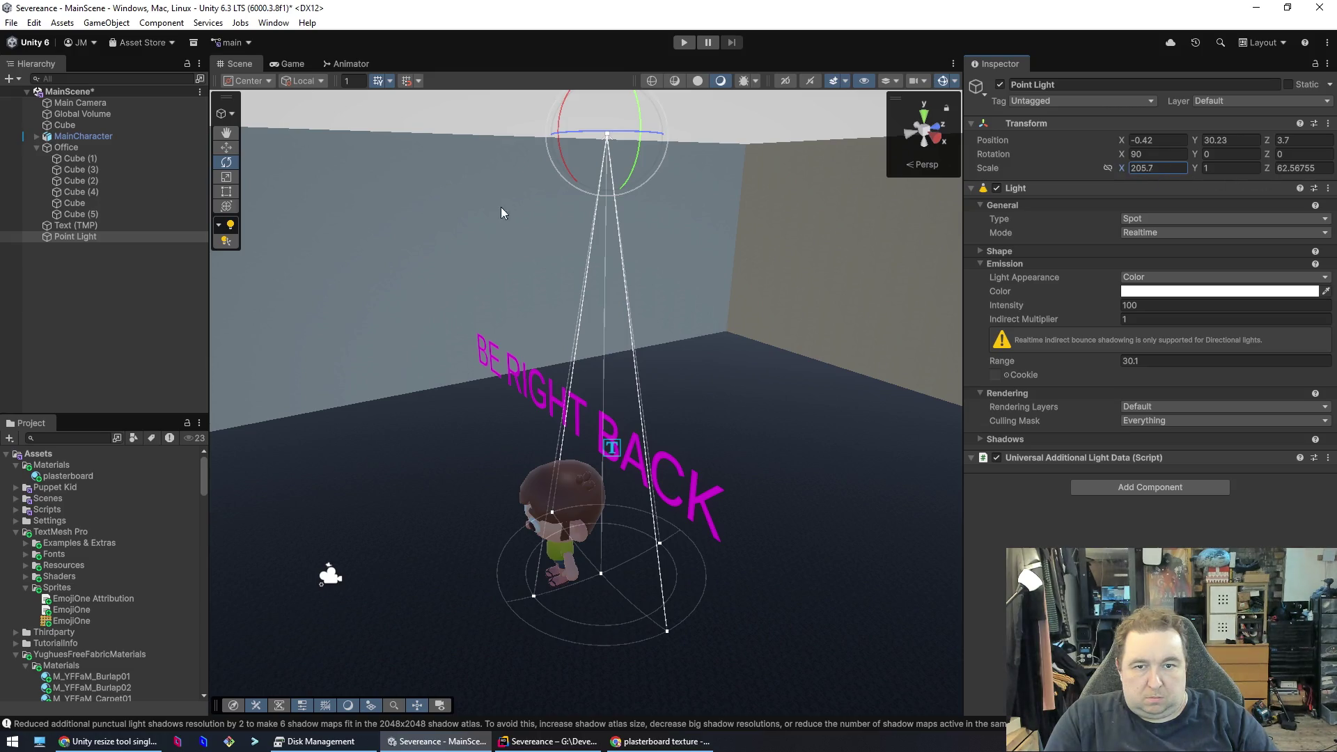
{"action": "key", "text": "Escape"}
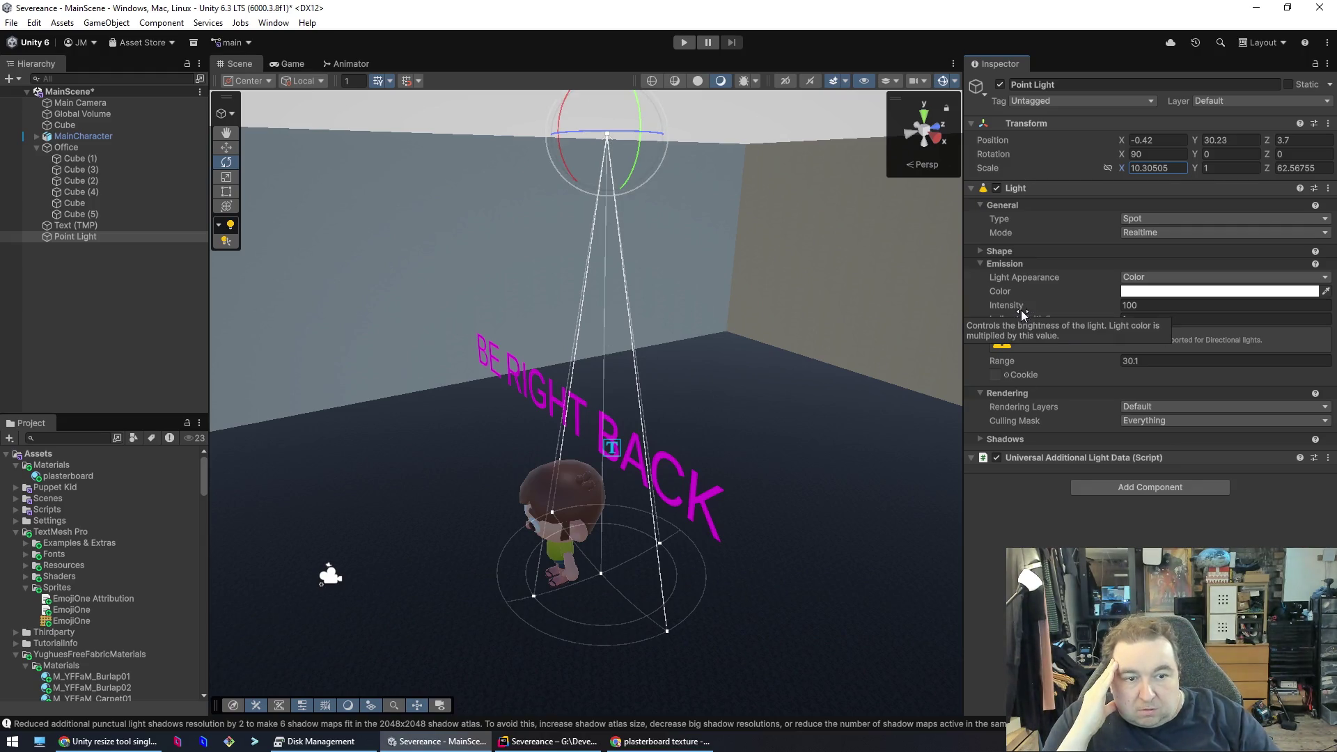
- Adjust Range to about 30.37 and Indirect Multiplier to 11, then return to Claude
{"action": "mouse_move", "coordinate": [1091, 361]}
{"action": "left_mouse_down"}
{"action": "mouse_move", "coordinate": [1254, 379]}
{"action": "mouse_move", "coordinate": [1074, 347]}
{"action": "left_mouse_up"}
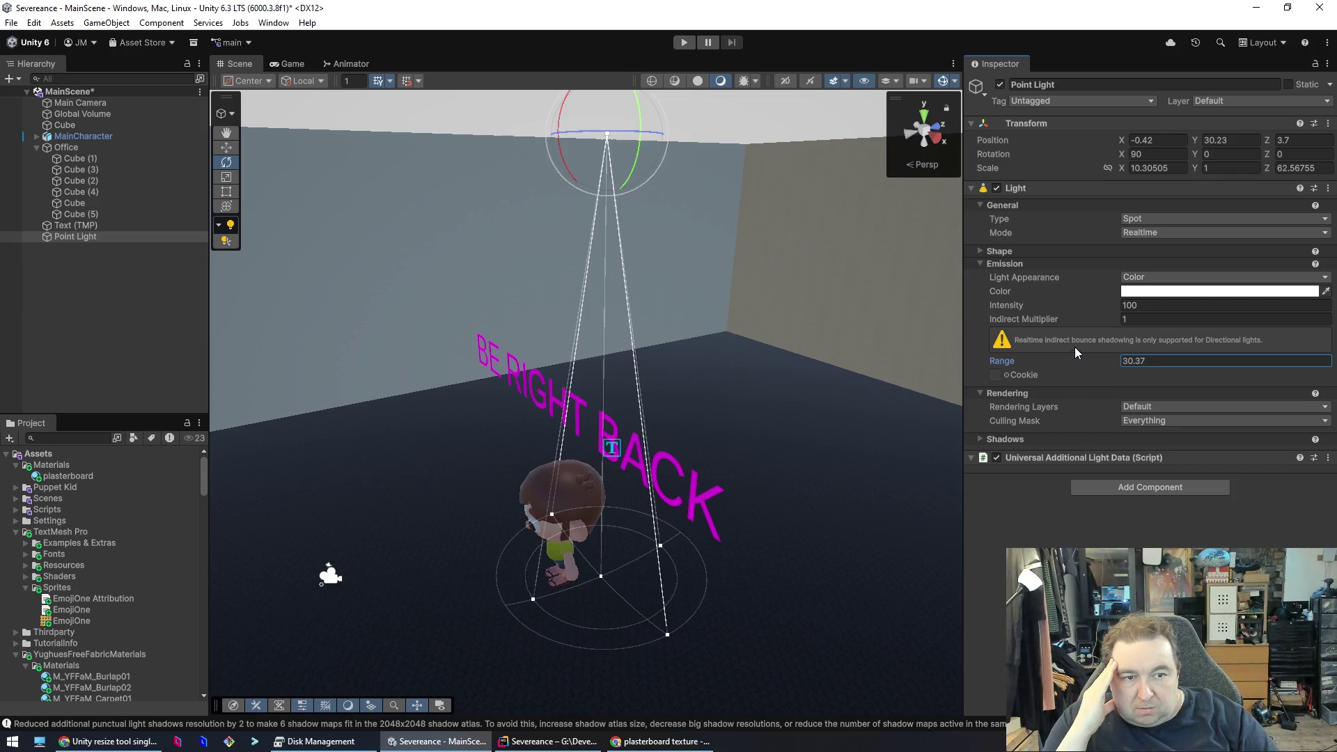
{"action": "left_click", "coordinate": [1071, 320]}
{"action": "left_click", "coordinate": [1265, 321]}
{"action": "type", "text": "1"}
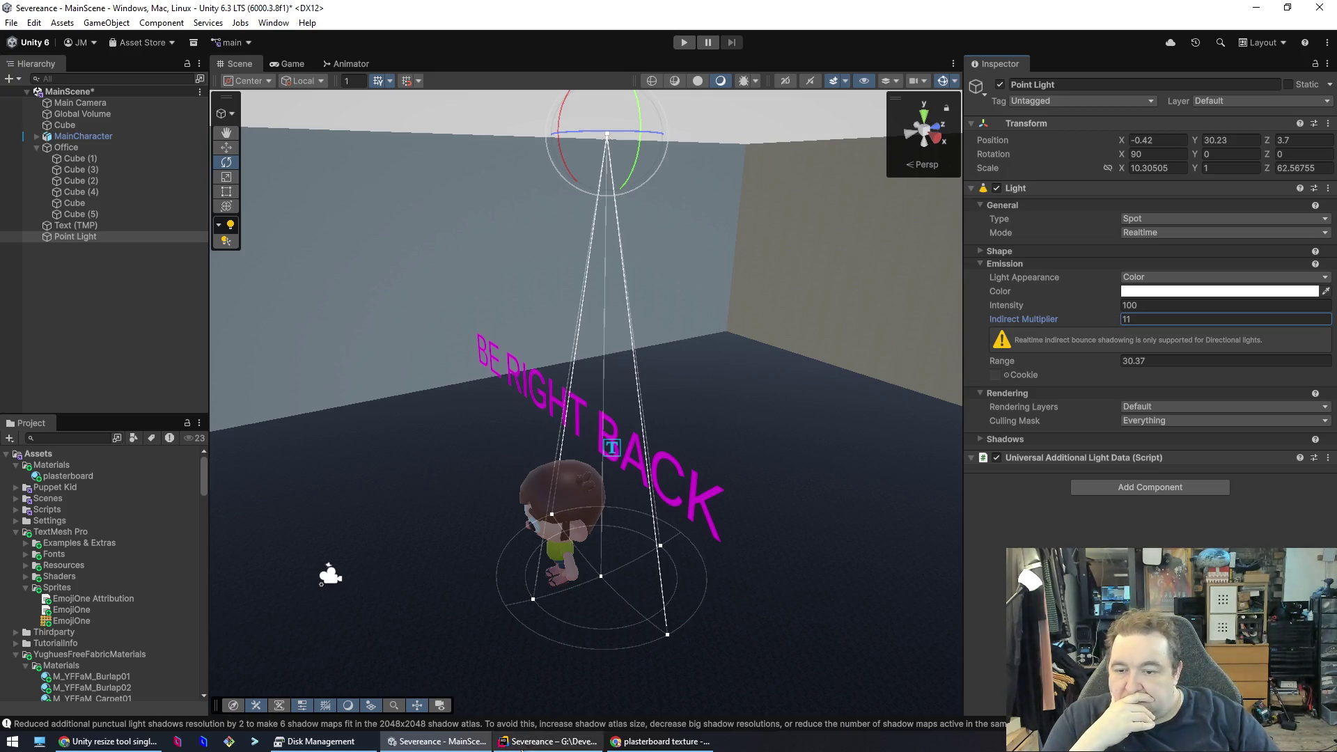
{"action": "left_click", "coordinate": [108, 741]}
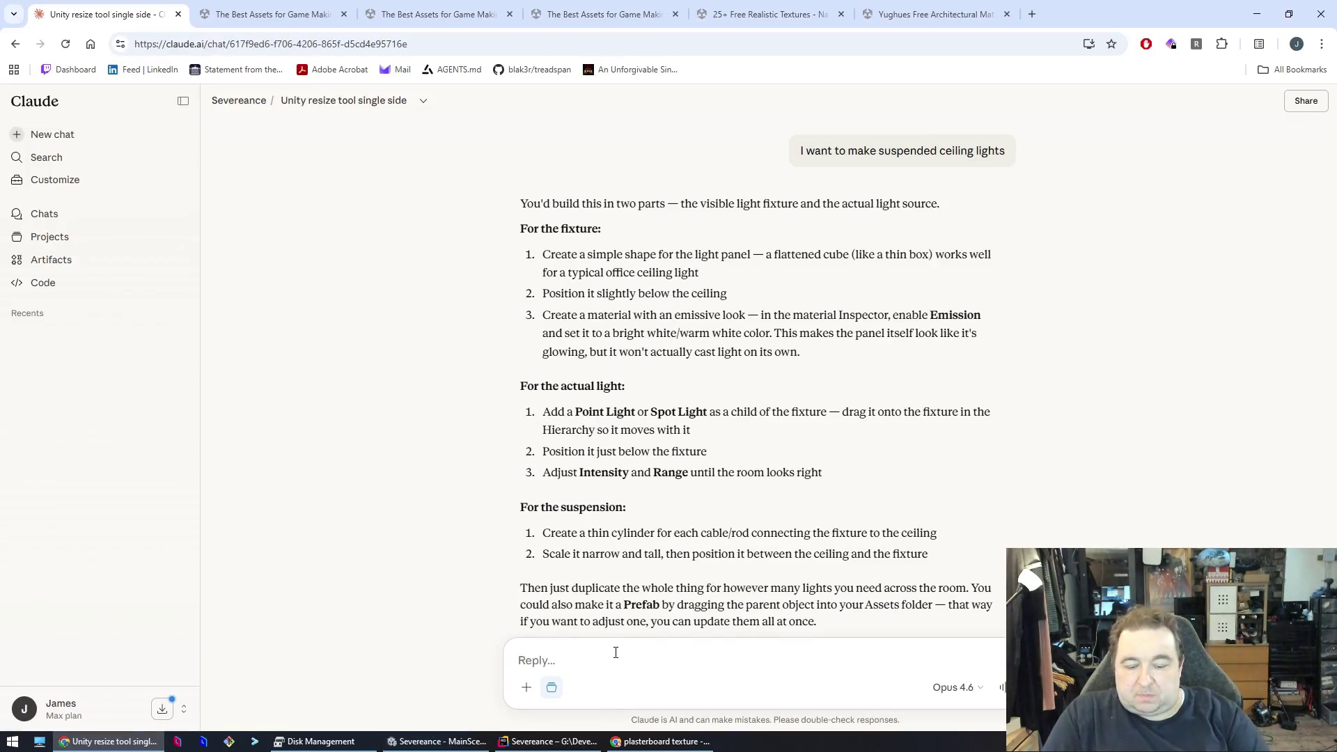
- Ask Claude how to make the spot light's cone wider, then return to Unity
{"action": "type", "text": "with a sp"}
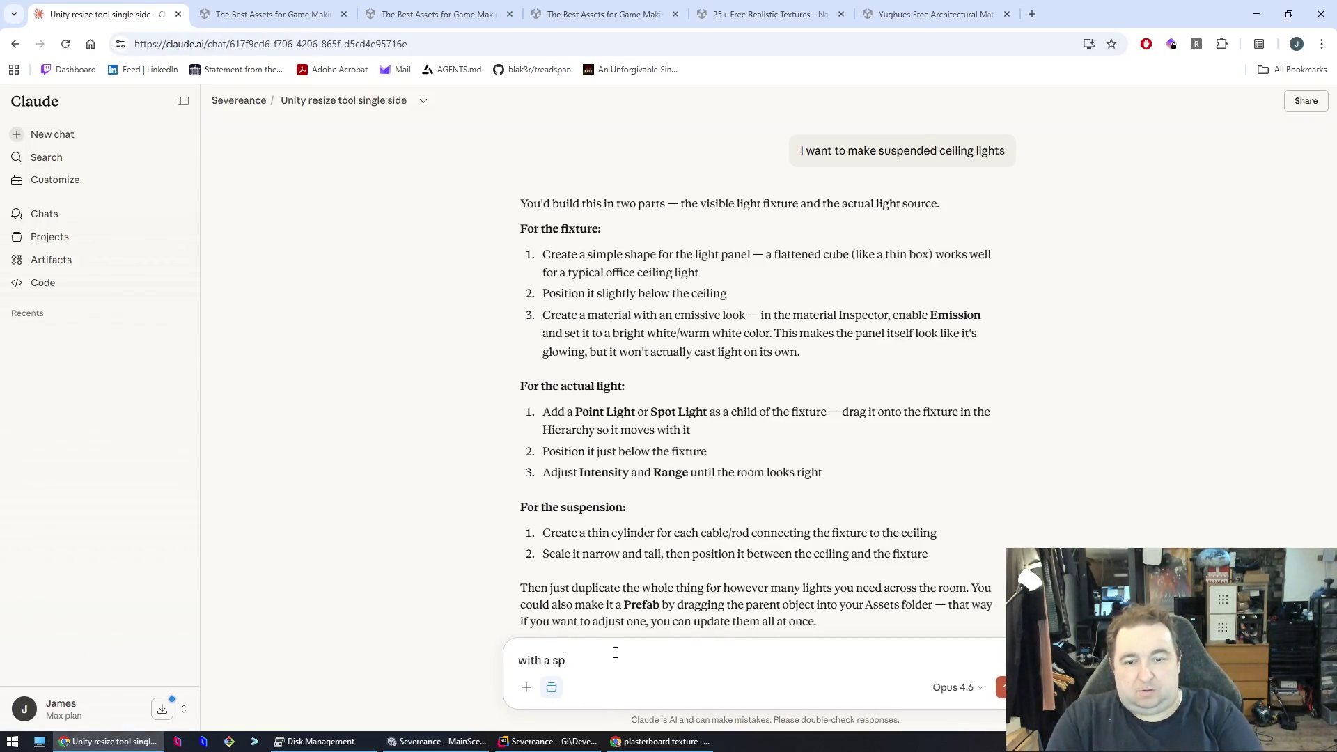
{"action": "key", "text": "BackSpace"}
{"action": "key", "text": "BackSpace"}
{"action": "type", "text": "light I can seem to make the cone wider"}
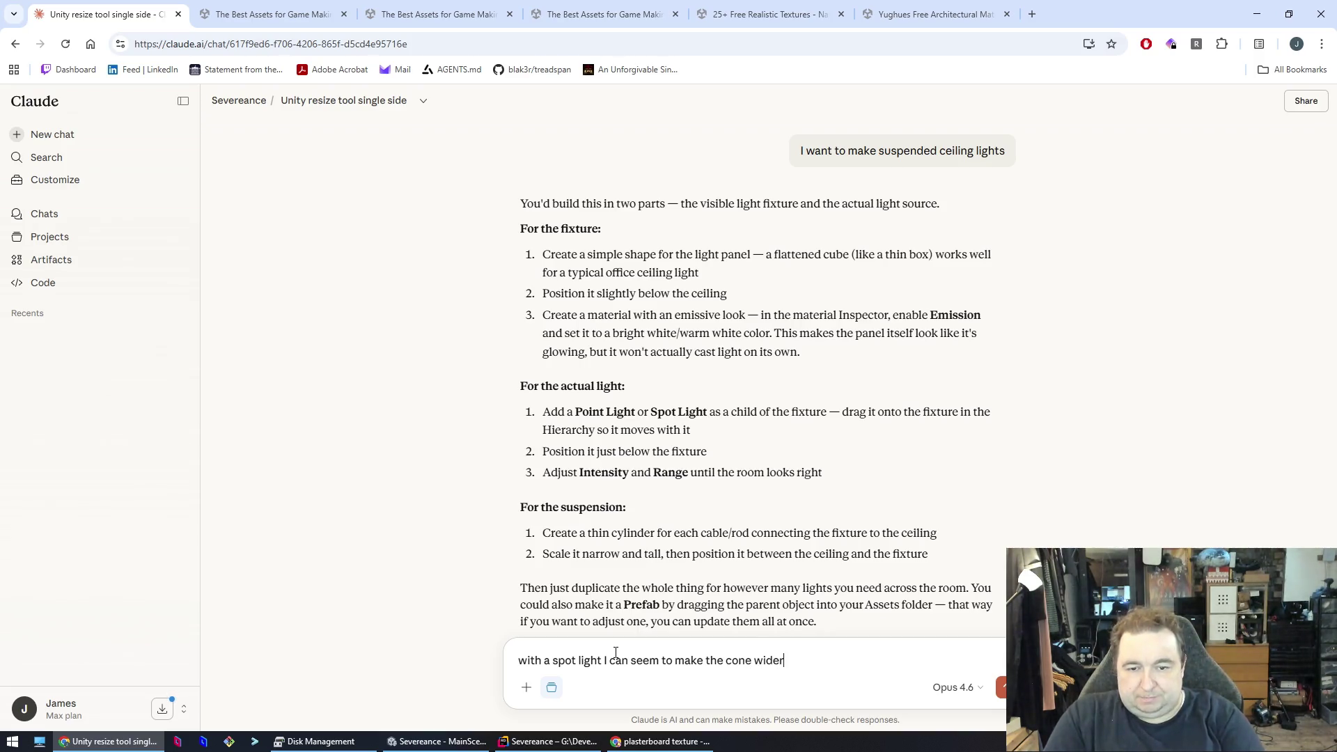
{"action": "key", "text": "Return"}
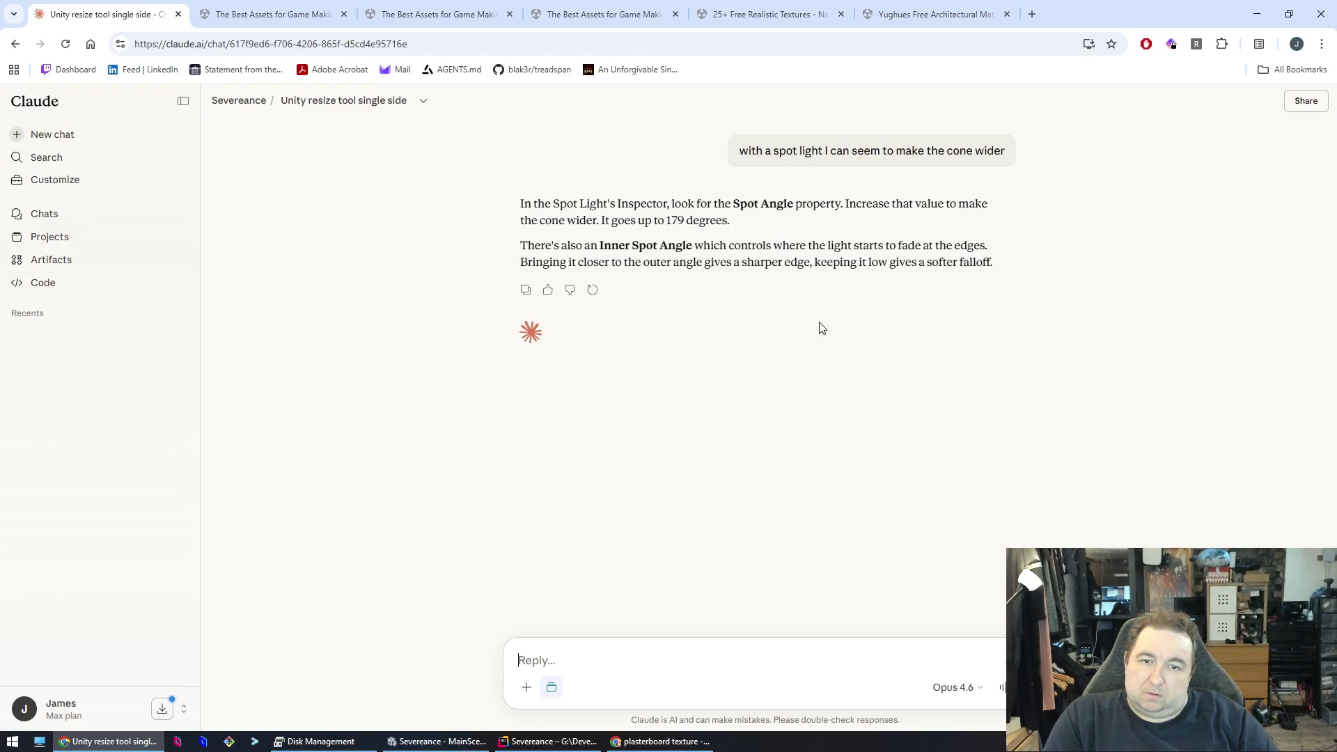
{"action": "key", "text": "alt+Tab"}
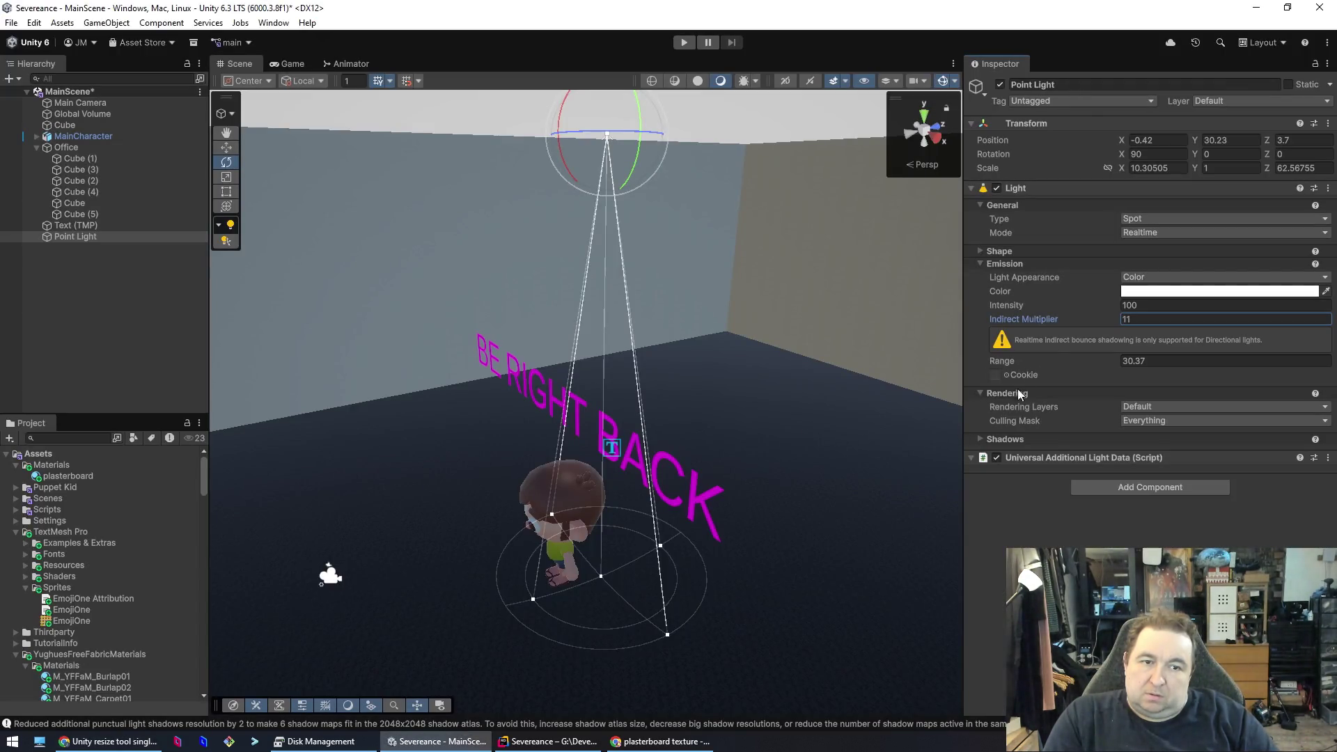
- Widen the spot light's inner and outer cone angles, raise its intensity and extend its range
{"action": "left_click", "coordinate": [982, 252]}
{"action": "mouse_move", "coordinate": [1193, 266]}
{"action": "left_mouse_down"}
{"action": "mouse_move", "coordinate": [1246, 270]}
{"action": "mouse_move", "coordinate": [1230, 275]}
{"action": "left_mouse_up"}
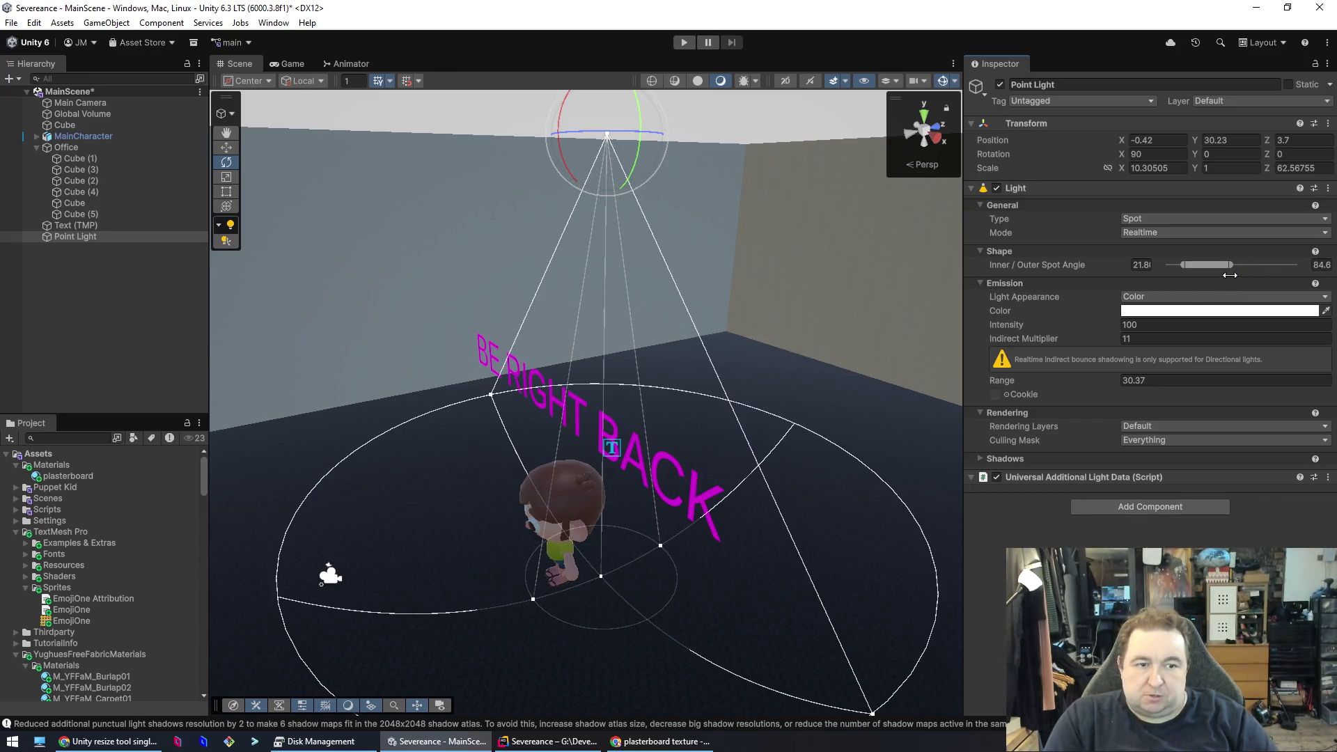
{"action": "mouse_move", "coordinate": [1035, 324]}
{"action": "left_mouse_down"}
{"action": "mouse_move", "coordinate": [73, 328]}
{"action": "mouse_move", "coordinate": [522, 351]}
{"action": "left_mouse_up"}
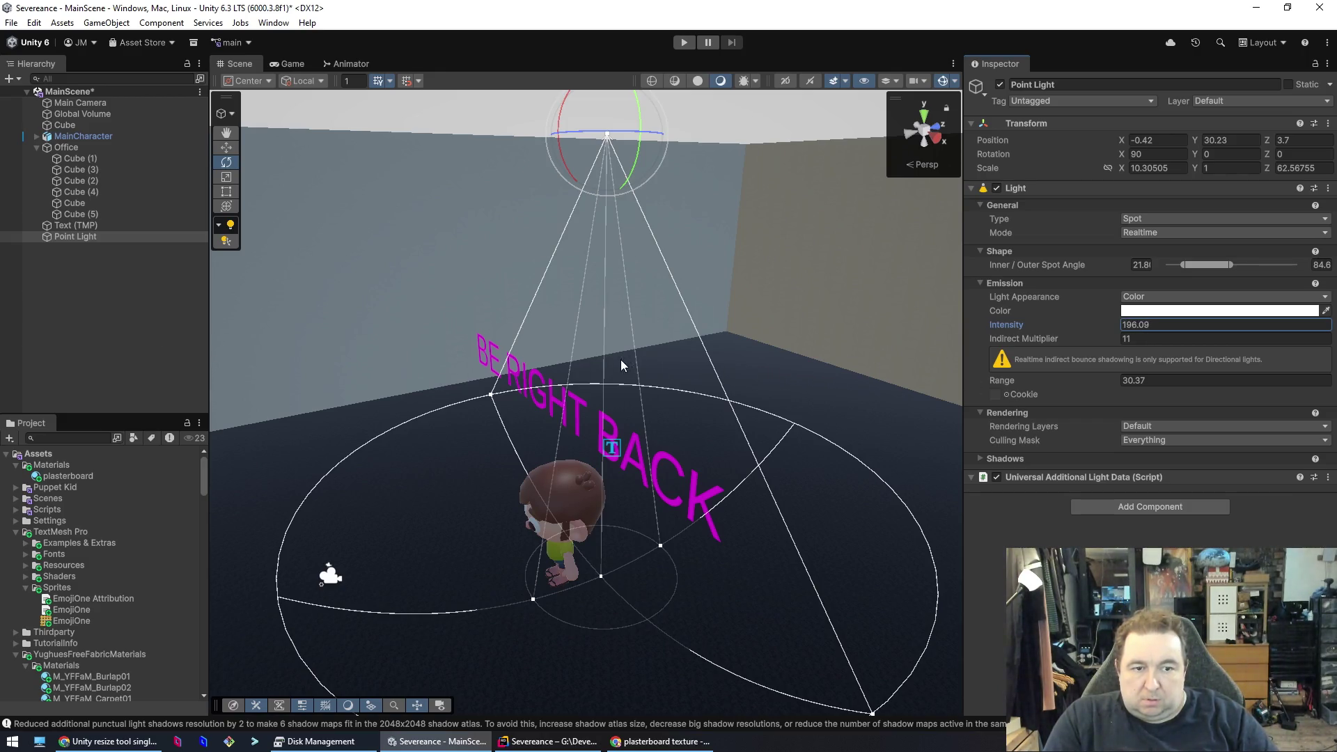
{"action": "mouse_move", "coordinate": [1015, 383]}
{"action": "left_mouse_down"}
{"action": "mouse_move", "coordinate": [1158, 382]}
{"action": "mouse_move", "coordinate": [1079, 391]}
{"action": "left_mouse_up"}
{"action": "mouse_move", "coordinate": [750, 419]}
{"action": "left_mouse_down"}
{"action": "mouse_move", "coordinate": [627, 463]}
{"action": "mouse_move", "coordinate": [597, 457]}
{"action": "mouse_move", "coordinate": [824, 439]}
{"action": "mouse_move", "coordinate": [905, 362]}
{"action": "mouse_move", "coordinate": [881, 357]}
{"action": "left_mouse_up"}
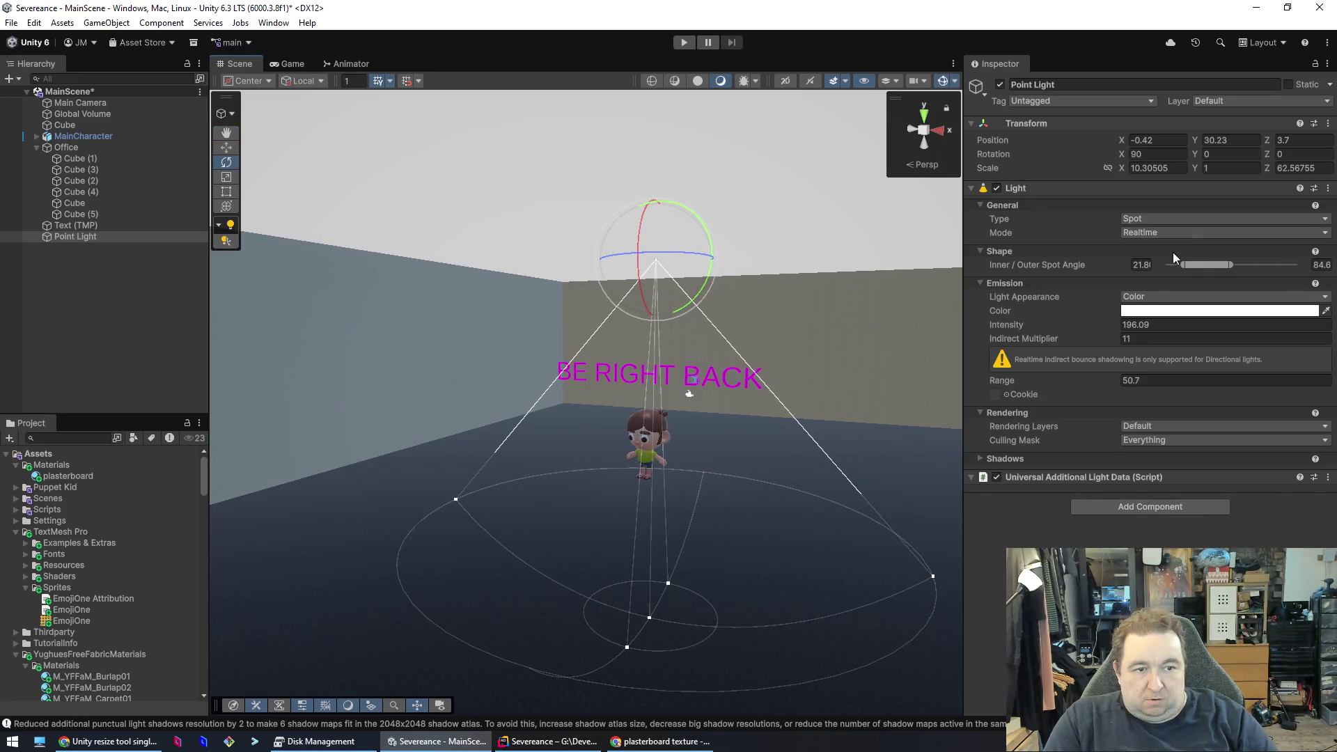
{"action": "mouse_move", "coordinate": [1202, 263]}
{"action": "left_mouse_down"}
{"action": "mouse_move", "coordinate": [1272, 270]}
{"action": "mouse_move", "coordinate": [1144, 287]}
{"action": "mouse_move", "coordinate": [1220, 284]}
{"action": "left_mouse_up"}
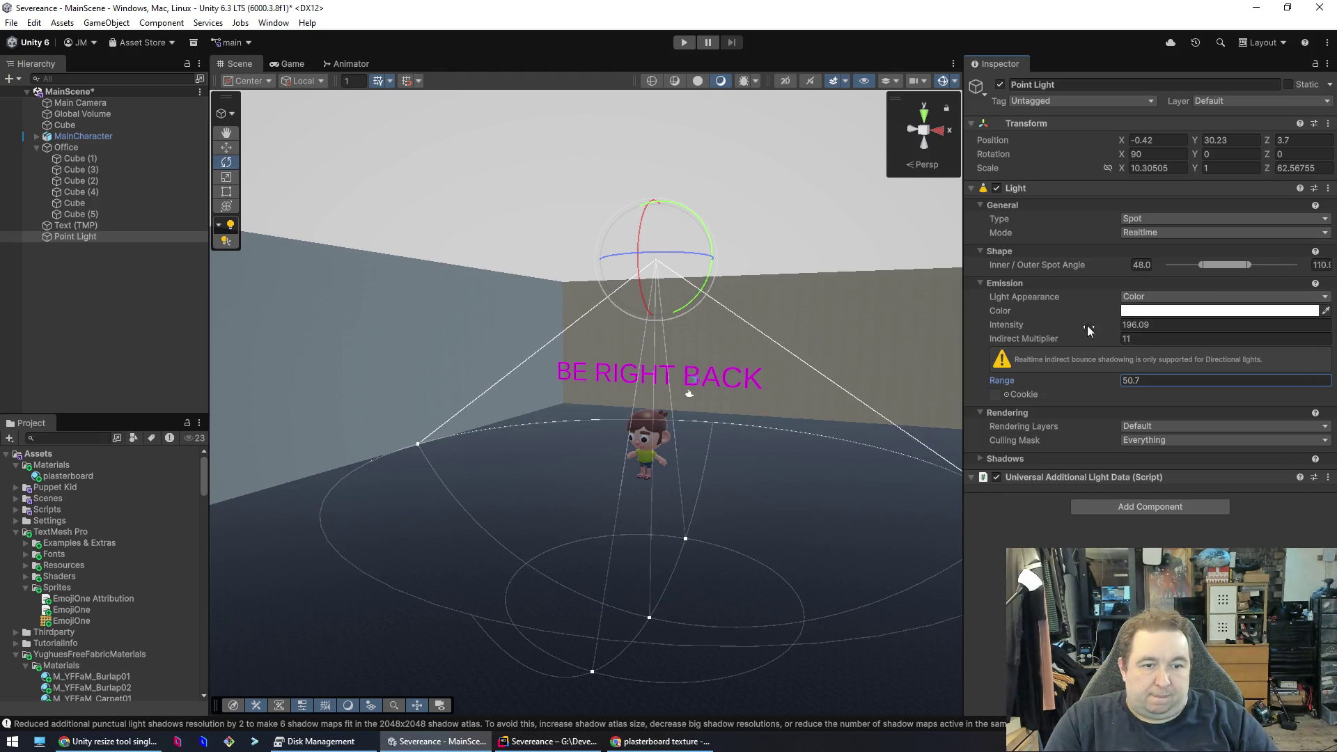
- Try Mixed and Baked light modes, keep Realtime, and shrink the Range to 33.94
{"action": "left_click_drag", "start_coordinate": [1017, 342], "coordinate": [1244, 341]}
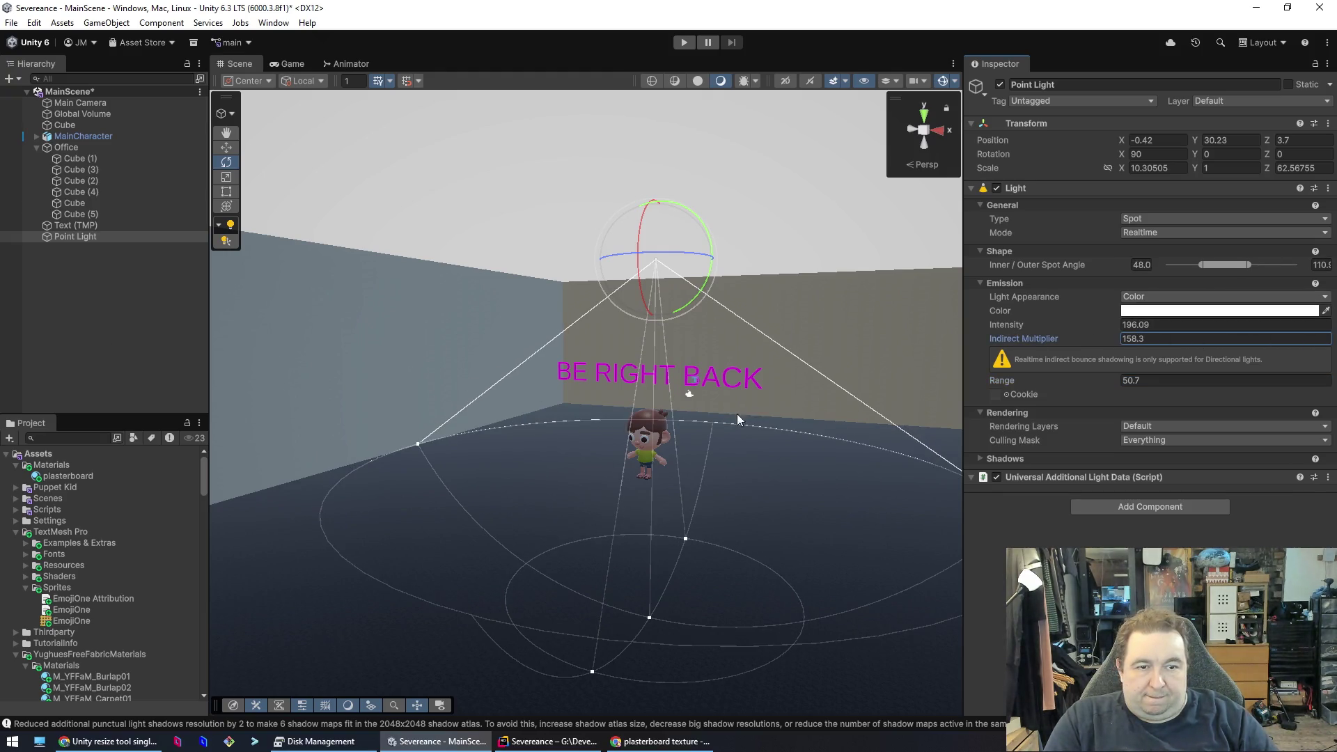
{"action": "left_click", "coordinate": [1177, 236]}
{"action": "left_click", "coordinate": [1169, 261]}
{"action": "left_click", "coordinate": [1157, 236]}
{"action": "left_click", "coordinate": [1156, 278]}
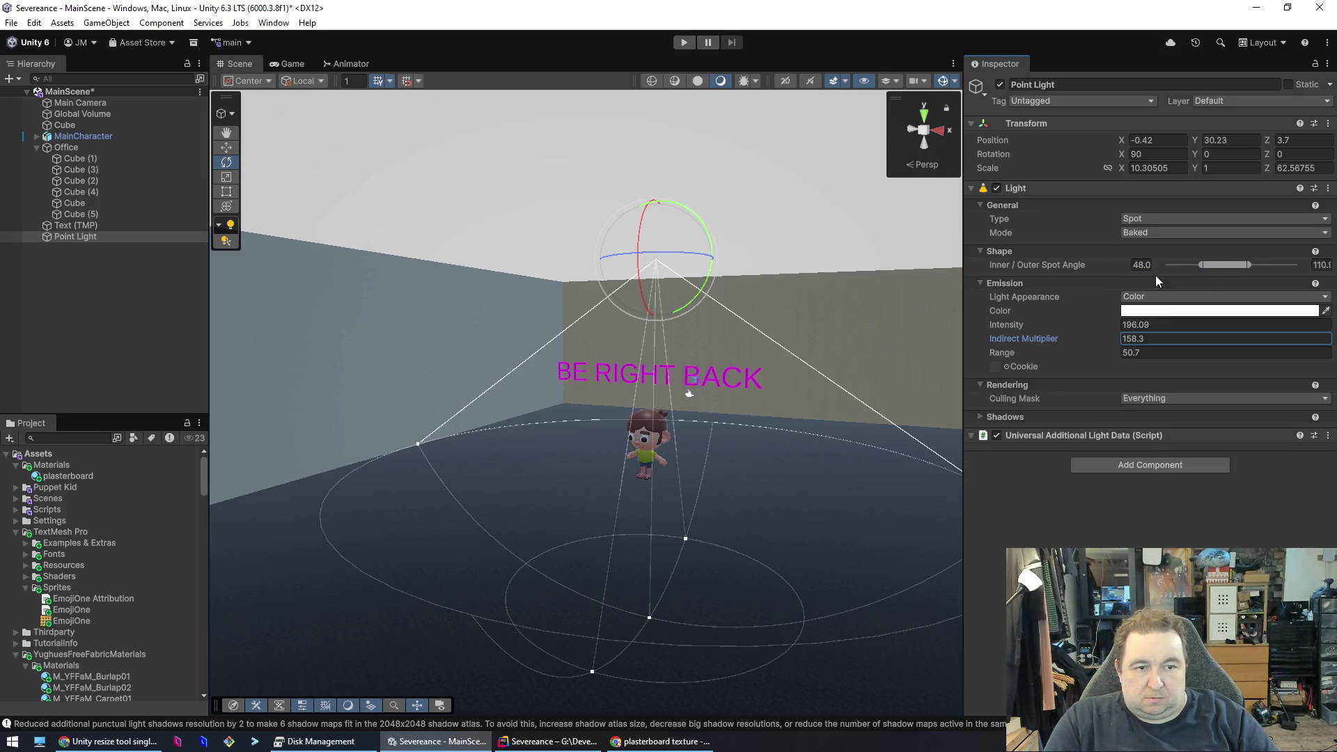
{"action": "left_click", "coordinate": [1159, 237]}
{"action": "left_click", "coordinate": [1159, 248]}
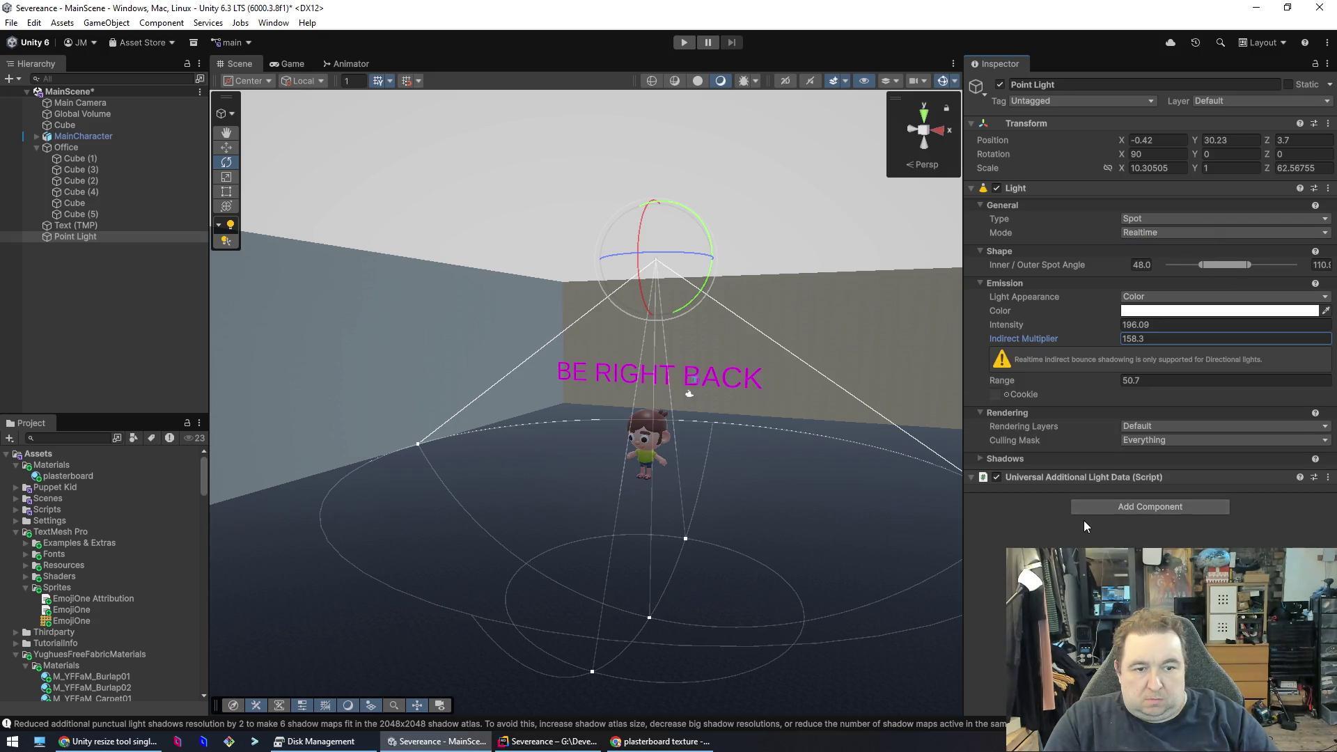
{"action": "left_click", "coordinate": [997, 398]}
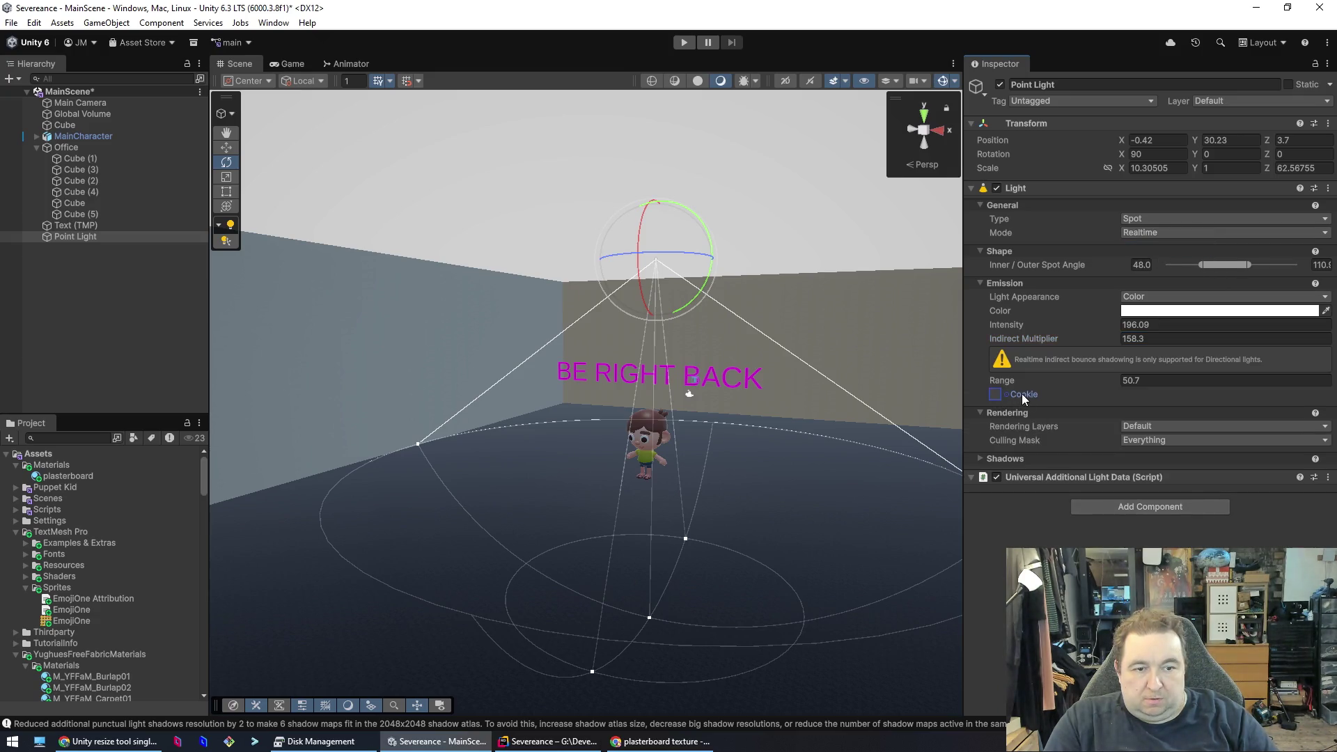
{"action": "mouse_move", "coordinate": [1084, 380]}
{"action": "left_mouse_down"}
{"action": "mouse_move", "coordinate": [955, 404]}
{"action": "mouse_move", "coordinate": [840, 397]}
{"action": "mouse_move", "coordinate": [1004, 391]}
{"action": "mouse_move", "coordinate": [975, 390]}
{"action": "left_mouse_up"}
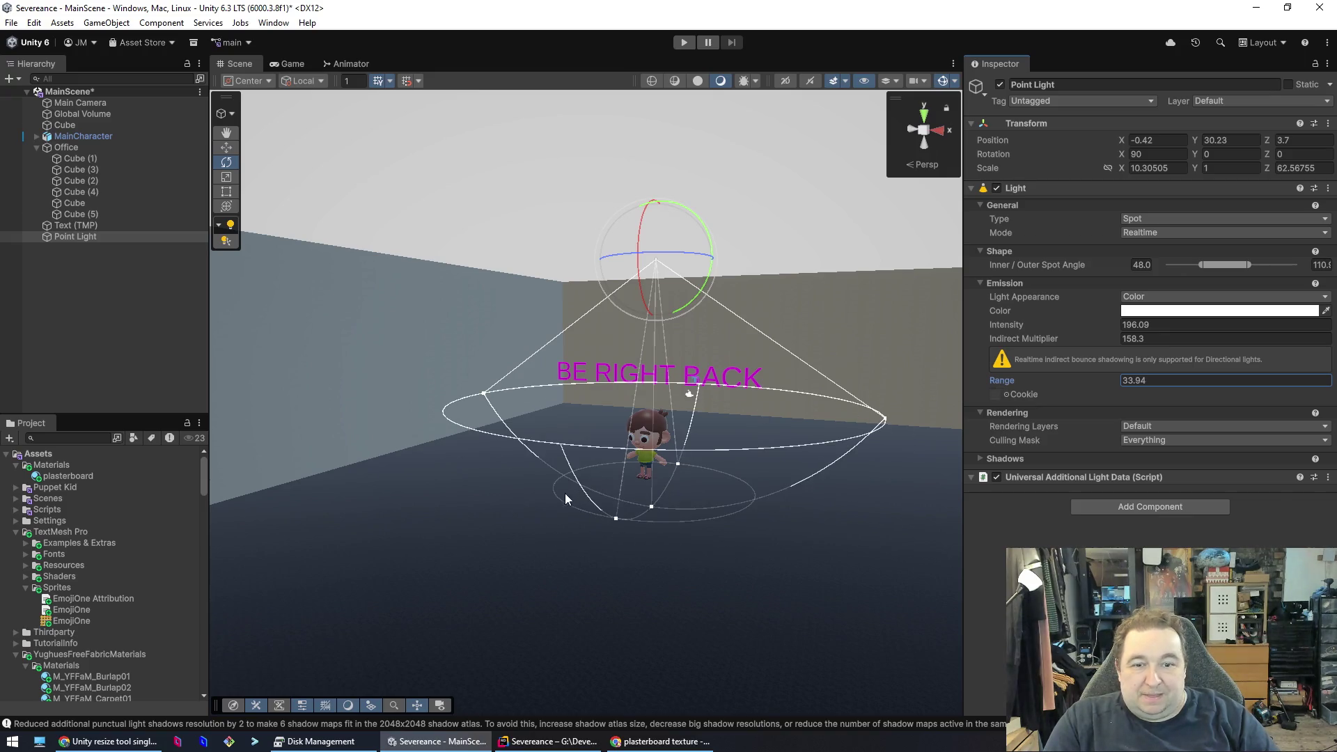
- Set the spot light's Intensity to 1000 and Indirect Multiplier to 100
{"action": "scroll", "coordinate": [624, 526], "scroll_direction": "up", "scroll_amount": 5}
{"action": "scroll", "coordinate": [625, 526], "scroll_direction": "down", "scroll_amount": 6}
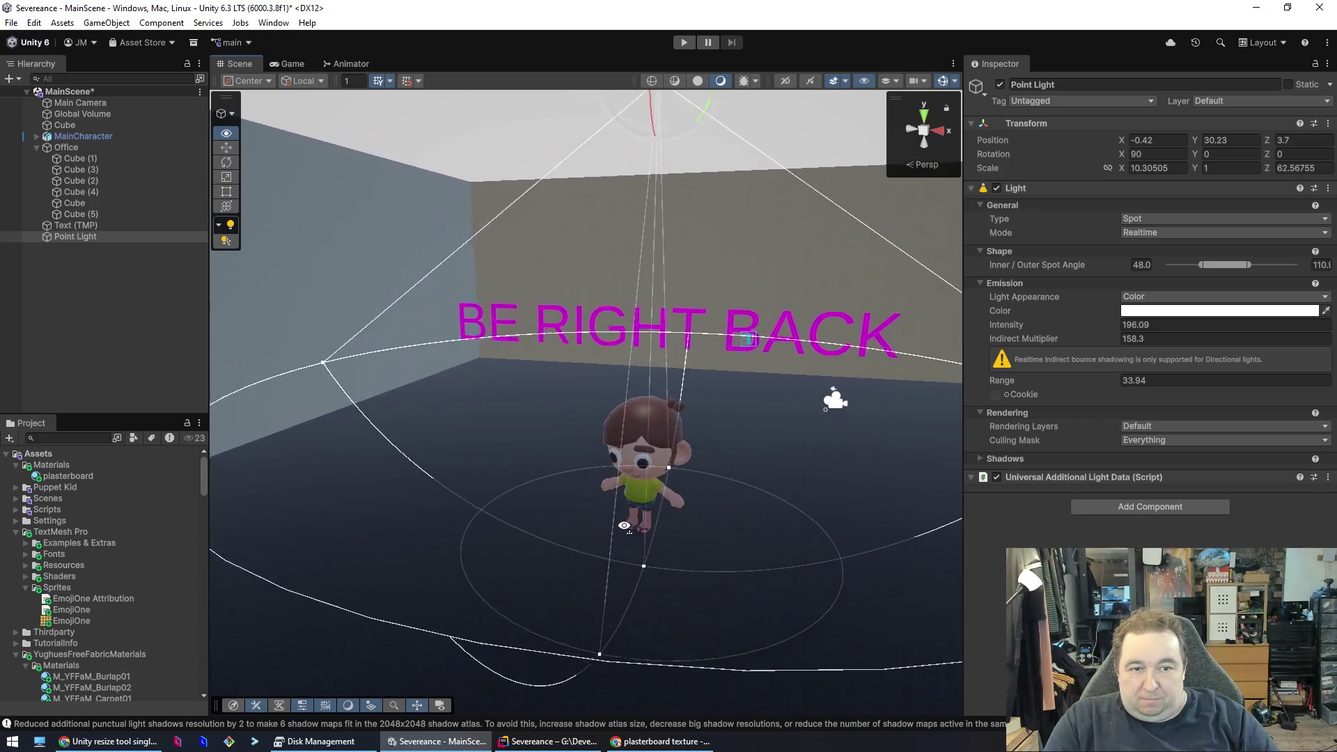
{"action": "scroll", "coordinate": [624, 526], "scroll_direction": "down", "scroll_amount": 2}
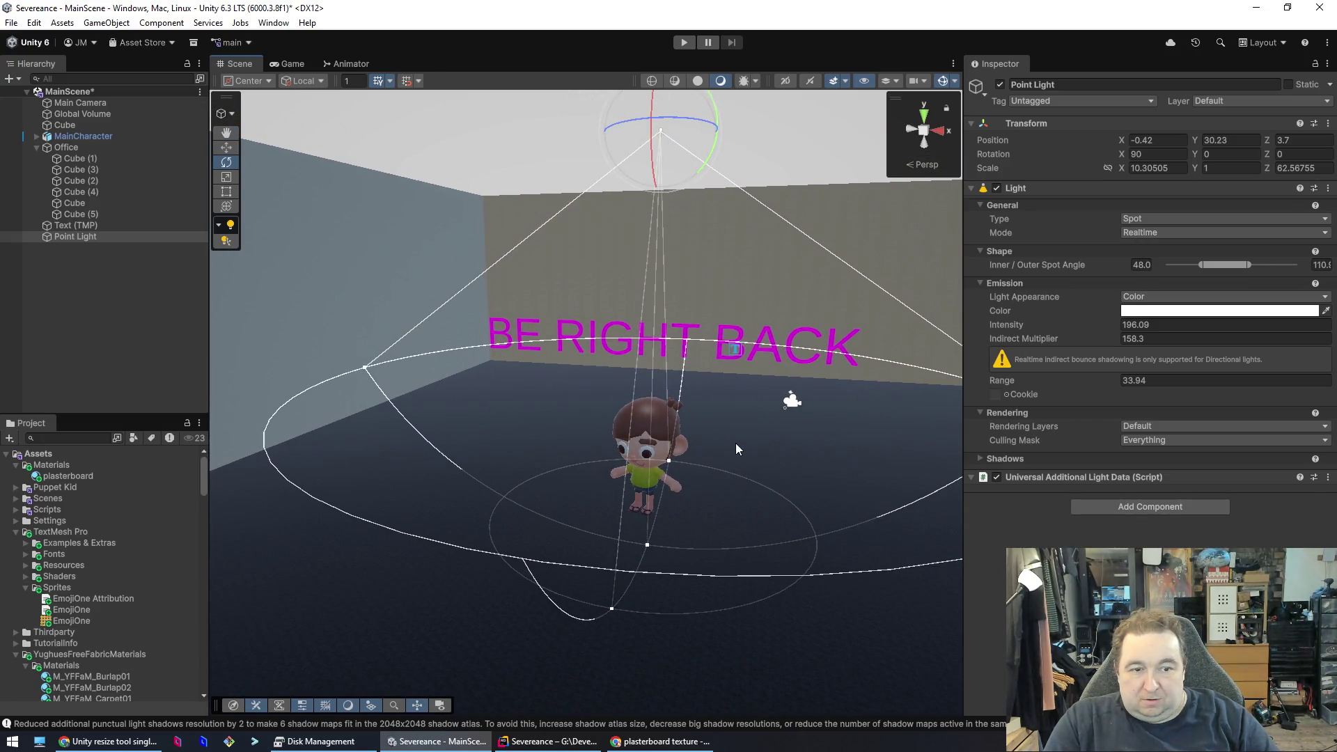
{"action": "type", "text": "10000"}
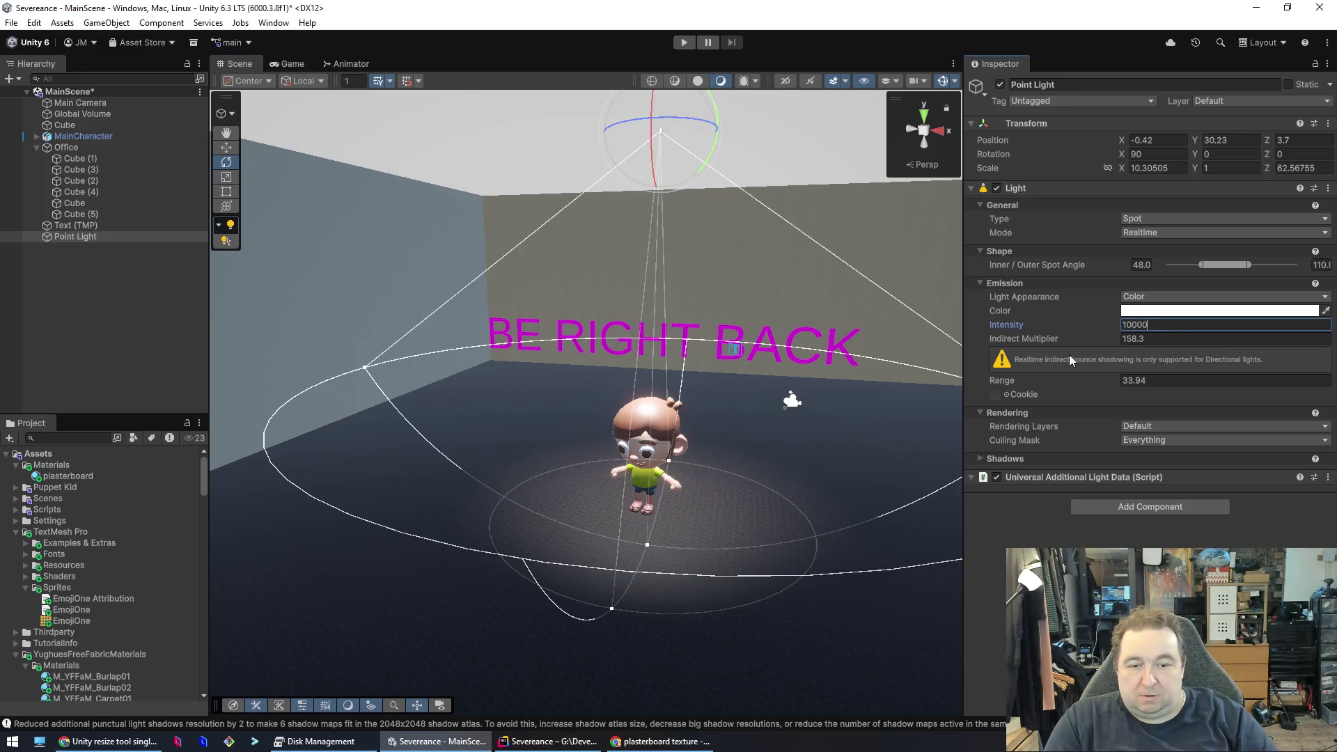
{"action": "left_click", "coordinate": [892, 642]}
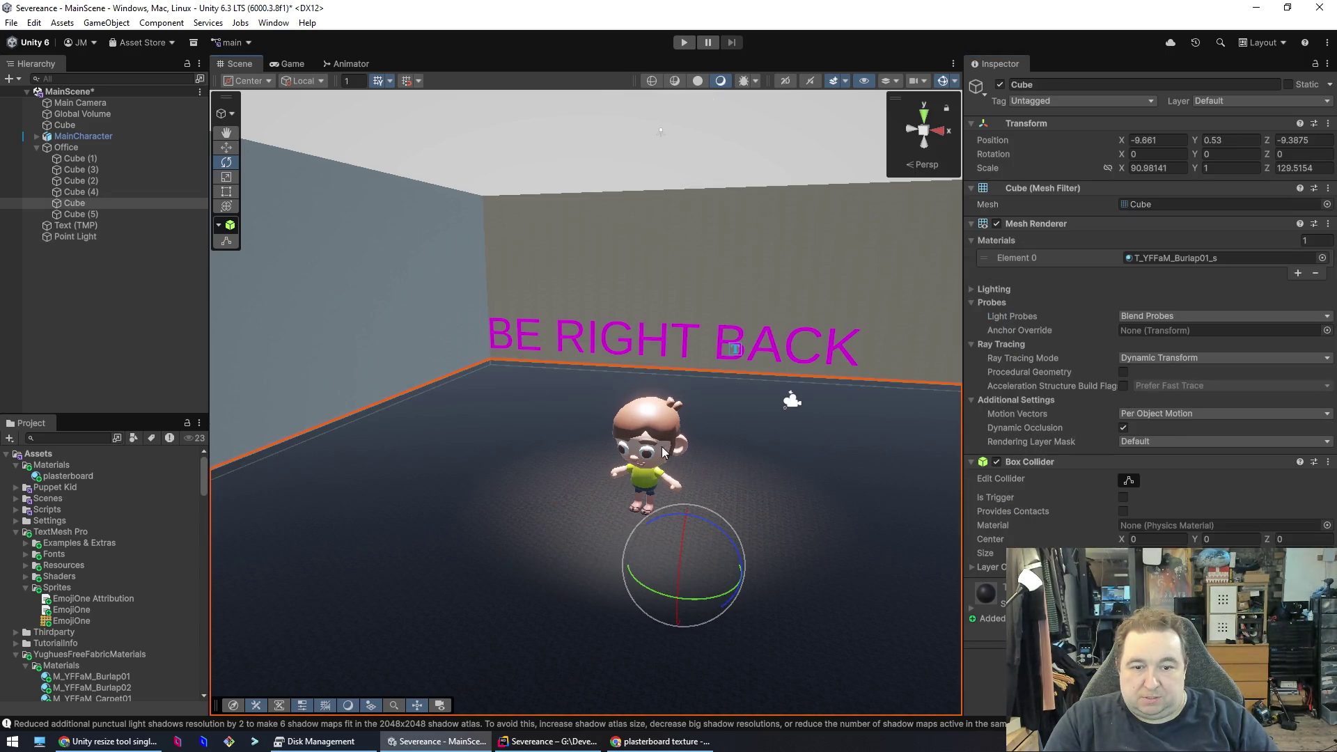
{"action": "left_click", "coordinate": [658, 419]}
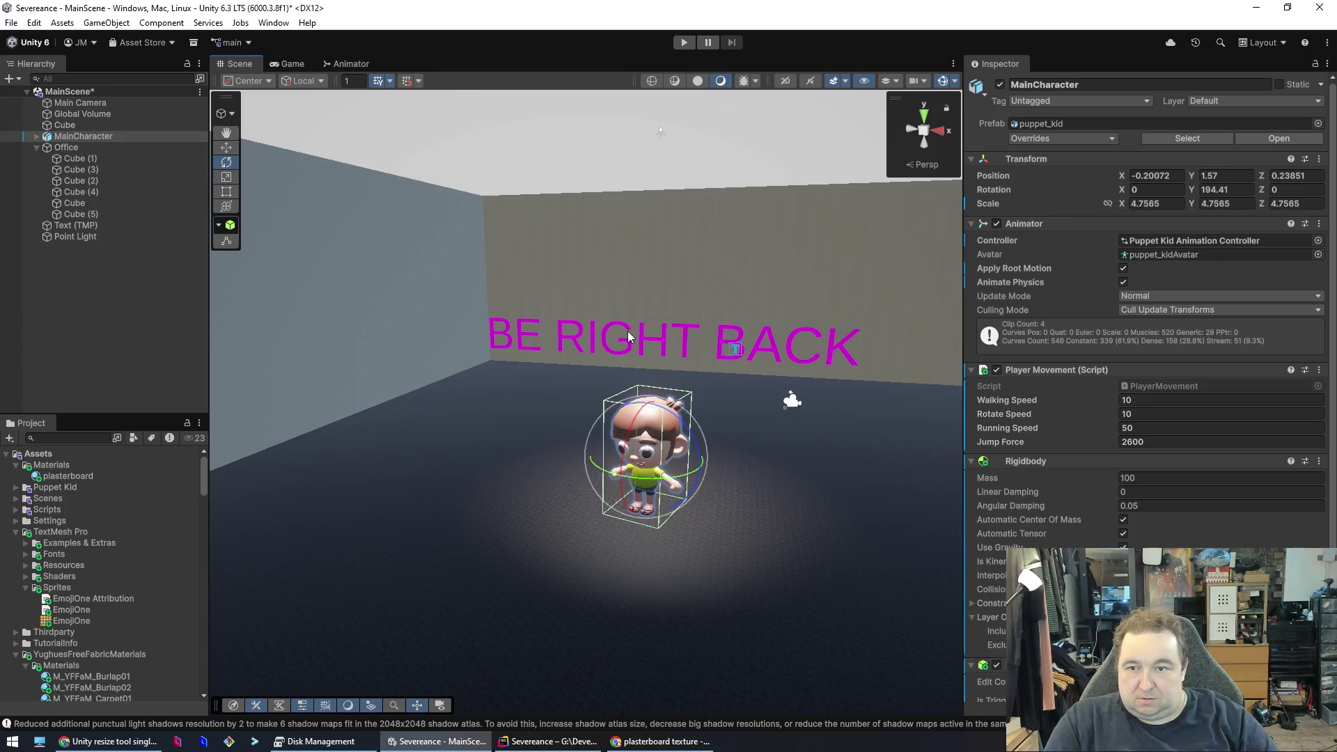
{"action": "left_click", "coordinate": [70, 237]}
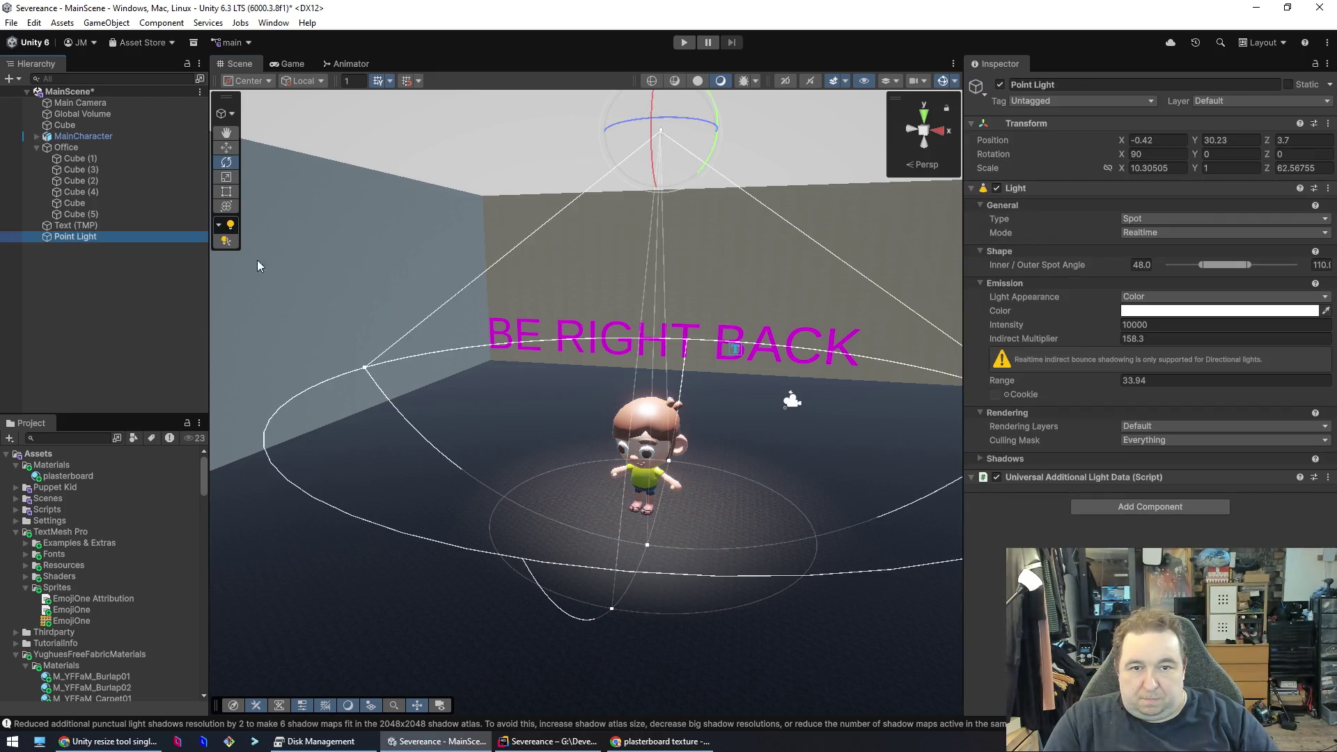
{"action": "left_click_drag", "start_coordinate": [1071, 327], "coordinate": [1008, 328]}
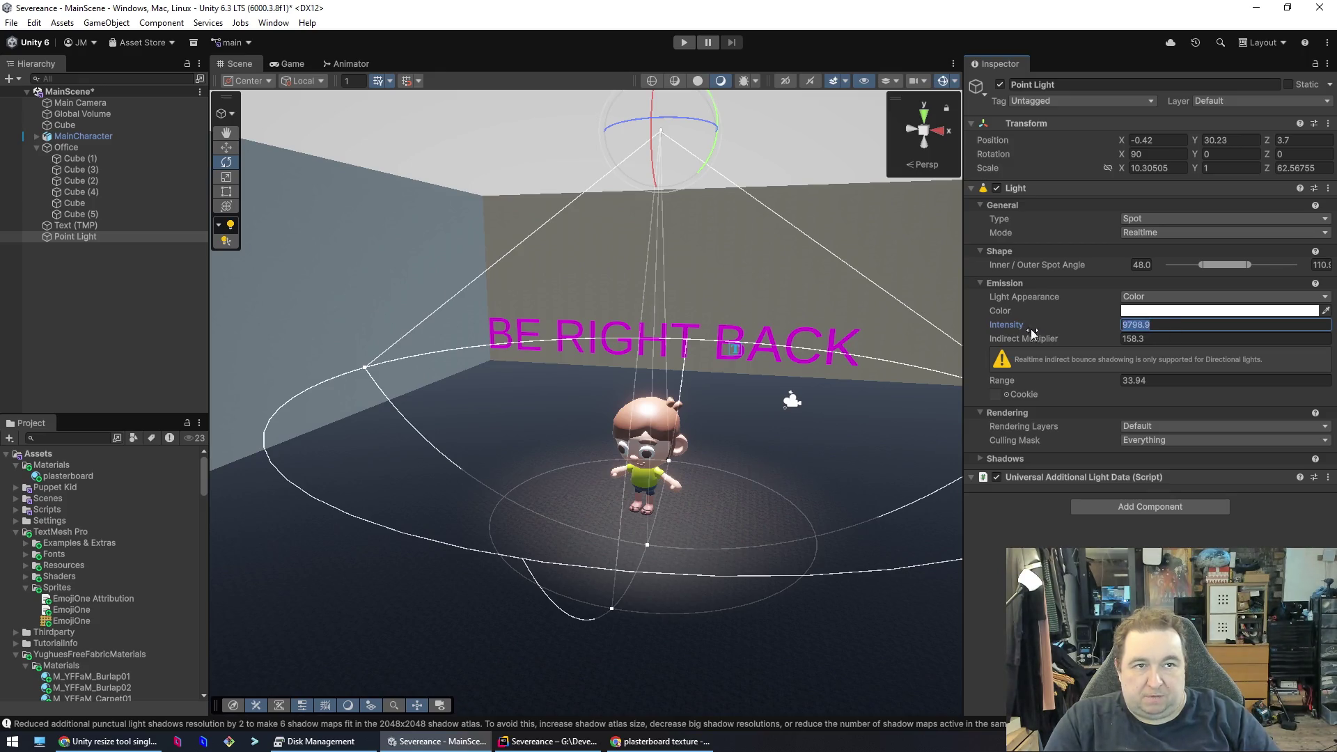
{"action": "type", "text": "5000"}
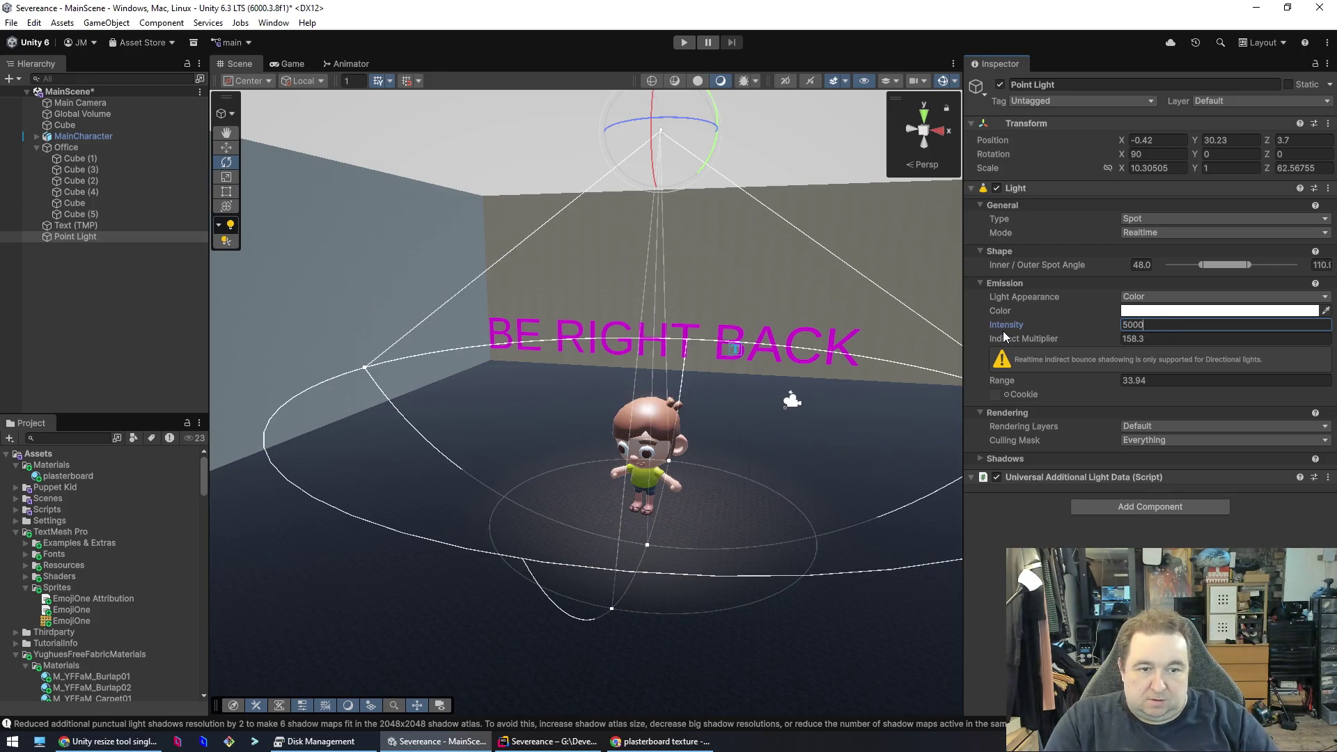
{"action": "type", "text": "100"}
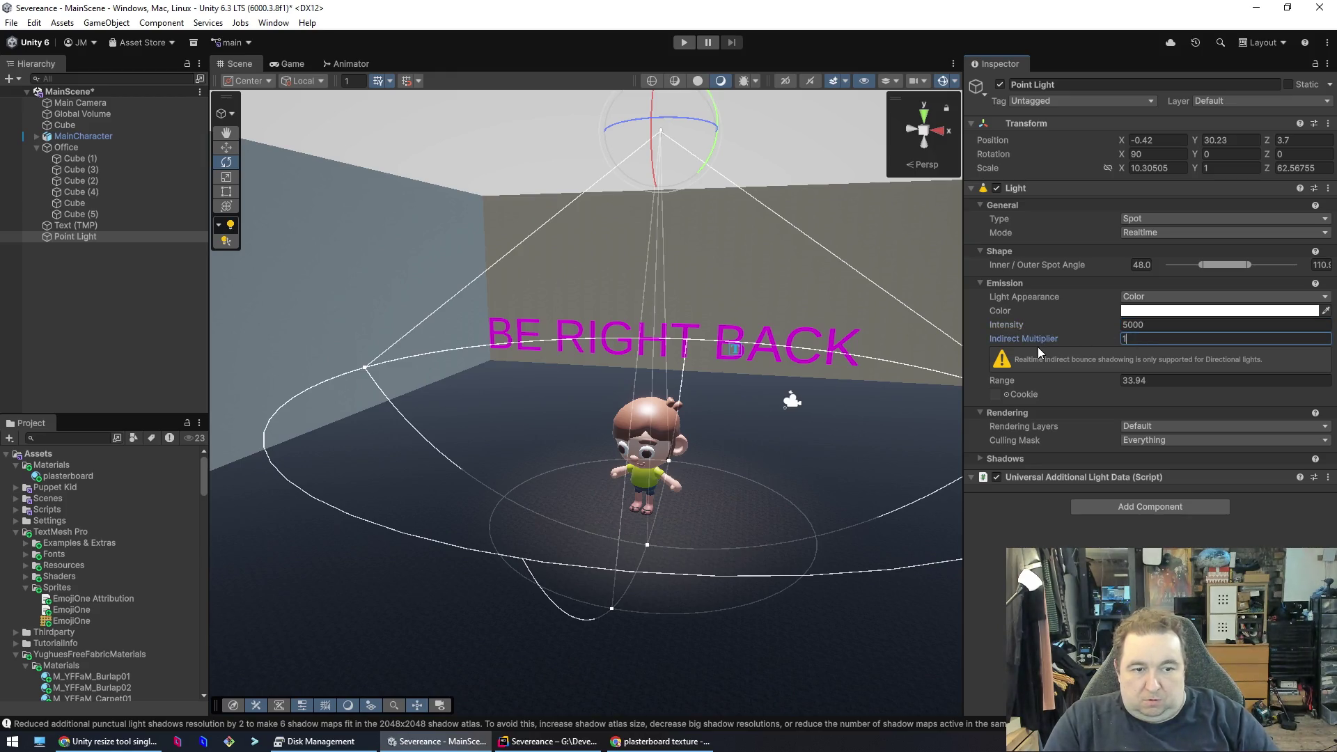
{"action": "key", "text": "Tab"}
{"action": "left_click", "coordinate": [1099, 326]}
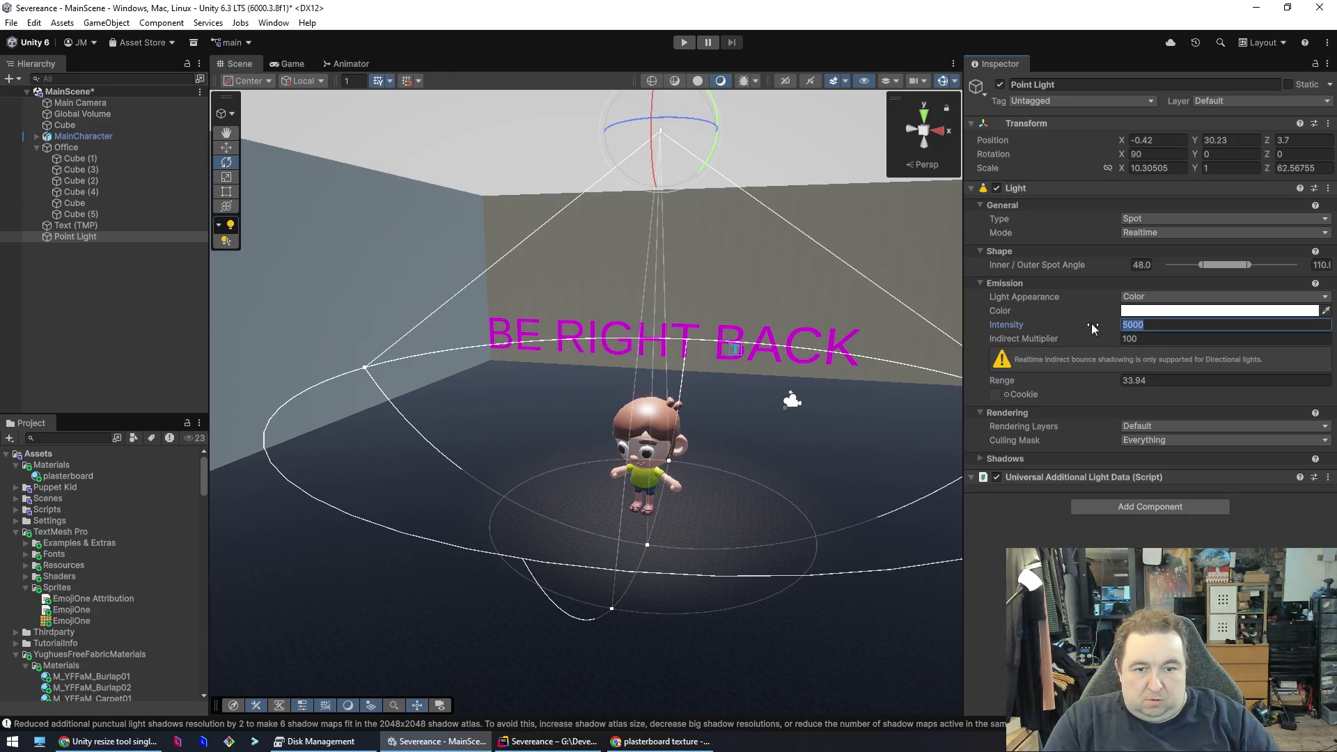
{"action": "type", "text": "1000"}
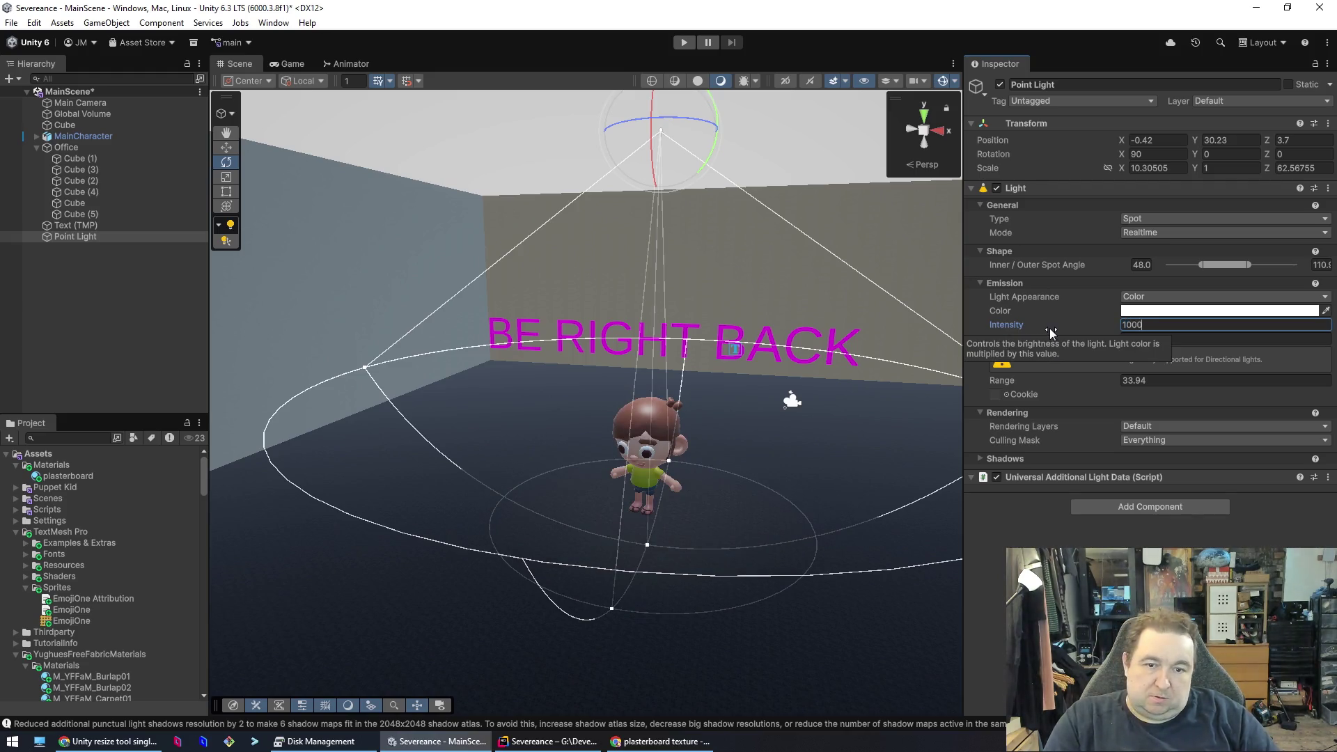
{"action": "left_click_drag", "start_coordinate": [751, 299], "coordinate": [808, 302]}
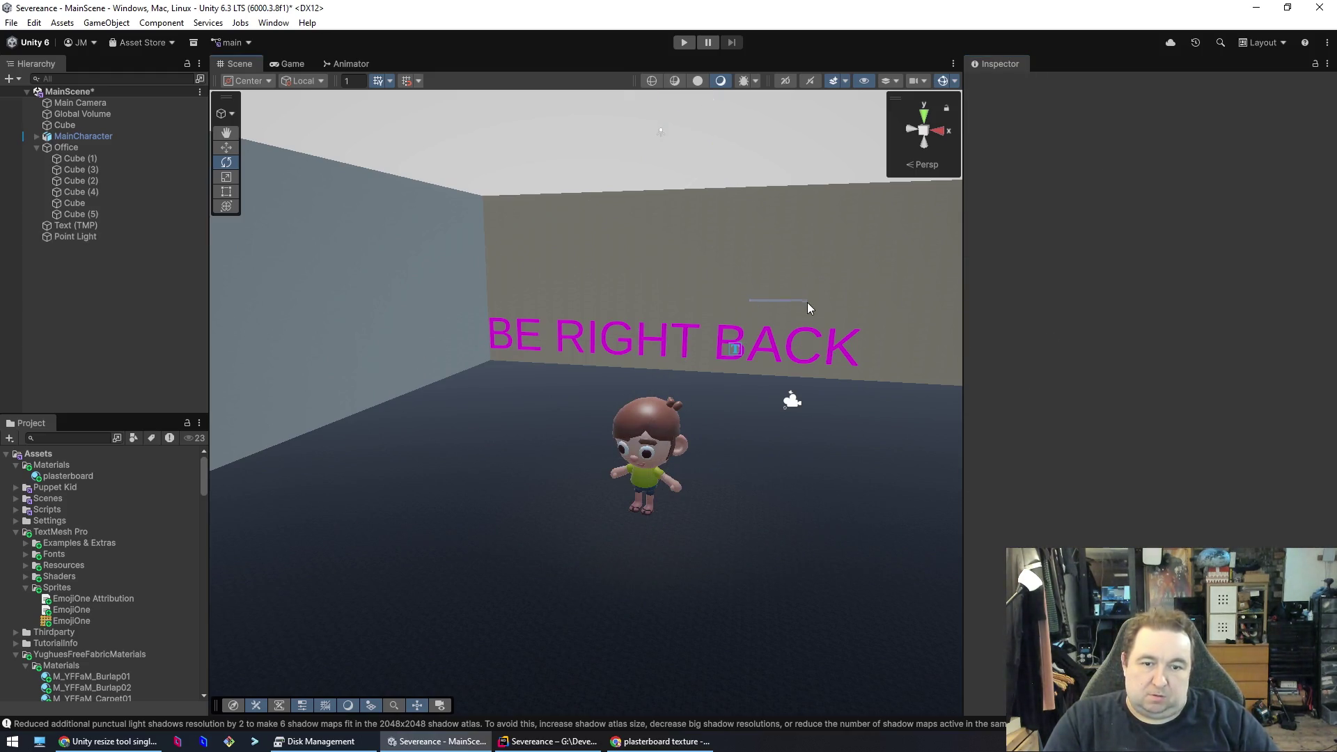
{"action": "mouse_move", "coordinate": [744, 399]}
{"action": "left_mouse_down"}
{"action": "mouse_move", "coordinate": [818, 424]}
{"action": "mouse_move", "coordinate": [801, 361]}
{"action": "mouse_move", "coordinate": [835, 393]}
{"action": "mouse_move", "coordinate": [669, 411]}
{"action": "mouse_move", "coordinate": [576, 493]}
{"action": "mouse_move", "coordinate": [496, 521]}
{"action": "mouse_move", "coordinate": [540, 529]}
{"action": "mouse_move", "coordinate": [526, 514]}
{"action": "mouse_move", "coordinate": [393, 486]}
{"action": "mouse_move", "coordinate": [457, 591]}
{"action": "mouse_move", "coordinate": [787, 534]}
{"action": "mouse_move", "coordinate": [728, 565]}
{"action": "left_mouse_up"}
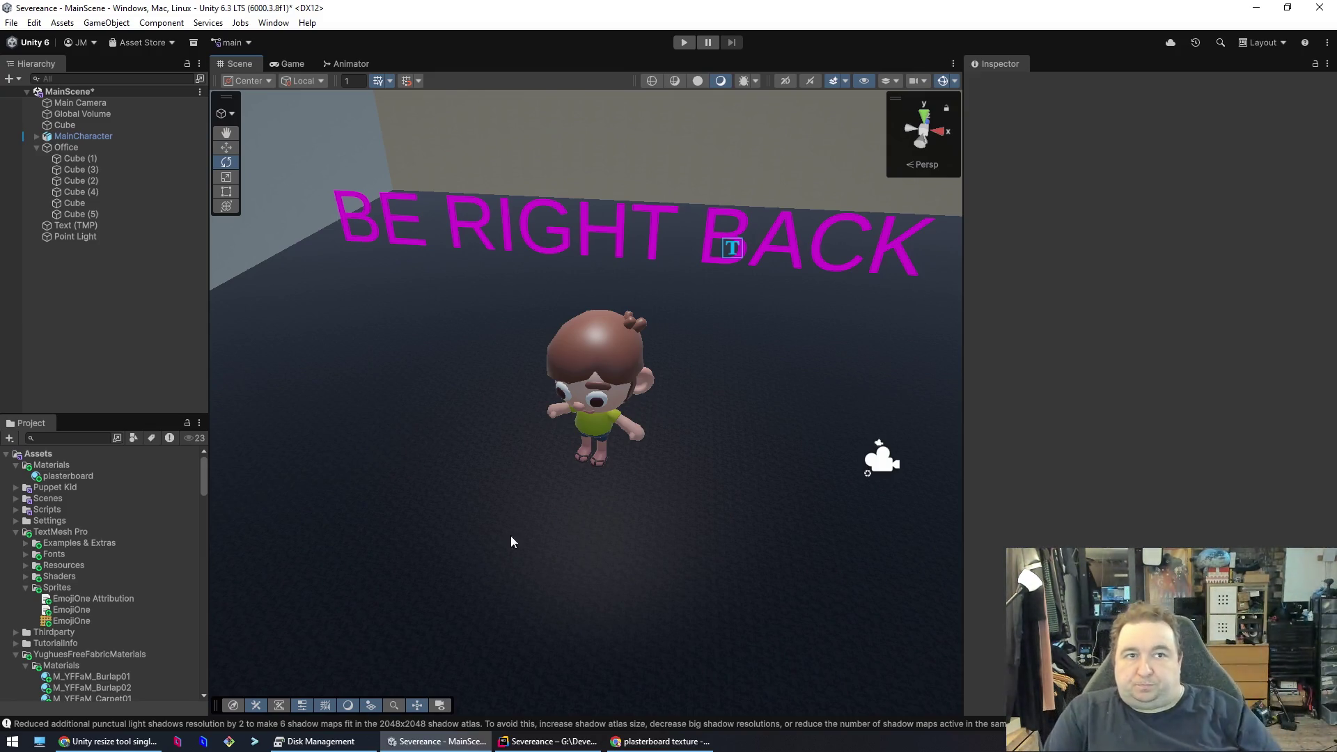
{"action": "mouse_move", "coordinate": [622, 384]}
{"action": "left_mouse_down"}
{"action": "mouse_move", "coordinate": [725, 379]}
{"action": "mouse_move", "coordinate": [726, 203]}
{"action": "mouse_move", "coordinate": [716, 248]}
{"action": "left_mouse_up"}
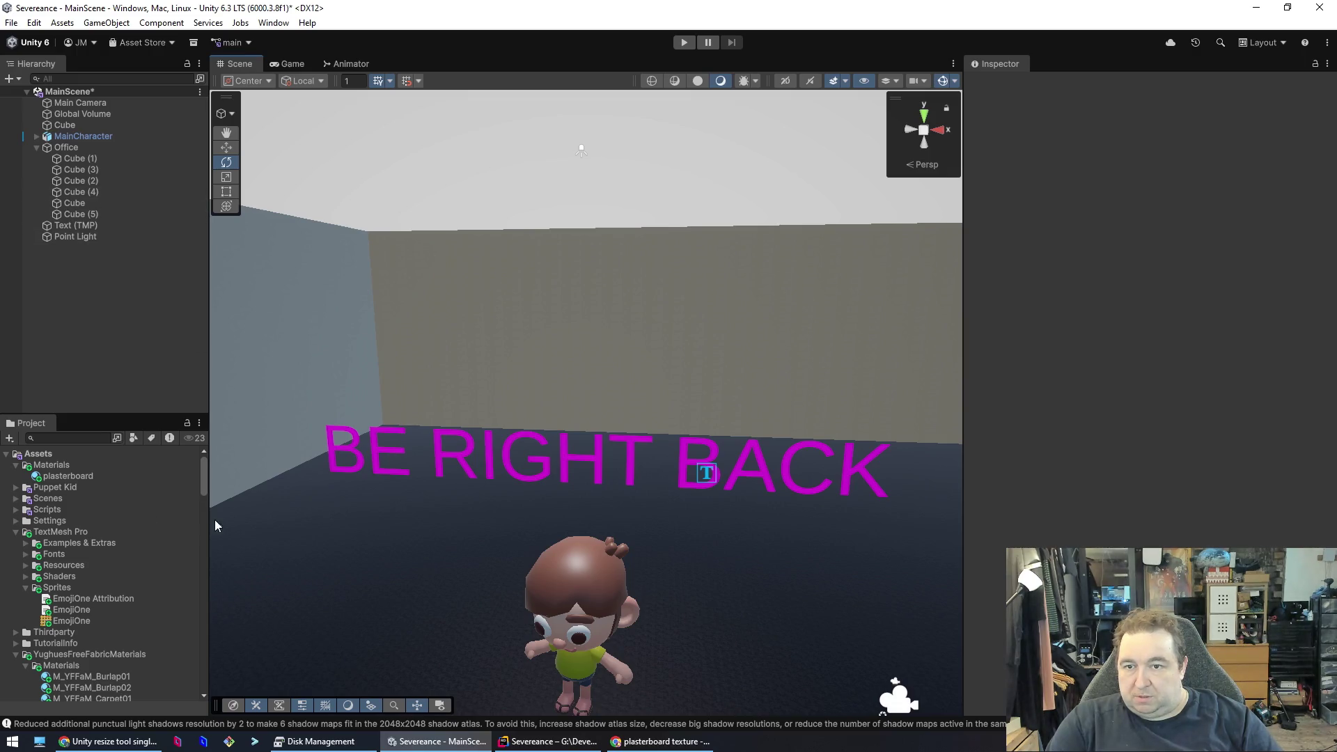
{"action": "right_click", "coordinate": [72, 338]}
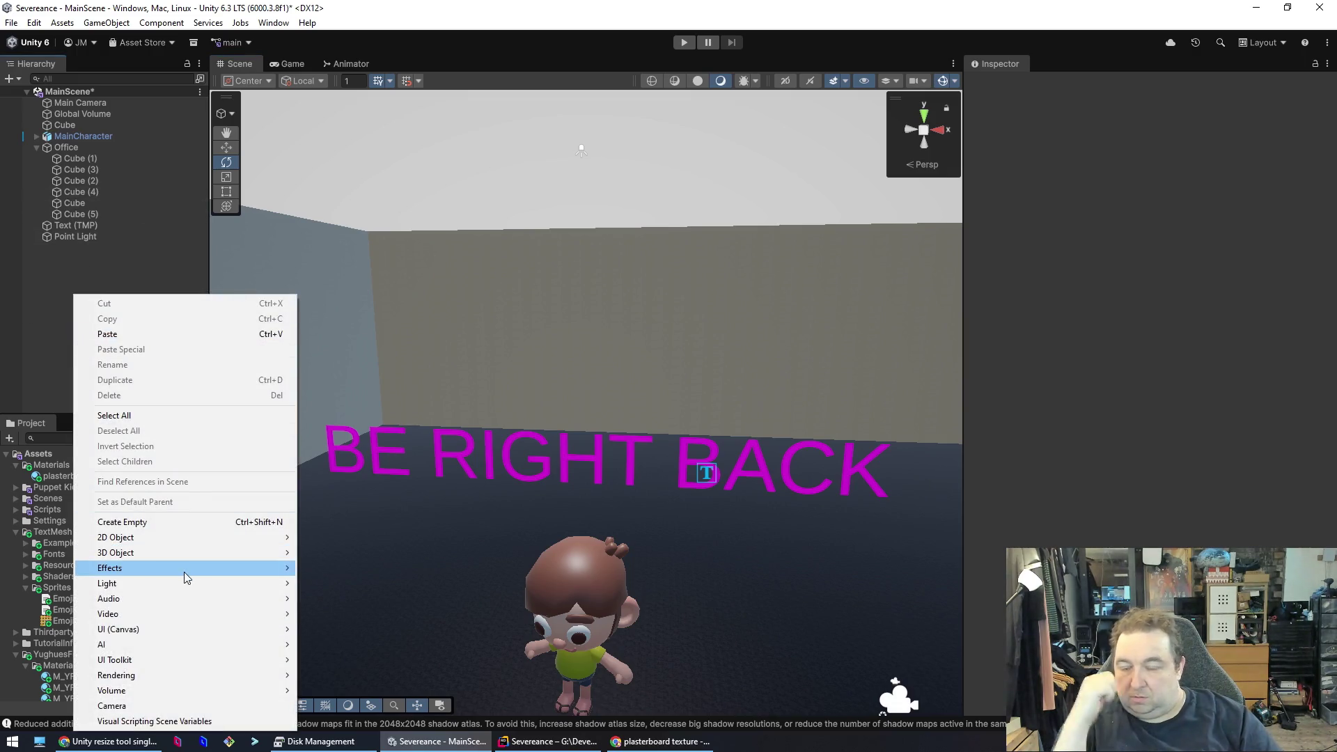
- Add a new cube, Cube (1), and move it toward the ceiling
{"action": "mouse_move", "coordinate": [185, 568]}
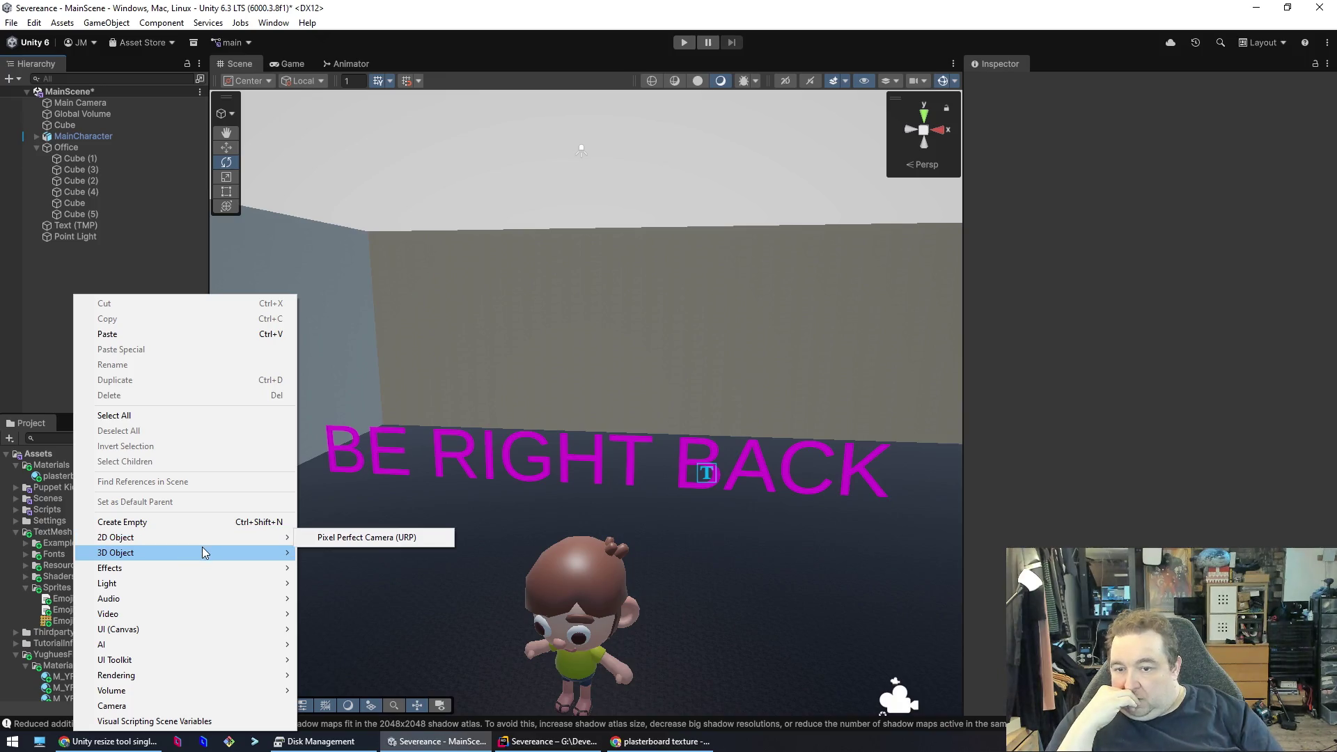
{"action": "mouse_move", "coordinate": [202, 546]}
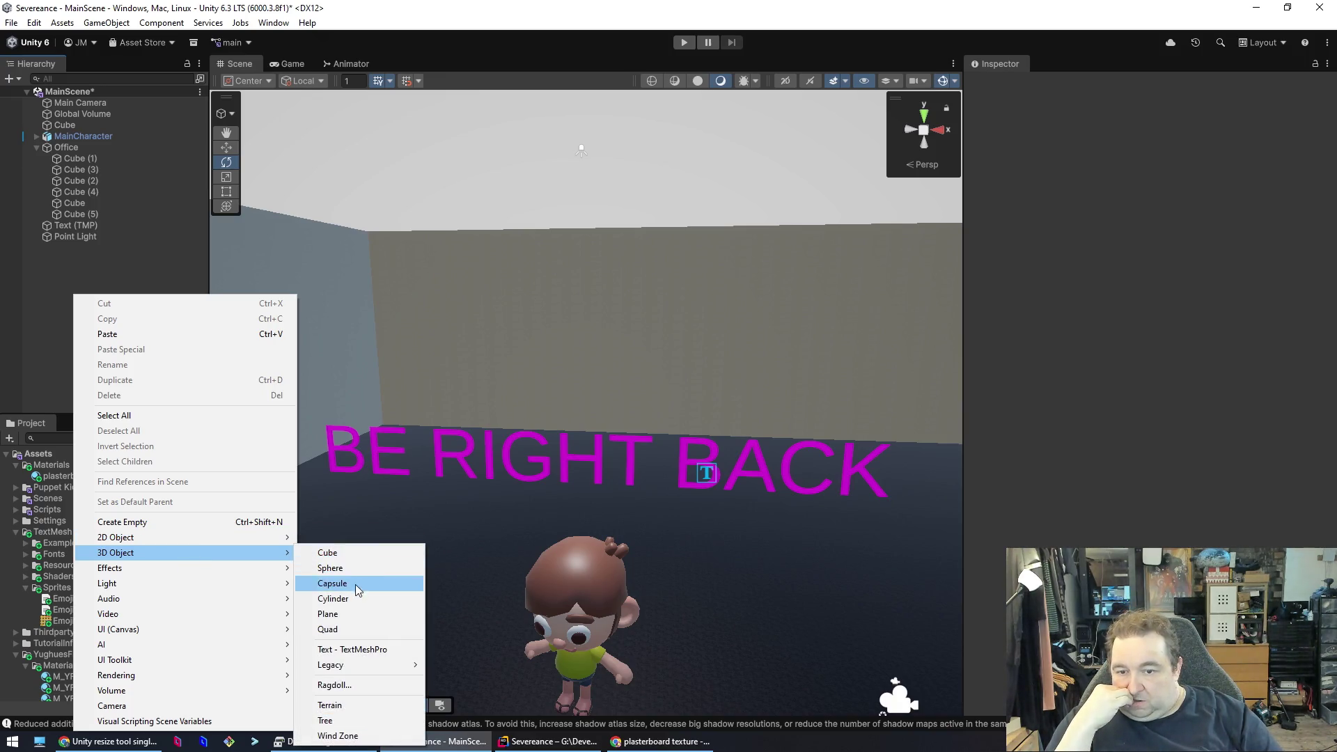
{"action": "left_click", "coordinate": [345, 554]}
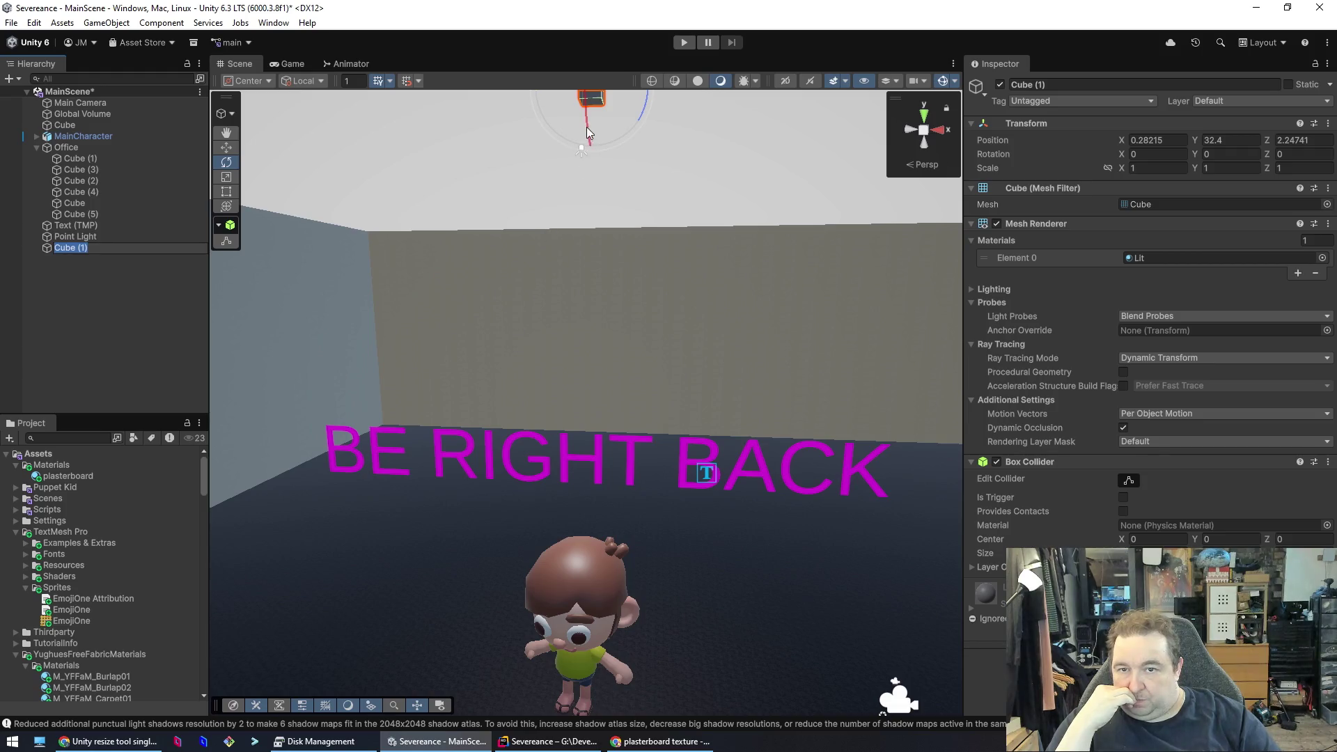
{"action": "right_click", "coordinate": [576, 282]}
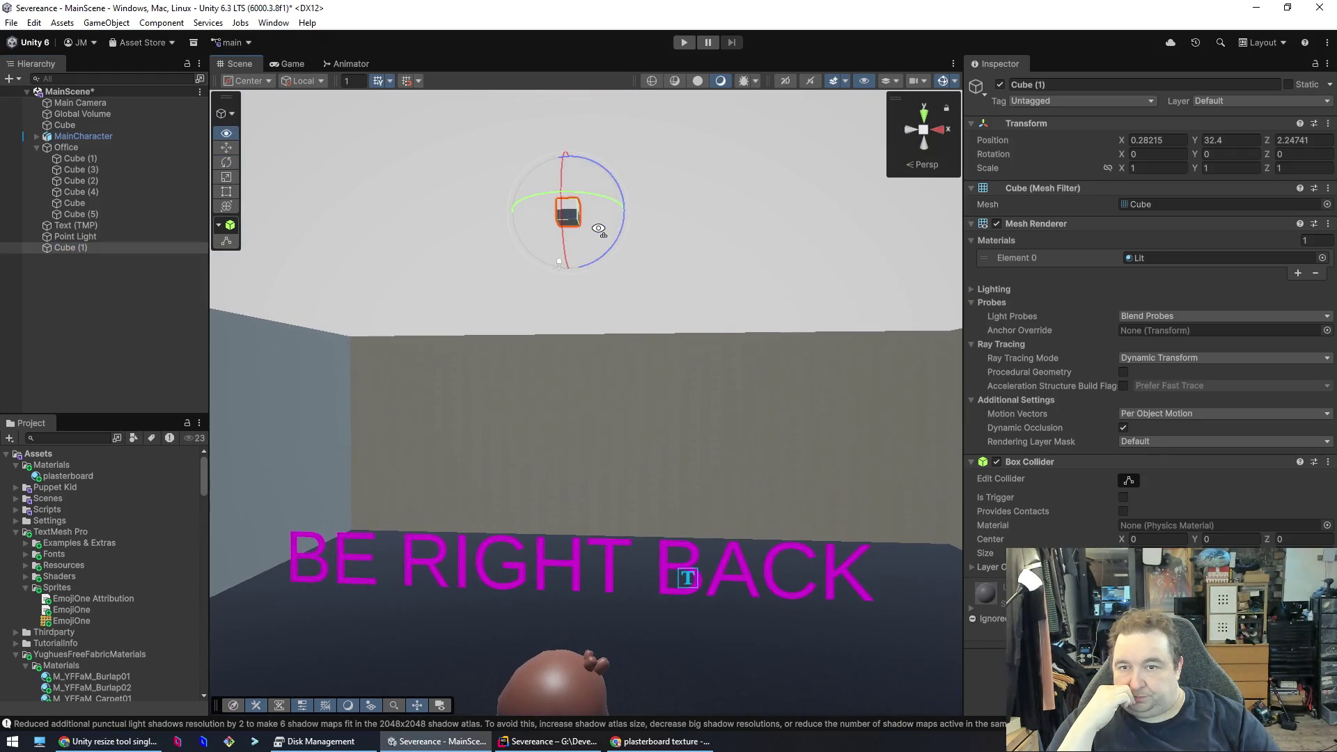
{"action": "key", "text": "w"}
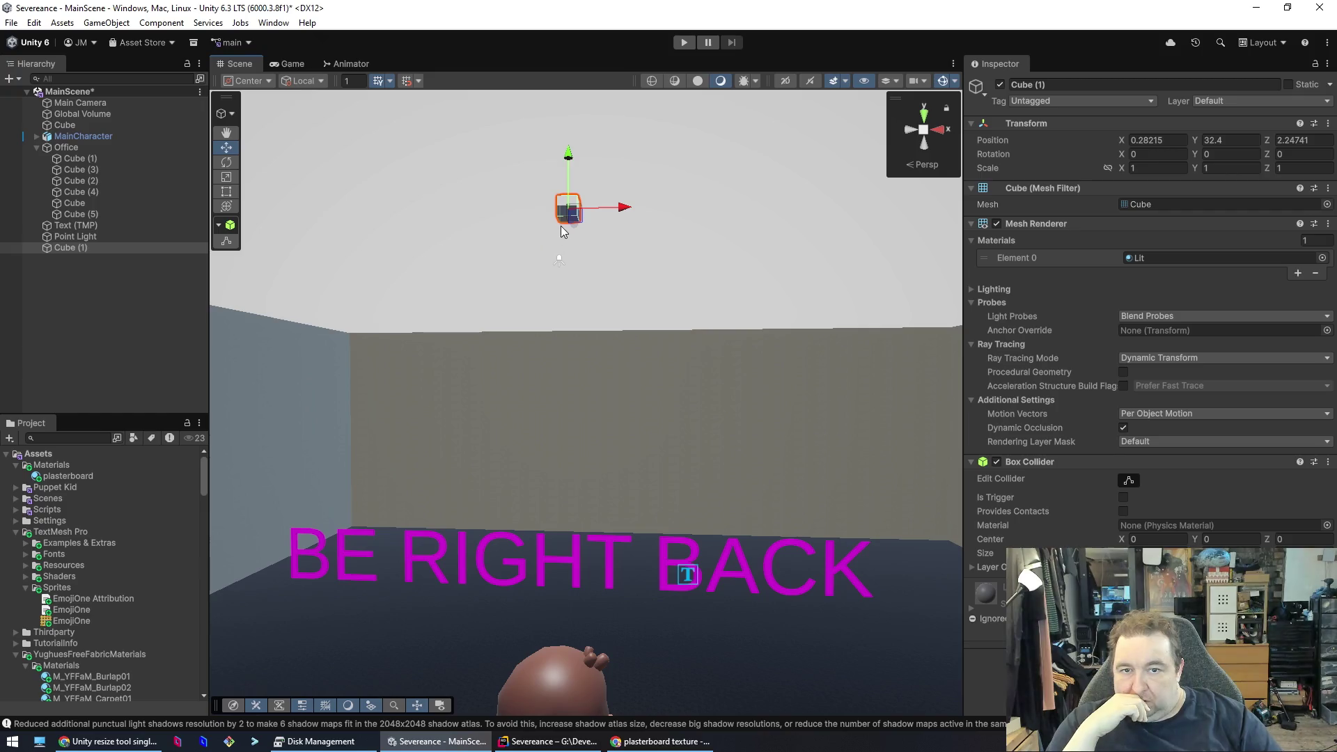
{"action": "left_click_drag", "start_coordinate": [570, 156], "coordinate": [576, 304]}
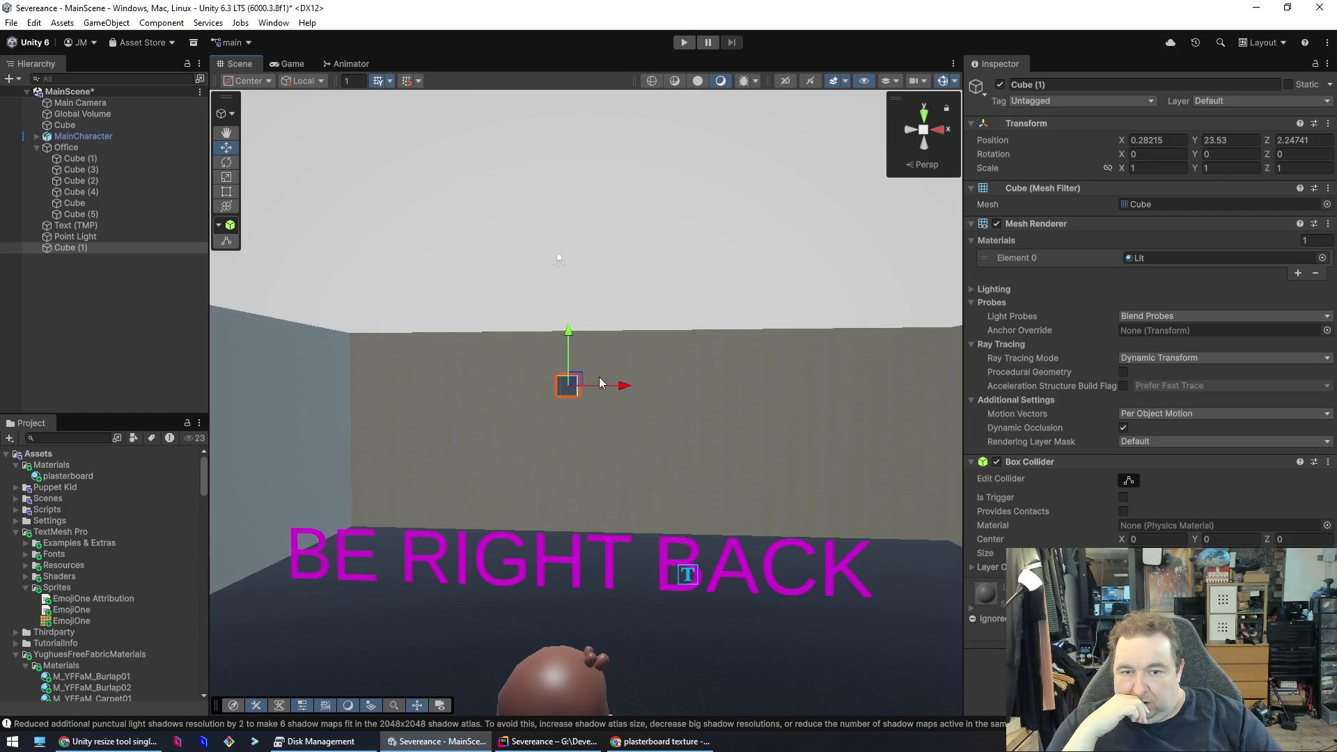
- Scale the cube to a flat 8, 1, 8 slab and raise it to Y about 30
{"action": "left_click_drag", "start_coordinate": [626, 390], "coordinate": [653, 391]}
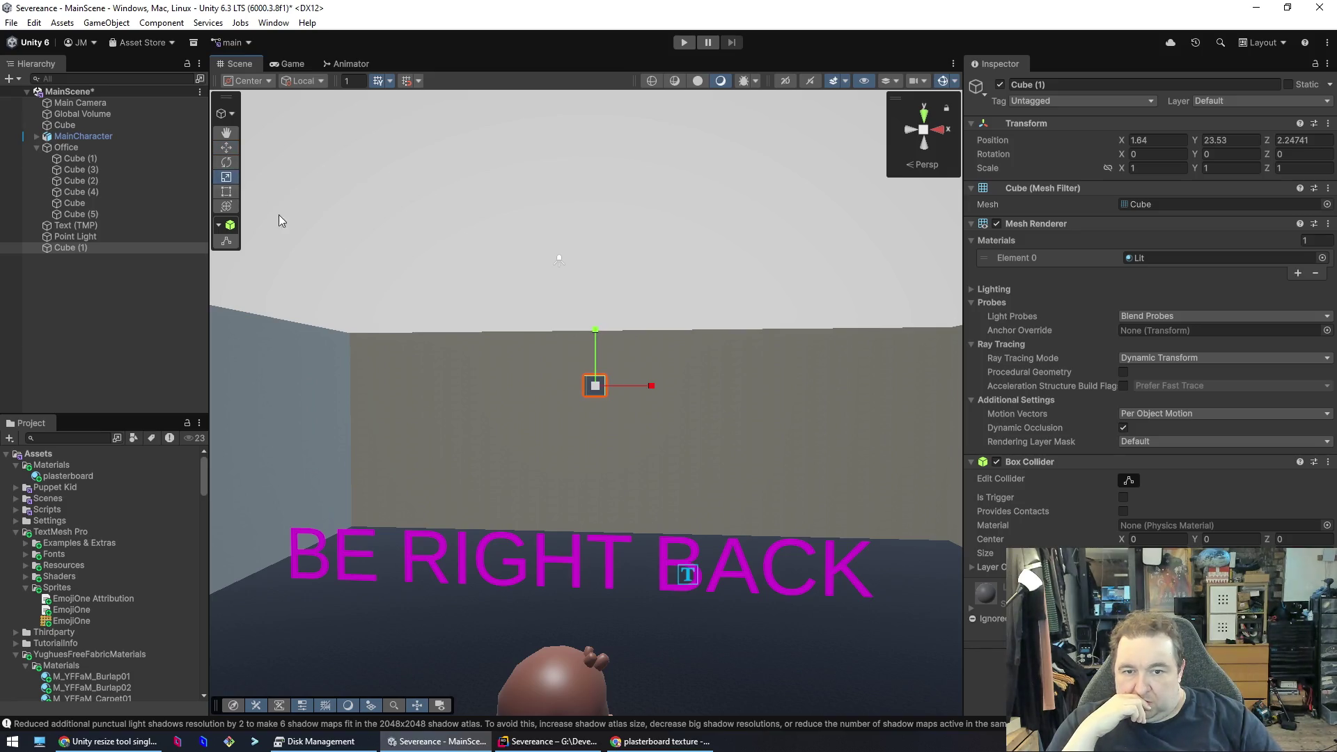
{"action": "left_click_drag", "start_coordinate": [653, 386], "coordinate": [793, 389]}
{"action": "mouse_move", "coordinate": [717, 424]}
{"action": "left_mouse_down"}
{"action": "mouse_move", "coordinate": [686, 411]}
{"action": "mouse_move", "coordinate": [720, 492]}
{"action": "mouse_move", "coordinate": [662, 594]}
{"action": "mouse_move", "coordinate": [710, 520]}
{"action": "mouse_move", "coordinate": [373, 519]}
{"action": "mouse_move", "coordinate": [385, 516]}
{"action": "left_mouse_up"}
{"action": "mouse_move", "coordinate": [591, 377]}
{"action": "left_mouse_down"}
{"action": "mouse_move", "coordinate": [779, 395]}
{"action": "mouse_move", "coordinate": [799, 386]}
{"action": "mouse_move", "coordinate": [788, 379]}
{"action": "mouse_move", "coordinate": [821, 383]}
{"action": "mouse_move", "coordinate": [753, 469]}
{"action": "mouse_move", "coordinate": [987, 484]}
{"action": "left_mouse_up"}
{"action": "mouse_move", "coordinate": [620, 356]}
{"action": "left_mouse_down"}
{"action": "mouse_move", "coordinate": [696, 367]}
{"action": "mouse_move", "coordinate": [655, 376]}
{"action": "mouse_move", "coordinate": [657, 442]}
{"action": "mouse_move", "coordinate": [500, 399]}
{"action": "mouse_move", "coordinate": [145, 408]}
{"action": "mouse_move", "coordinate": [165, 373]}
{"action": "mouse_move", "coordinate": [629, 426]}
{"action": "mouse_move", "coordinate": [597, 379]}
{"action": "left_mouse_up"}
{"action": "left_click_drag", "start_coordinate": [629, 430], "coordinate": [646, 430]}
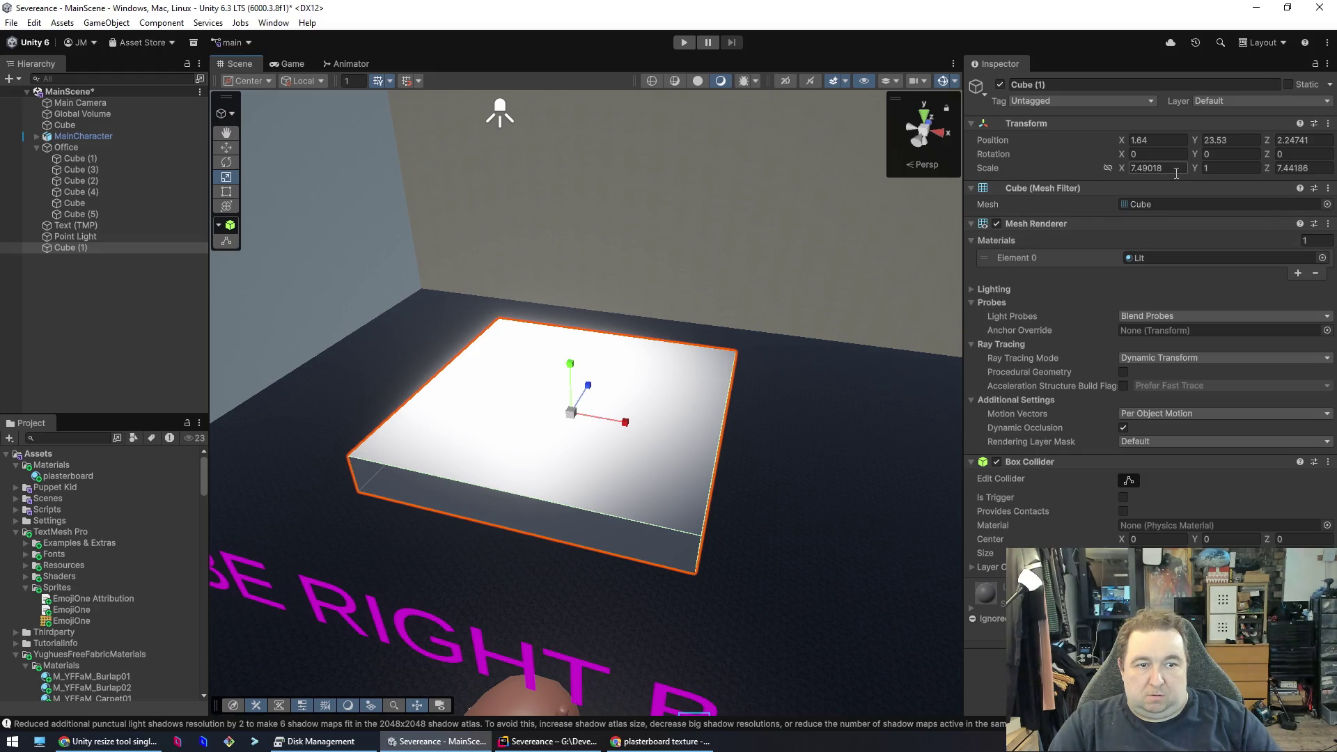
{"action": "type", "text": "8"}
{"action": "key", "text": "Tab"}
{"action": "key", "text": "Tab"}
{"action": "type", "text": "8"}
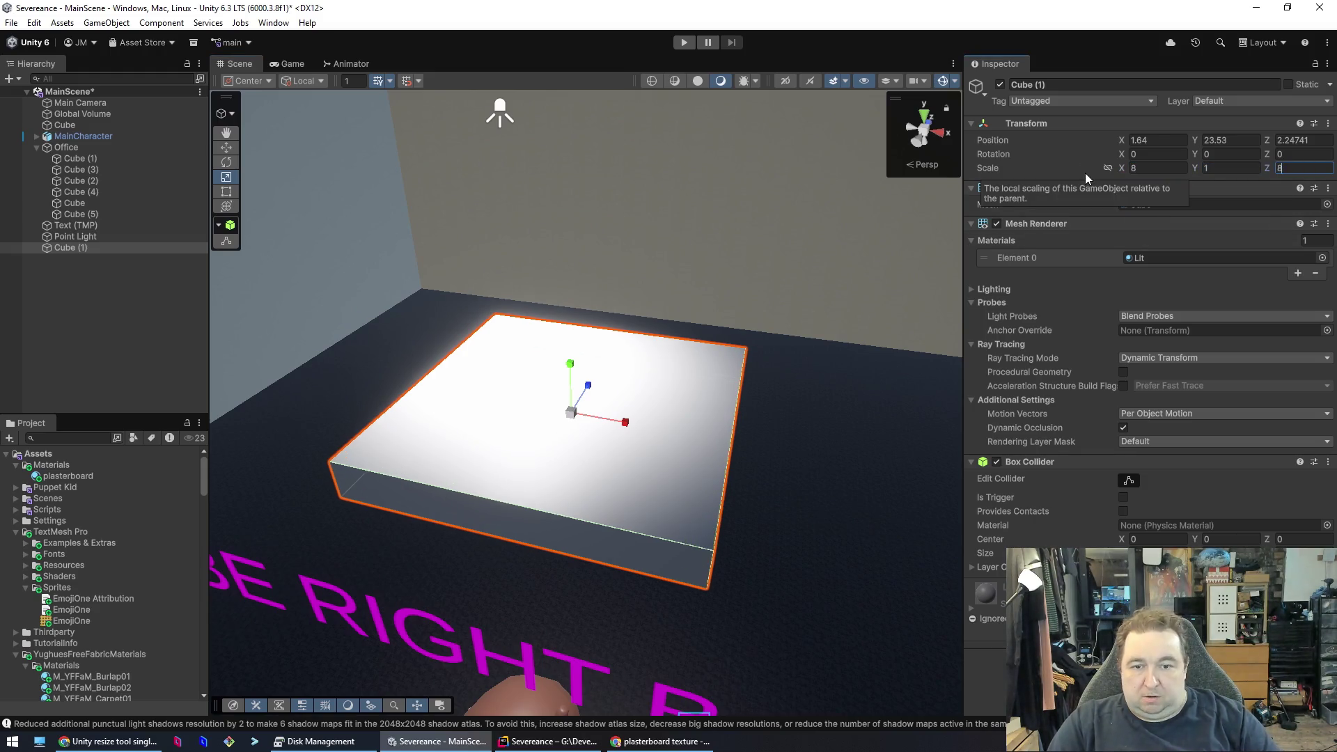
{"action": "key", "text": "Return"}
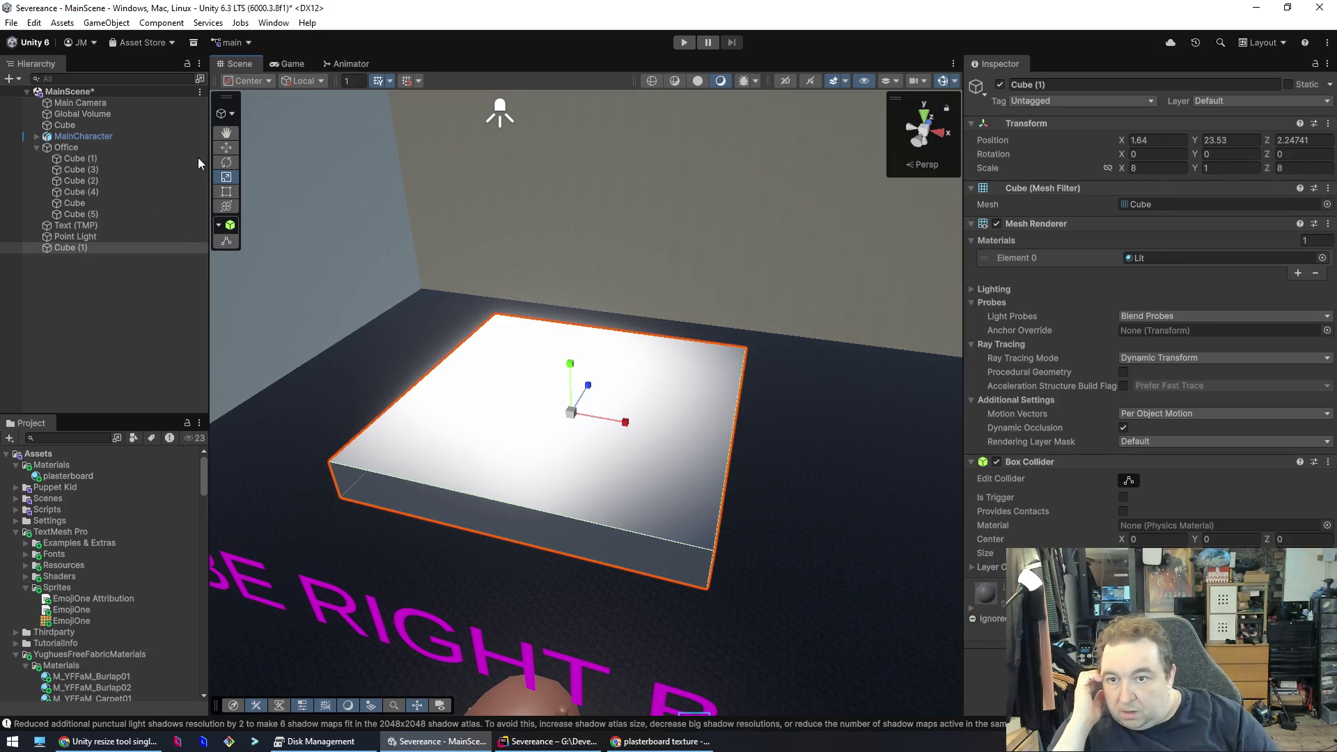
{"action": "mouse_move", "coordinate": [571, 368]}
{"action": "left_mouse_down"}
{"action": "mouse_move", "coordinate": [608, 175]}
{"action": "mouse_move", "coordinate": [600, 68]}
{"action": "left_mouse_up"}
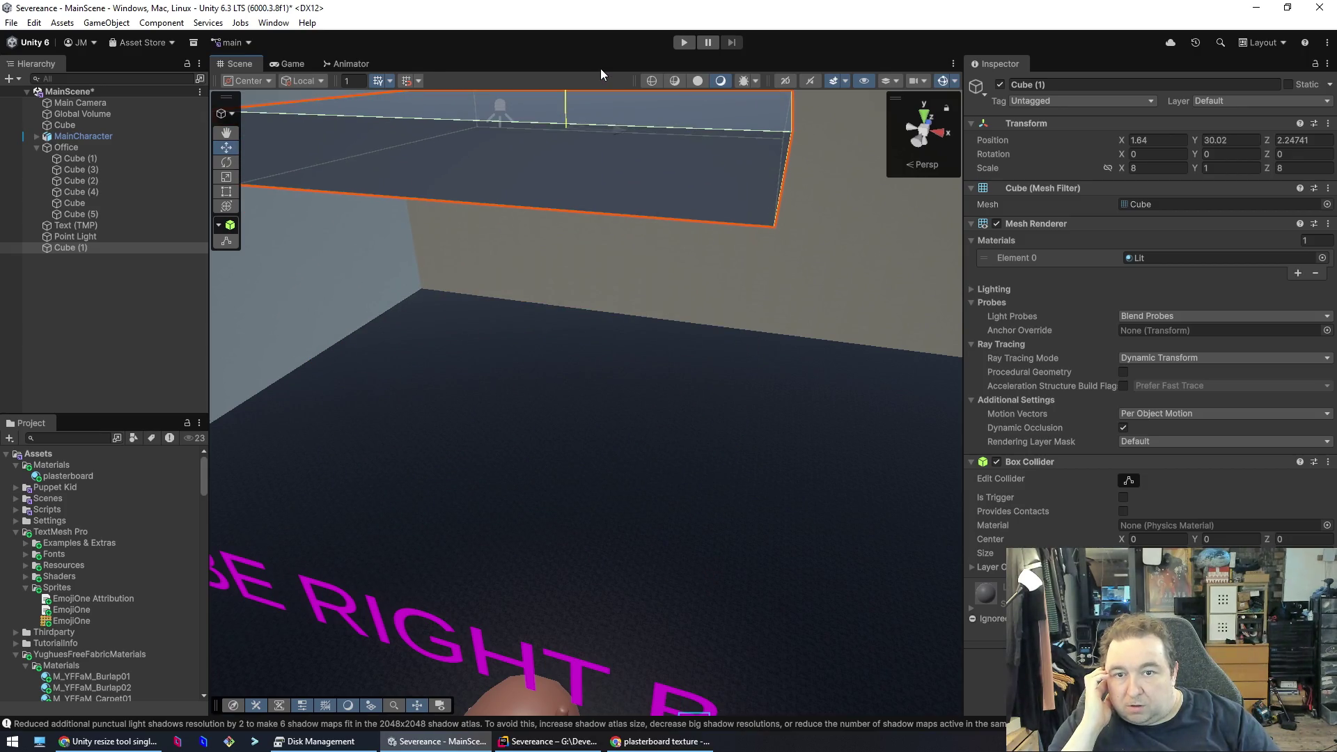
- Slide the slab toward the room's centre and make the Point Light its child
{"action": "key", "text": "f"}
{"action": "mouse_move", "coordinate": [507, 331]}
{"action": "left_mouse_down"}
{"action": "mouse_move", "coordinate": [636, 358]}
{"action": "mouse_move", "coordinate": [615, 355]}
{"action": "left_mouse_up"}
{"action": "mouse_move", "coordinate": [717, 273]}
{"action": "left_mouse_down"}
{"action": "mouse_move", "coordinate": [613, 271]}
{"action": "mouse_move", "coordinate": [547, 482]}
{"action": "mouse_move", "coordinate": [591, 307]}
{"action": "mouse_move", "coordinate": [562, 358]}
{"action": "left_mouse_up"}
{"action": "left_click_drag", "start_coordinate": [75, 237], "coordinate": [79, 248]}
{"action": "left_click", "coordinate": [39, 237]}
{"action": "left_click", "coordinate": [83, 248]}
- Lower the Point Light to just beneath the slab, keeping its X at -0.132
{"action": "mouse_move", "coordinate": [603, 355]}
{"action": "left_mouse_down"}
{"action": "mouse_move", "coordinate": [611, 455]}
{"action": "mouse_move", "coordinate": [845, 567]}
{"action": "mouse_move", "coordinate": [857, 642]}
{"action": "mouse_move", "coordinate": [600, 541]}
{"action": "mouse_move", "coordinate": [447, 636]}
{"action": "mouse_move", "coordinate": [421, 669]}
{"action": "mouse_move", "coordinate": [860, 486]}
{"action": "left_mouse_up"}
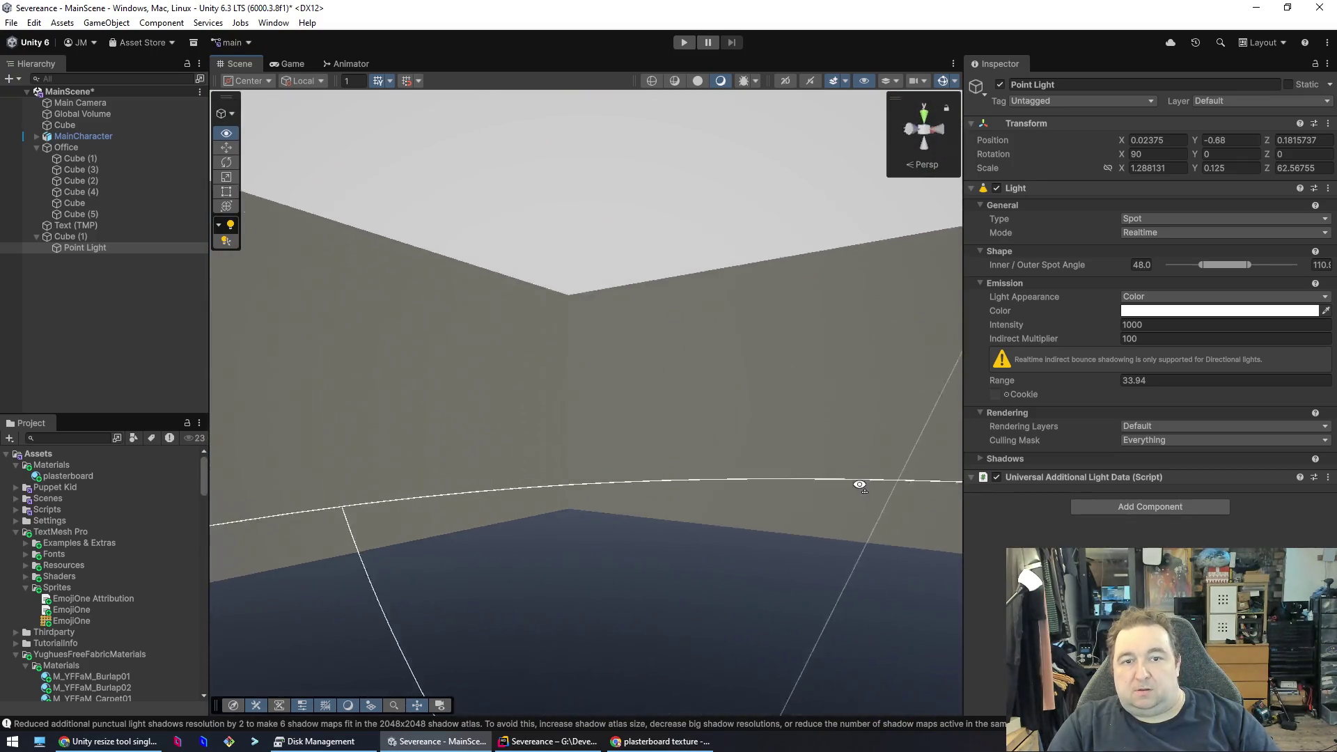
{"action": "key", "text": "f"}
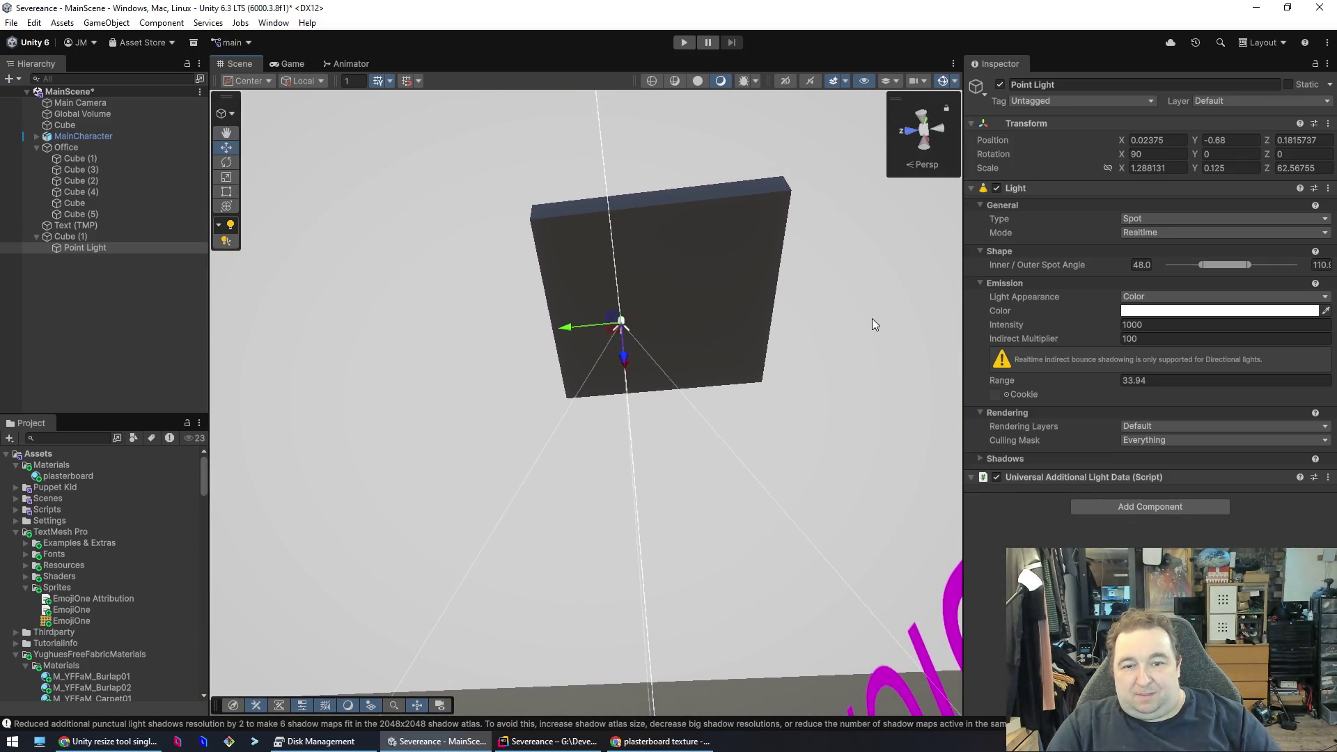
{"action": "left_click_drag", "start_coordinate": [565, 328], "coordinate": [610, 320]}
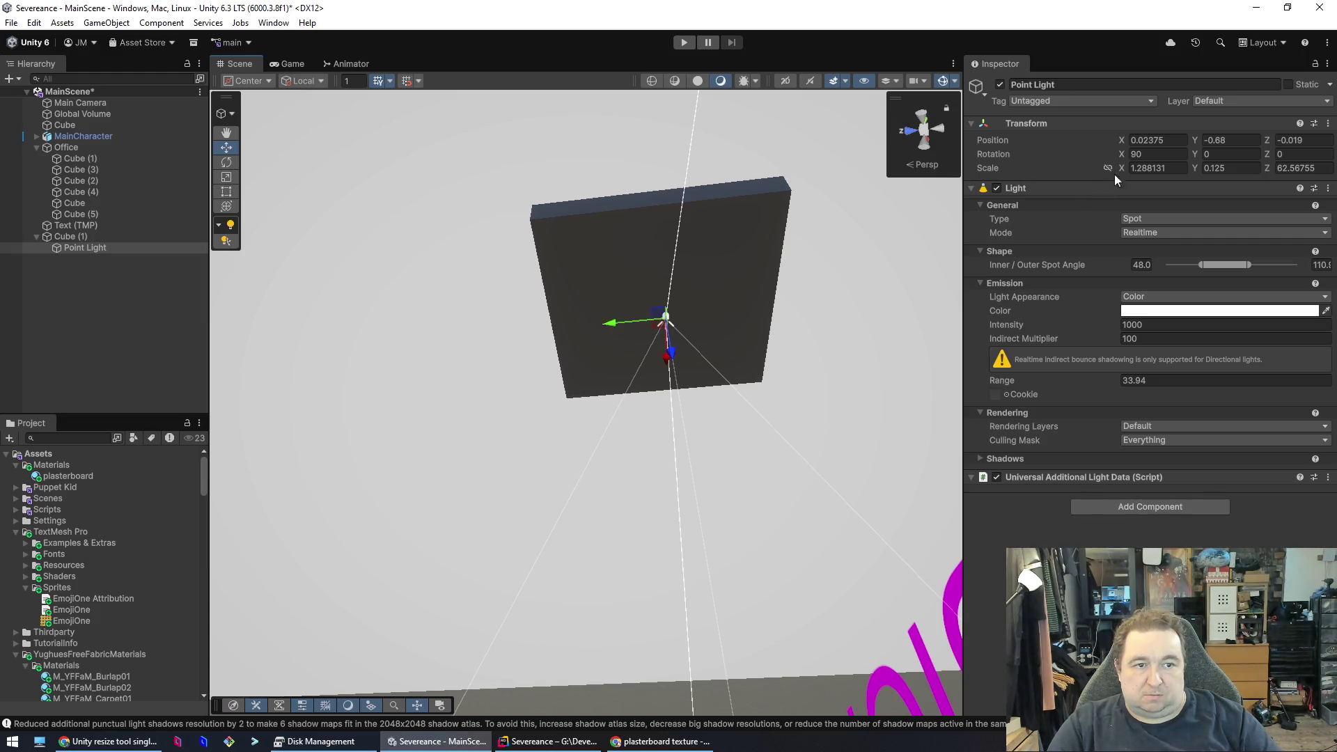
{"action": "left_click_drag", "start_coordinate": [668, 366], "coordinate": [666, 339]}
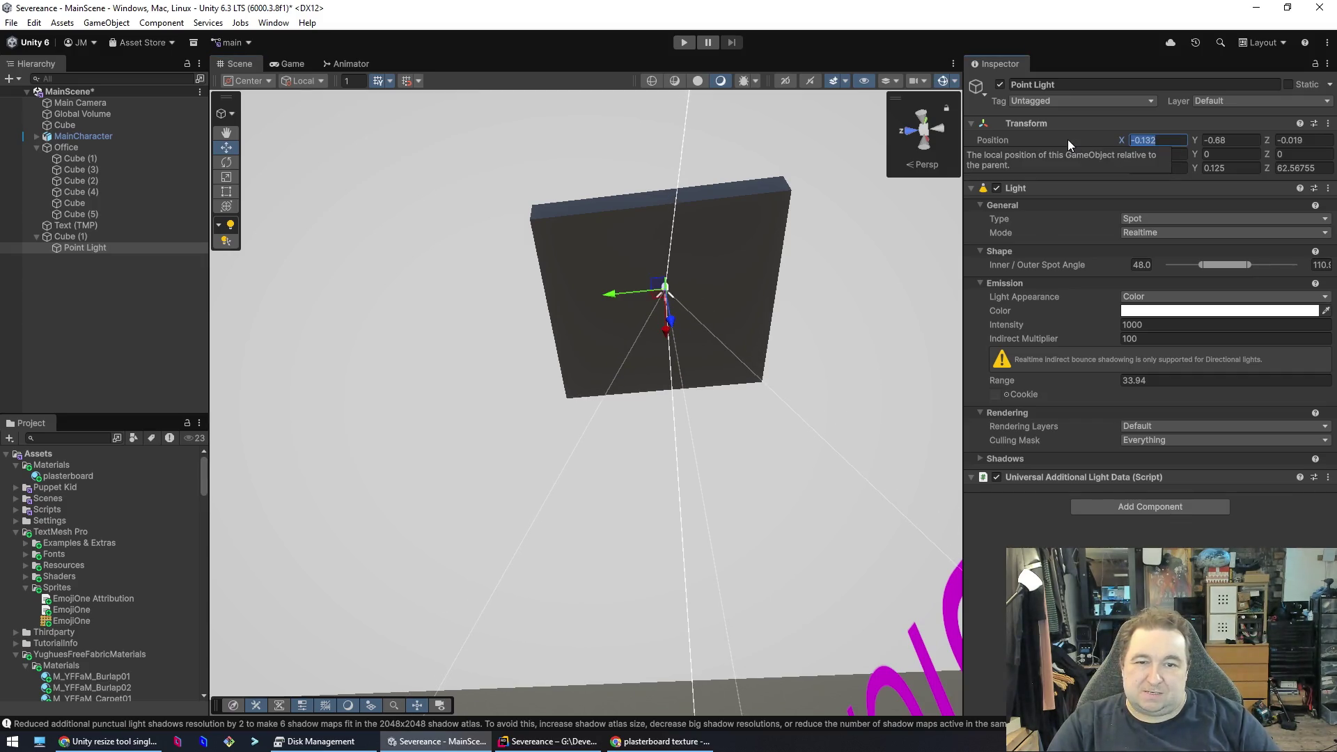
{"action": "type", "text": "4"}
{"action": "key", "text": "Escape"}
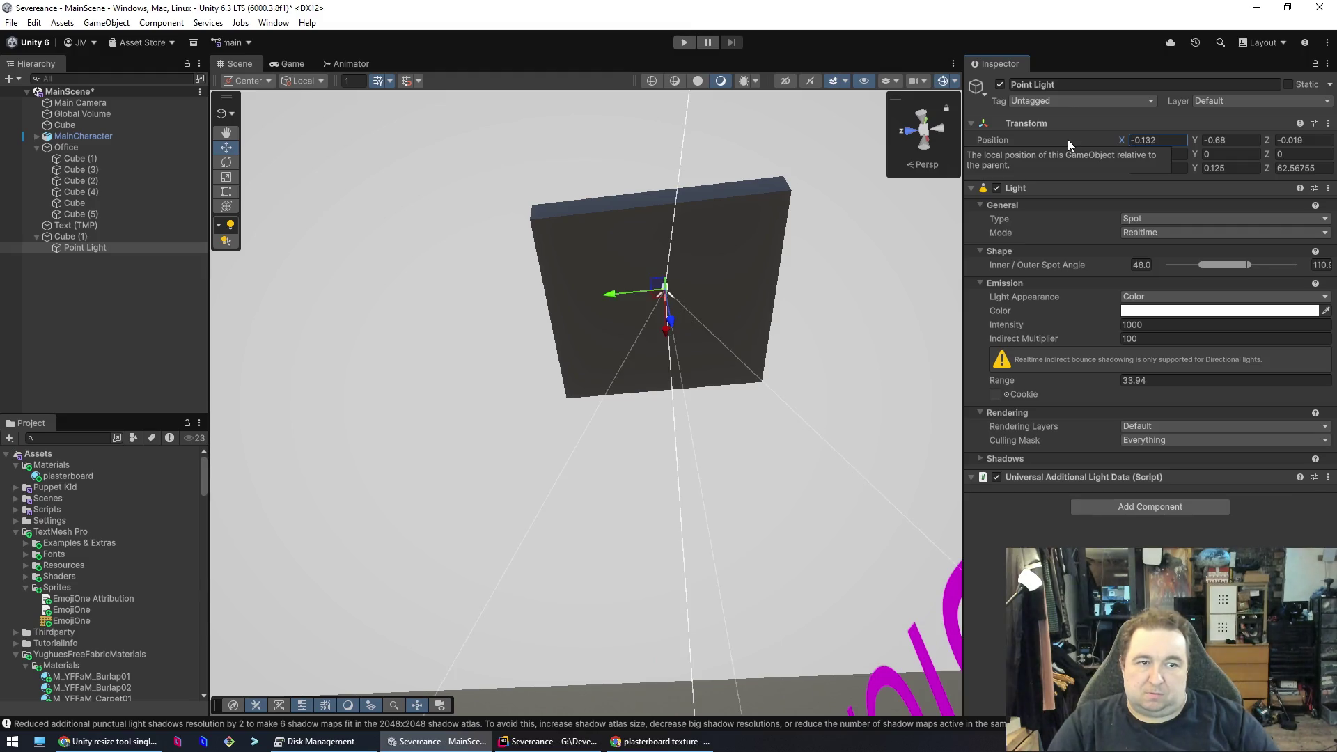
- Centre the light under the slab, nudge it upward, and reselect the ceiling slab
{"action": "mouse_move", "coordinate": [805, 239]}
{"action": "left_mouse_down"}
{"action": "mouse_move", "coordinate": [773, 300]}
{"action": "mouse_move", "coordinate": [758, 248]}
{"action": "mouse_move", "coordinate": [970, 302]}
{"action": "mouse_move", "coordinate": [926, 290]}
{"action": "mouse_move", "coordinate": [999, 296]}
{"action": "mouse_move", "coordinate": [1055, 331]}
{"action": "mouse_move", "coordinate": [784, 381]}
{"action": "left_mouse_up"}
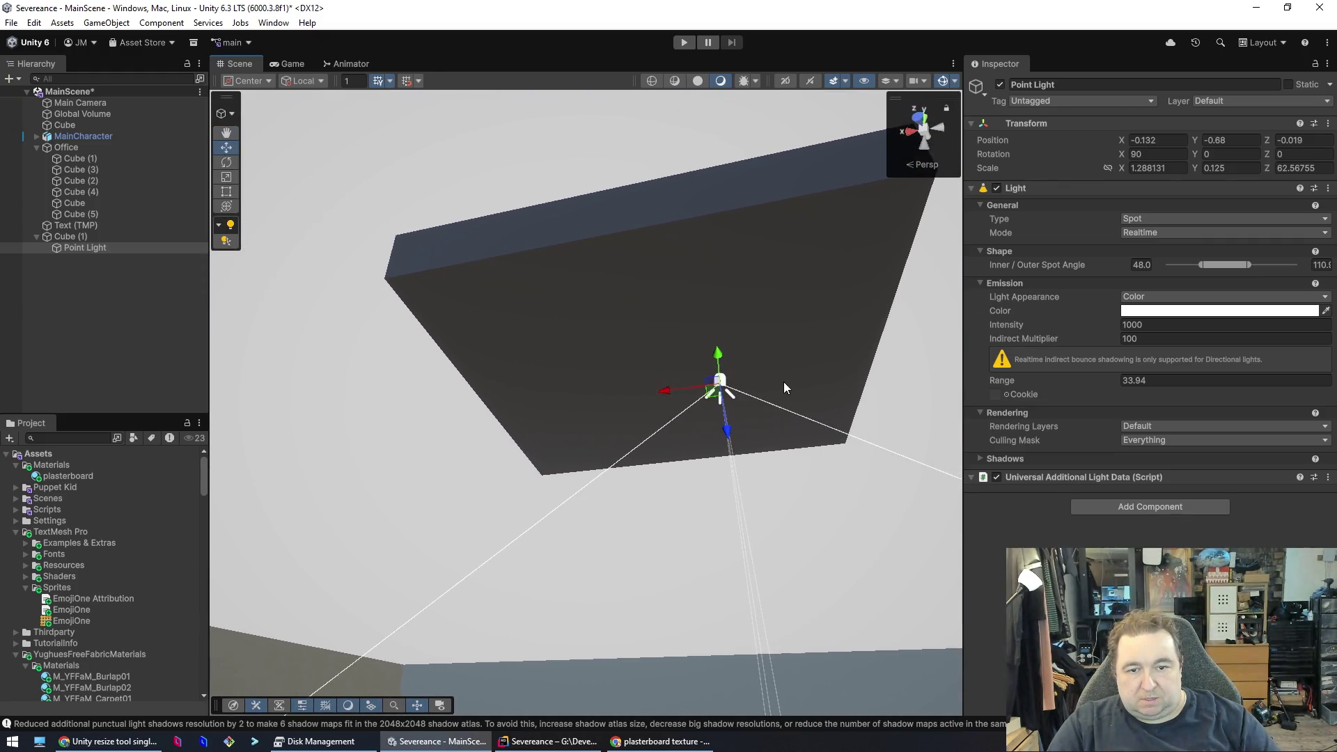
{"action": "mouse_move", "coordinate": [661, 398]}
{"action": "left_mouse_down"}
{"action": "mouse_move", "coordinate": [611, 398]}
{"action": "mouse_move", "coordinate": [627, 397]}
{"action": "left_mouse_up"}
{"action": "left_click_drag", "start_coordinate": [667, 441], "coordinate": [667, 429]}
{"action": "mouse_move", "coordinate": [669, 531]}
{"action": "left_mouse_down"}
{"action": "mouse_move", "coordinate": [670, 469]}
{"action": "mouse_move", "coordinate": [677, 703]}
{"action": "mouse_move", "coordinate": [677, 600]}
{"action": "mouse_move", "coordinate": [662, 603]}
{"action": "mouse_move", "coordinate": [634, 654]}
{"action": "mouse_move", "coordinate": [916, 618]}
{"action": "left_mouse_up"}
{"action": "key", "text": "s"}
{"action": "mouse_move", "coordinate": [822, 627]}
{"action": "left_mouse_down"}
{"action": "mouse_move", "coordinate": [825, 638]}
{"action": "mouse_move", "coordinate": [756, 648]}
{"action": "mouse_move", "coordinate": [714, 487]}
{"action": "left_mouse_up"}
{"action": "left_click", "coordinate": [677, 346]}
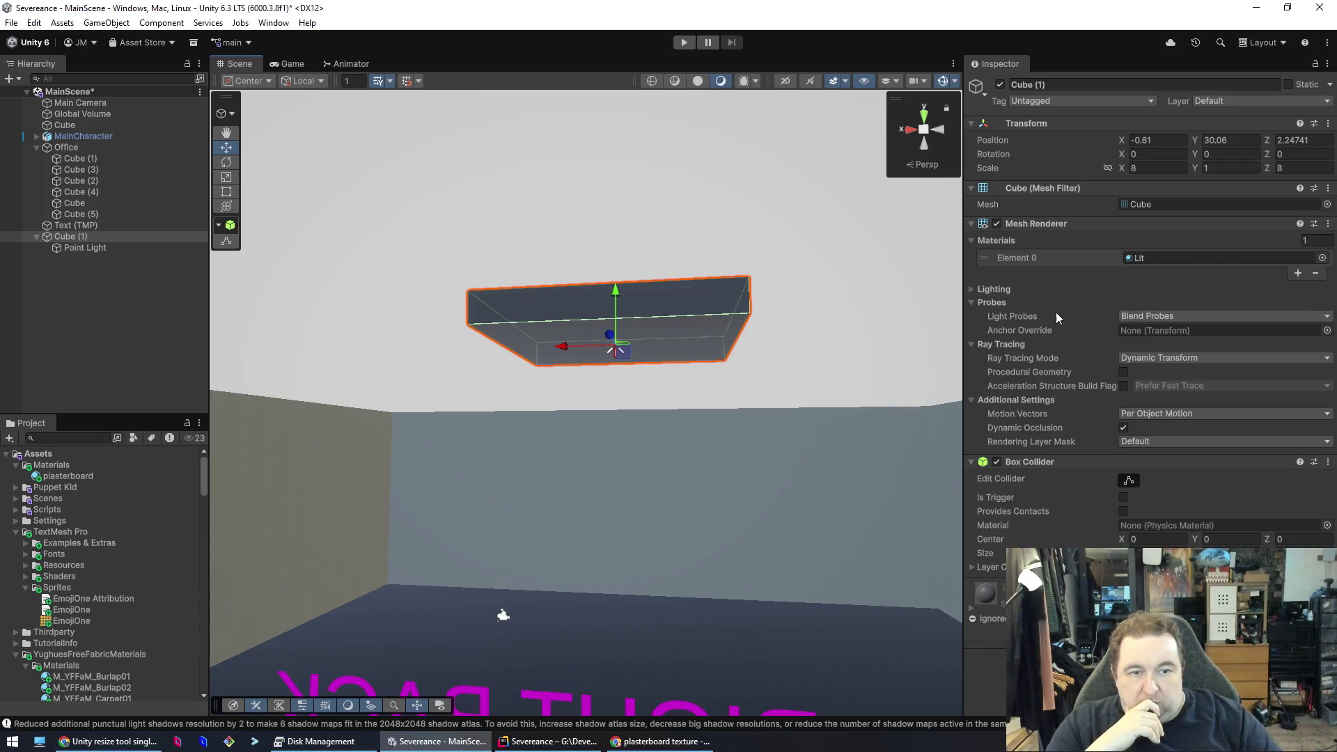
- Set the ceiling slab's Cast Shadows to Off
{"action": "left_click", "coordinate": [975, 290]}
{"action": "left_click", "coordinate": [1221, 303]}
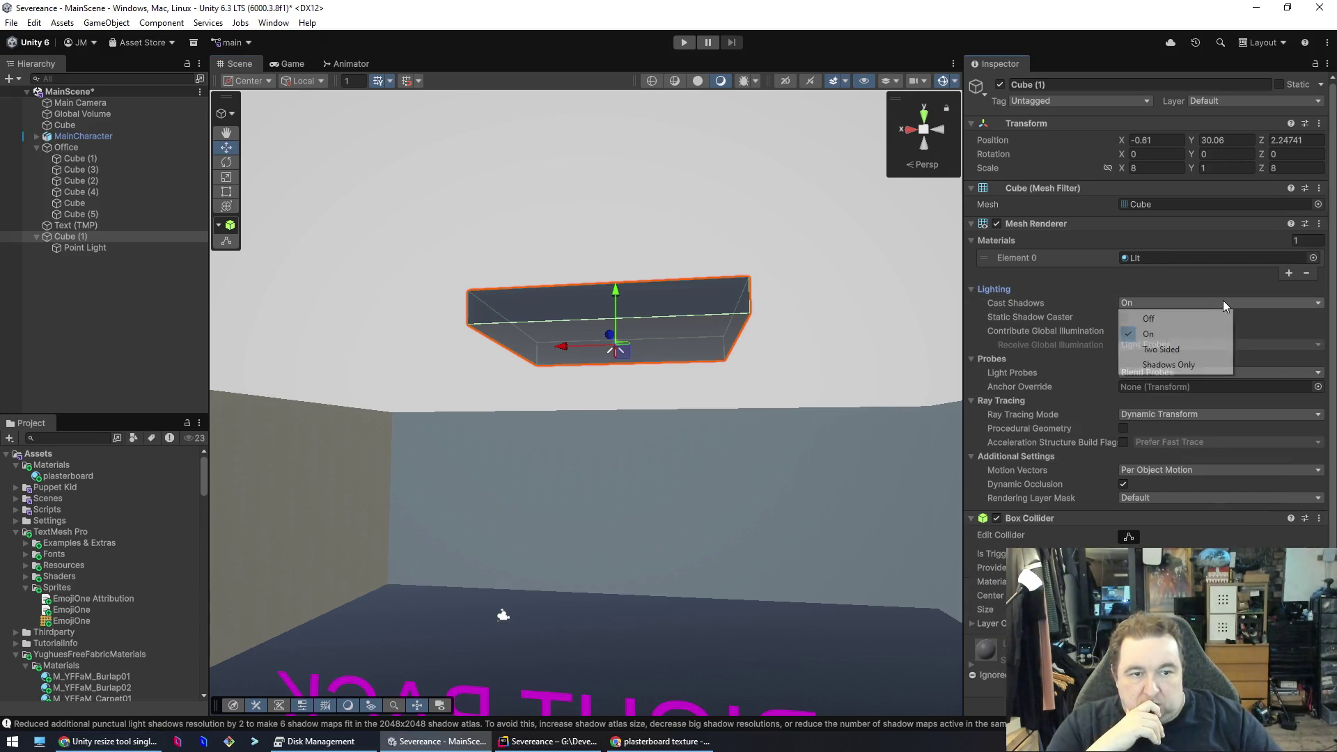
{"action": "left_click", "coordinate": [1189, 317]}
{"action": "left_click", "coordinate": [1201, 301]}
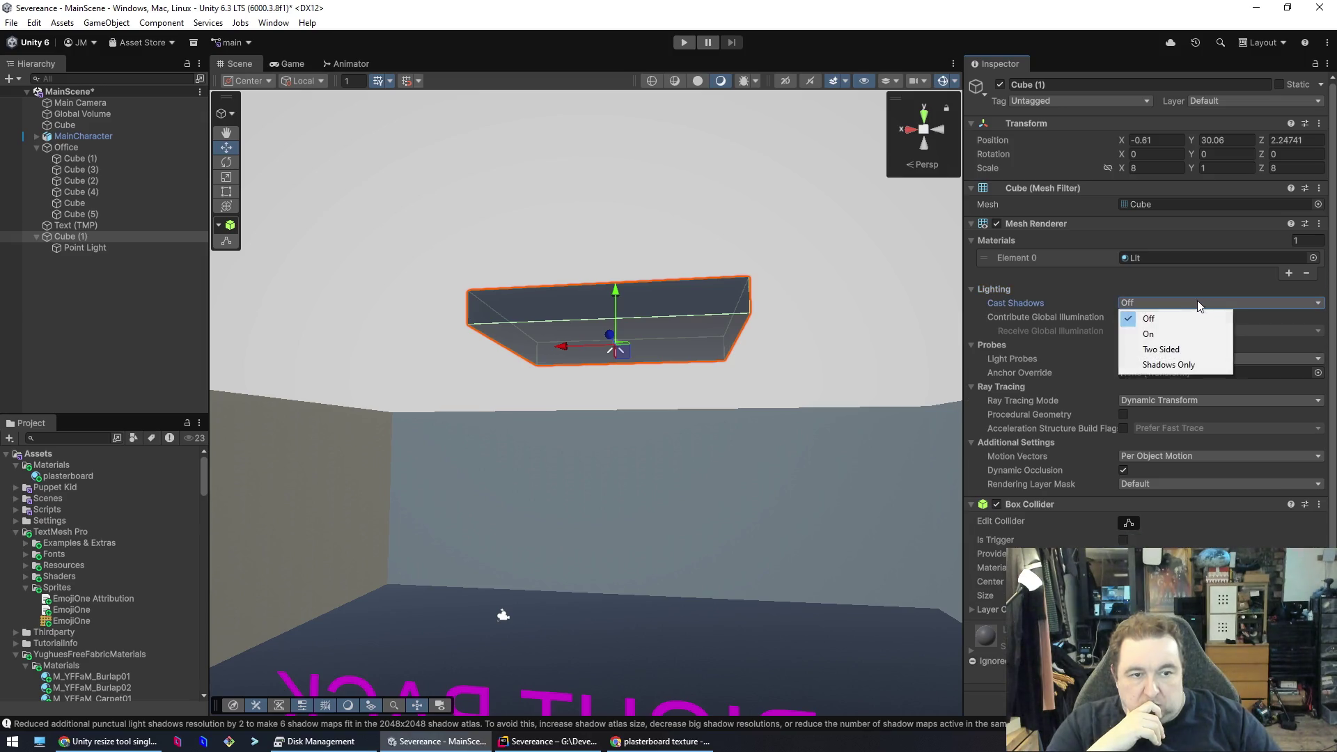
{"action": "left_click", "coordinate": [1170, 334]}
{"action": "left_click", "coordinate": [1172, 304]}
{"action": "left_click", "coordinate": [1154, 352]}
{"action": "left_click", "coordinate": [1164, 301]}
{"action": "left_click", "coordinate": [1155, 320]}
- Preview Sprites-Default, Unlit Simple, Default-Line, Default-Skybox and UGUI materials on the slab
{"action": "left_click", "coordinate": [1142, 258]}
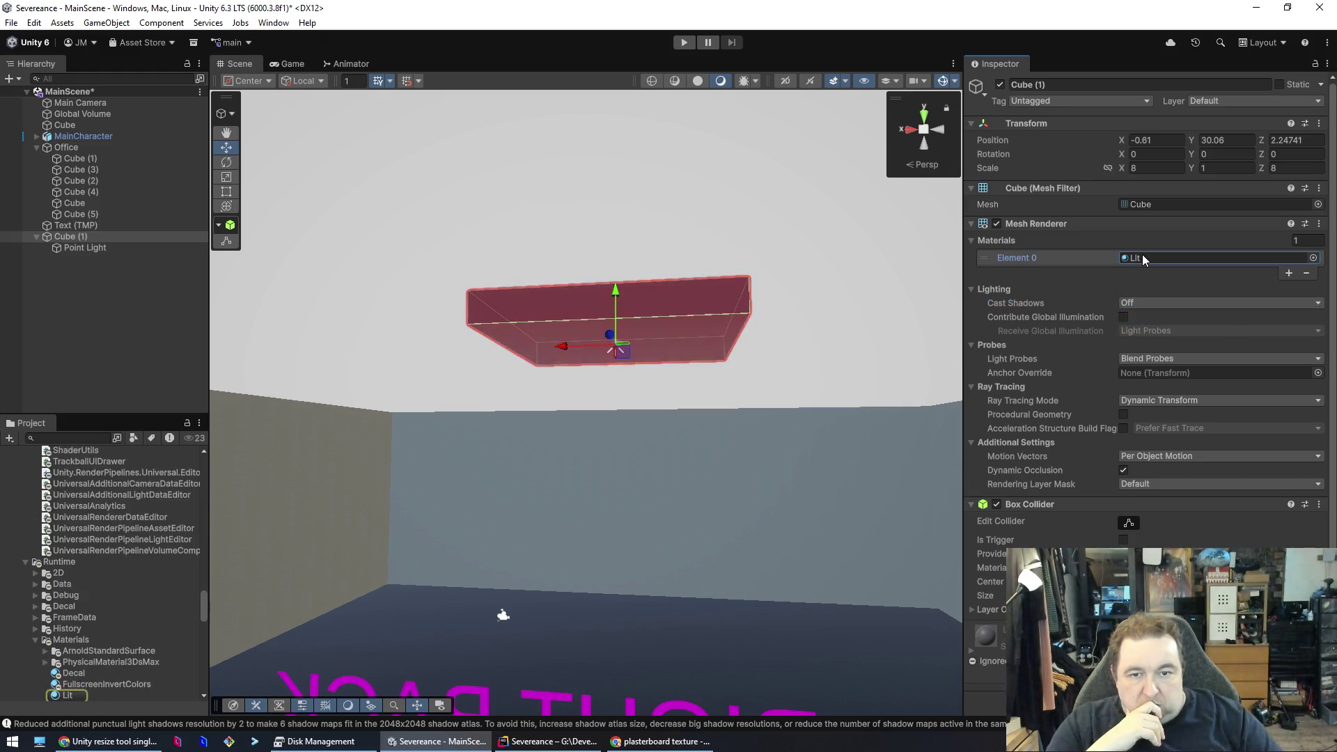
{"action": "left_click", "coordinate": [1314, 257]}
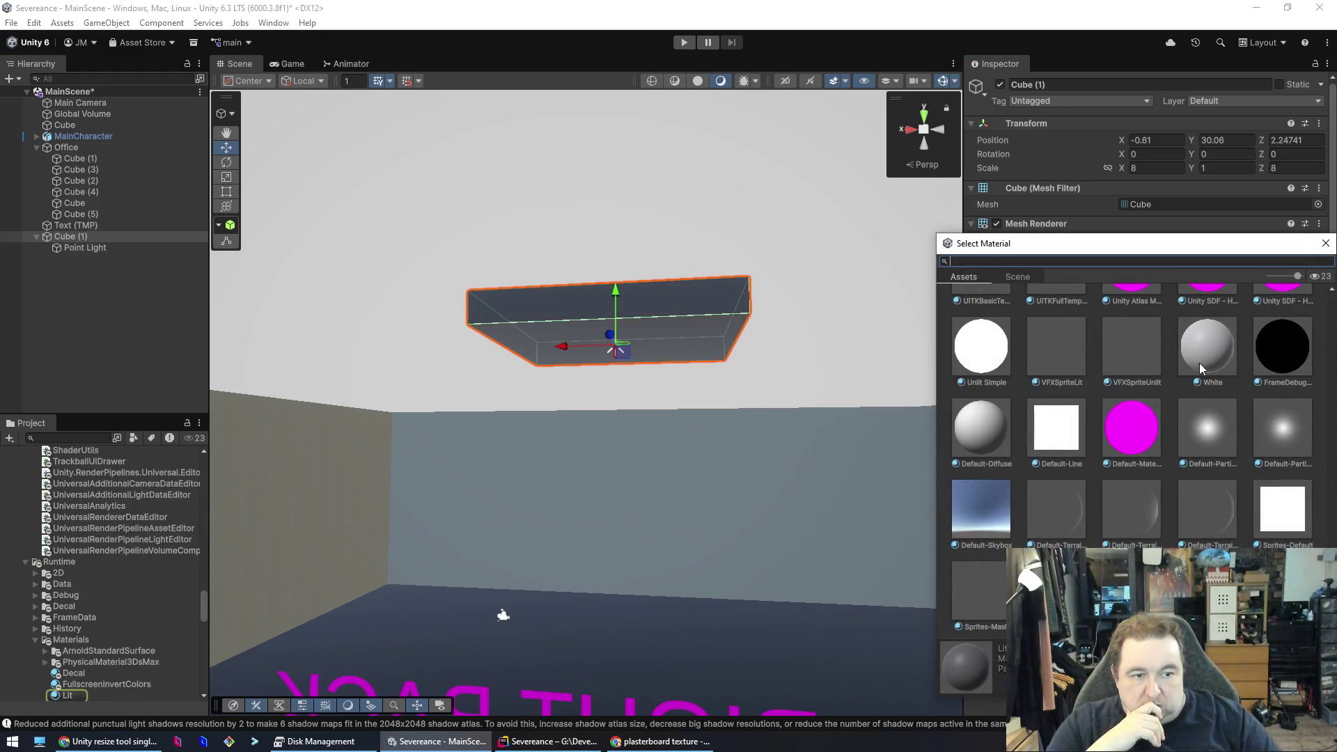
{"action": "left_click", "coordinate": [1304, 523]}
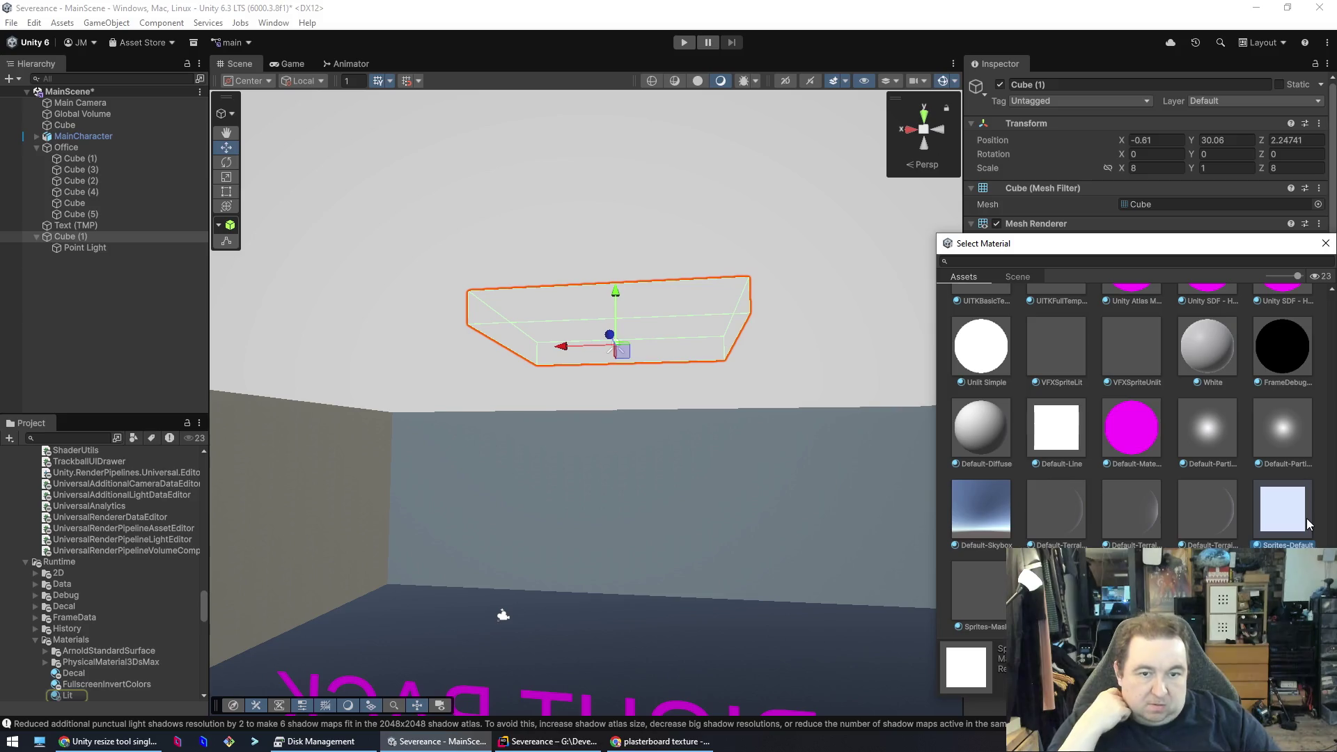
{"action": "left_click", "coordinate": [985, 371]}
{"action": "left_click", "coordinate": [1057, 426]}
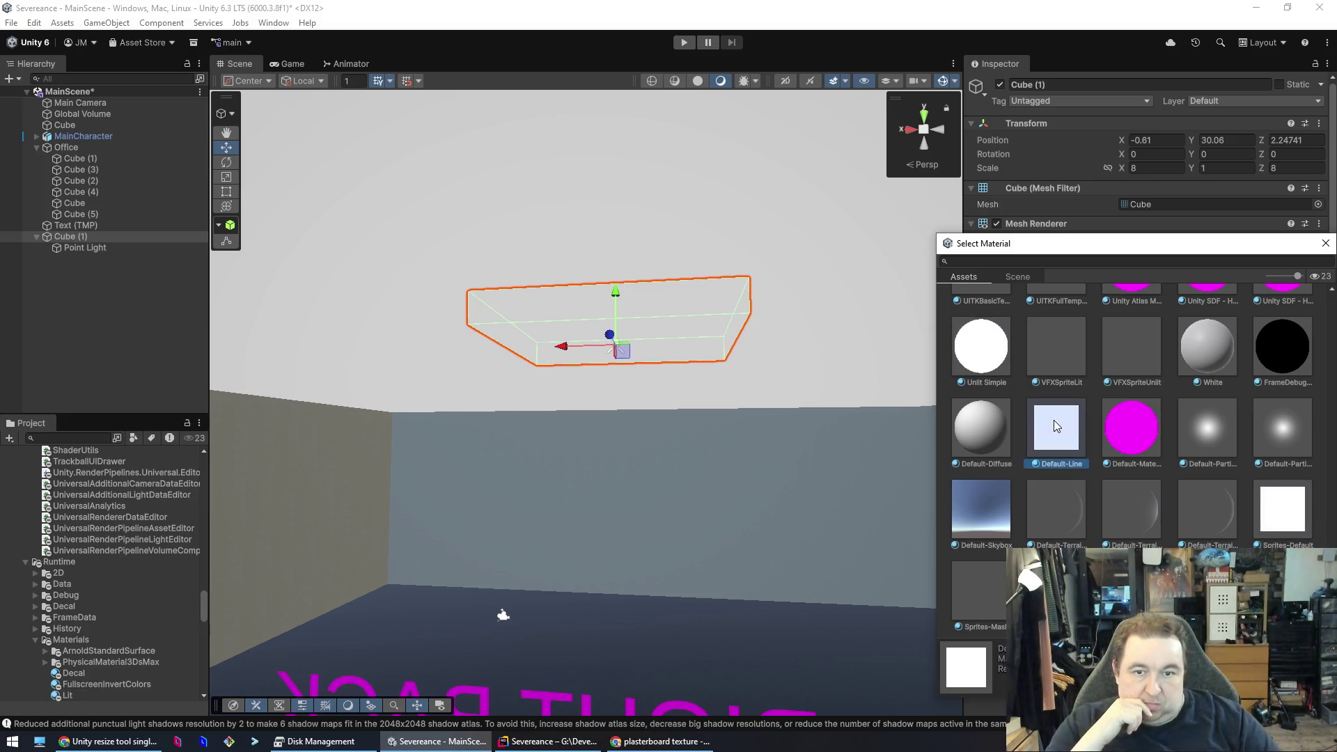
{"action": "left_click", "coordinate": [1002, 524]}
{"action": "scroll", "coordinate": [1231, 457], "scroll_direction": "up", "scroll_amount": 5}
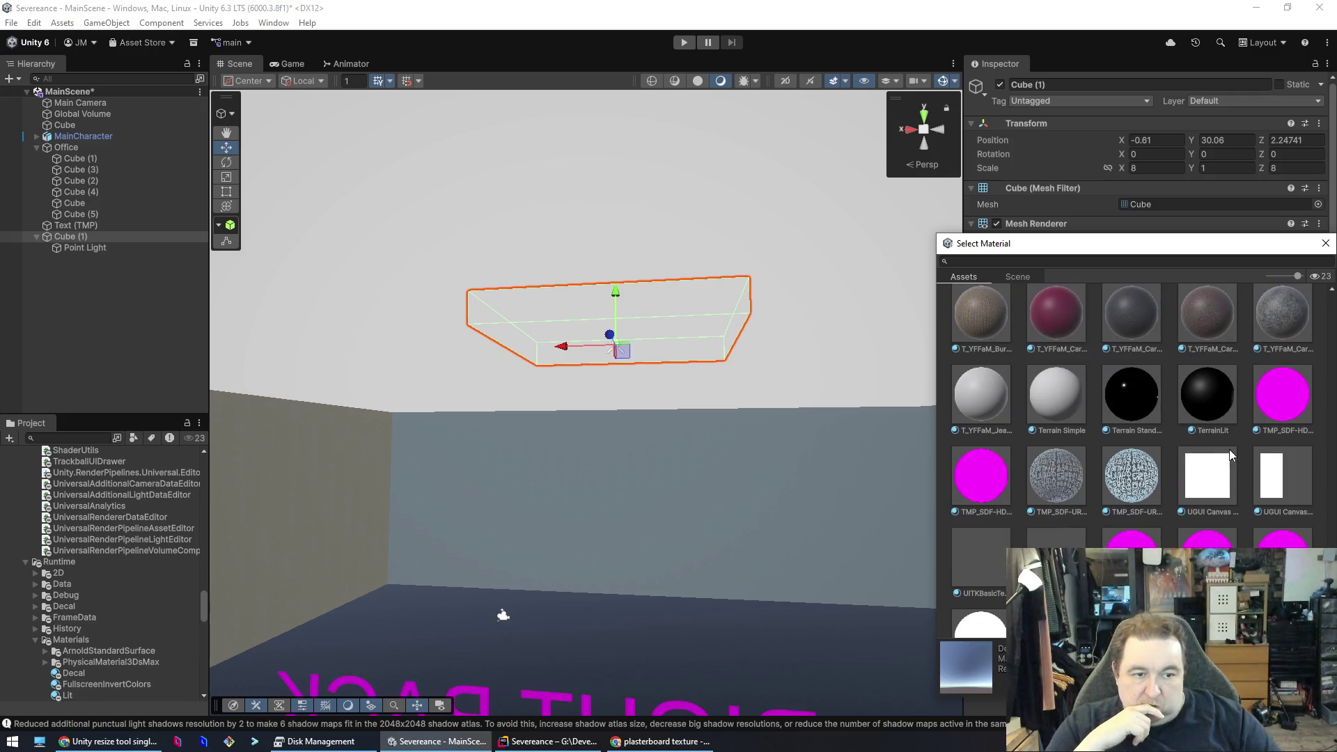
{"action": "left_click", "coordinate": [1231, 479]}
{"action": "left_click", "coordinate": [758, 514]}
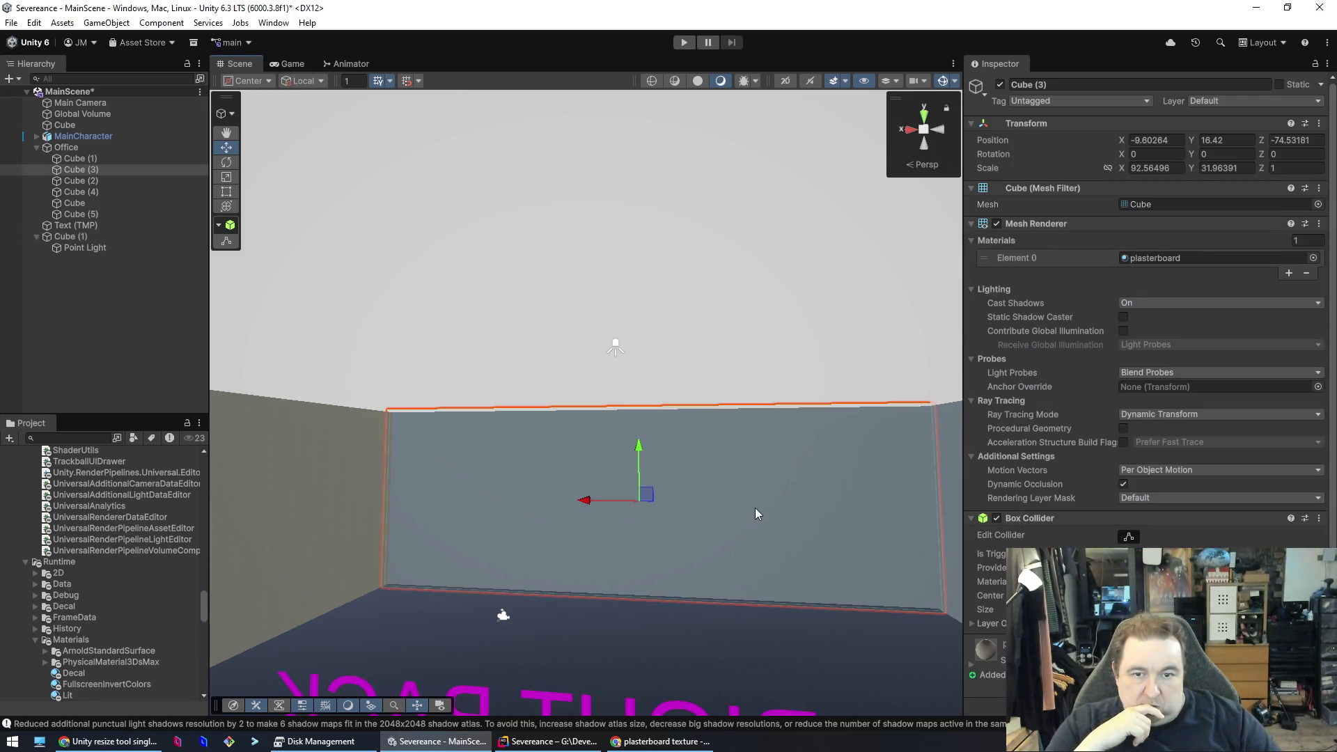
{"action": "left_click", "coordinate": [633, 349]}
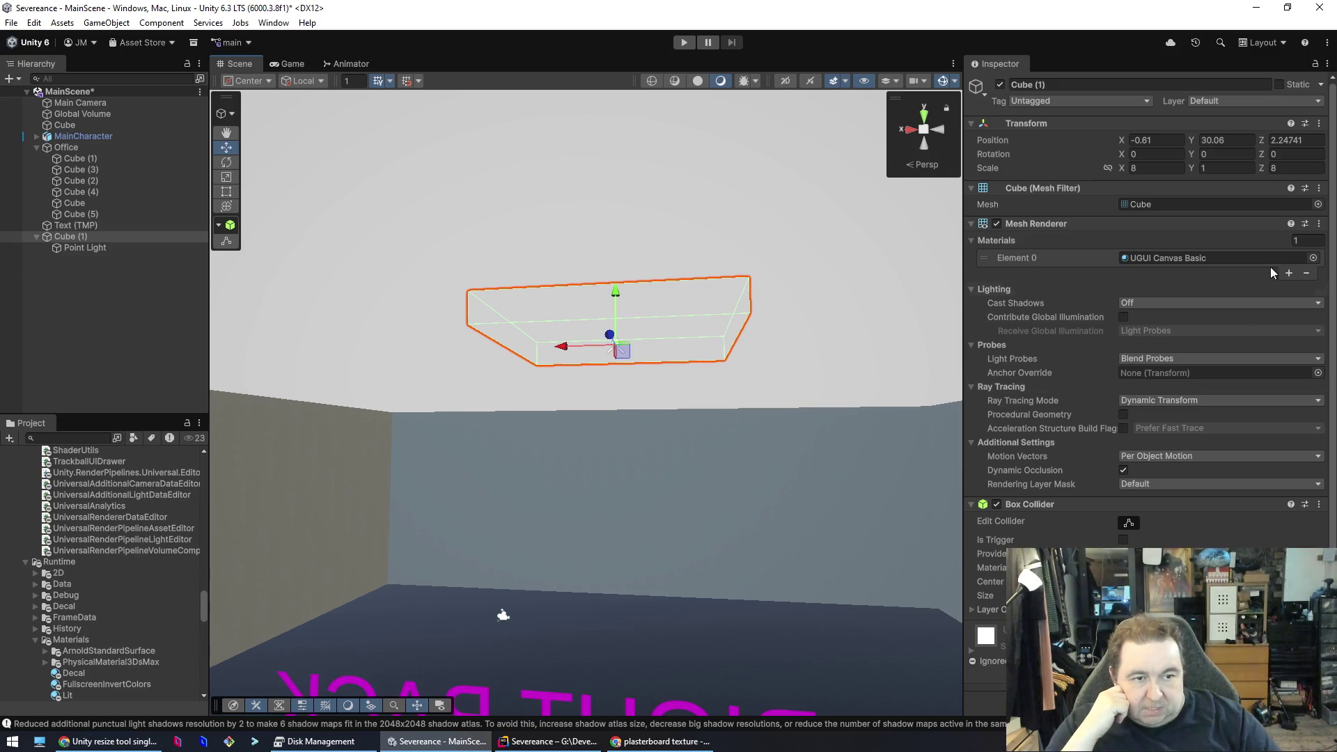
- Apply the white Emissive material to the slab and open its settings
{"action": "left_click", "coordinate": [1209, 258]}
{"action": "left_click", "coordinate": [1314, 258]}
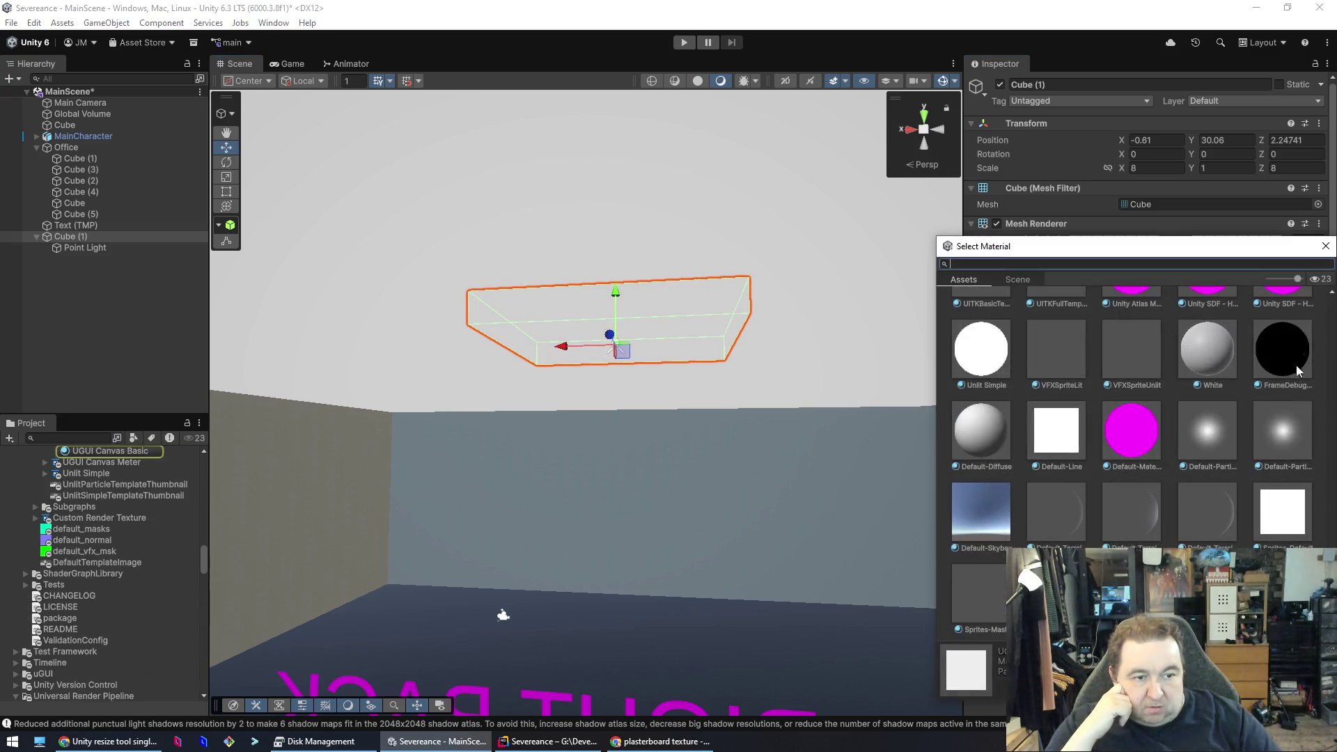
{"action": "scroll", "coordinate": [1135, 418], "scroll_direction": "up", "scroll_amount": 10}
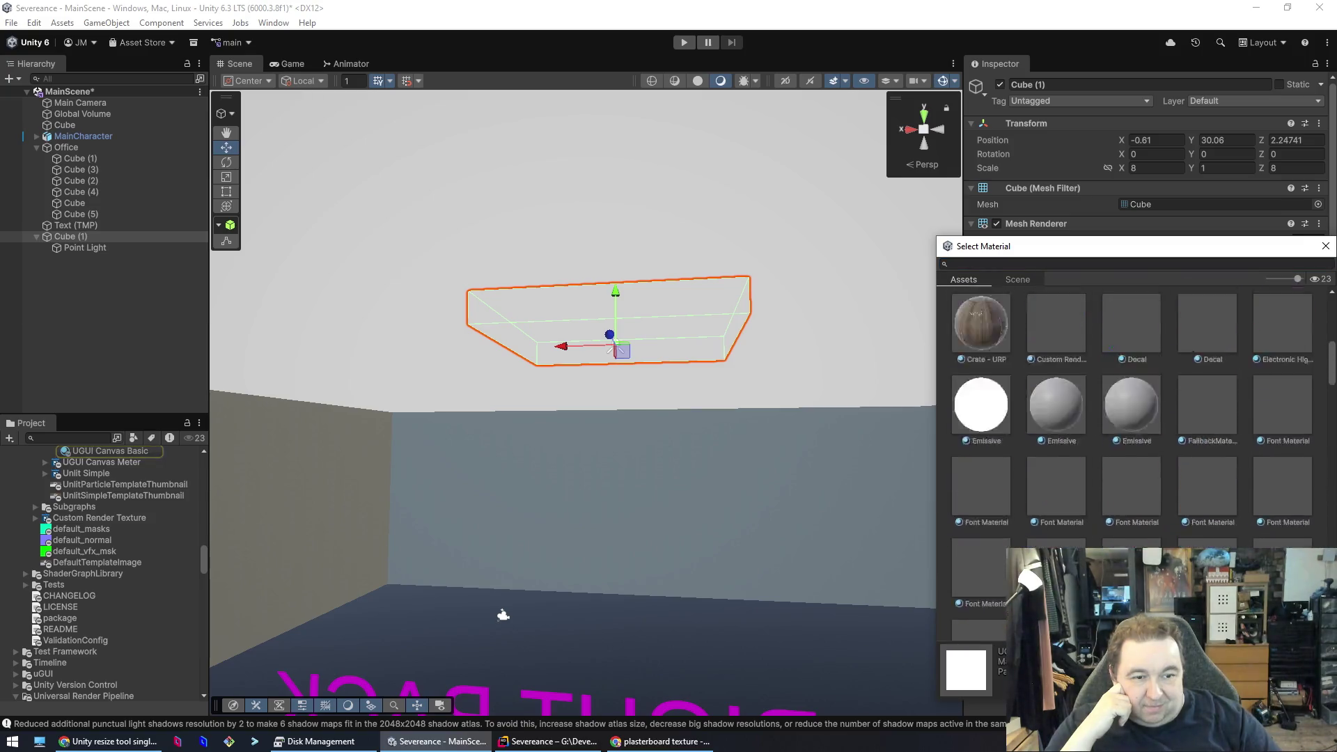
{"action": "scroll", "coordinate": [1288, 386], "scroll_direction": "down", "scroll_amount": 5}
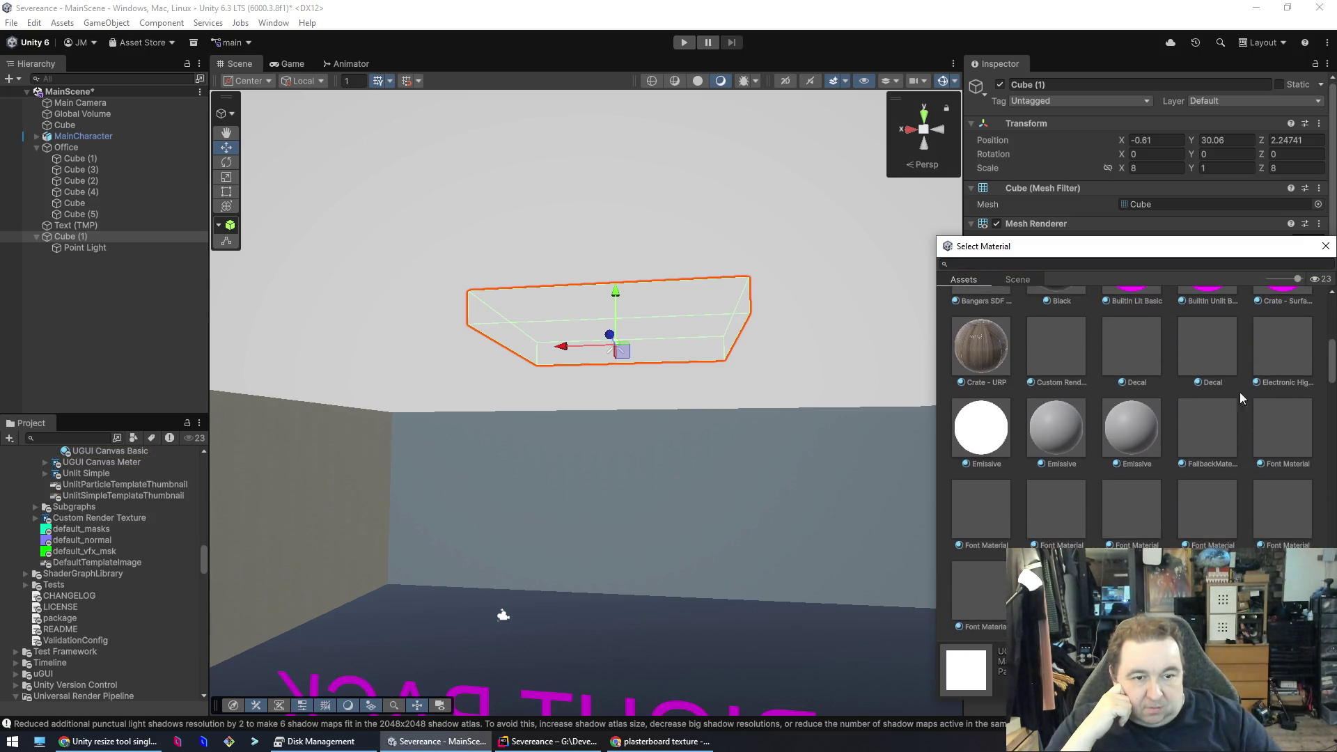
{"action": "left_click", "coordinate": [996, 430]}
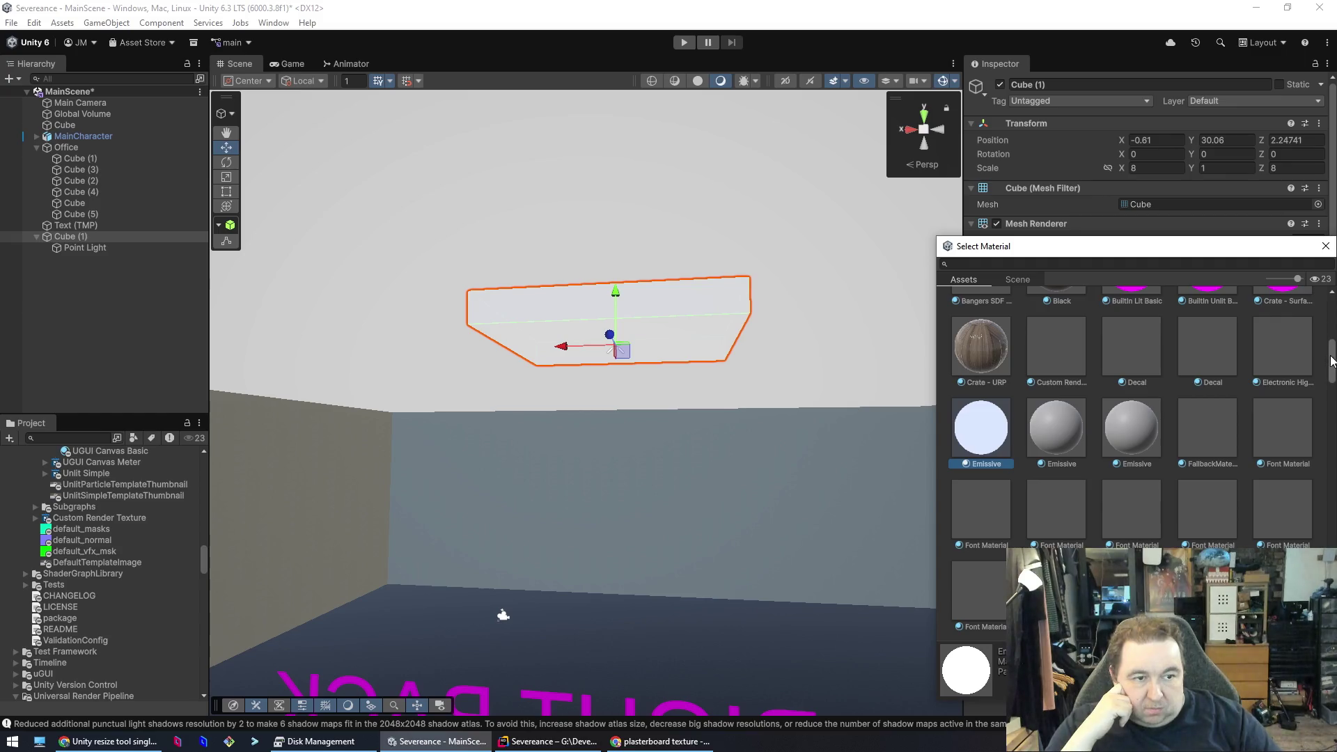
{"action": "left_click", "coordinate": [1325, 246]}
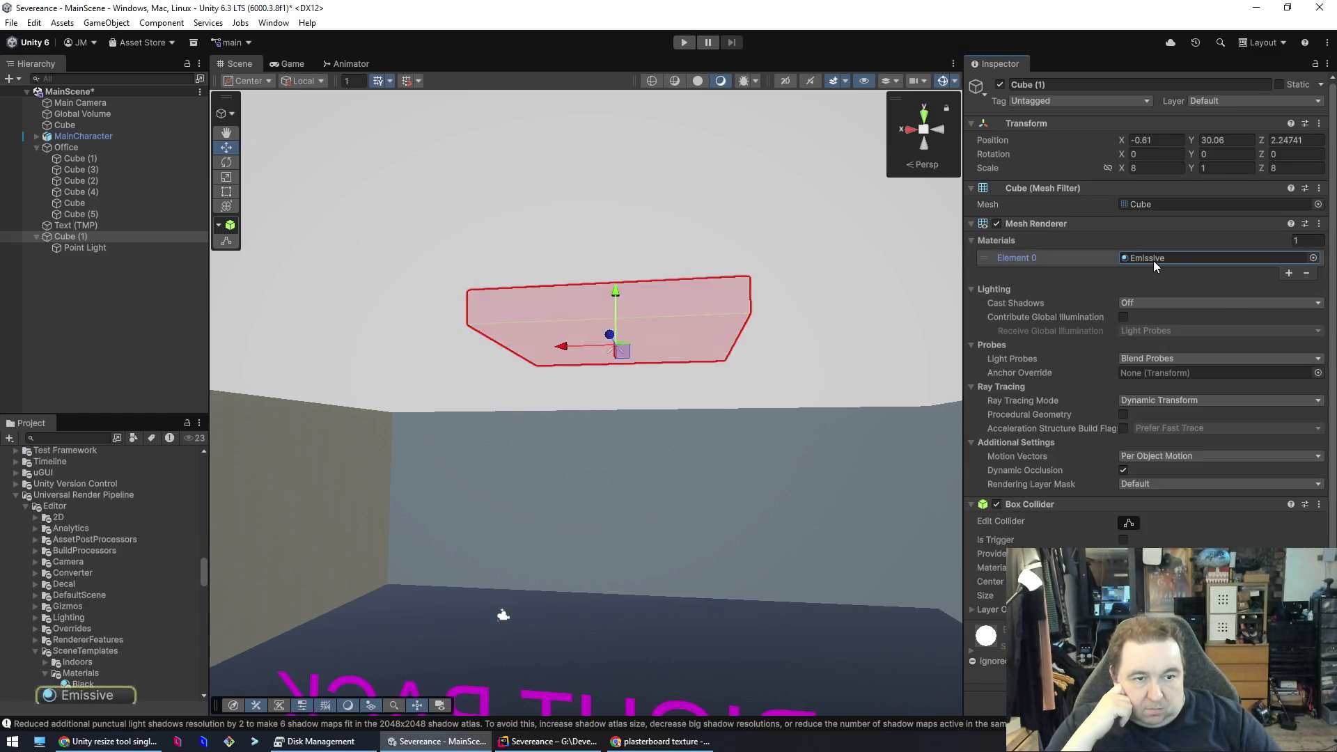
{"action": "double_click", "coordinate": [1153, 260]}
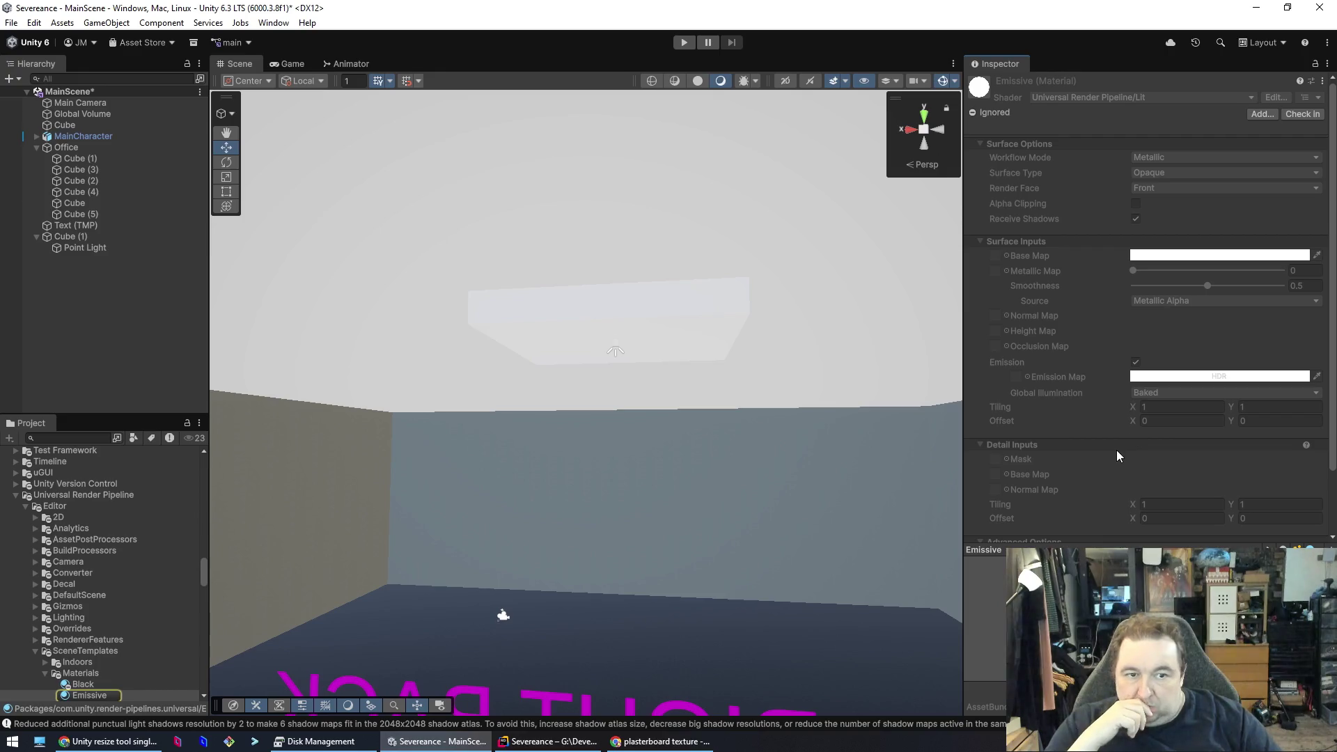
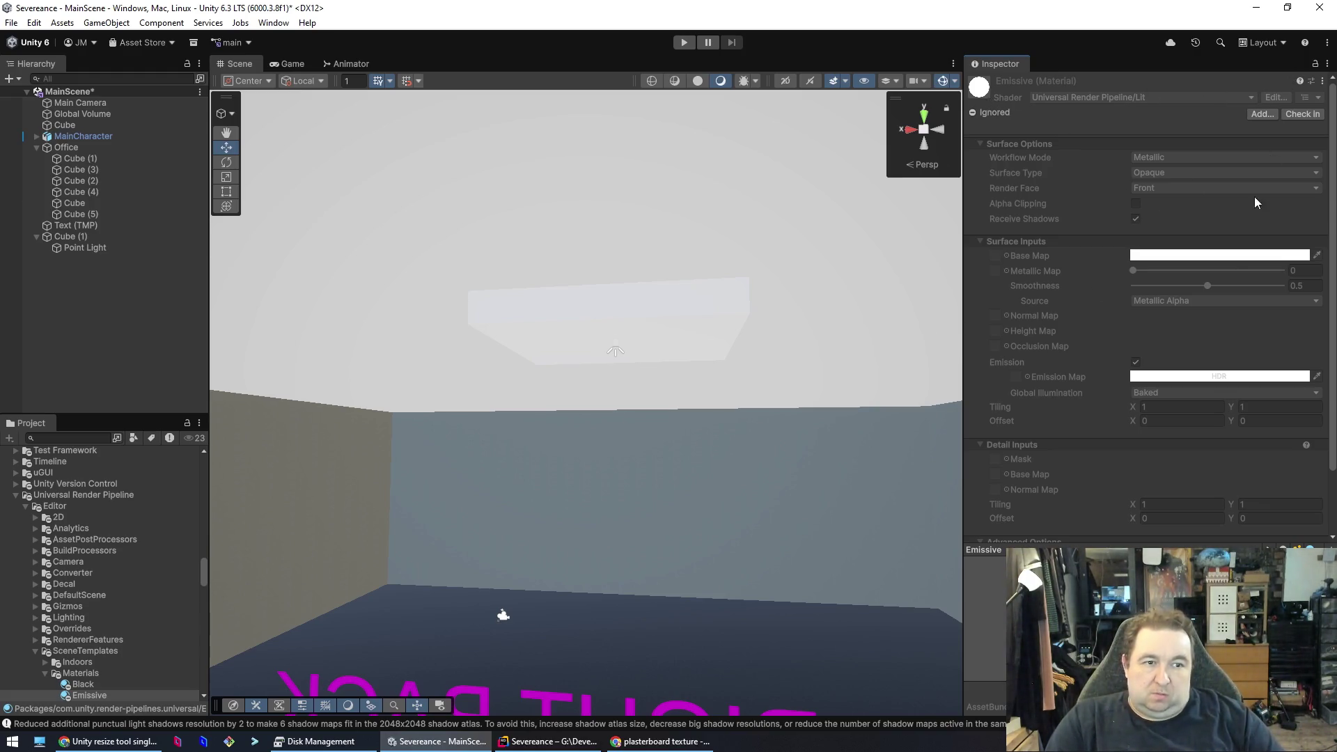
- Assign the Metal_Black material to the ceiling panel Cube (1), replacing its current material
{"action": "left_click", "coordinate": [550, 299]}
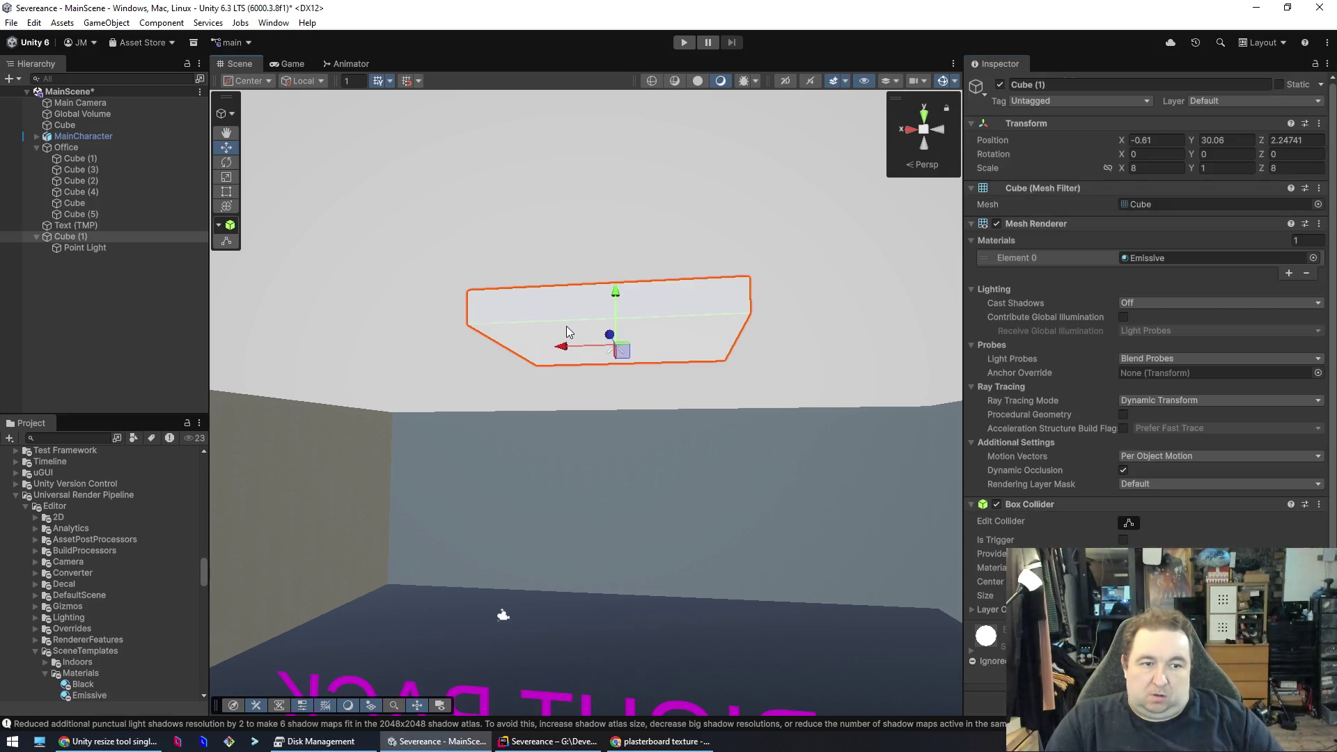
{"action": "left_click", "coordinate": [1313, 258]}
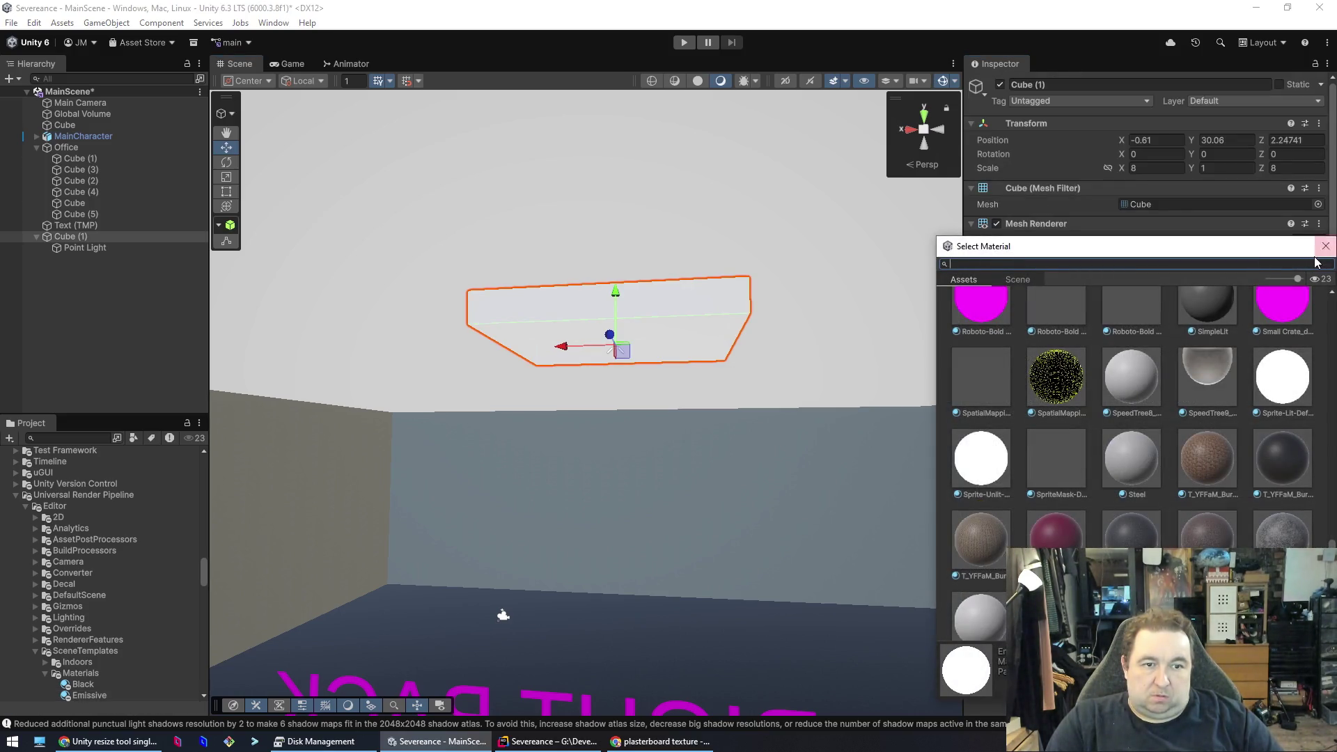
{"action": "scroll", "coordinate": [1109, 480], "scroll_direction": "down", "scroll_amount": 10}
{"action": "scroll", "coordinate": [1117, 455], "scroll_direction": "up", "scroll_amount": 6}
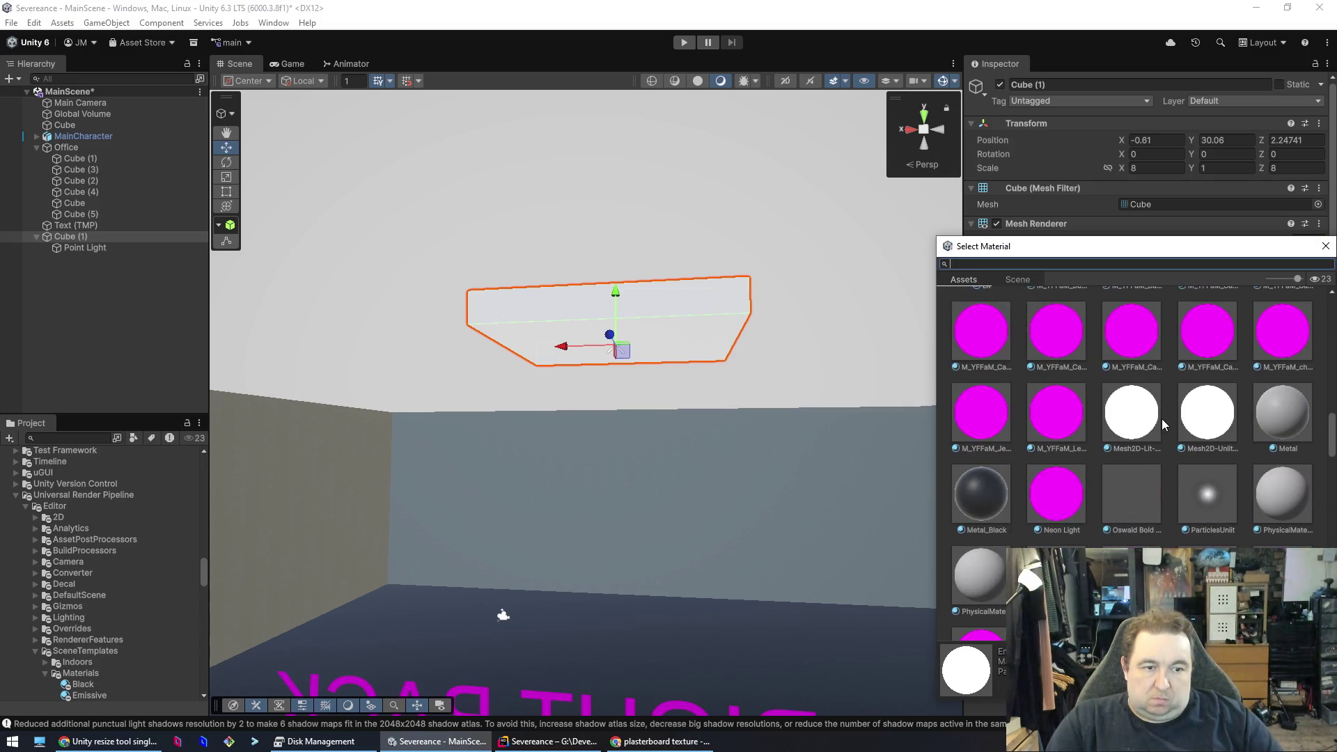
{"action": "left_click", "coordinate": [1143, 427]}
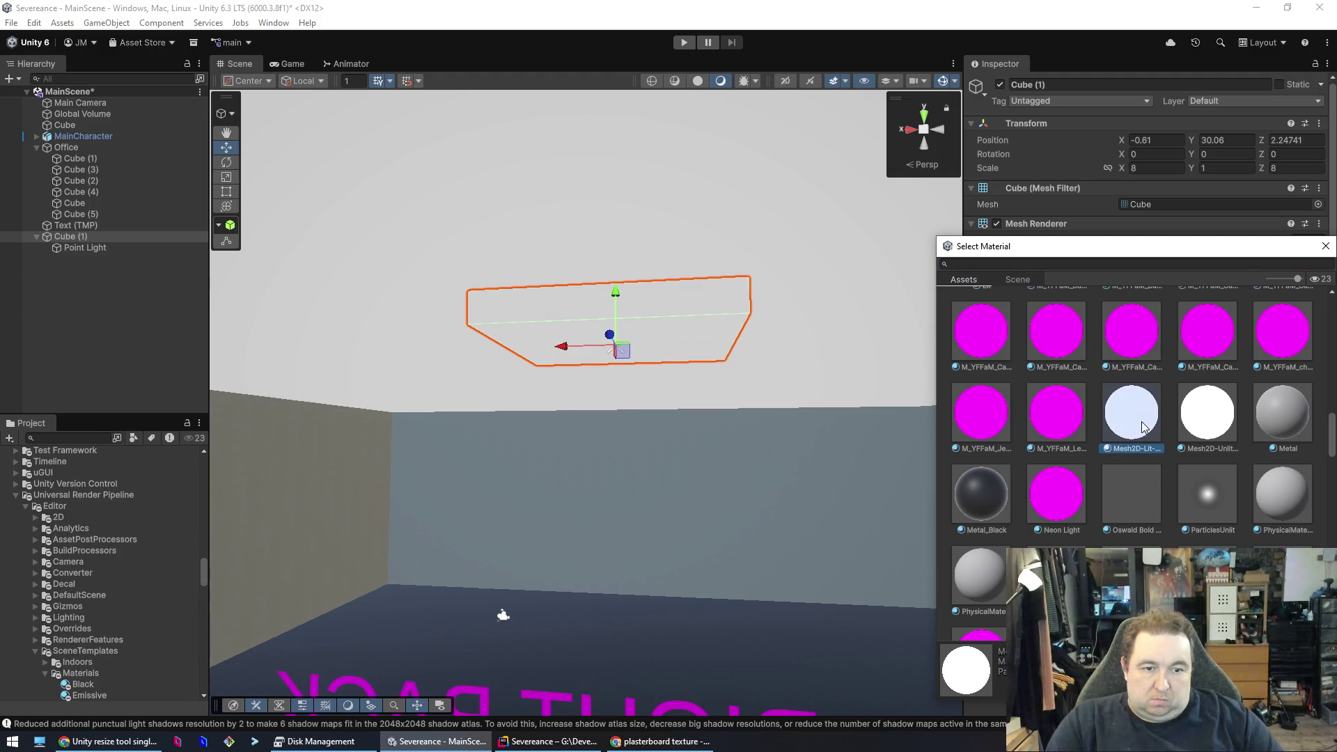
{"action": "left_click", "coordinate": [982, 508]}
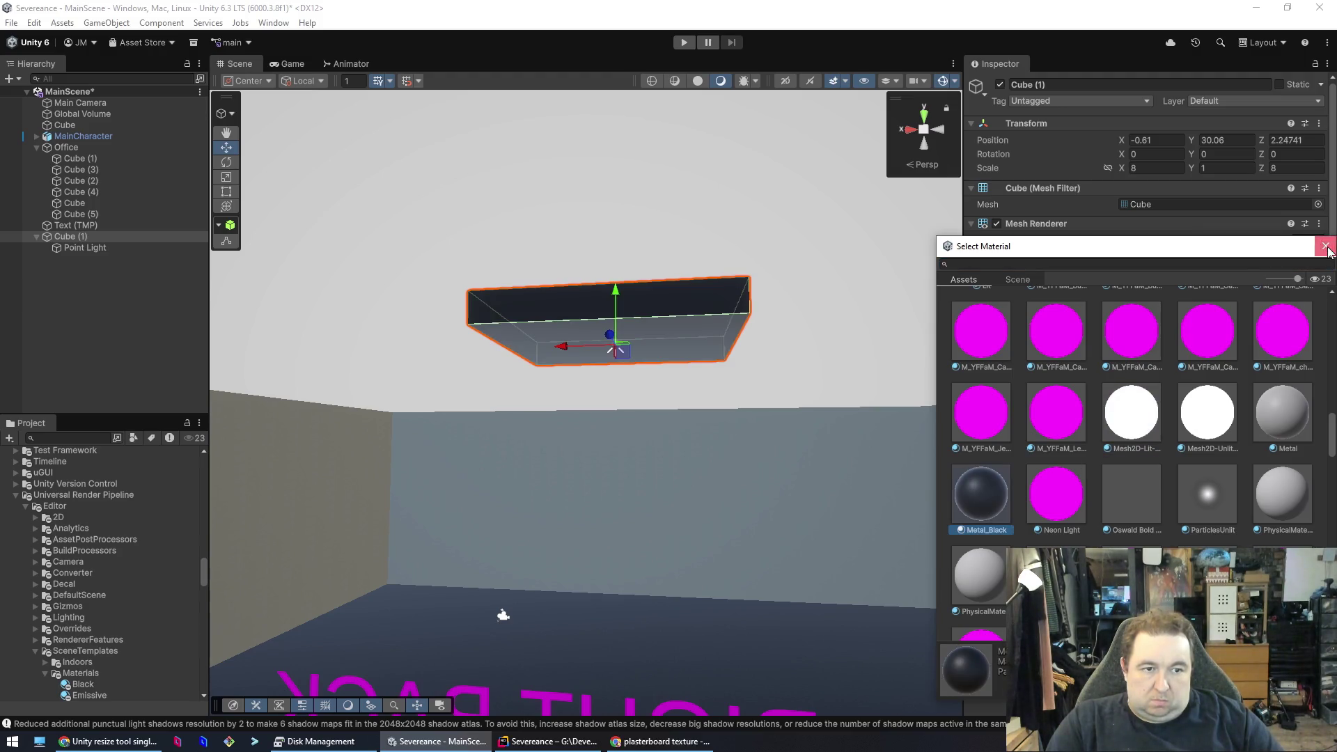
{"action": "left_click", "coordinate": [1326, 246]}
- Inspect Metal_Black's settings, reselect Cube (1), and bring the browser to the front
{"action": "double_click", "coordinate": [1175, 258]}
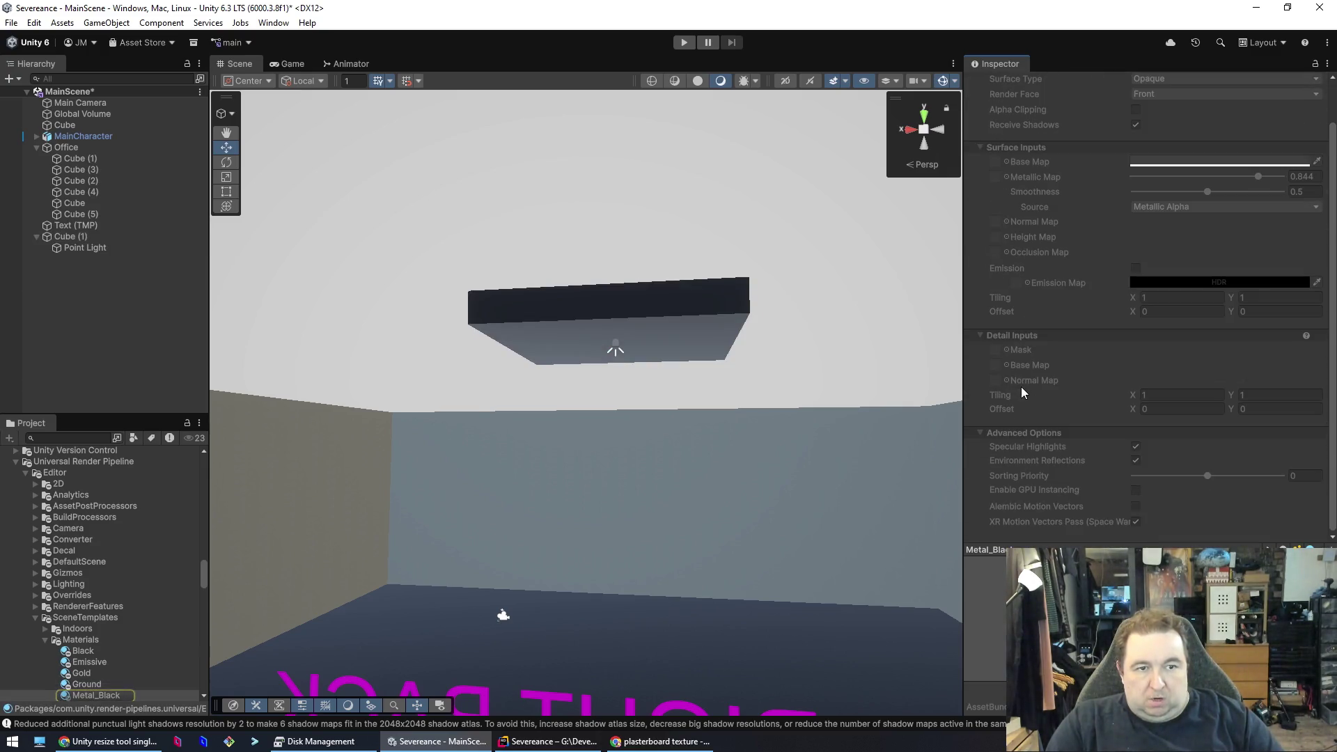
{"action": "left_click", "coordinate": [675, 337]}
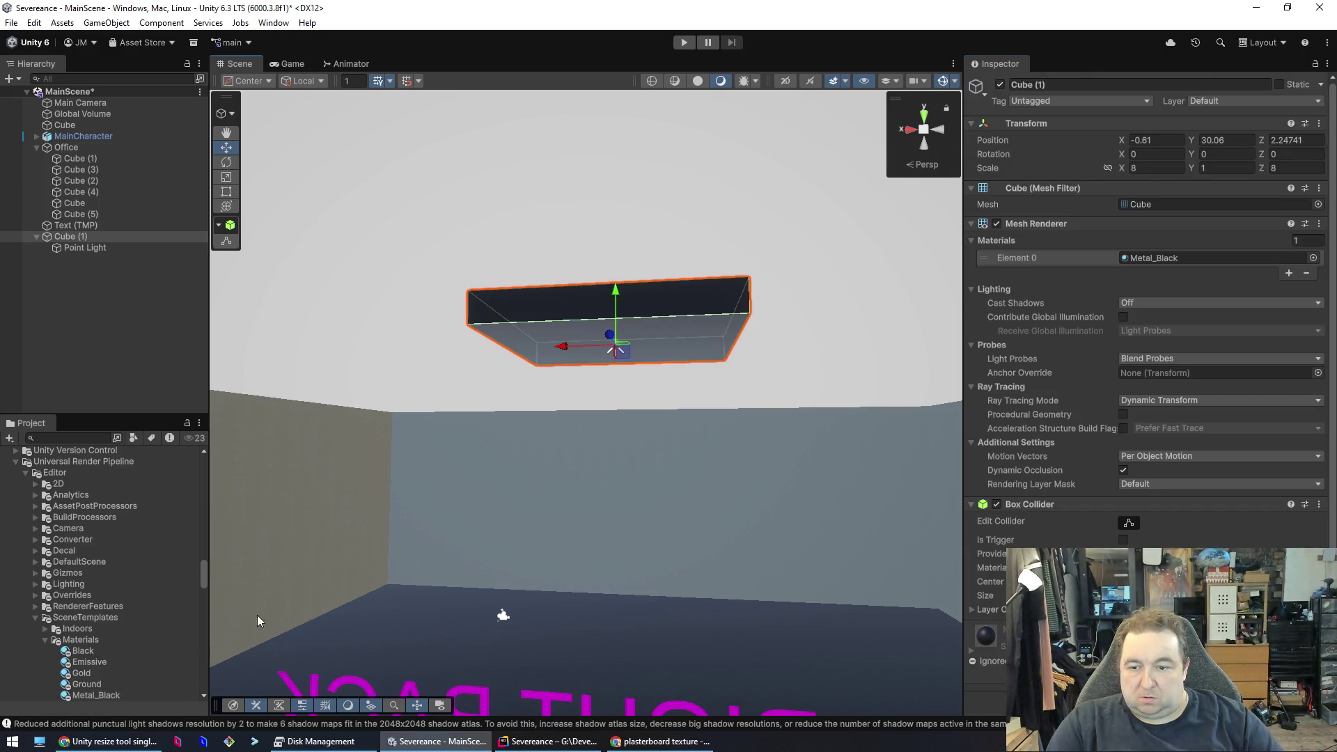
{"action": "left_click", "coordinate": [108, 741]}
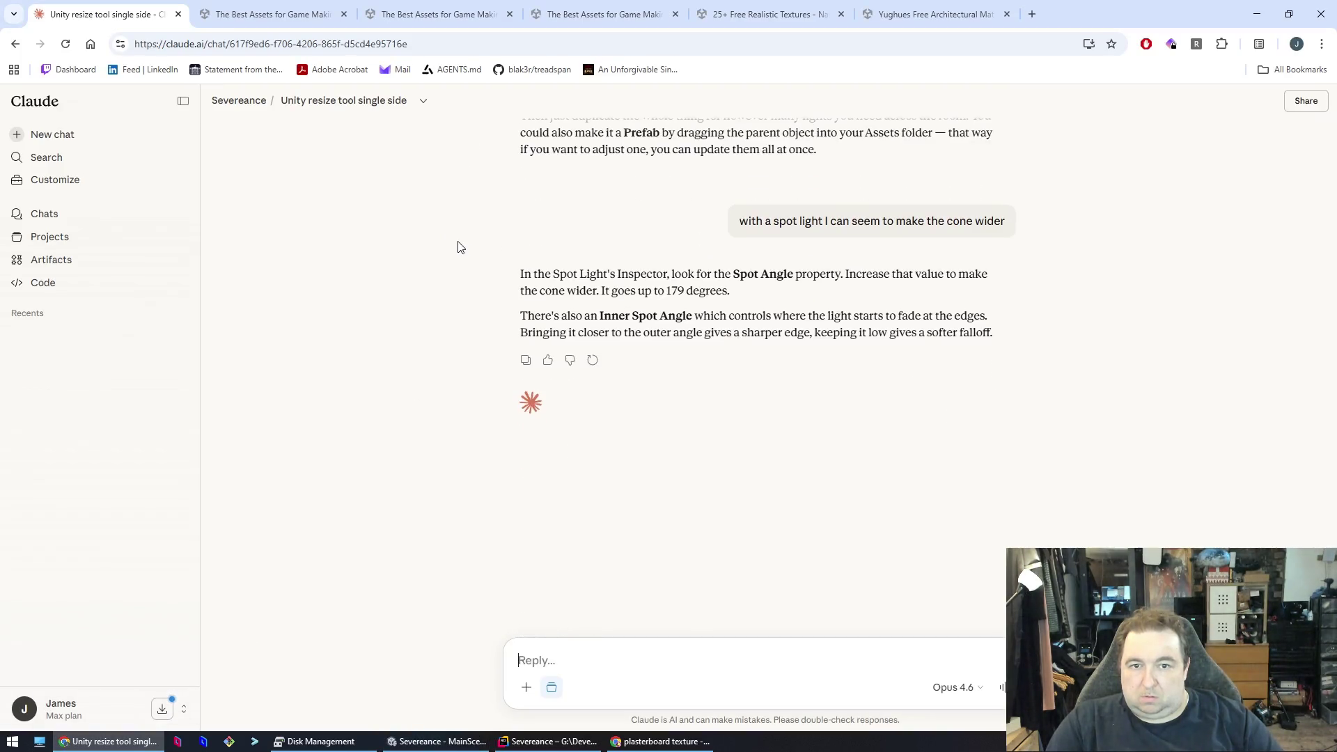
- Search the Unity Asset Store for 'office light'
{"action": "left_click", "coordinate": [926, 15]}
{"action": "left_click", "coordinate": [528, 106]}
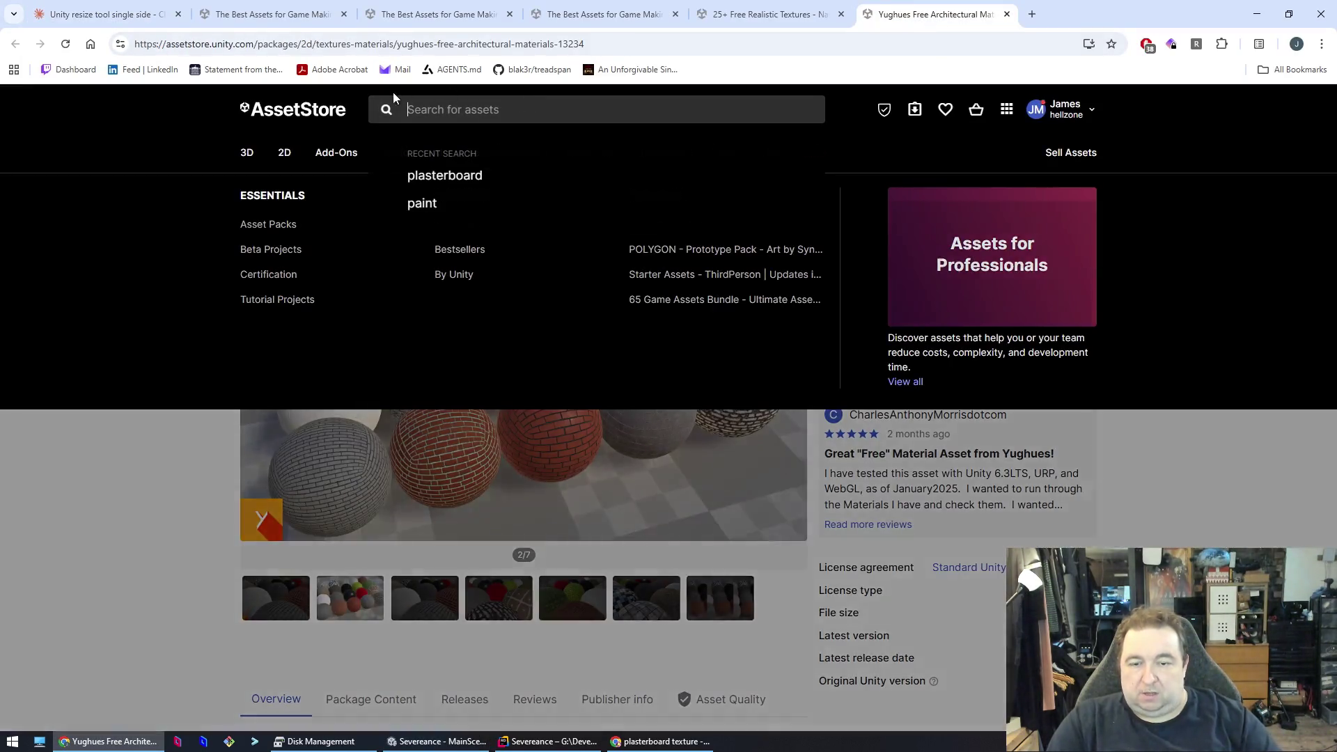
{"action": "type", "text": "offic"}
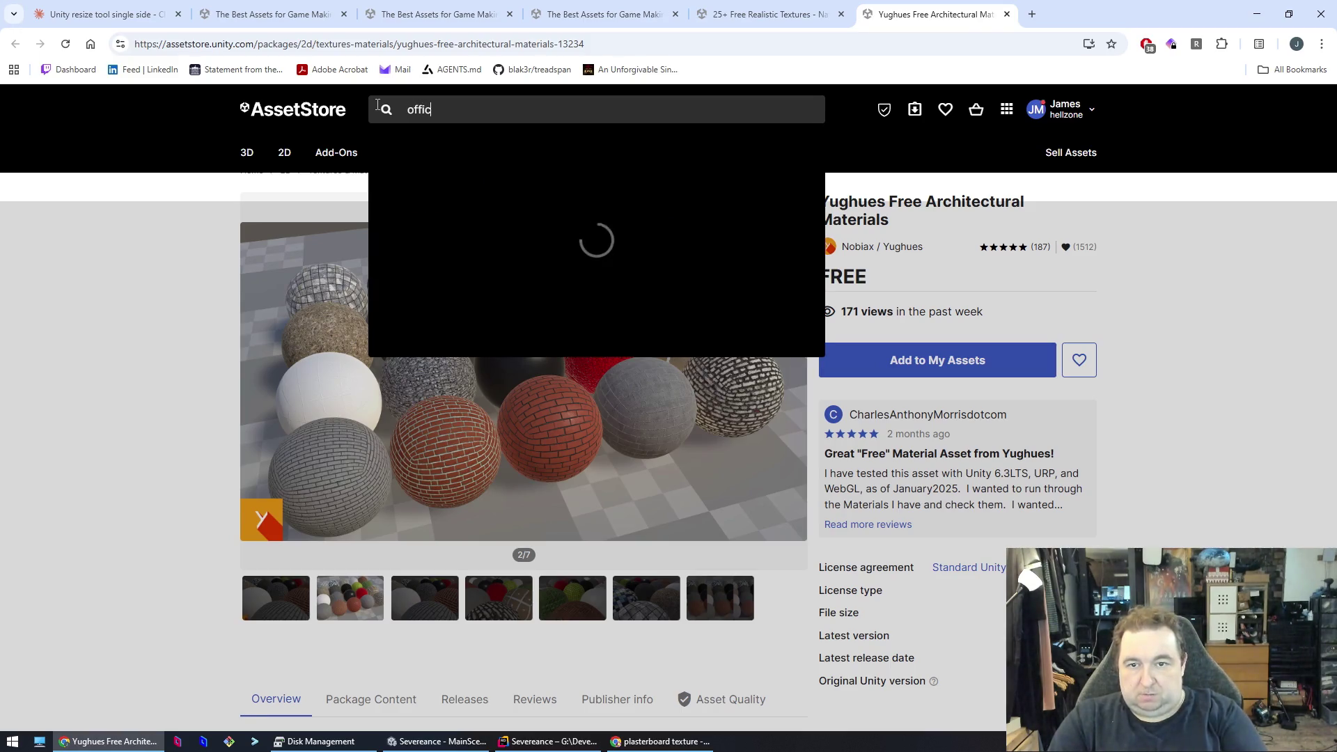
{"action": "type", "text": "e light"}
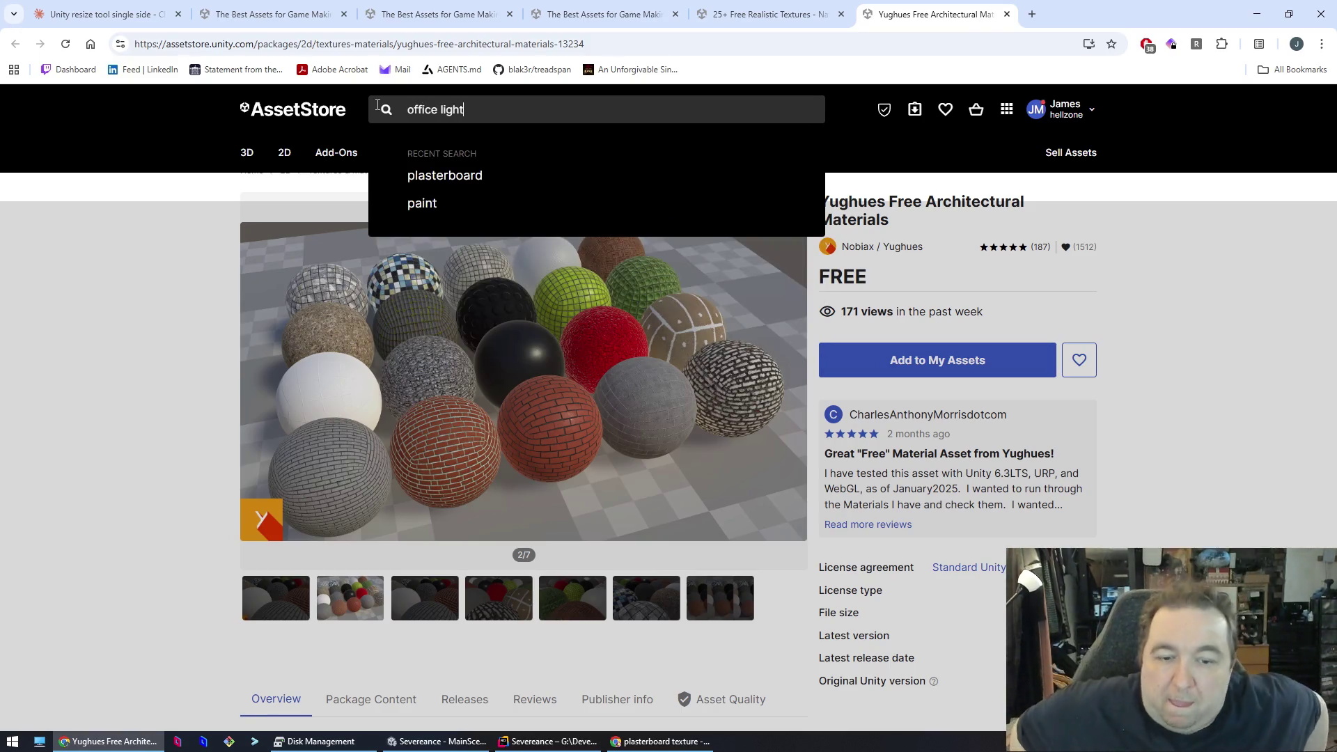
{"action": "key", "text": "Return"}
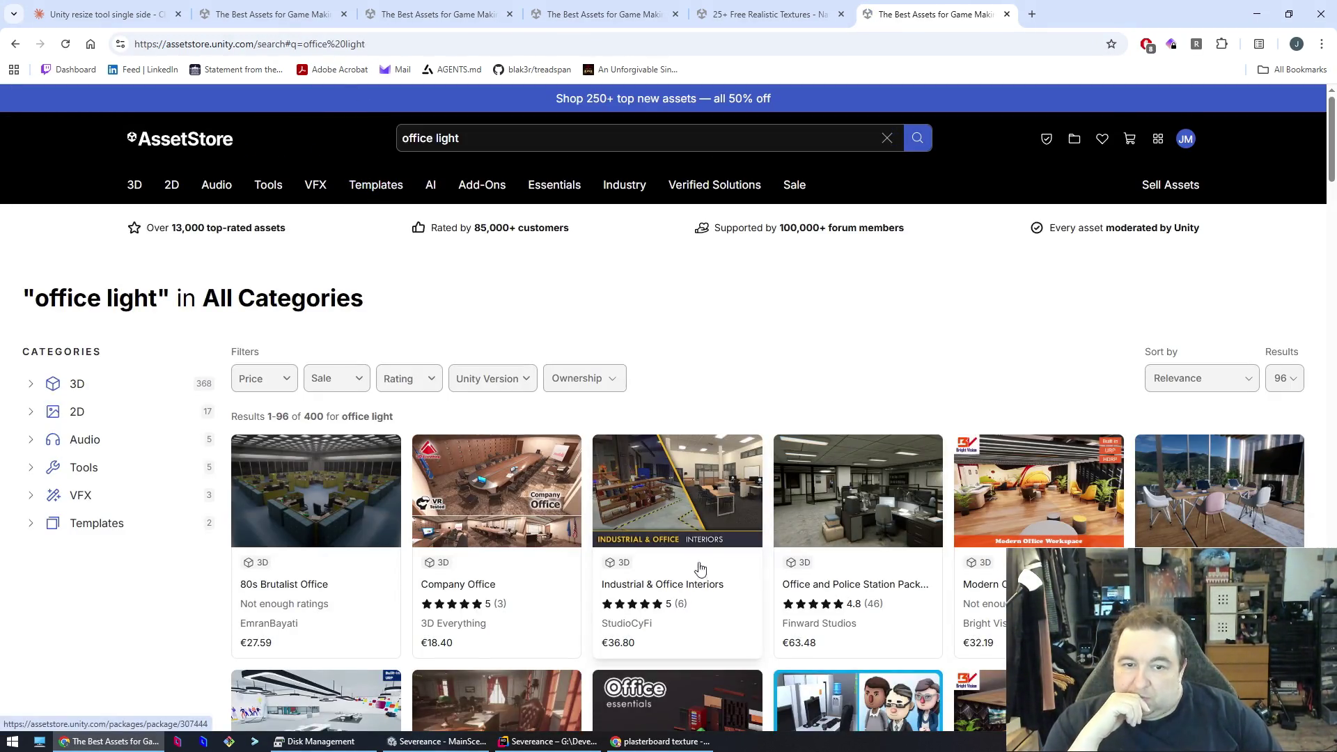
- Browse the Industrial & Office Interiors listing, then return to the search results
{"action": "left_click", "coordinate": [733, 450]}
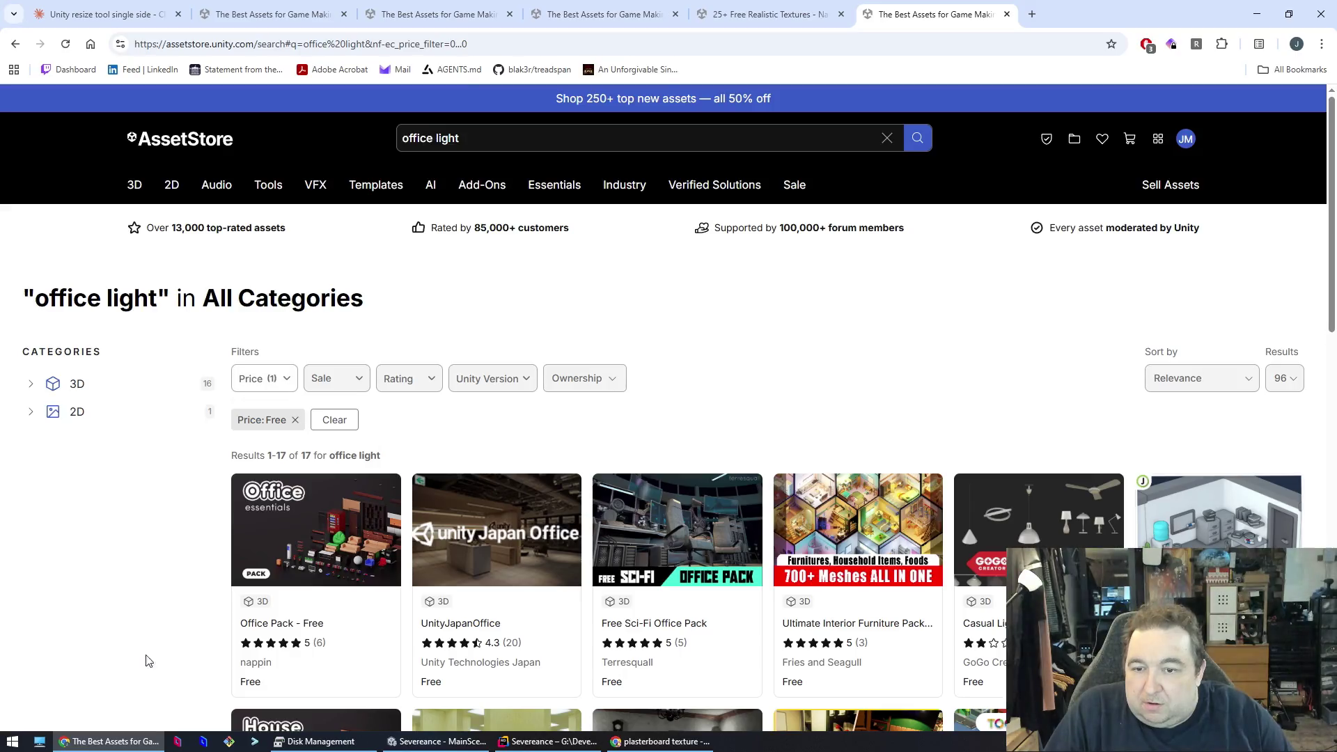
{"action": "scroll", "coordinate": [592, 460], "scroll_direction": "down", "scroll_amount": 1}
{"action": "scroll", "coordinate": [627, 459], "scroll_direction": "down", "scroll_amount": 2}
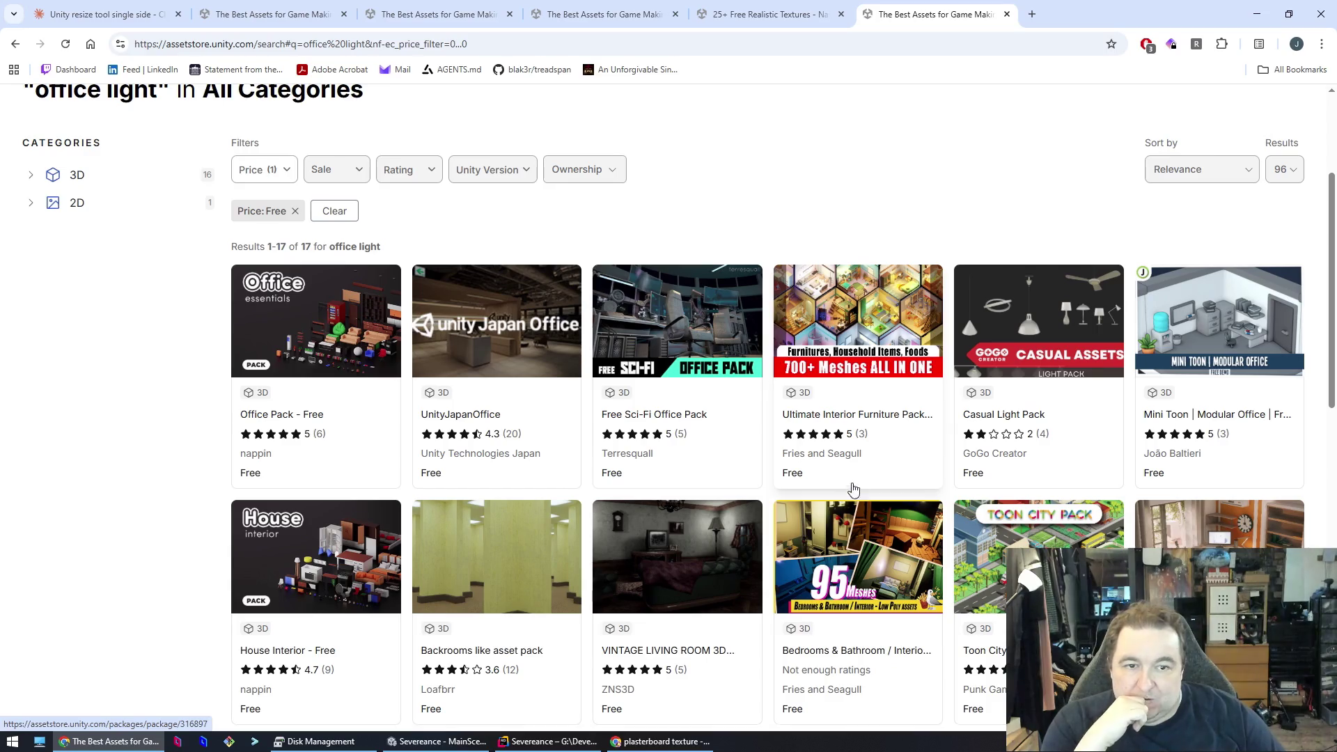
{"action": "scroll", "coordinate": [480, 349], "scroll_direction": "down", "scroll_amount": 4}
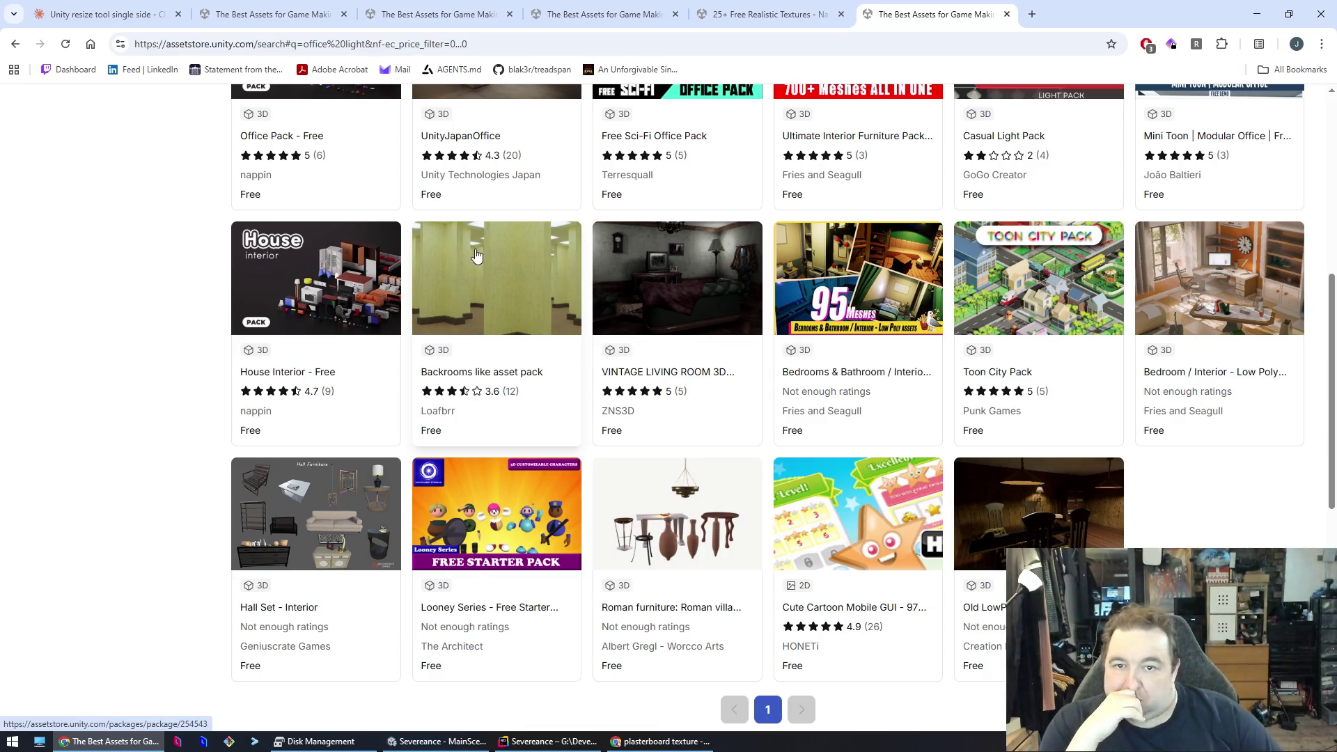
{"action": "scroll", "coordinate": [480, 278], "scroll_direction": "down", "scroll_amount": 3}
{"action": "scroll", "coordinate": [708, 499], "scroll_direction": "up", "scroll_amount": 4}
{"action": "scroll", "coordinate": [627, 487], "scroll_direction": "up", "scroll_amount": 5}
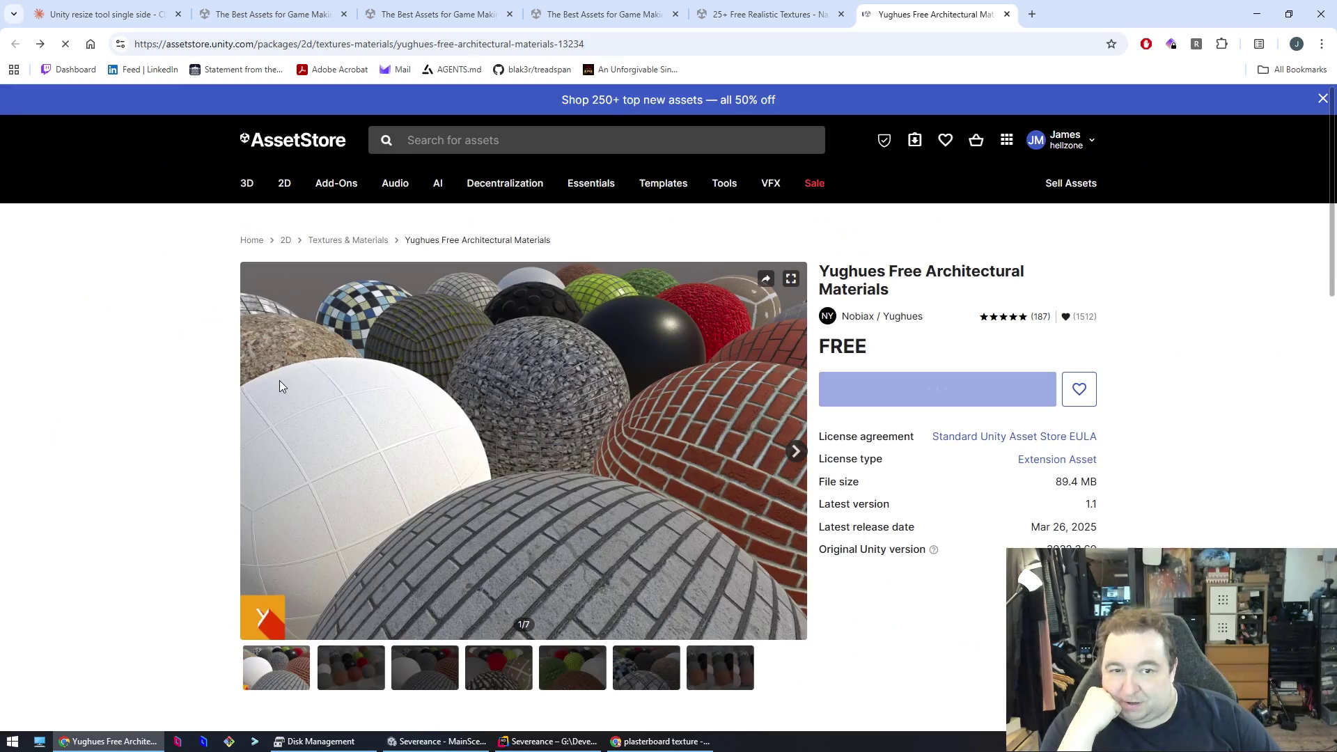
{"action": "key", "text": "alt+Left"}
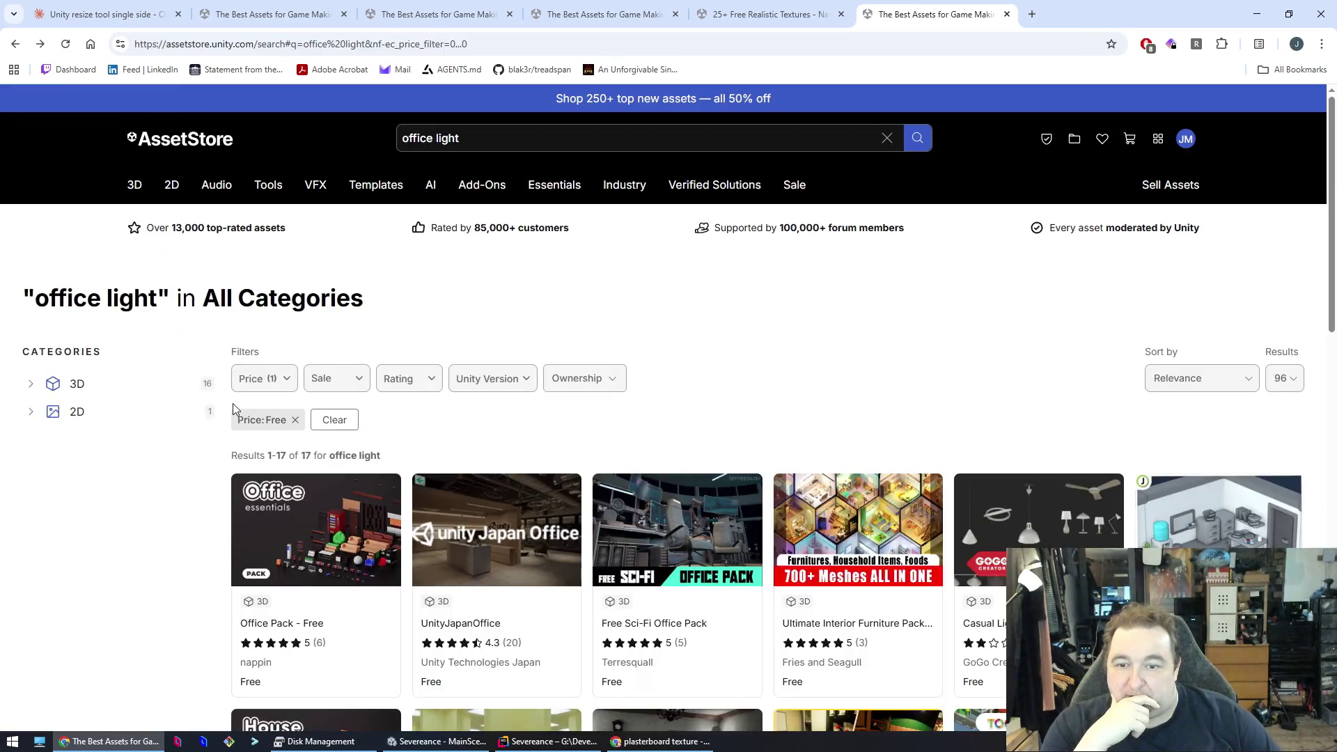
- Remove the Free price filter and open the 80s Brutalist Office asset page
{"action": "left_click", "coordinate": [268, 383]}
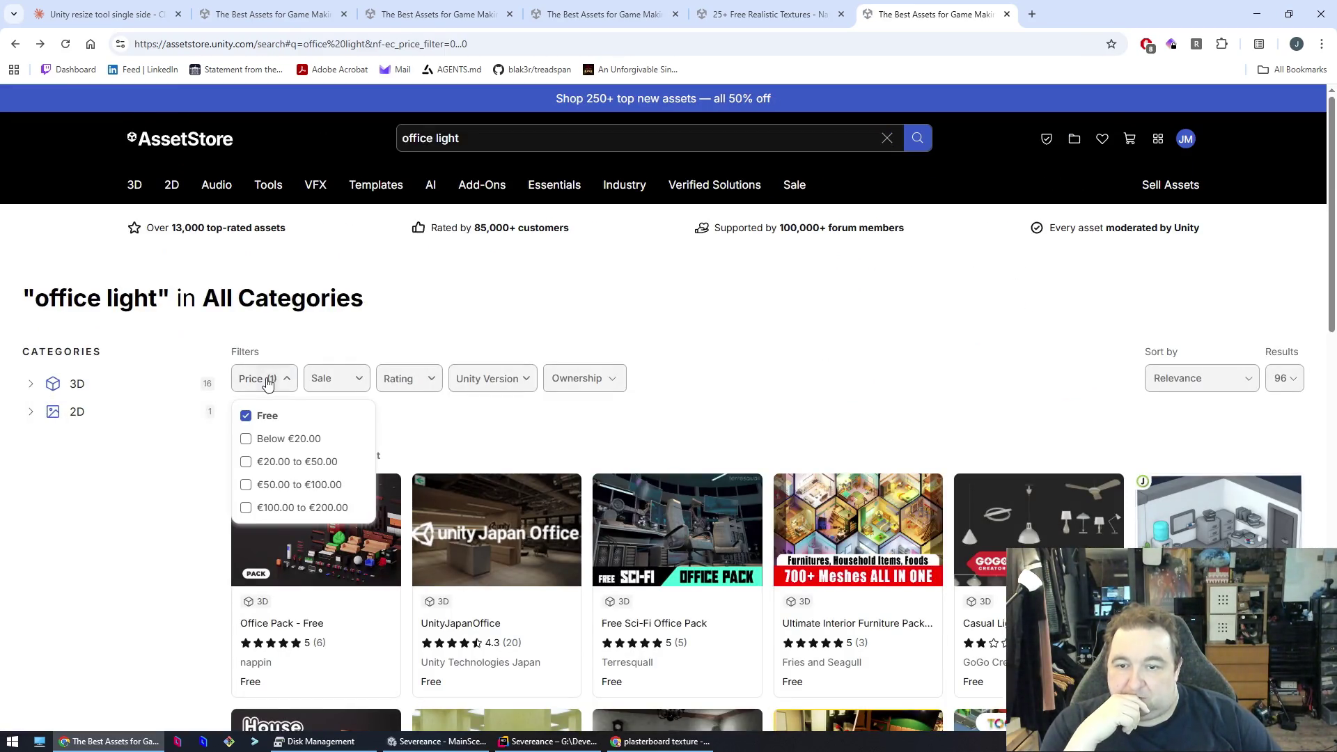
{"action": "left_click", "coordinate": [246, 416]}
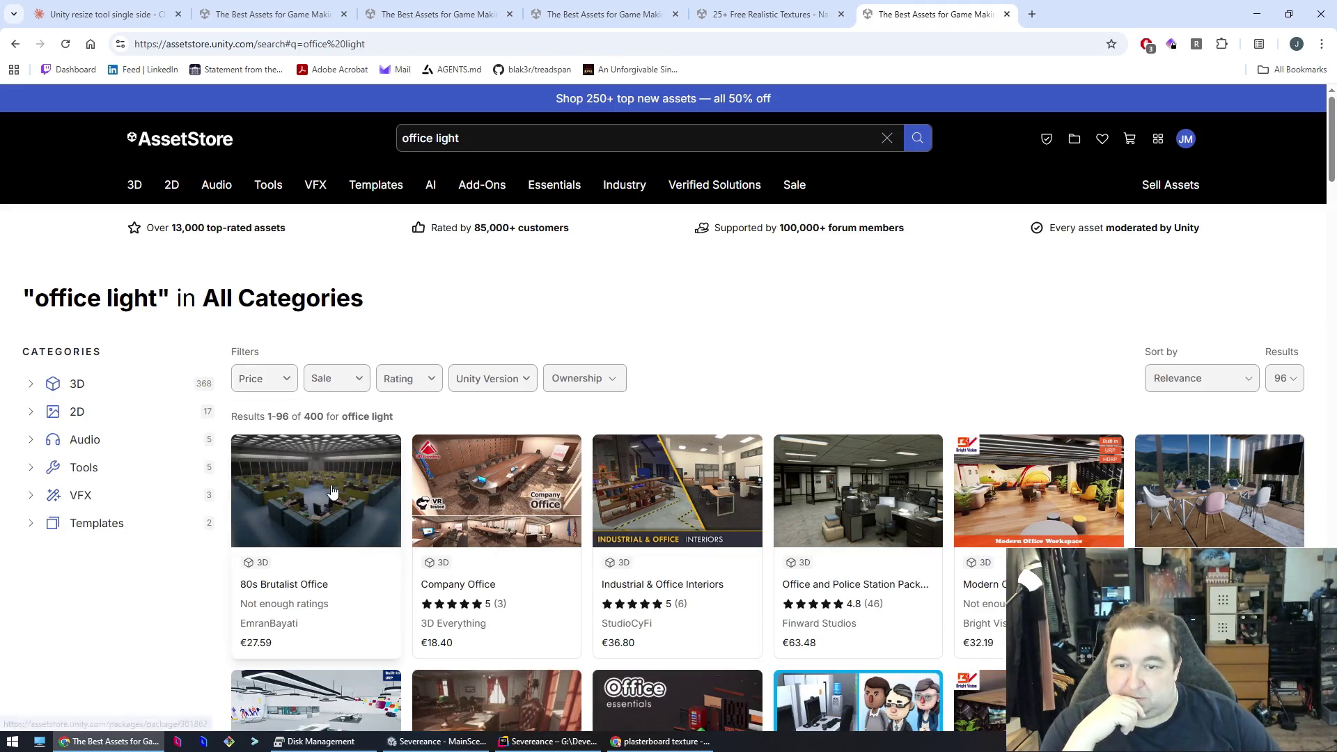
{"action": "left_click", "coordinate": [340, 491]}
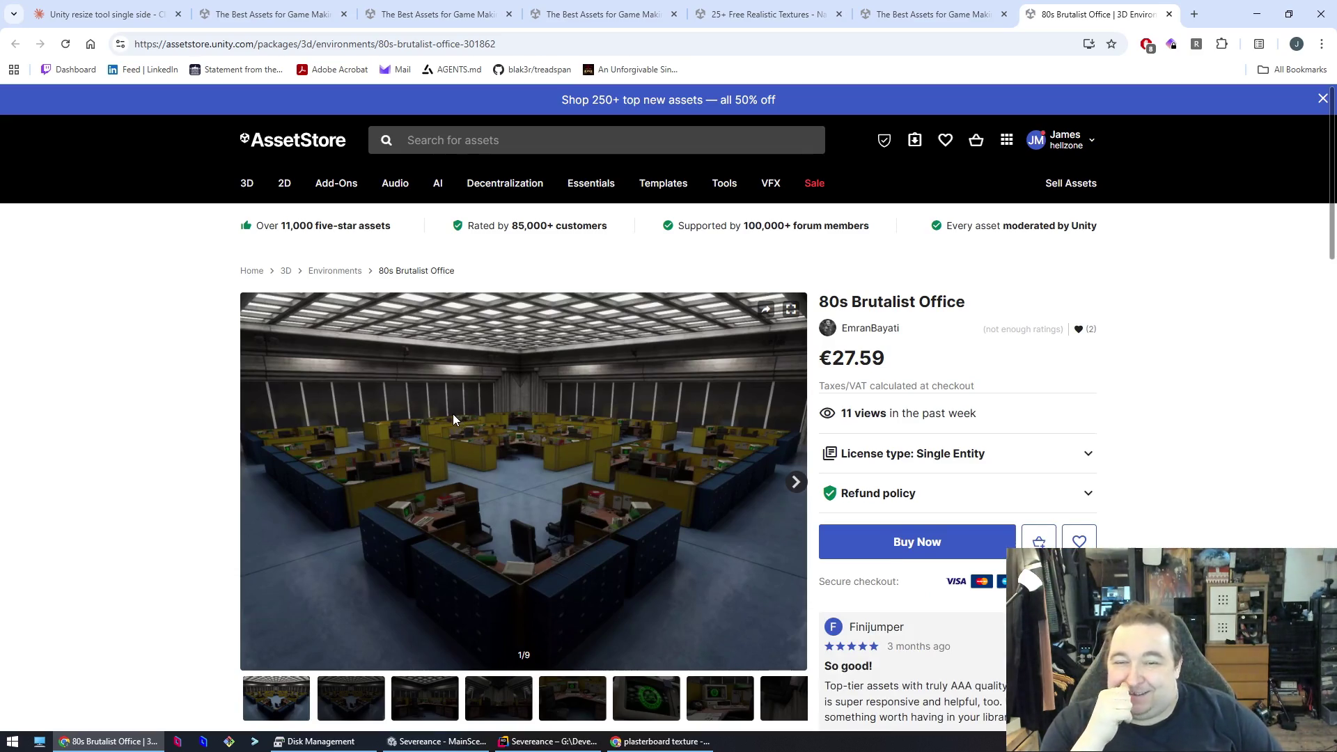
- Page forward to the last 80s Brutalist Office gallery image and skim the description
{"action": "left_click", "coordinate": [798, 482]}
{"action": "left_click", "coordinate": [797, 483]}
{"action": "left_click", "coordinate": [797, 485]}
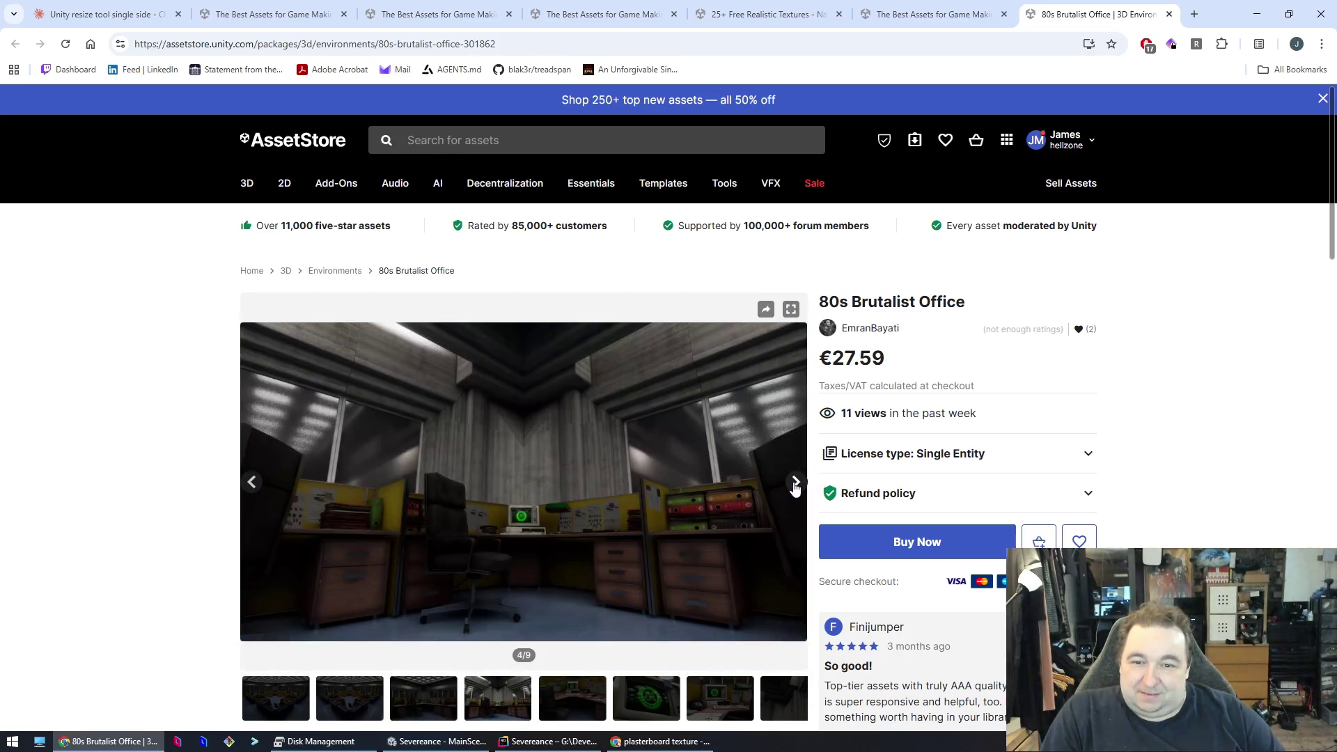
{"action": "left_click", "coordinate": [795, 486]}
{"action": "left_click", "coordinate": [794, 484]}
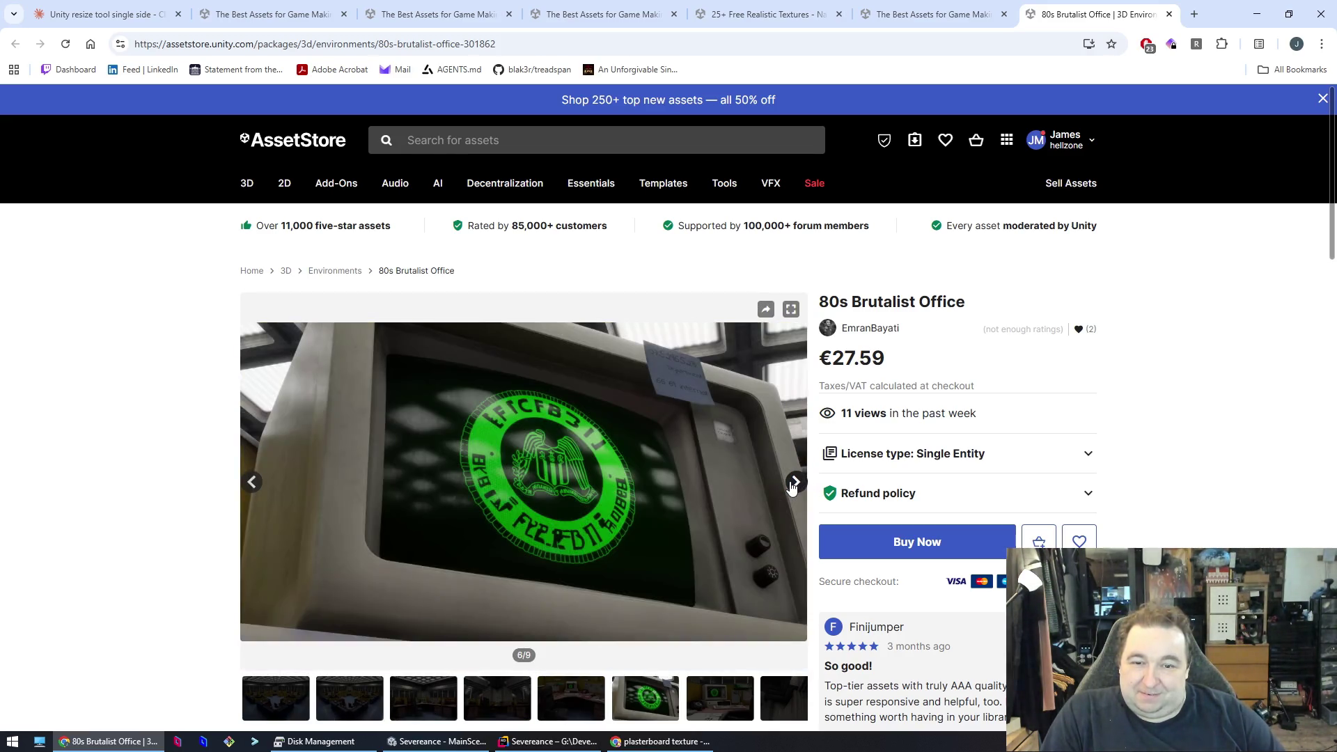
{"action": "left_click", "coordinate": [795, 484]}
{"action": "left_click", "coordinate": [794, 484]}
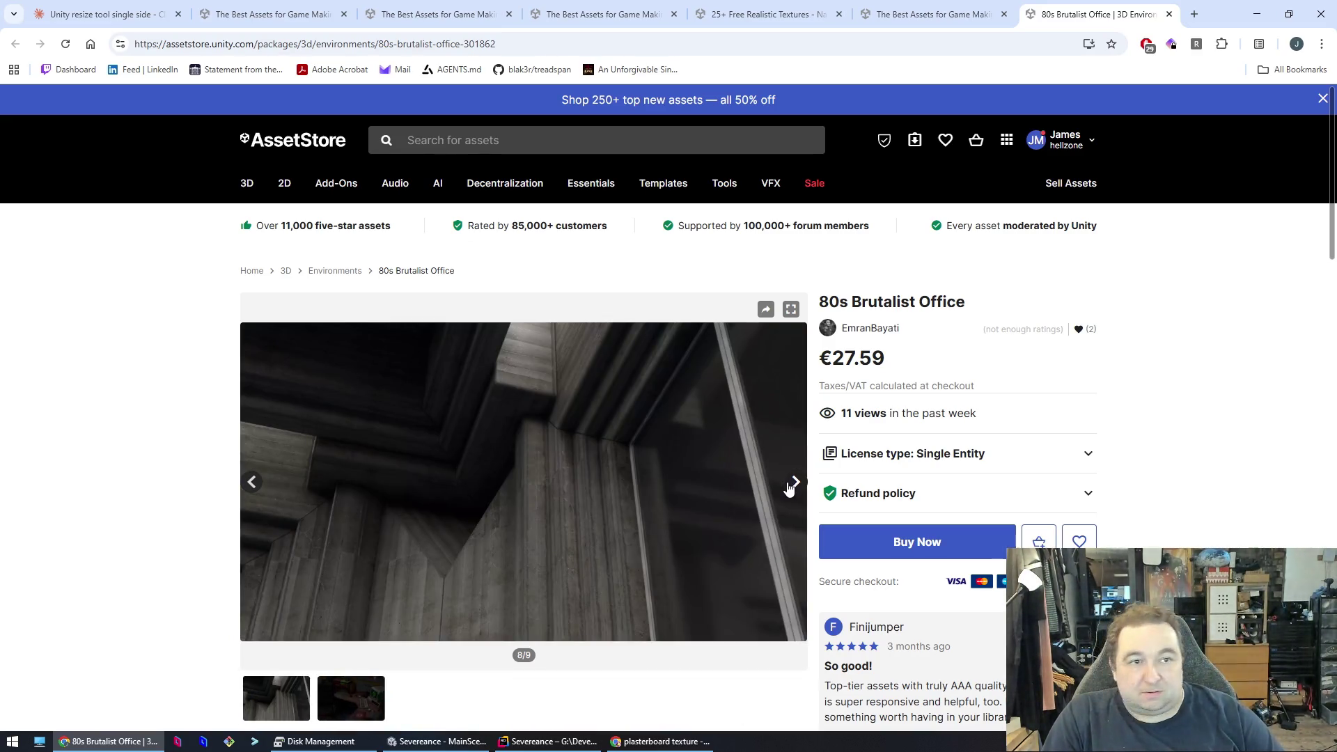
{"action": "left_click", "coordinate": [791, 484]}
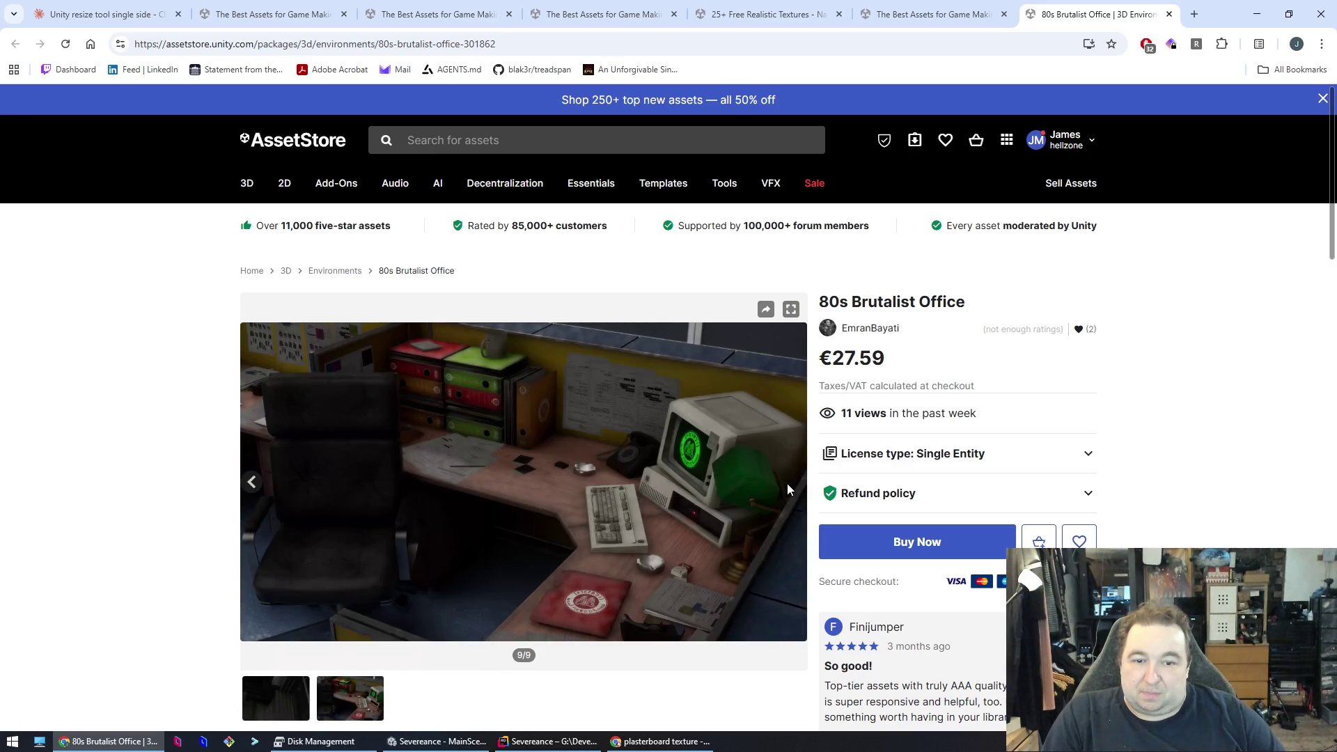
{"action": "scroll", "coordinate": [392, 472], "scroll_direction": "down", "scroll_amount": 10}
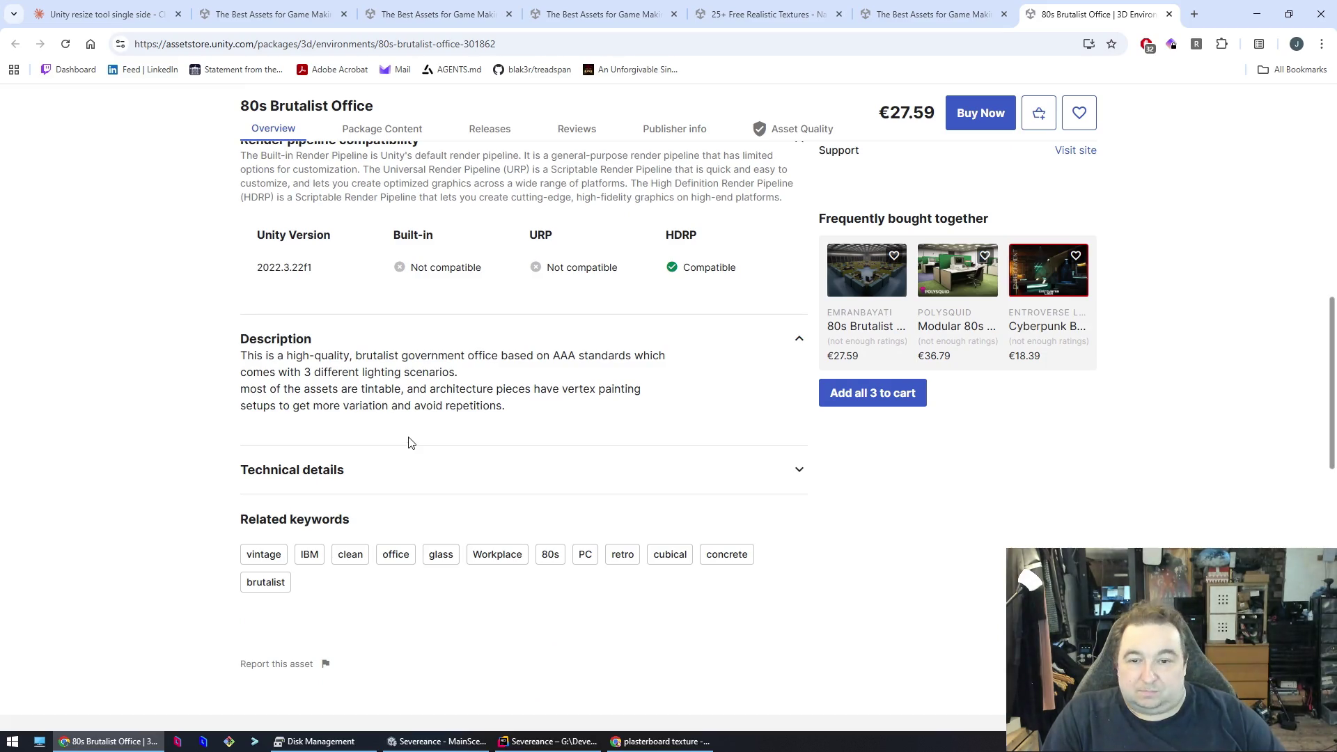
{"action": "scroll", "coordinate": [410, 439], "scroll_direction": "down", "scroll_amount": 6}
{"action": "scroll", "coordinate": [410, 432], "scroll_direction": "up", "scroll_amount": 15}
{"action": "scroll", "coordinate": [410, 428], "scroll_direction": "up", "scroll_amount": 3}
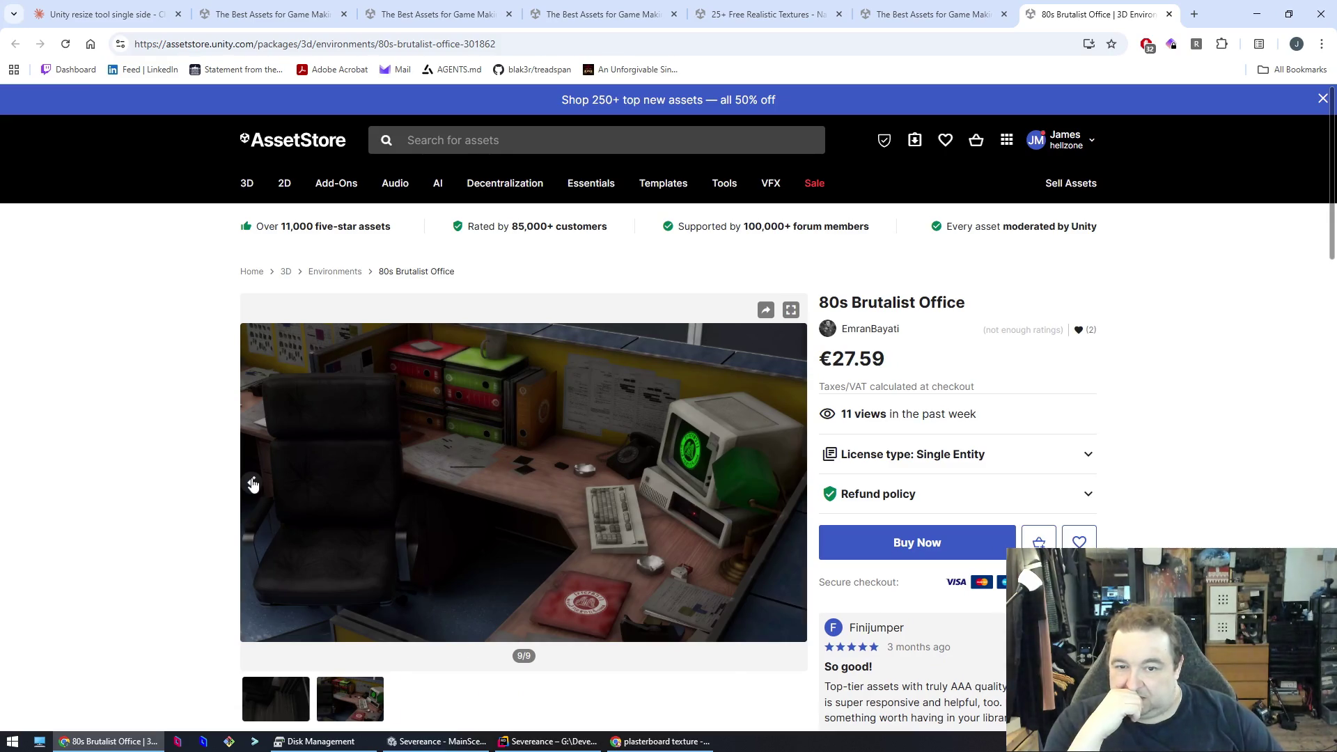
- Page back to the monitor close-up, image 6 of 9, then return to Unity
{"action": "left_click", "coordinate": [253, 484]}
{"action": "left_click", "coordinate": [253, 484]}
{"action": "left_click", "coordinate": [253, 484]}
{"action": "left_click", "coordinate": [253, 484]}
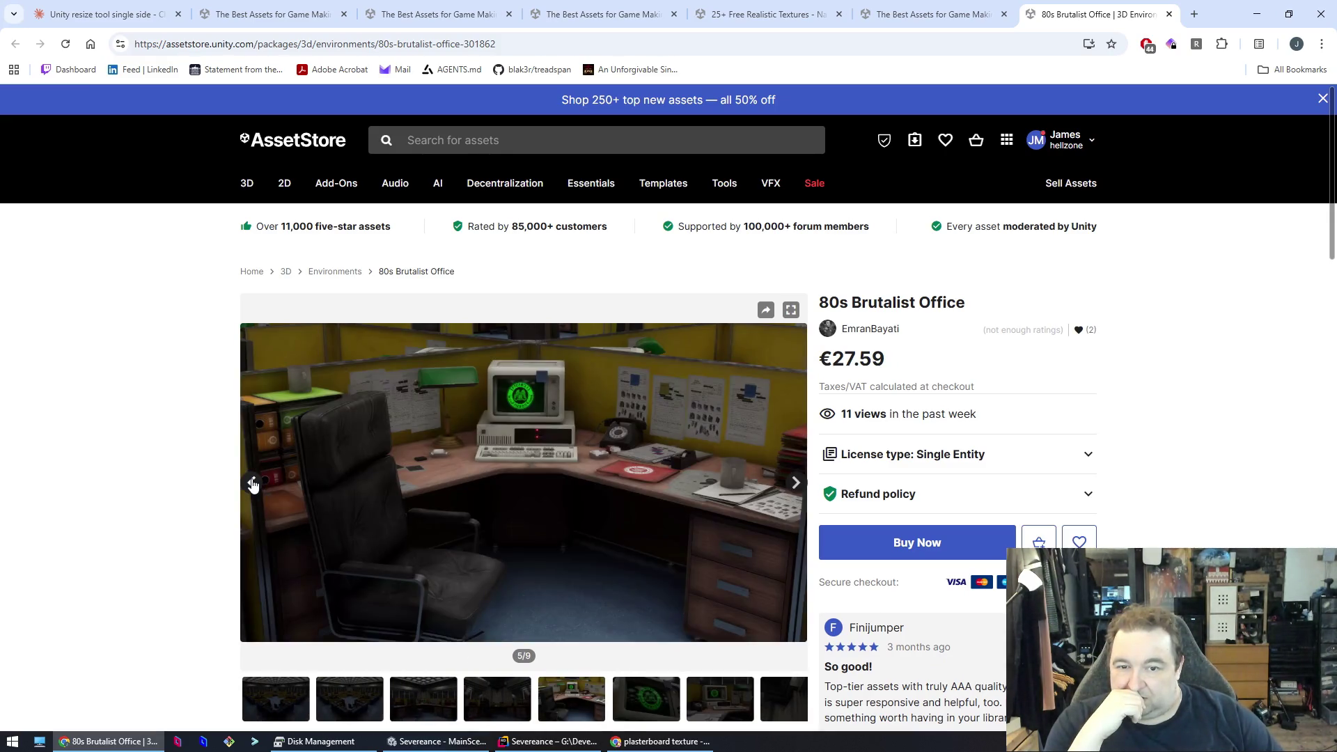
{"action": "left_click", "coordinate": [253, 485]}
{"action": "left_click", "coordinate": [798, 488]}
{"action": "left_click", "coordinate": [797, 488]}
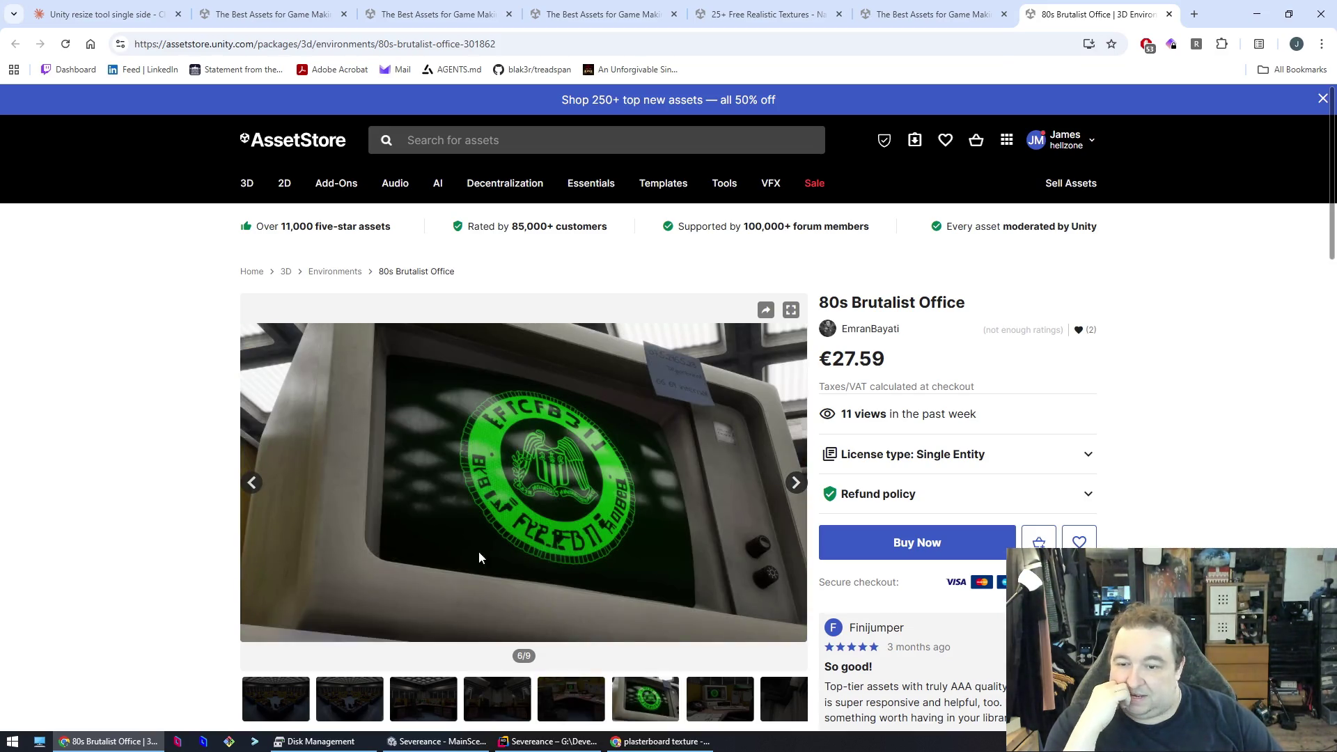
{"action": "mouse_move", "coordinate": [535, 749]}
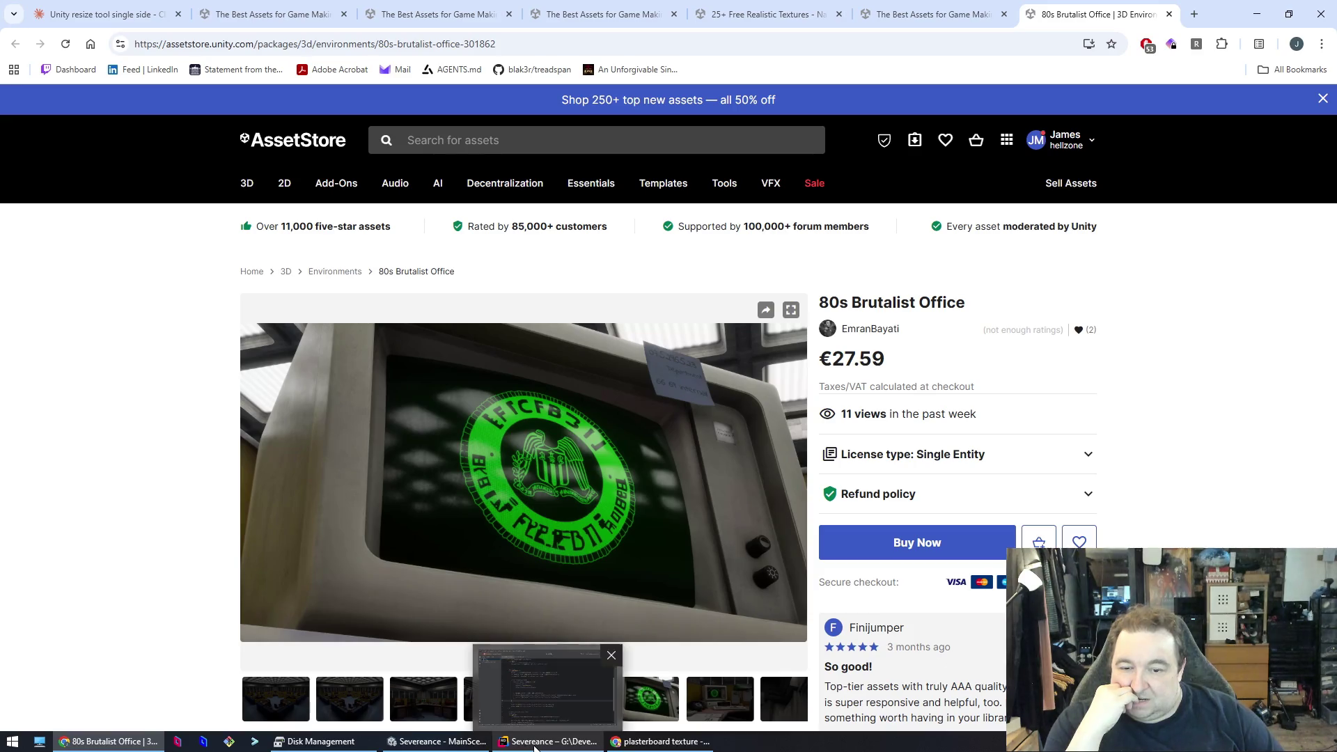
{"action": "left_click", "coordinate": [535, 681]}
- Try Unlit Simple, then give Cube (1) Default-Line so it turns light grey
{"action": "mouse_move", "coordinate": [777, 457]}
{"action": "left_mouse_down"}
{"action": "mouse_move", "coordinate": [743, 576]}
{"action": "mouse_move", "coordinate": [631, 561]}
{"action": "mouse_move", "coordinate": [779, 553]}
{"action": "mouse_move", "coordinate": [871, 412]}
{"action": "mouse_move", "coordinate": [916, 260]}
{"action": "mouse_move", "coordinate": [767, 222]}
{"action": "mouse_move", "coordinate": [784, 234]}
{"action": "left_mouse_up"}
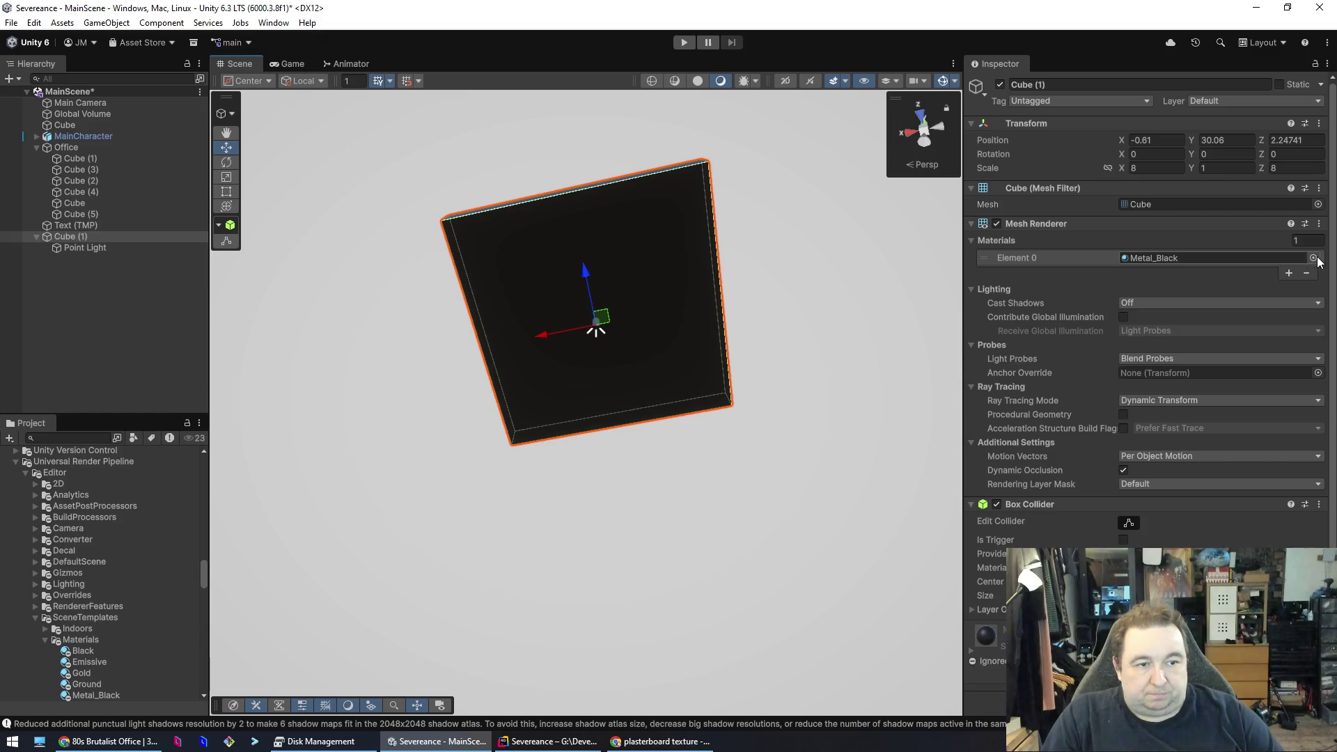
{"action": "left_click", "coordinate": [1314, 258]}
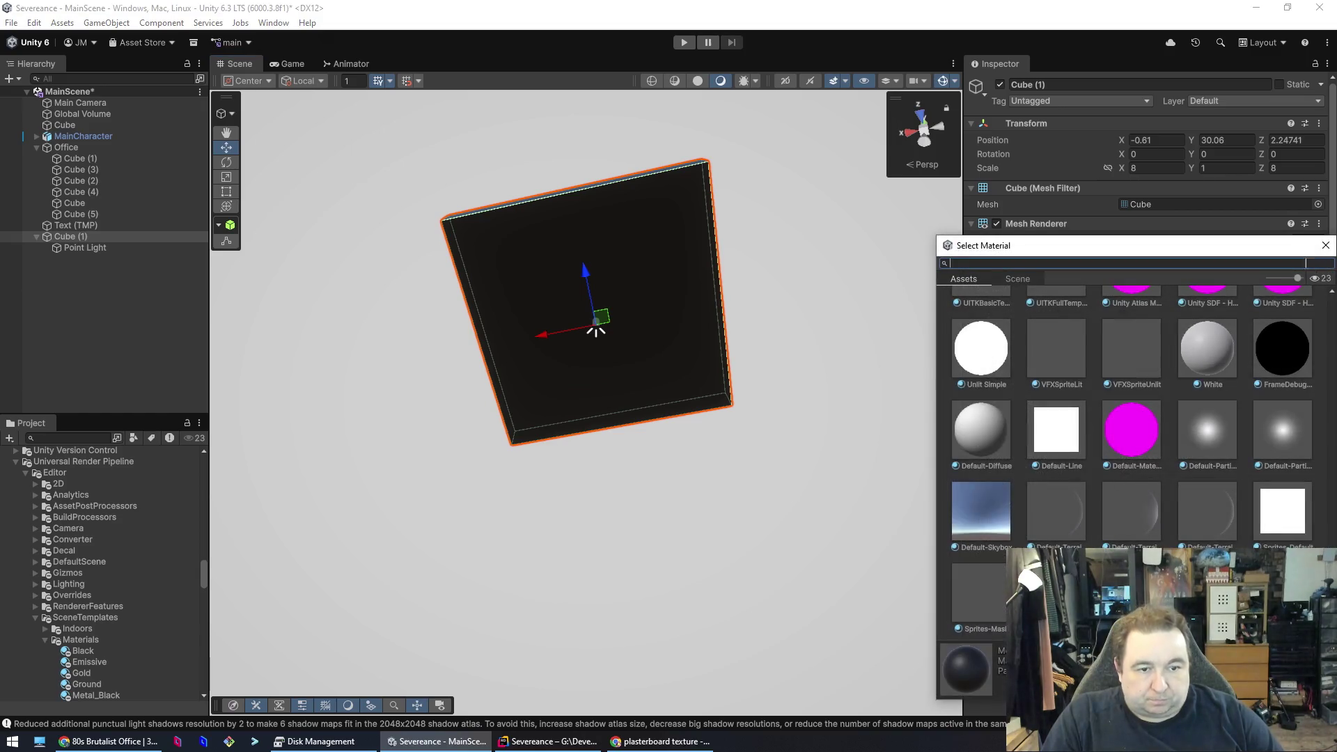
{"action": "left_click", "coordinate": [985, 349]}
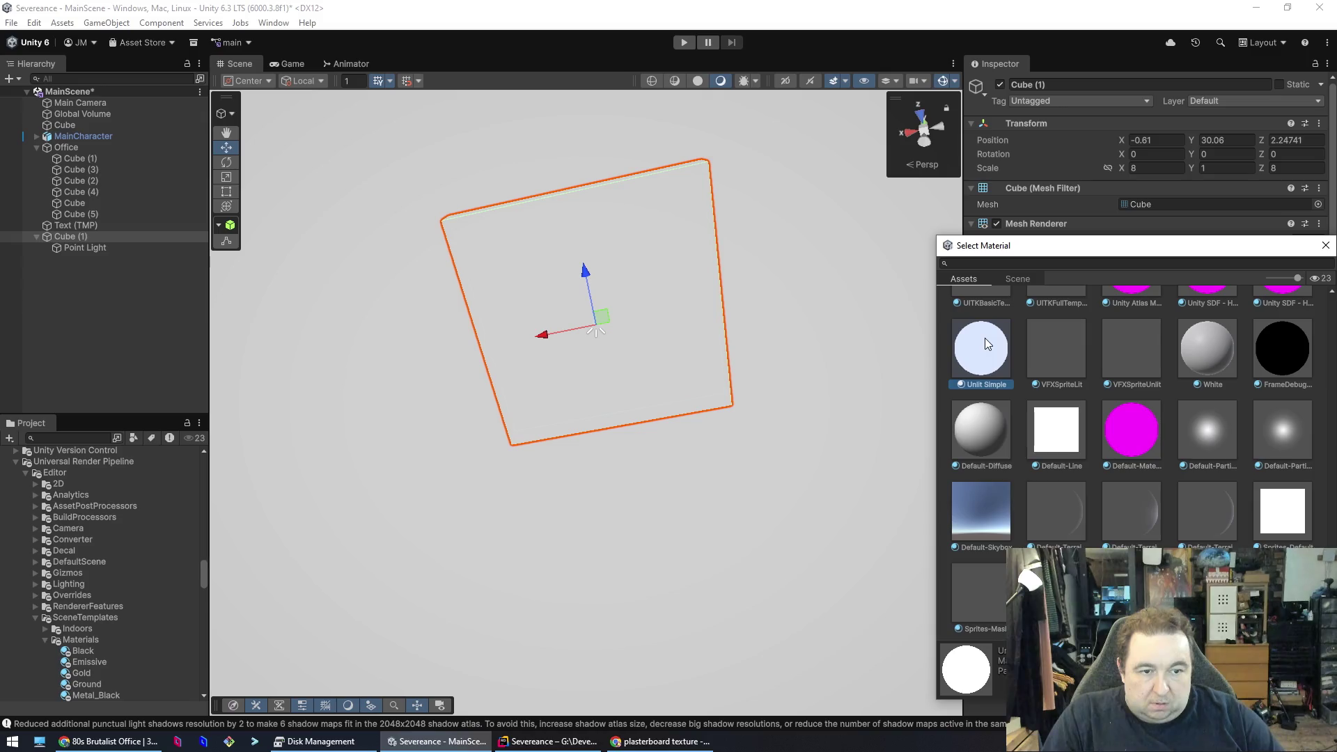
{"action": "left_click", "coordinate": [1060, 356]}
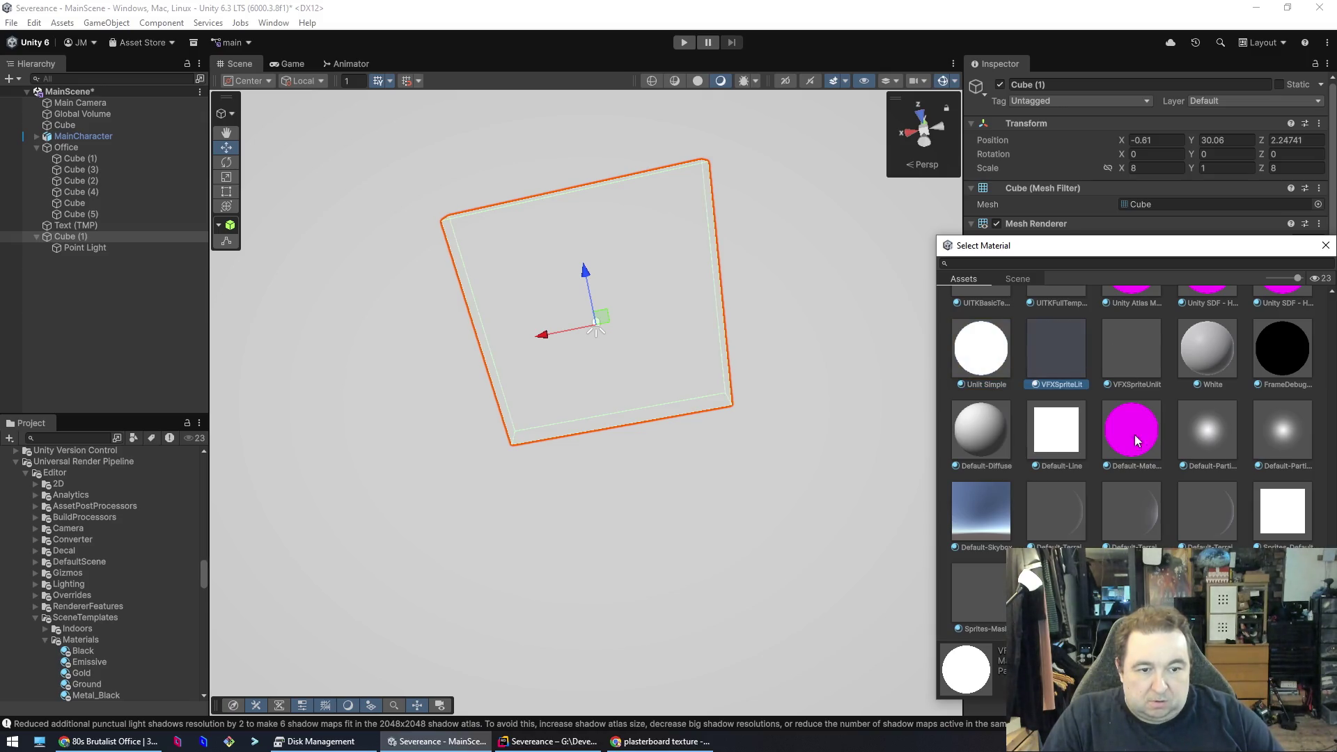
{"action": "left_click", "coordinate": [1085, 422]}
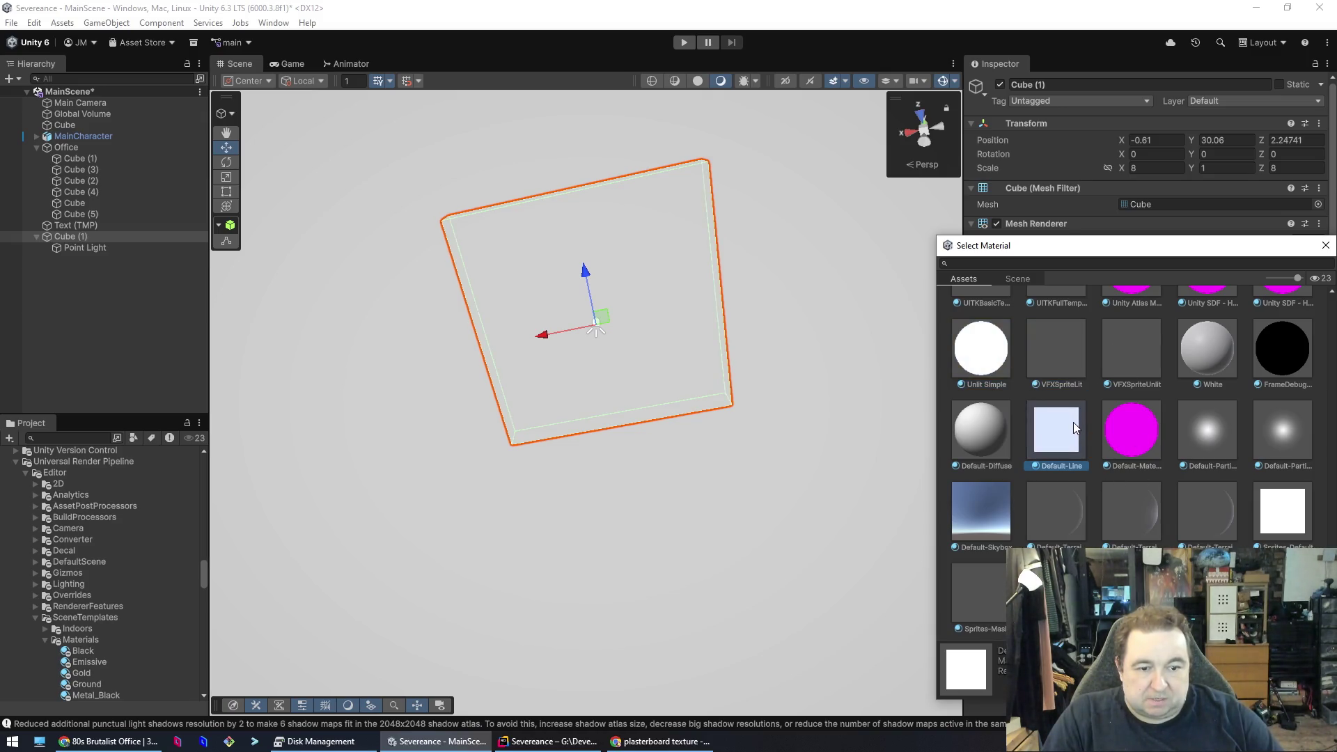
{"action": "scroll", "coordinate": [1098, 524], "scroll_direction": "up", "scroll_amount": 3}
{"action": "scroll", "coordinate": [1098, 523], "scroll_direction": "up", "scroll_amount": 10}
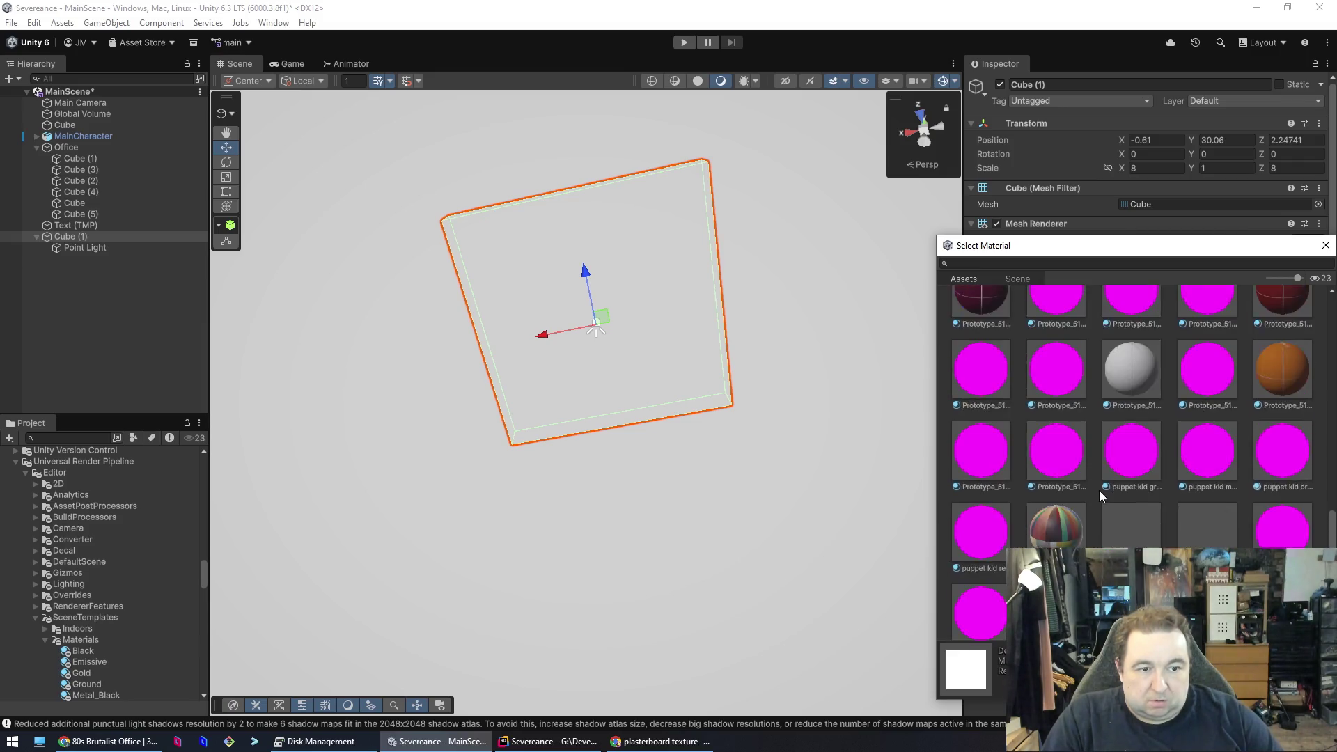
{"action": "left_click", "coordinate": [108, 741]}
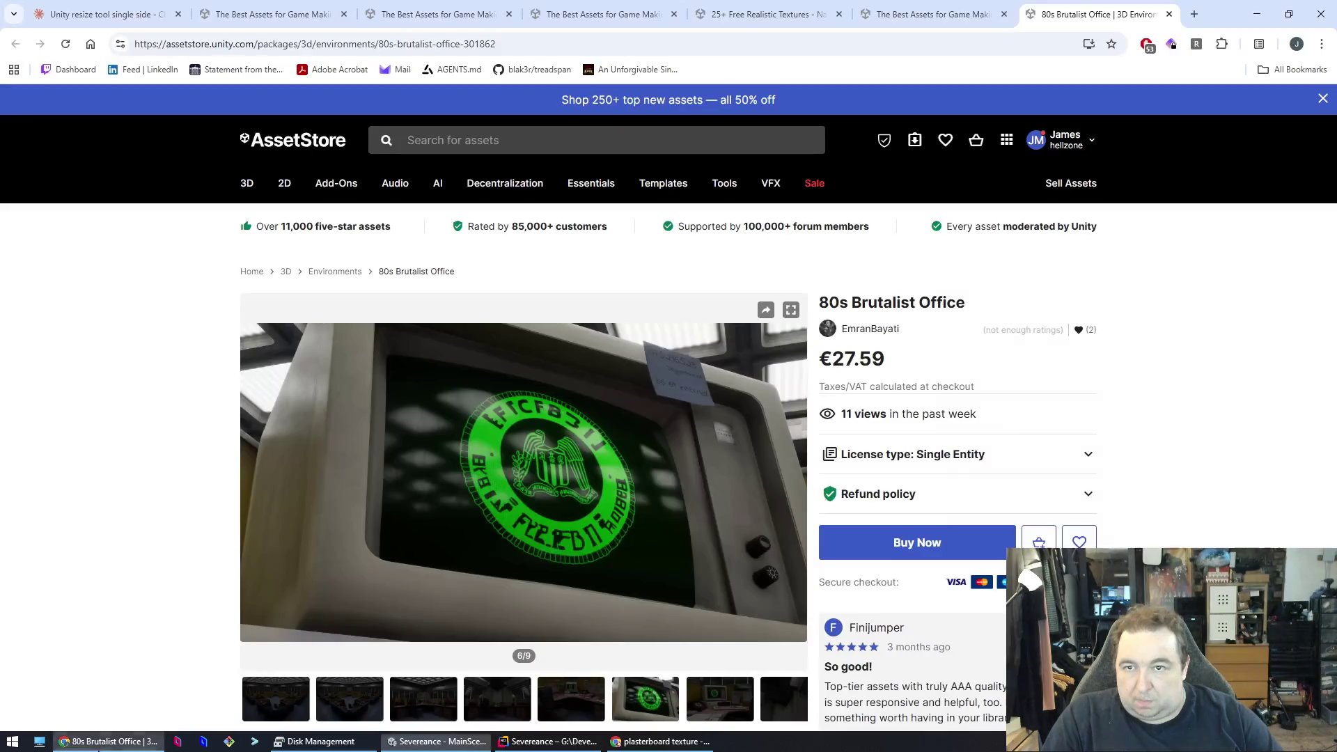
- In a new tab, search Google Images for 'overhead light textur' and browse the results
{"action": "key", "text": "ctrl+t"}
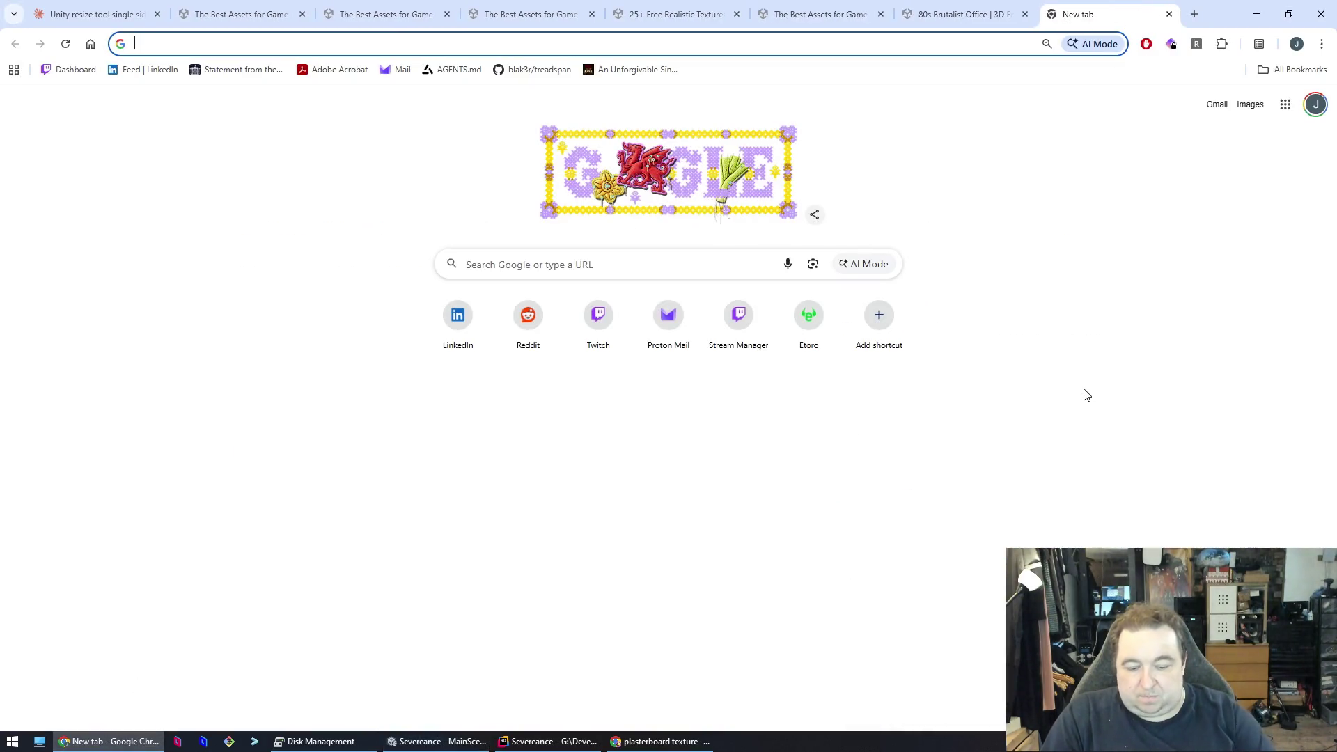
{"action": "type", "text": "o"}
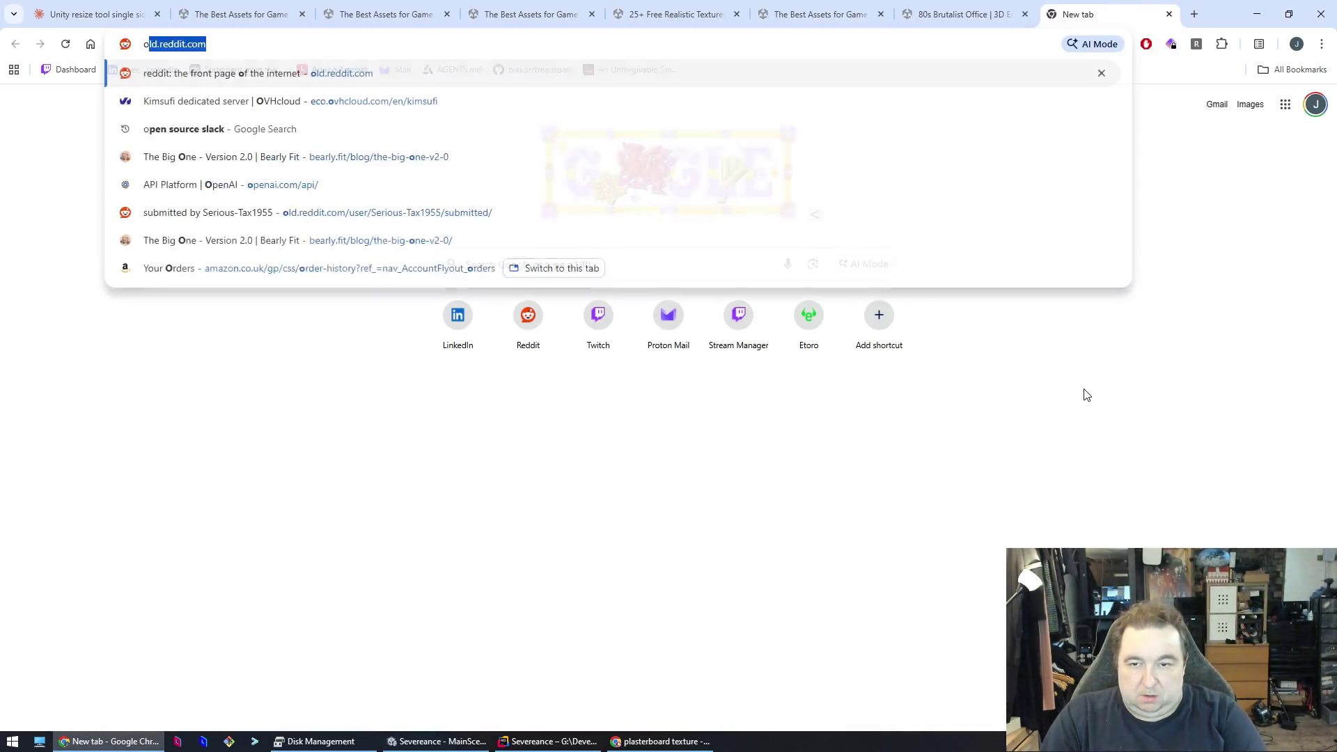
{"action": "type", "text": "verhead light textur"}
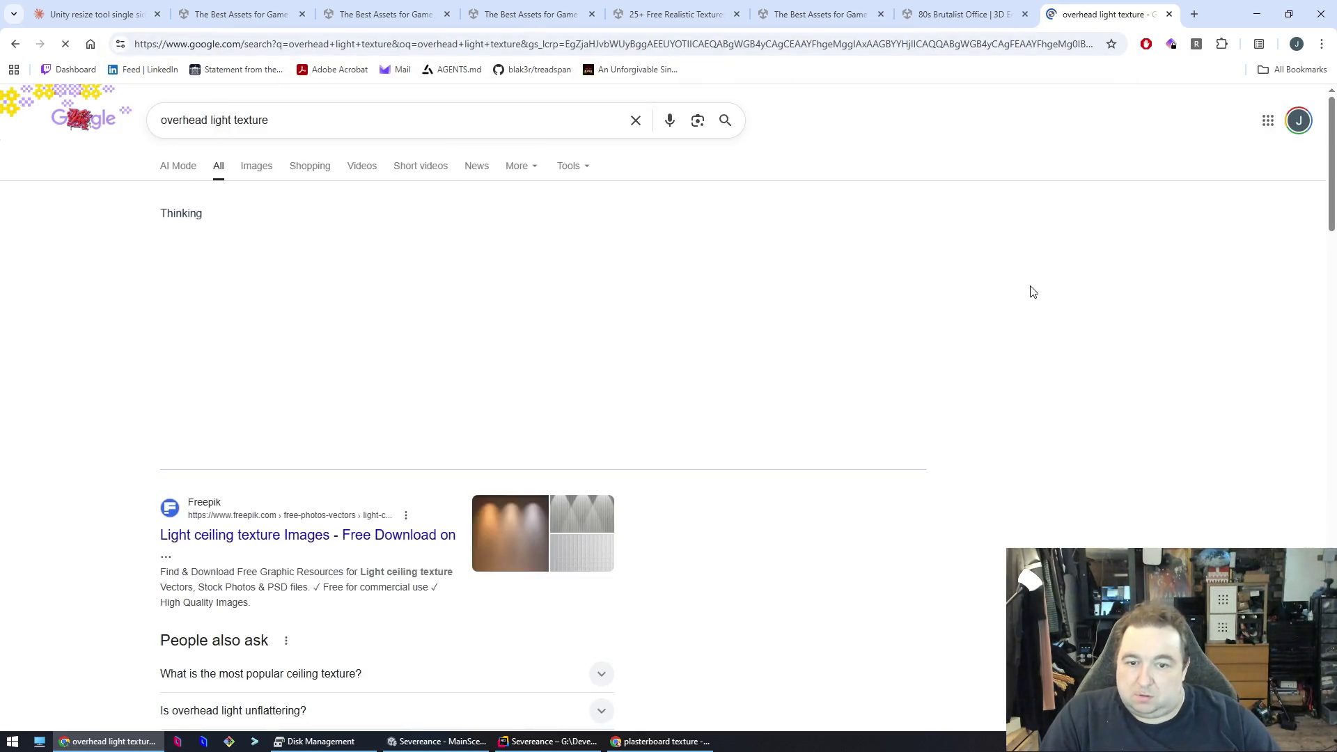
{"action": "left_click", "coordinate": [256, 166]}
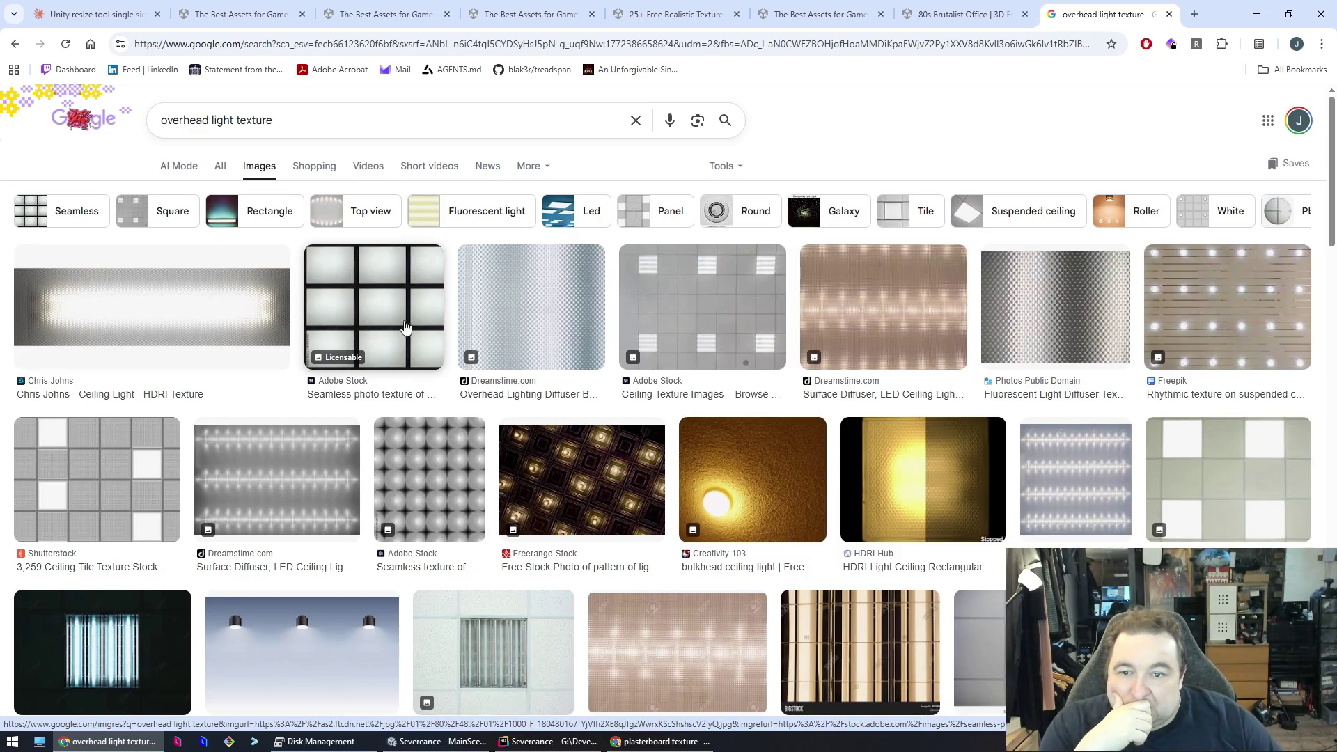
{"action": "scroll", "coordinate": [553, 355], "scroll_direction": "down", "scroll_amount": 10}
{"action": "scroll", "coordinate": [554, 356], "scroll_direction": "down", "scroll_amount": 8}
{"action": "scroll", "coordinate": [548, 356], "scroll_direction": "down", "scroll_amount": 3}
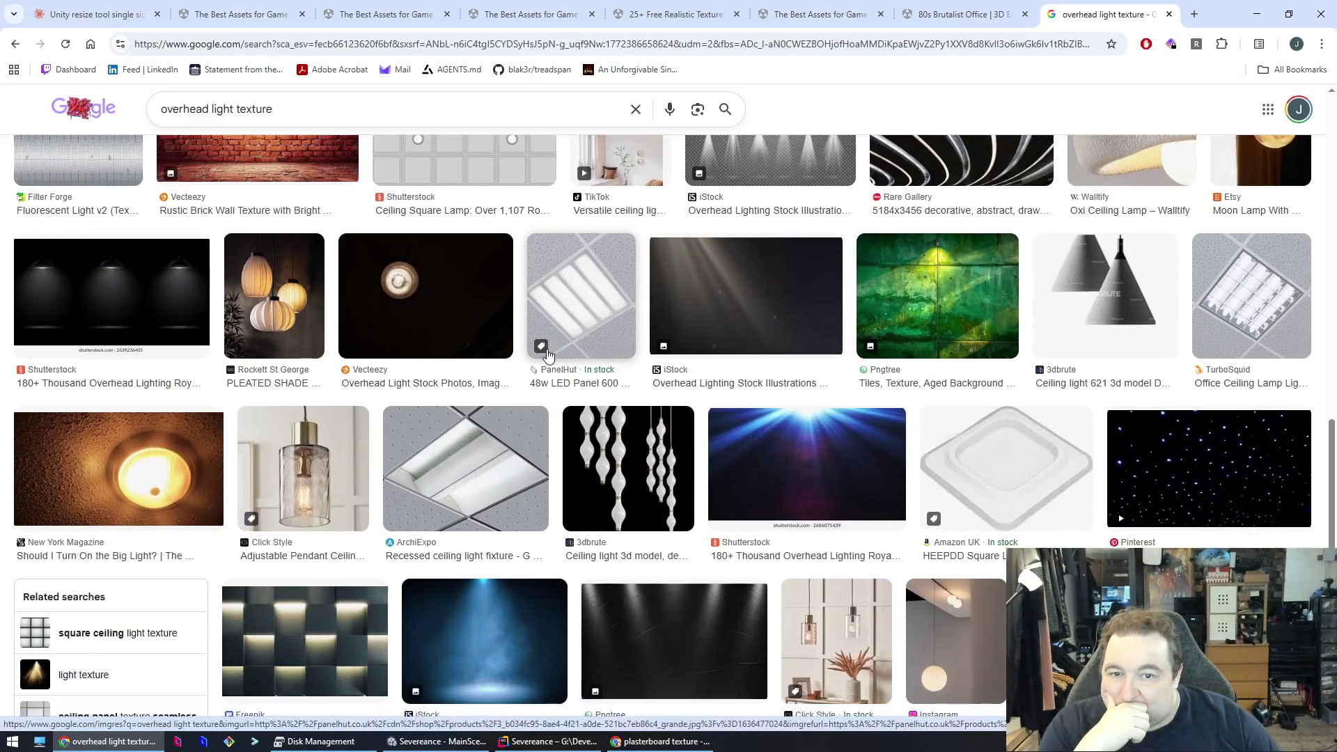
{"action": "scroll", "coordinate": [548, 356], "scroll_direction": "up", "scroll_amount": 2}
{"action": "scroll", "coordinate": [548, 356], "scroll_direction": "up", "scroll_amount": 15}
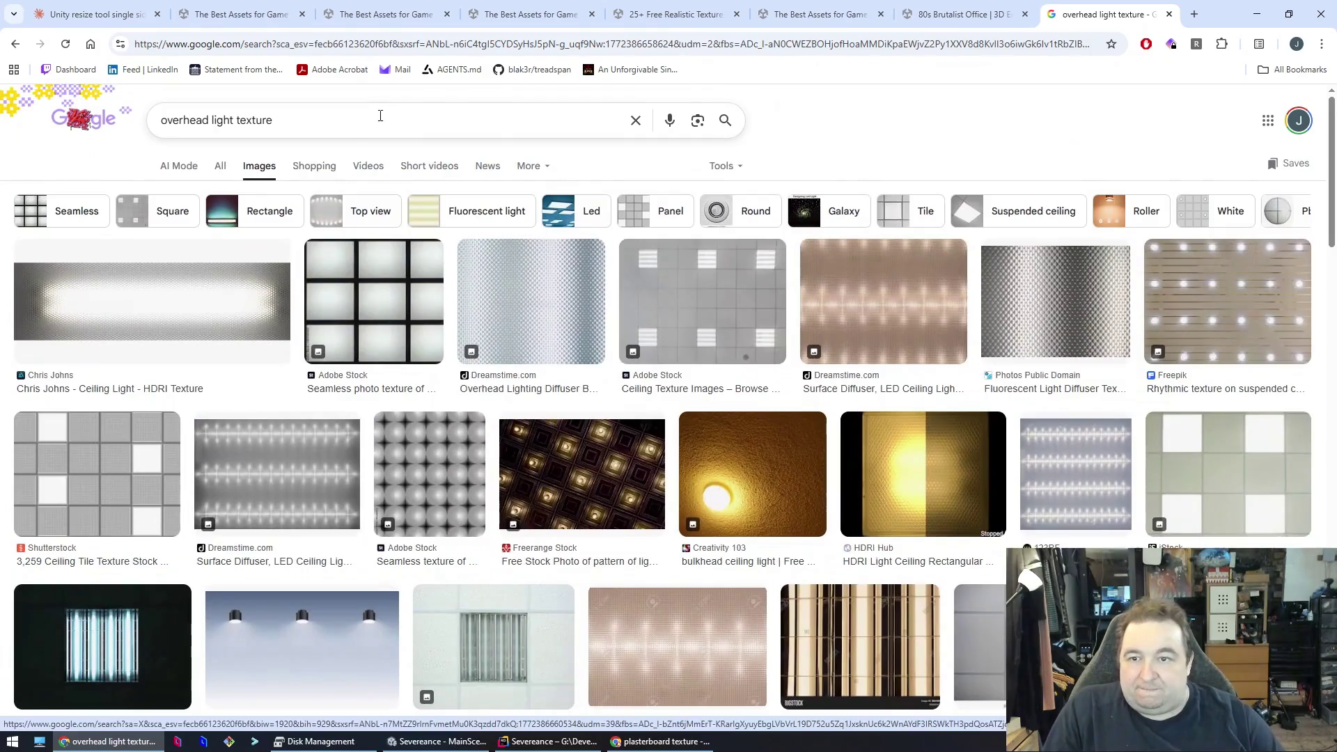
- Search images for 'light diffuser texture' and copy the Dreamstime diffuser image
{"action": "left_click_drag", "start_coordinate": [275, 120], "coordinate": [122, 117]}
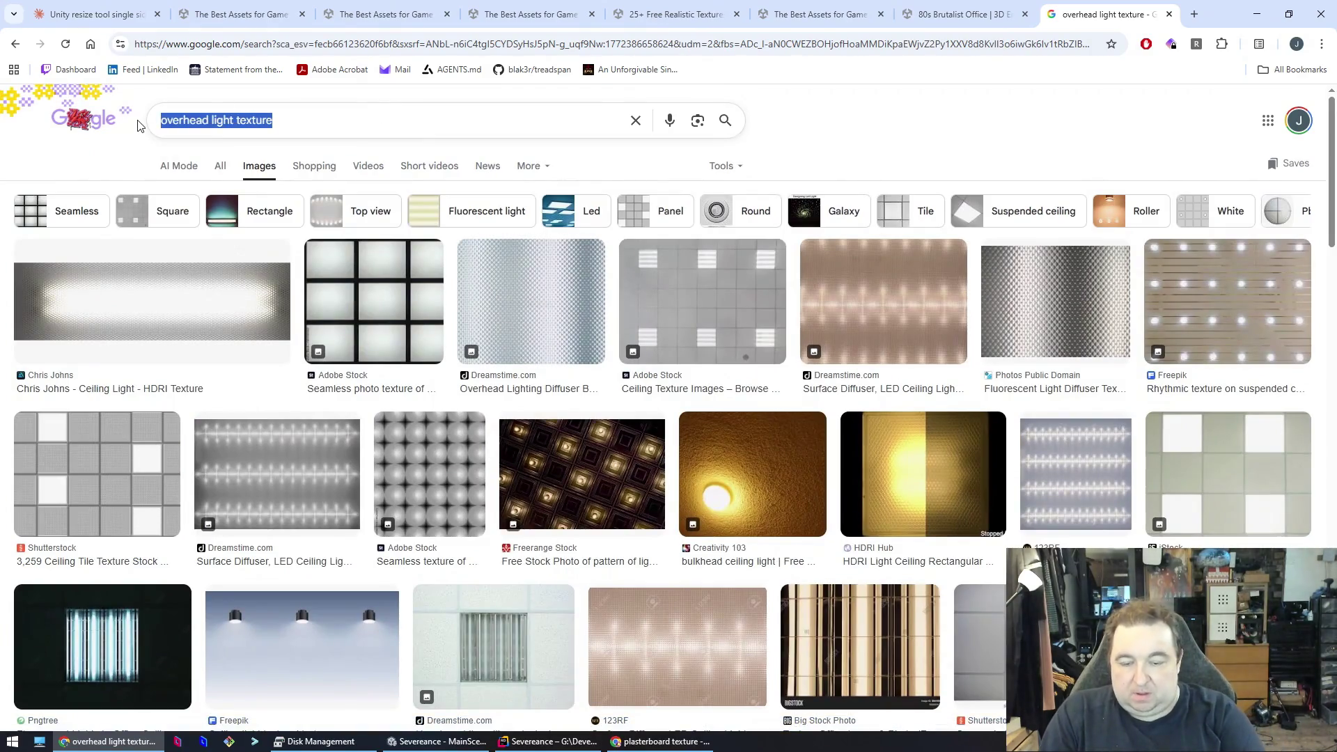
{"action": "type", "text": "light diffuser "}
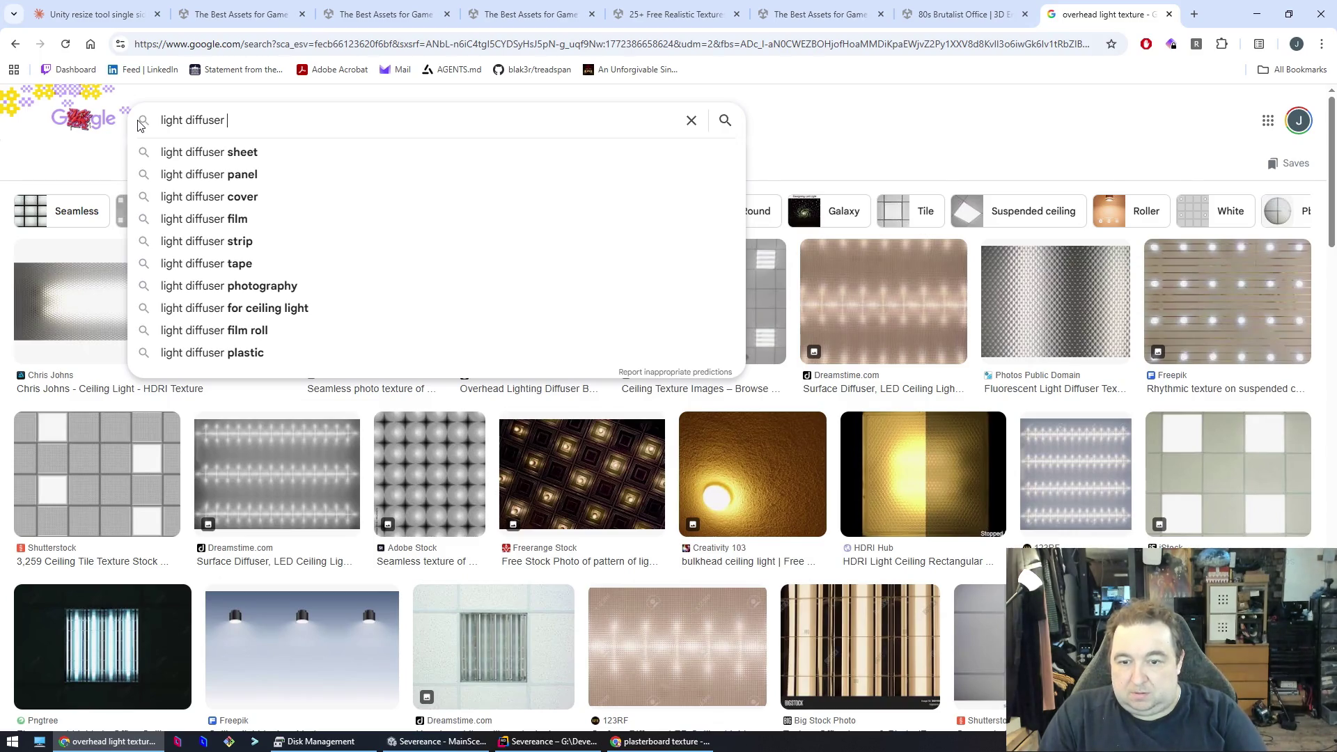
{"action": "type", "text": "texture"}
{"action": "key", "text": "Return"}
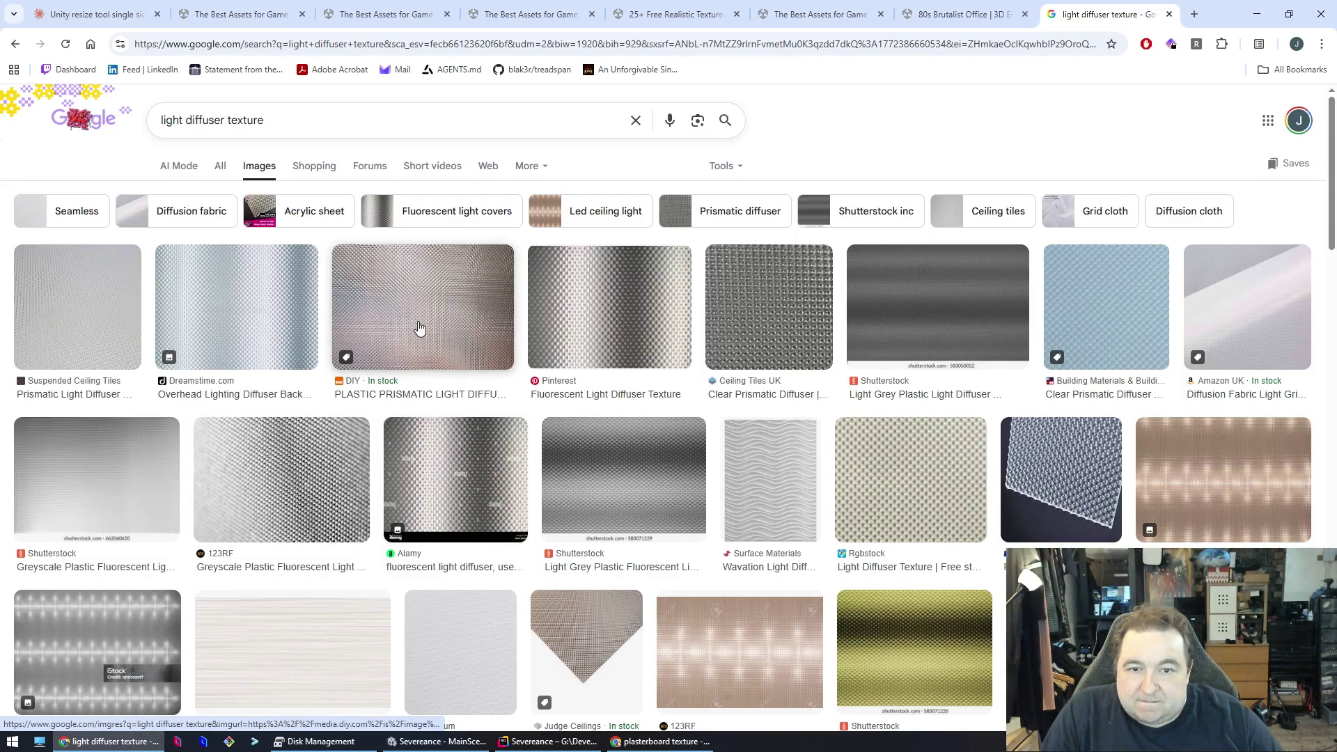
{"action": "left_click", "coordinate": [274, 327]}
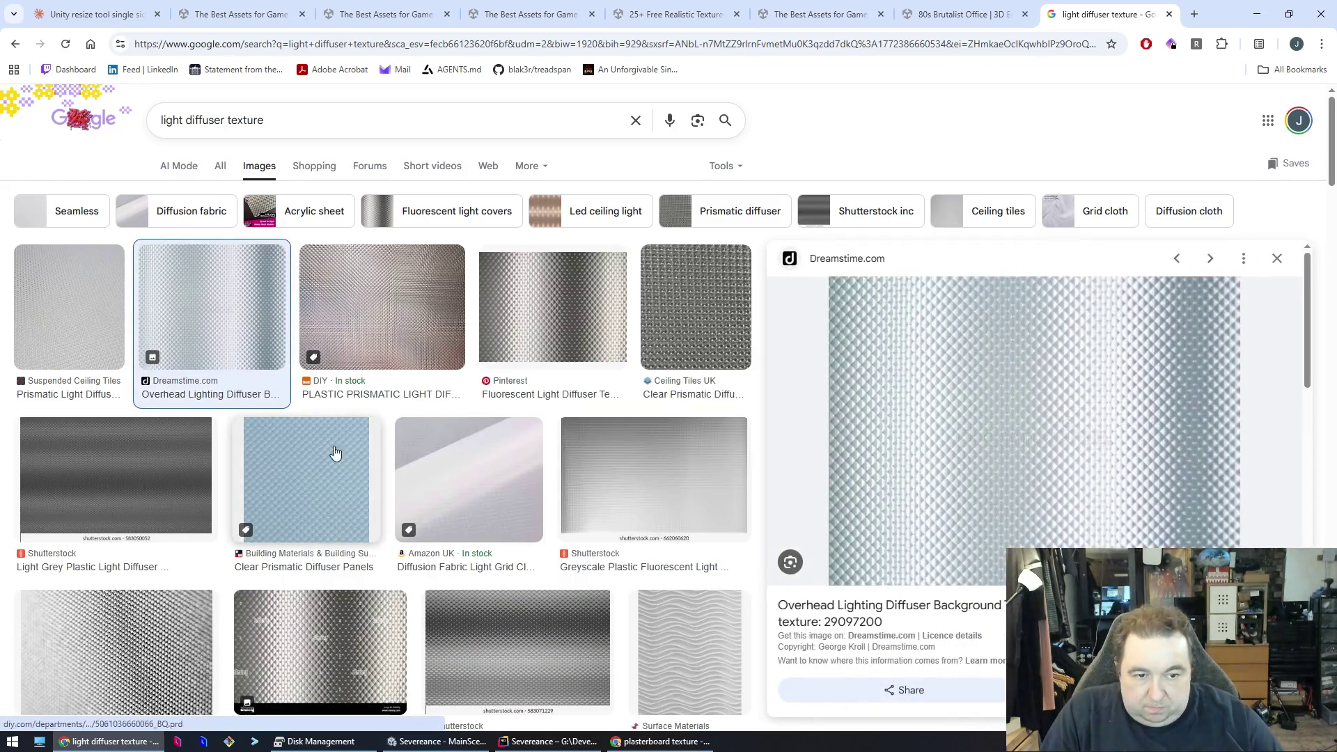
{"action": "right_click", "coordinate": [1007, 412]}
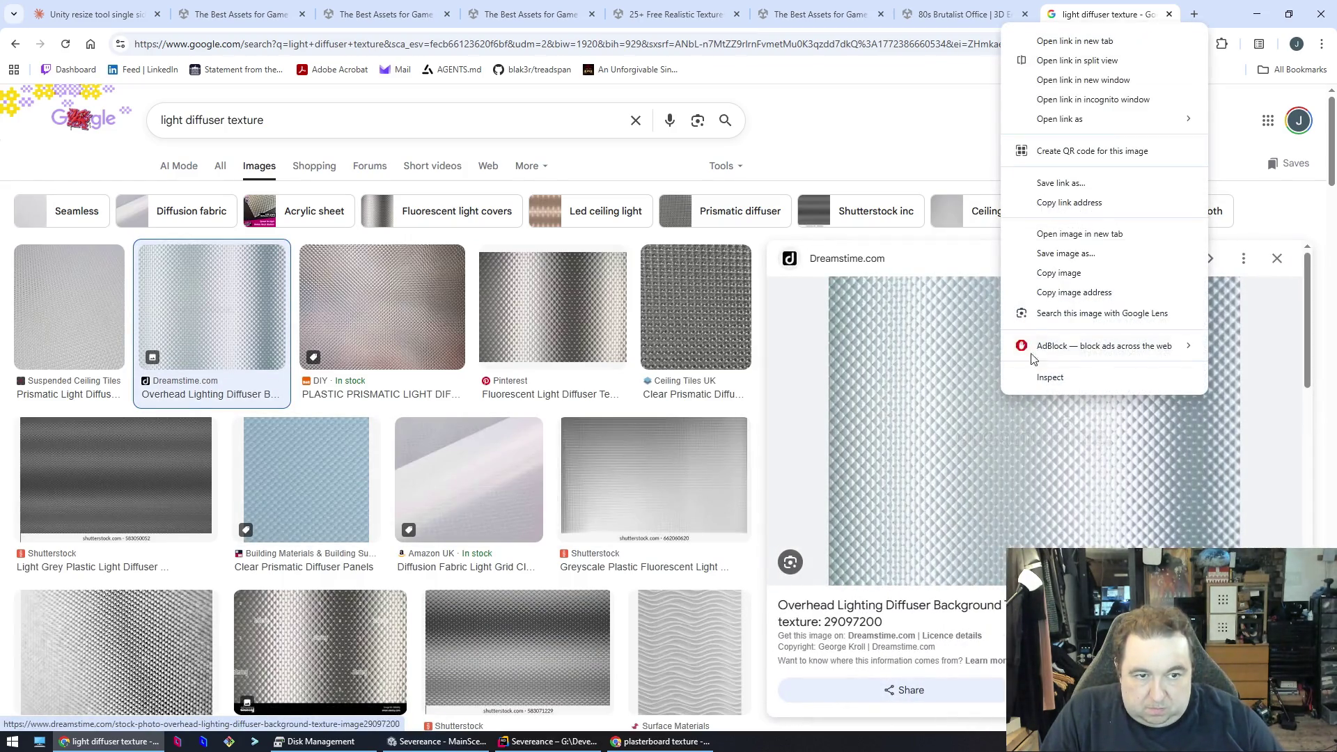
{"action": "left_click", "coordinate": [1064, 277]}
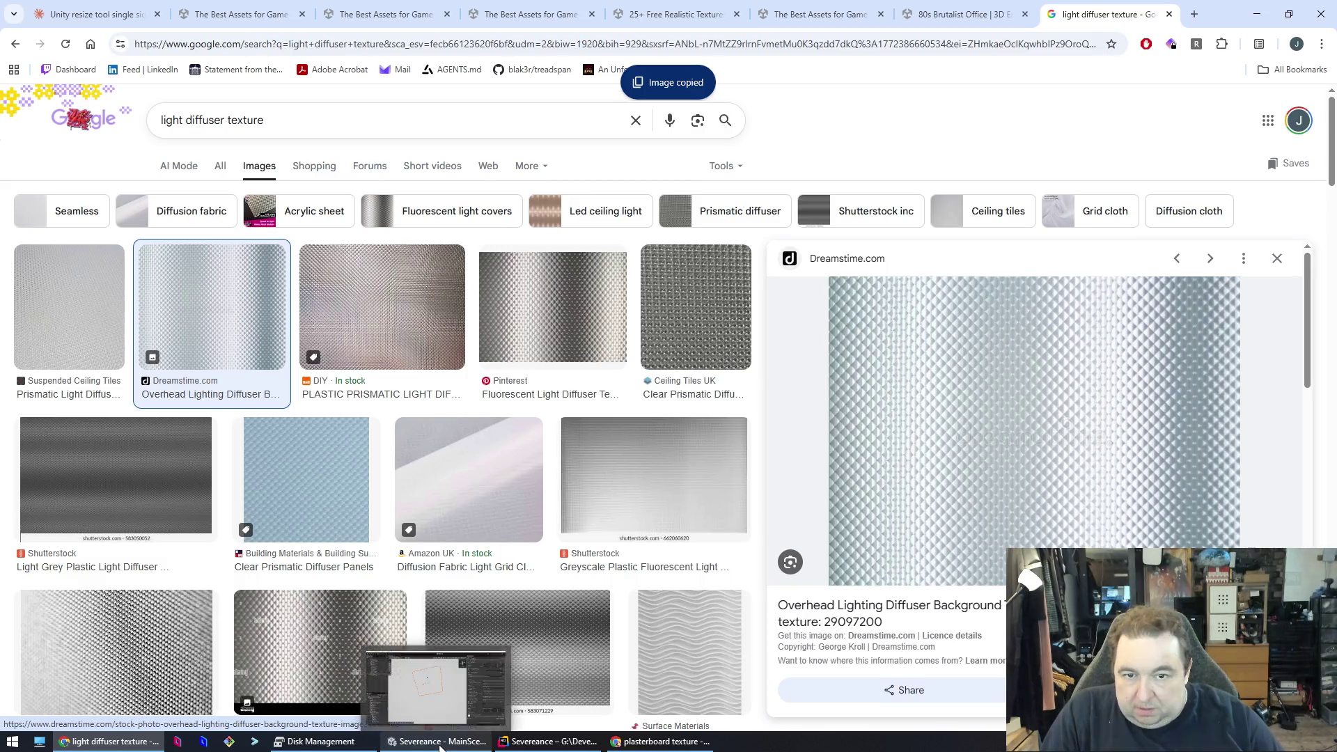
- Paste the copied diffuser image into a new clipboard-sized Photoshop document
{"action": "left_click", "coordinate": [438, 742]}
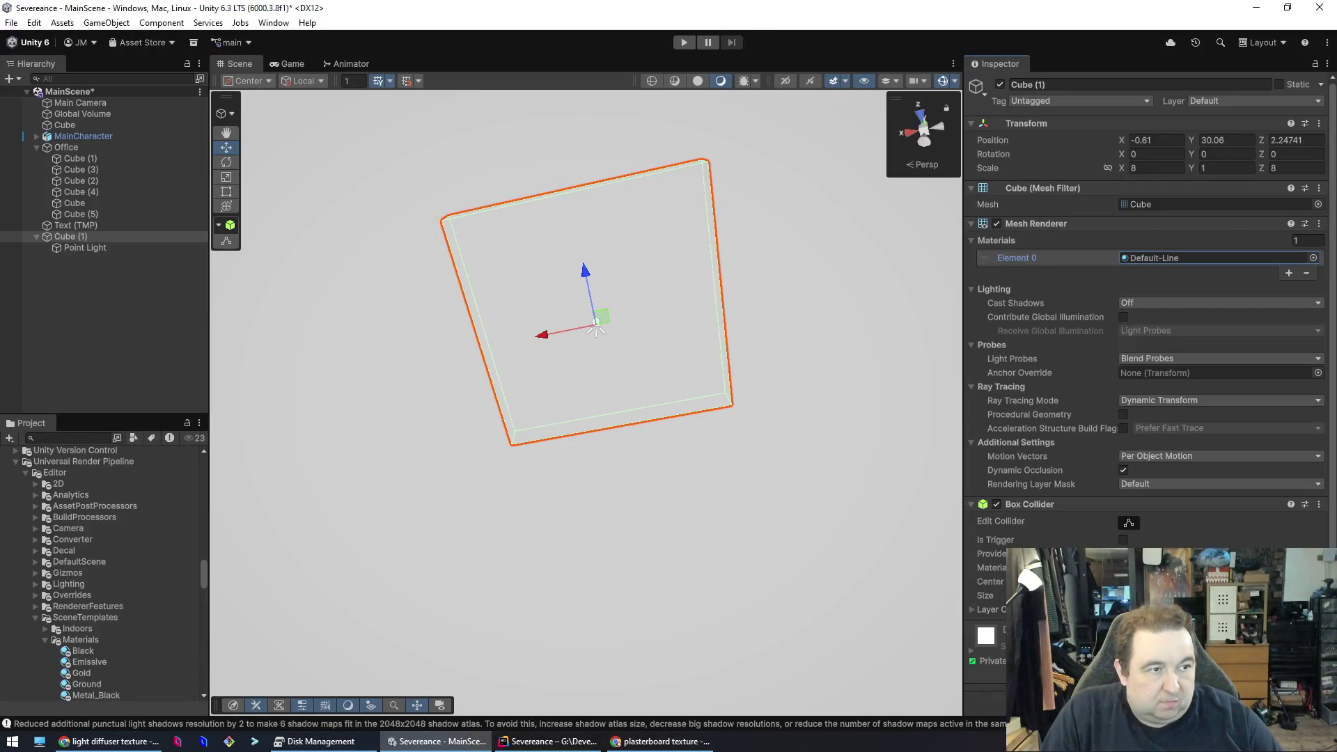
{"action": "key", "text": "ctrl+n"}
{"action": "key", "text": "Escape"}
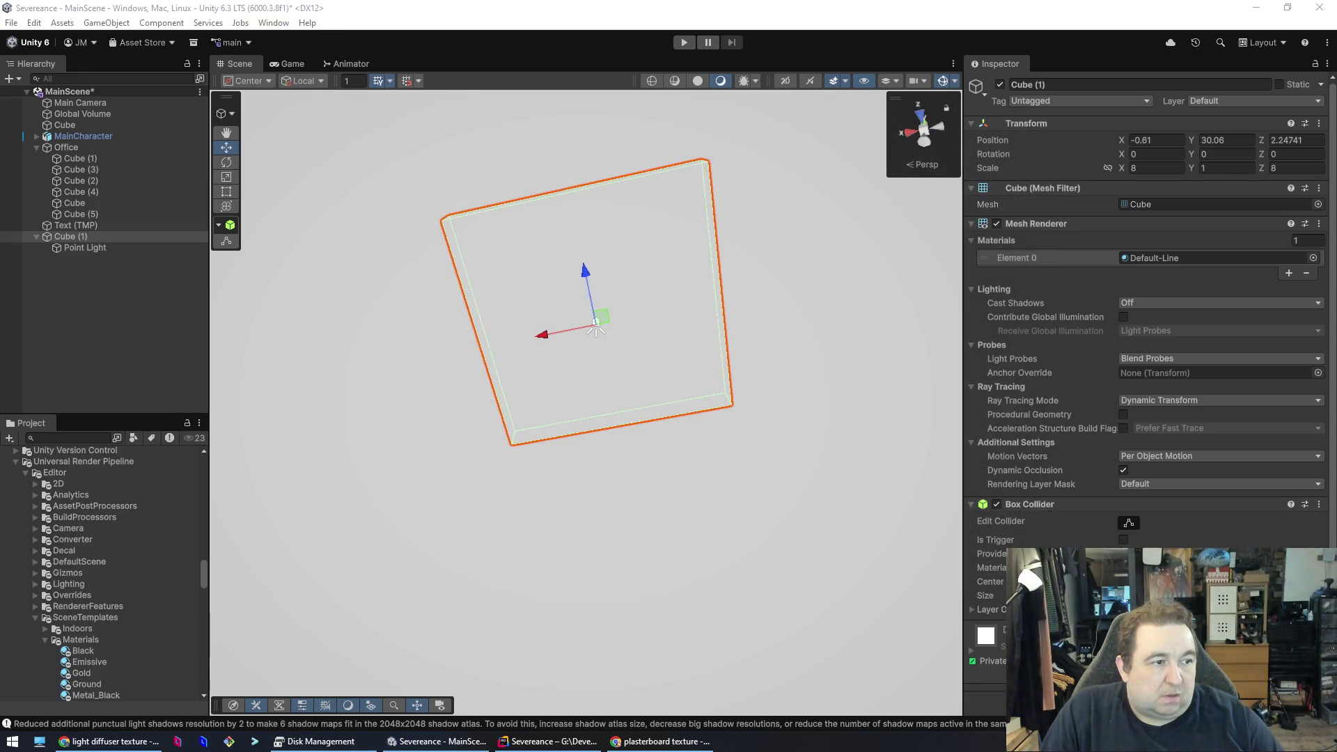
{"action": "key", "text": "ctrl+v"}
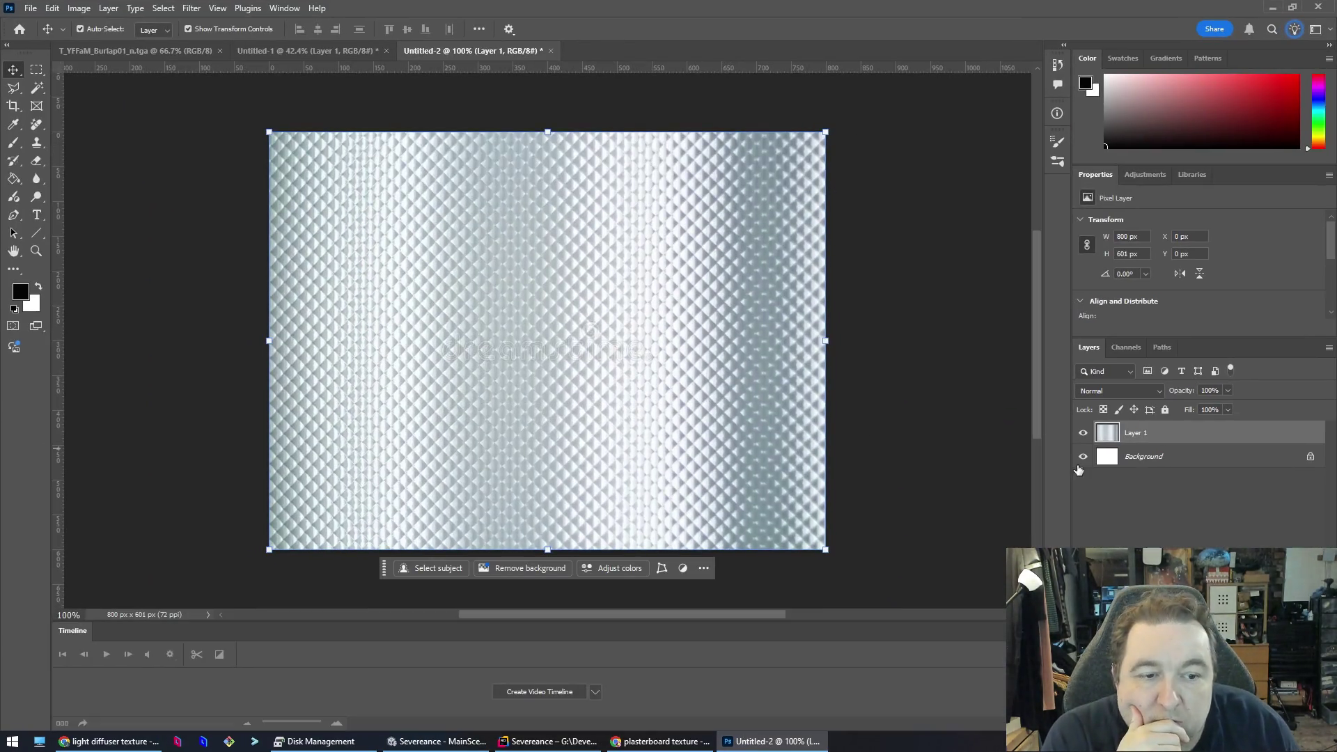
- Hide the white Background layer and open Select > Color Range
{"action": "left_click", "coordinate": [1083, 456]}
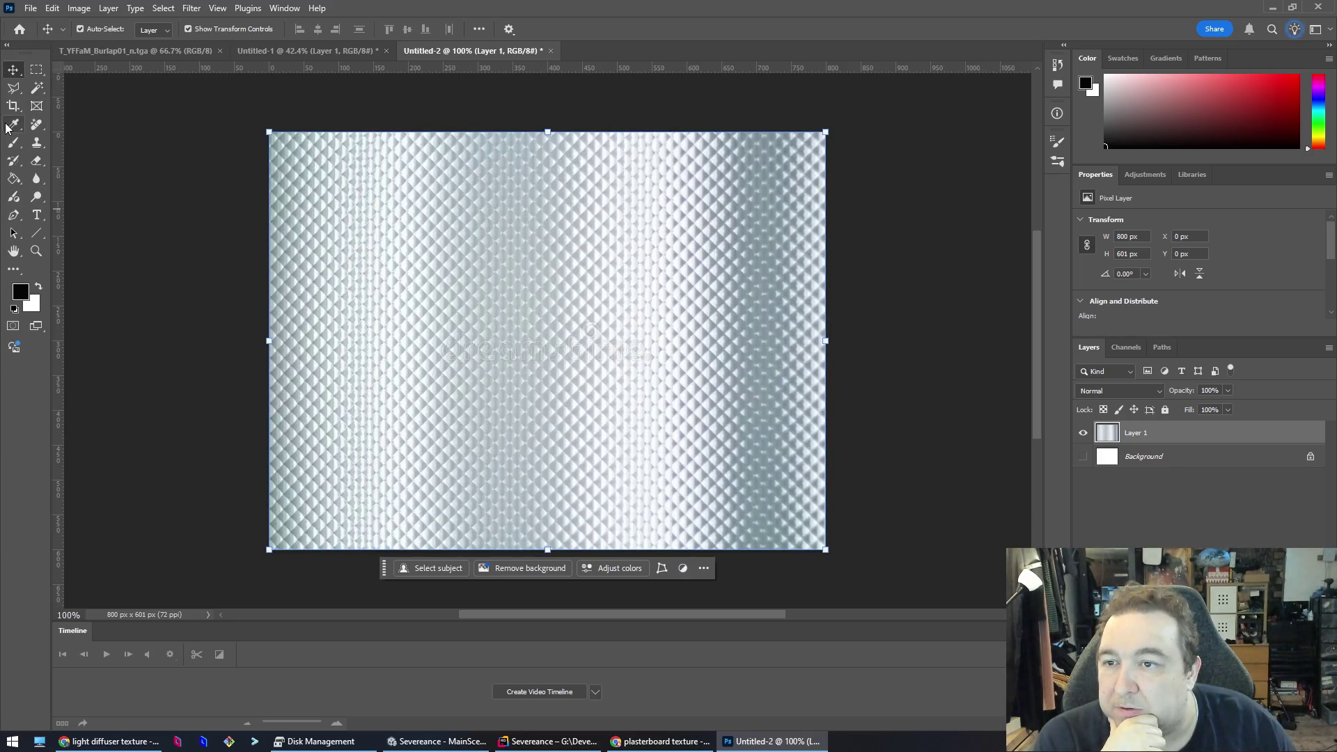
{"action": "left_click", "coordinate": [38, 89]}
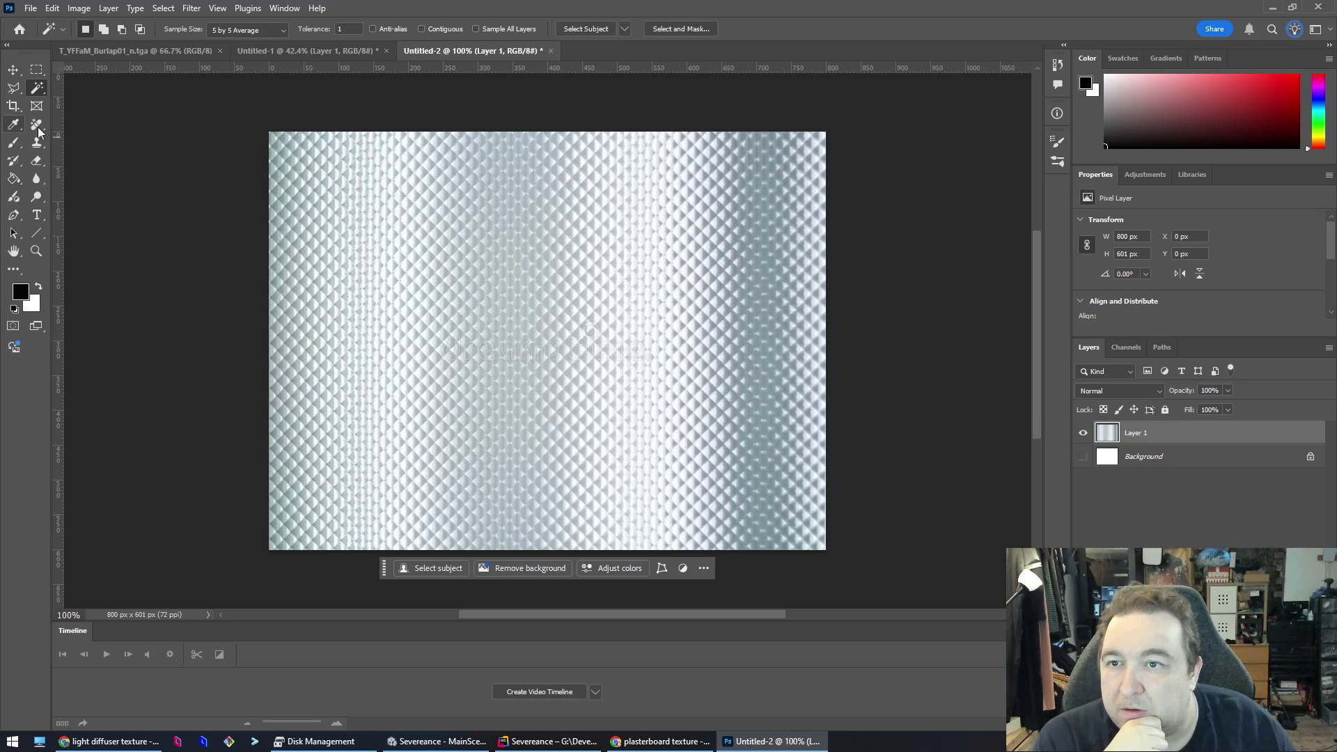
{"action": "left_click", "coordinate": [135, 8]}
{"action": "left_click", "coordinate": [137, 8]}
{"action": "left_click", "coordinate": [159, 8]}
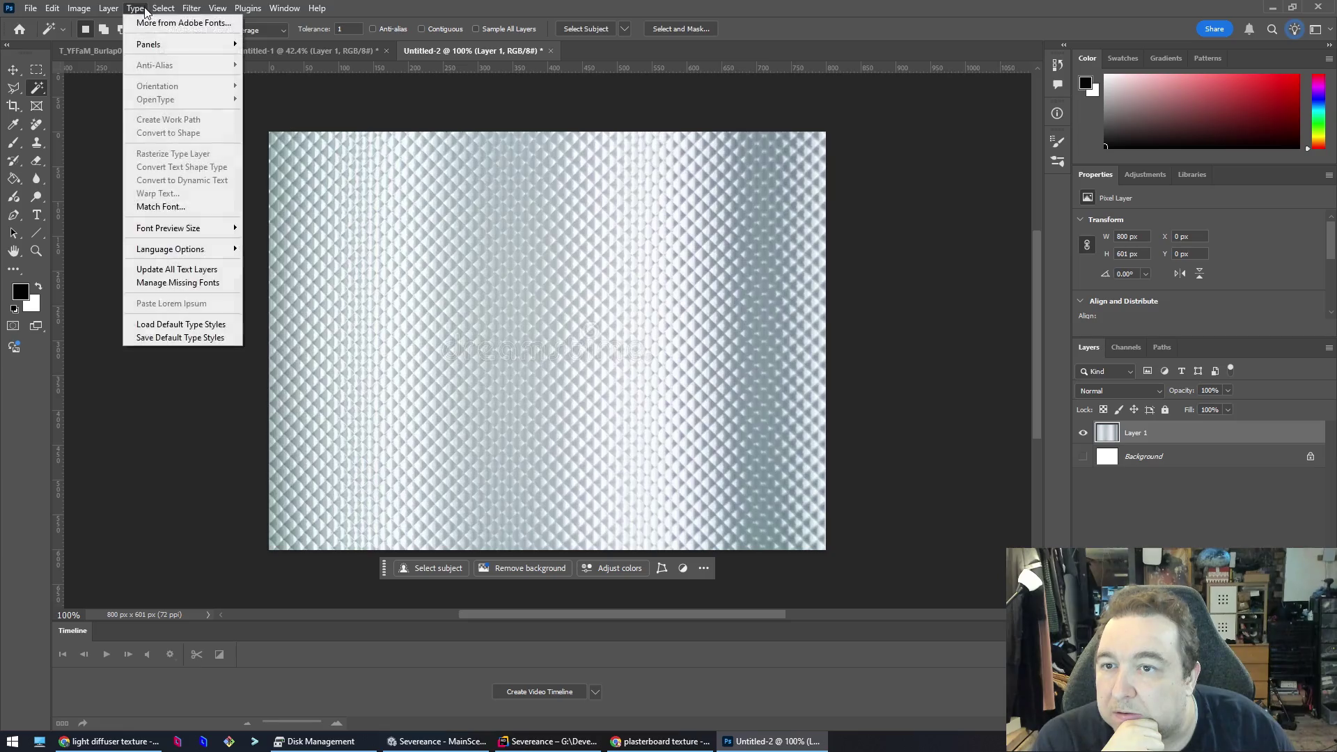
{"action": "left_click", "coordinate": [181, 143]}
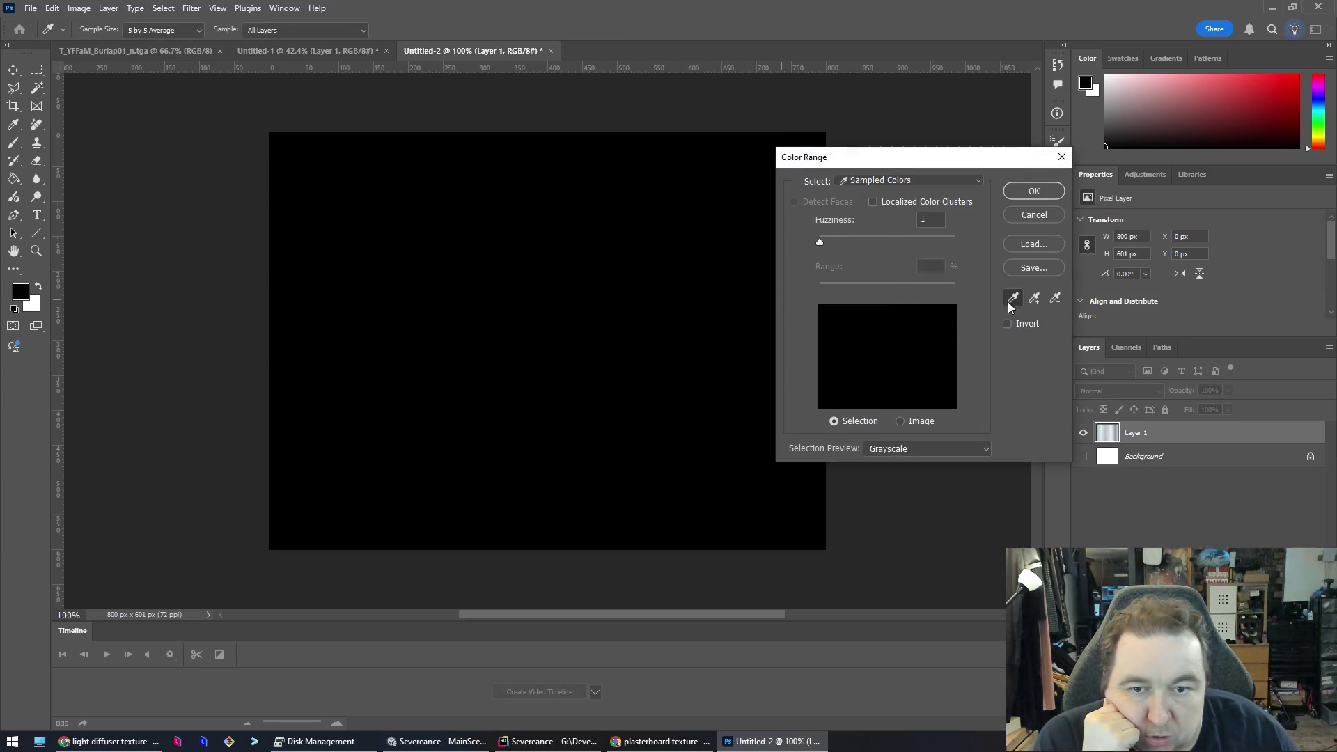
- Select the light texture colour at Fuzziness 31 and delete it to transparency
{"action": "left_click", "coordinate": [611, 269]}
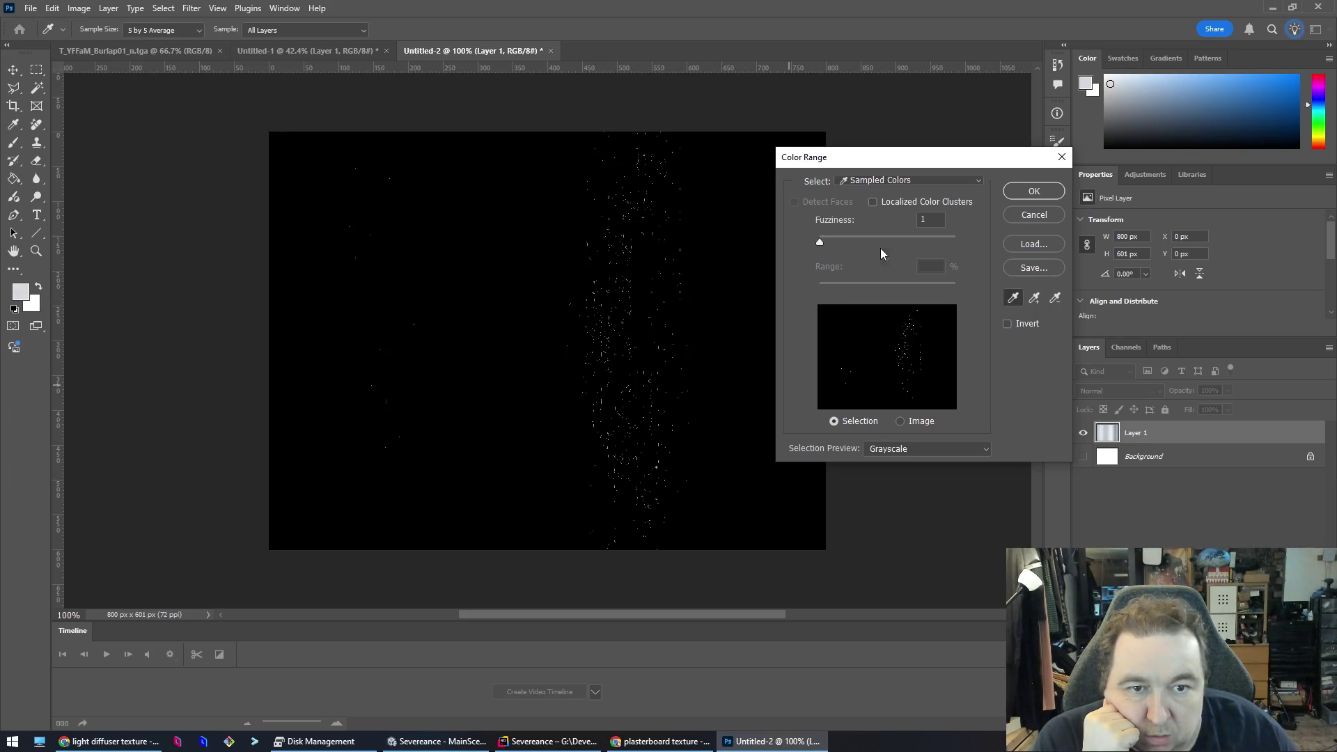
{"action": "mouse_move", "coordinate": [821, 242]}
{"action": "left_mouse_down"}
{"action": "mouse_move", "coordinate": [882, 238]}
{"action": "mouse_move", "coordinate": [851, 243]}
{"action": "left_mouse_up"}
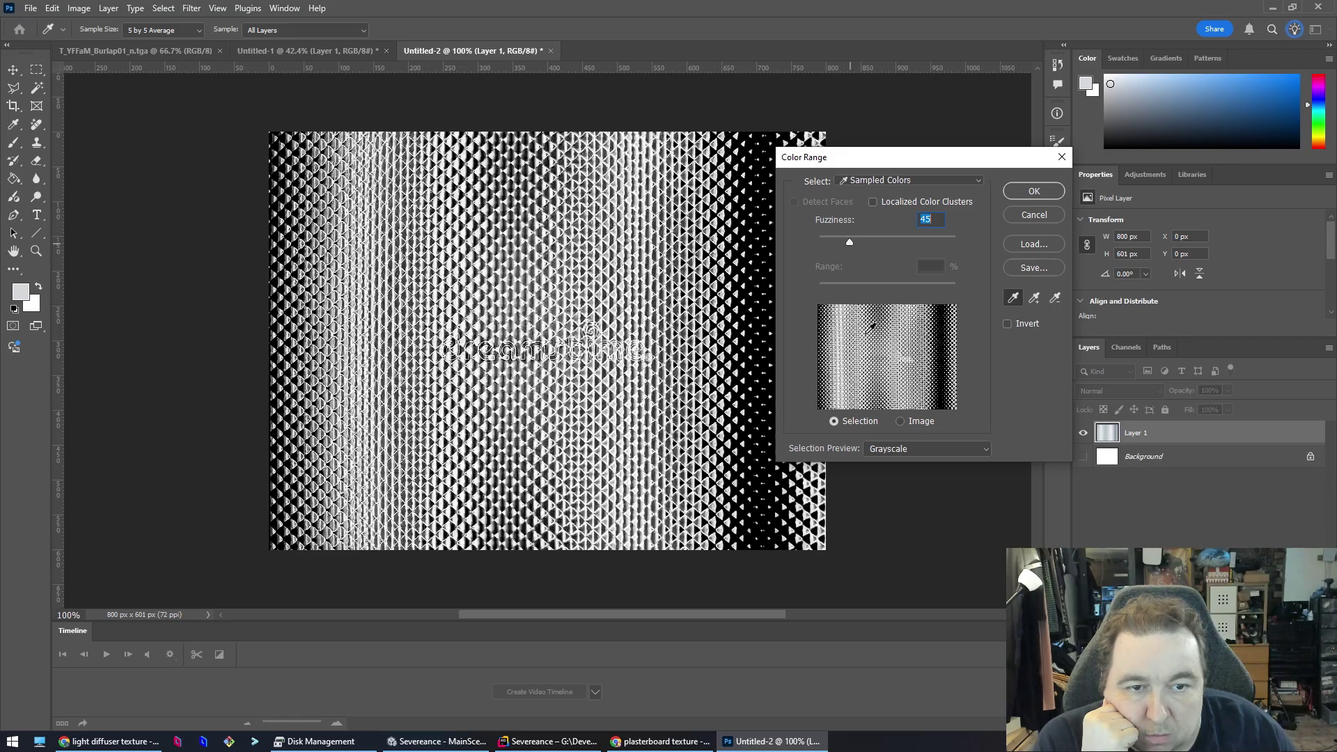
{"action": "left_click_drag", "start_coordinate": [844, 243], "coordinate": [842, 241]}
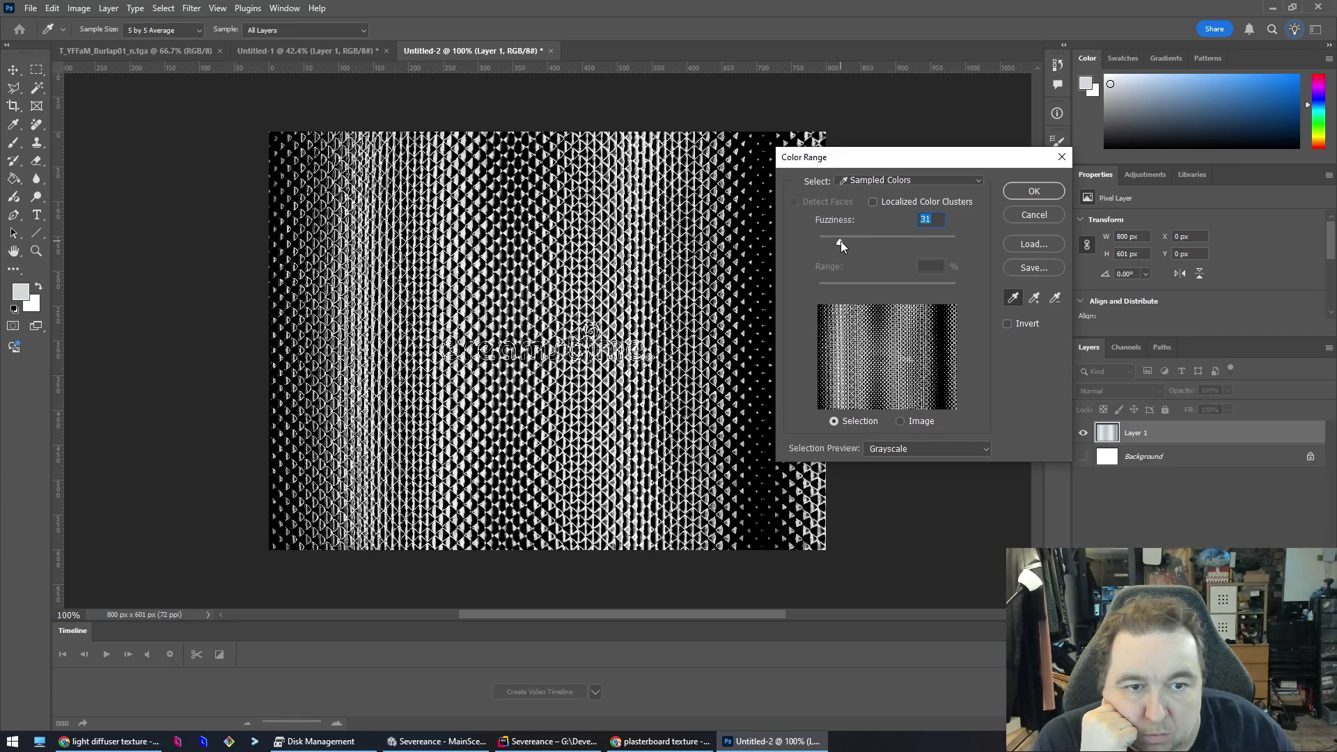
{"action": "left_click", "coordinate": [1035, 191]}
{"action": "key", "text": "Delete"}
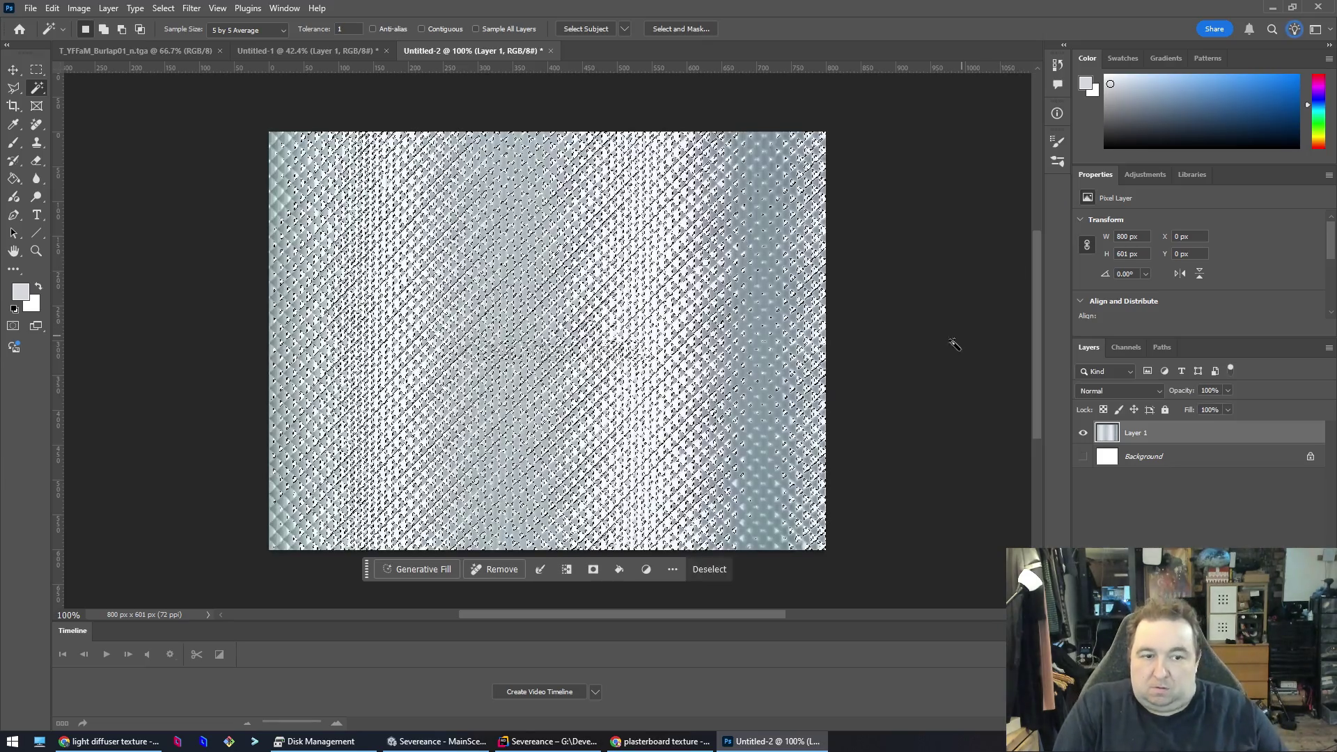
{"action": "key", "text": "ctrl+d"}
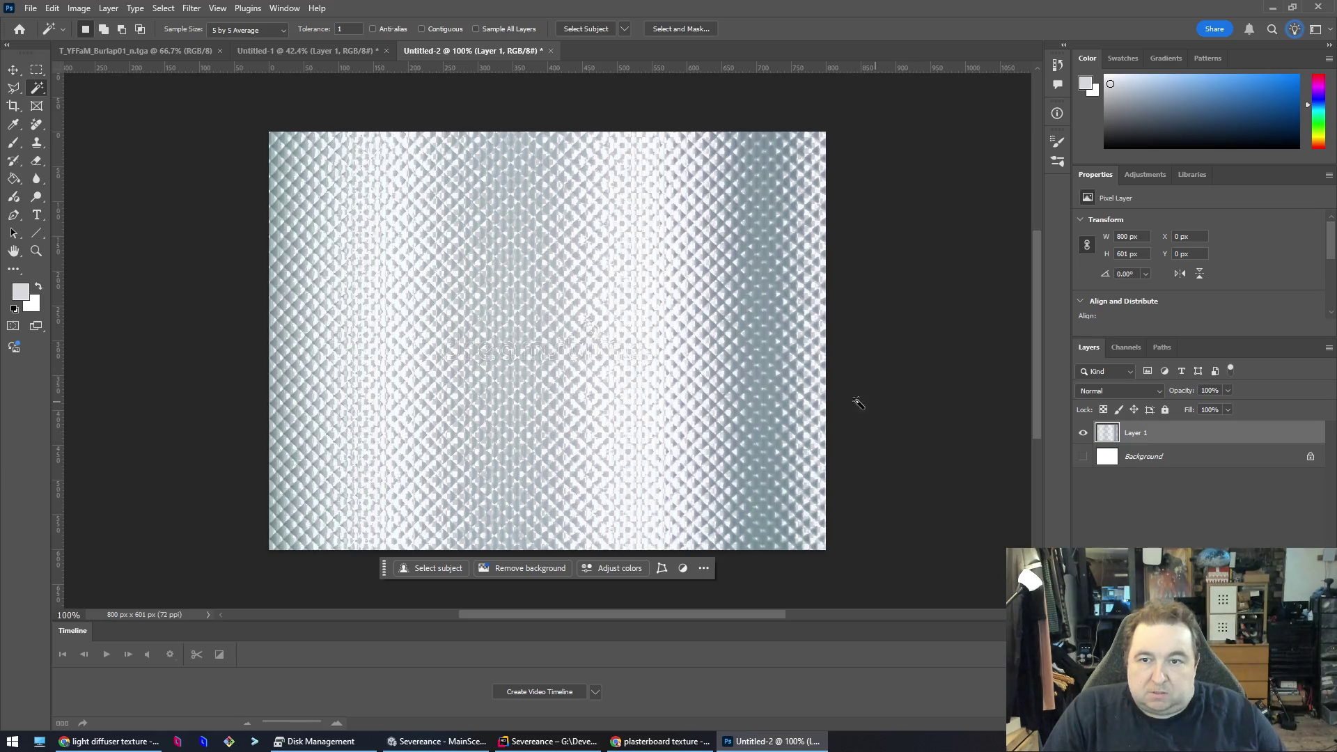
- Zoom to check the cut-out texture and look through the menus for an image-resize command
{"action": "scroll", "coordinate": [328, 209], "scroll_direction": "up", "scroll_amount": 6}
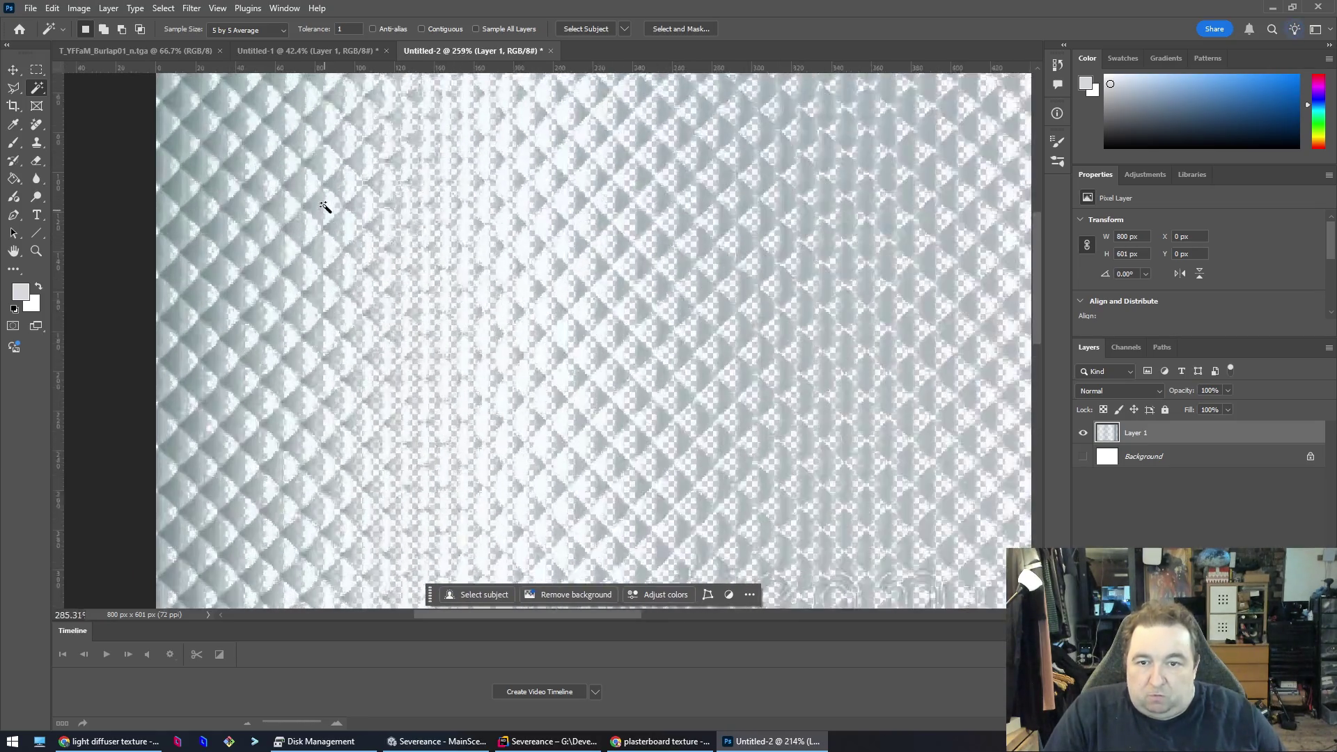
{"action": "scroll", "coordinate": [418, 237], "scroll_direction": "down", "scroll_amount": 8}
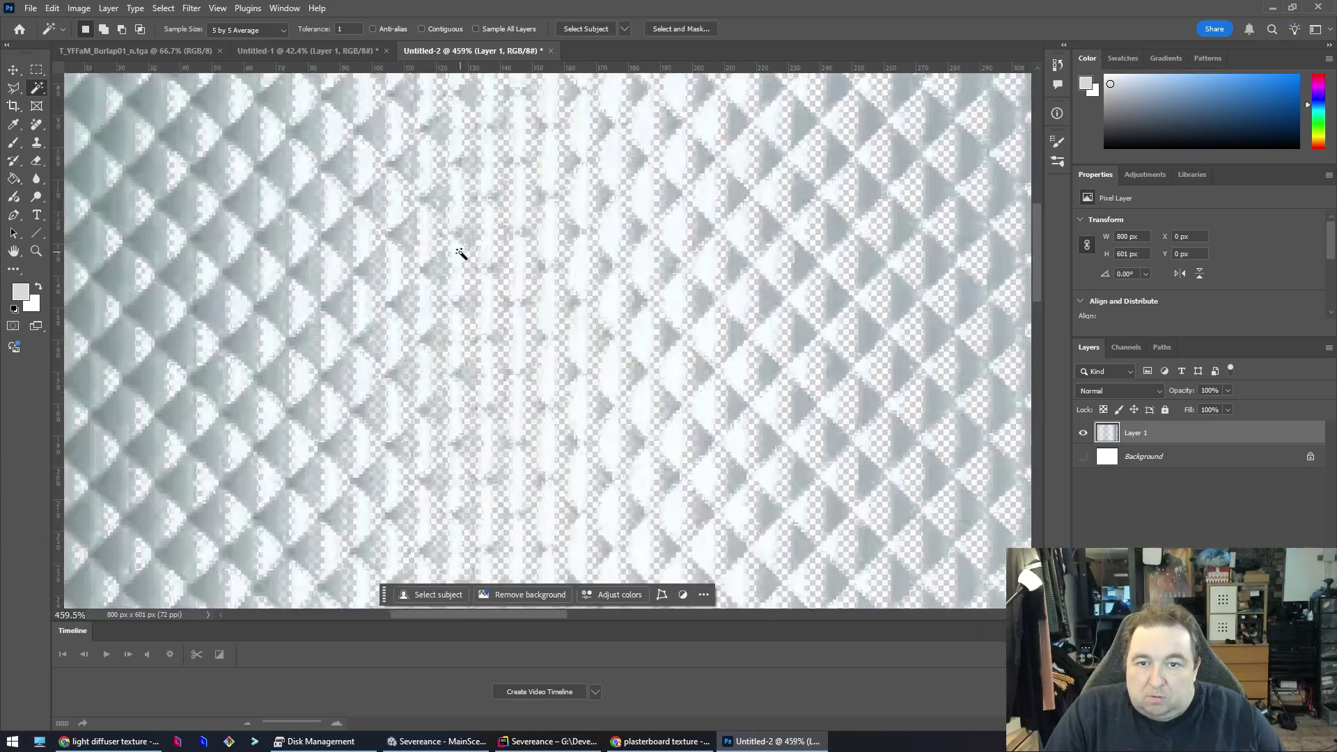
{"action": "scroll", "coordinate": [547, 325], "scroll_direction": "up", "scroll_amount": 1}
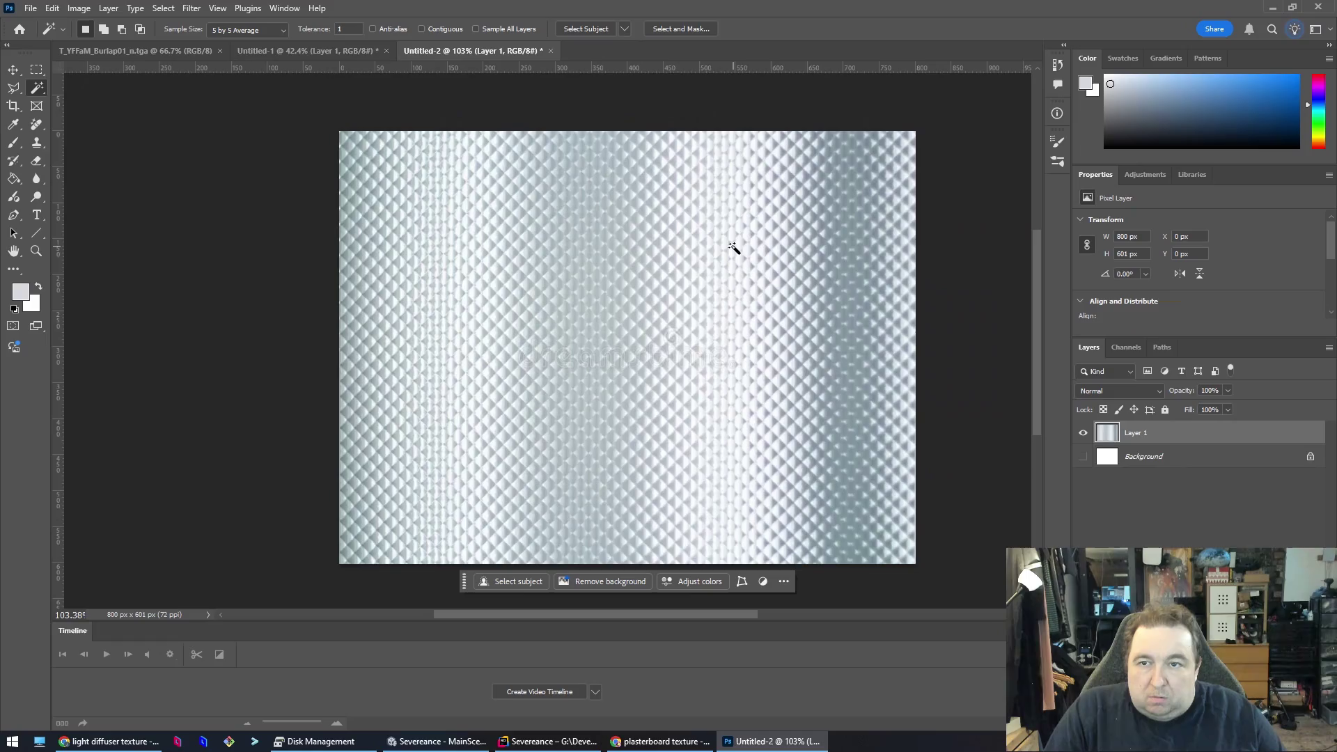
{"action": "left_click", "coordinate": [137, 7]}
{"action": "left_click", "coordinate": [112, 8]}
- Open Image Size, enter 1024 for width and height, and apply it
{"action": "left_click", "coordinate": [135, 9]}
{"action": "left_click", "coordinate": [78, 8]}
{"action": "left_click", "coordinate": [79, 7]}
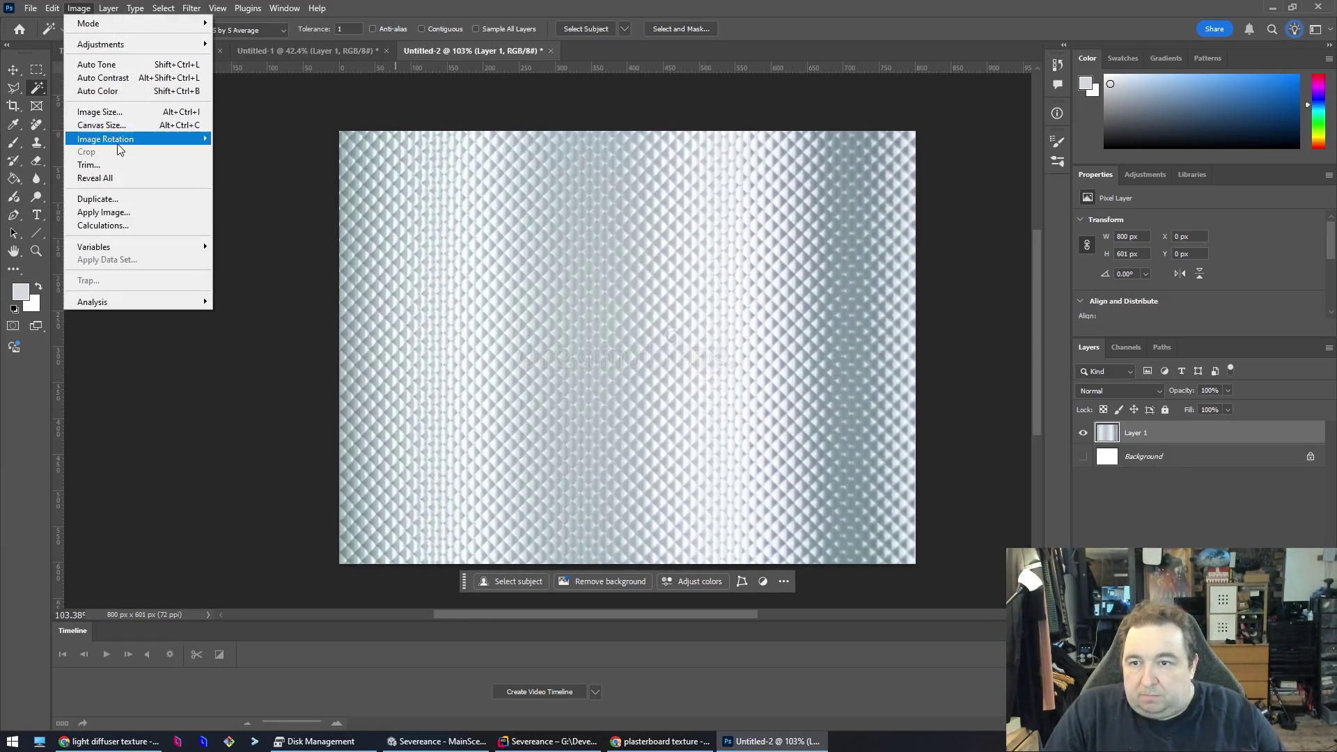
{"action": "left_click", "coordinate": [131, 117]}
{"action": "type", "text": "1024"}
{"action": "key", "text": "Tab"}
{"action": "key", "text": "Tab"}
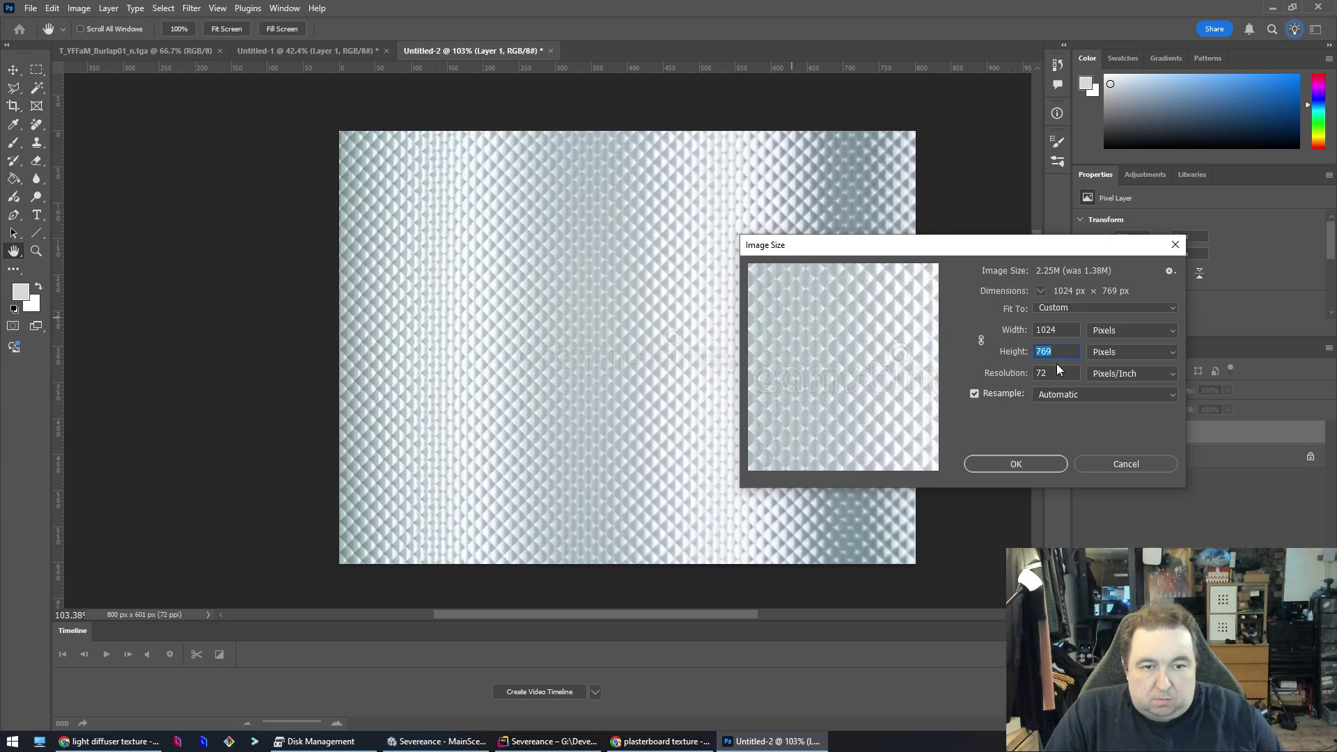
{"action": "type", "text": "1024"}
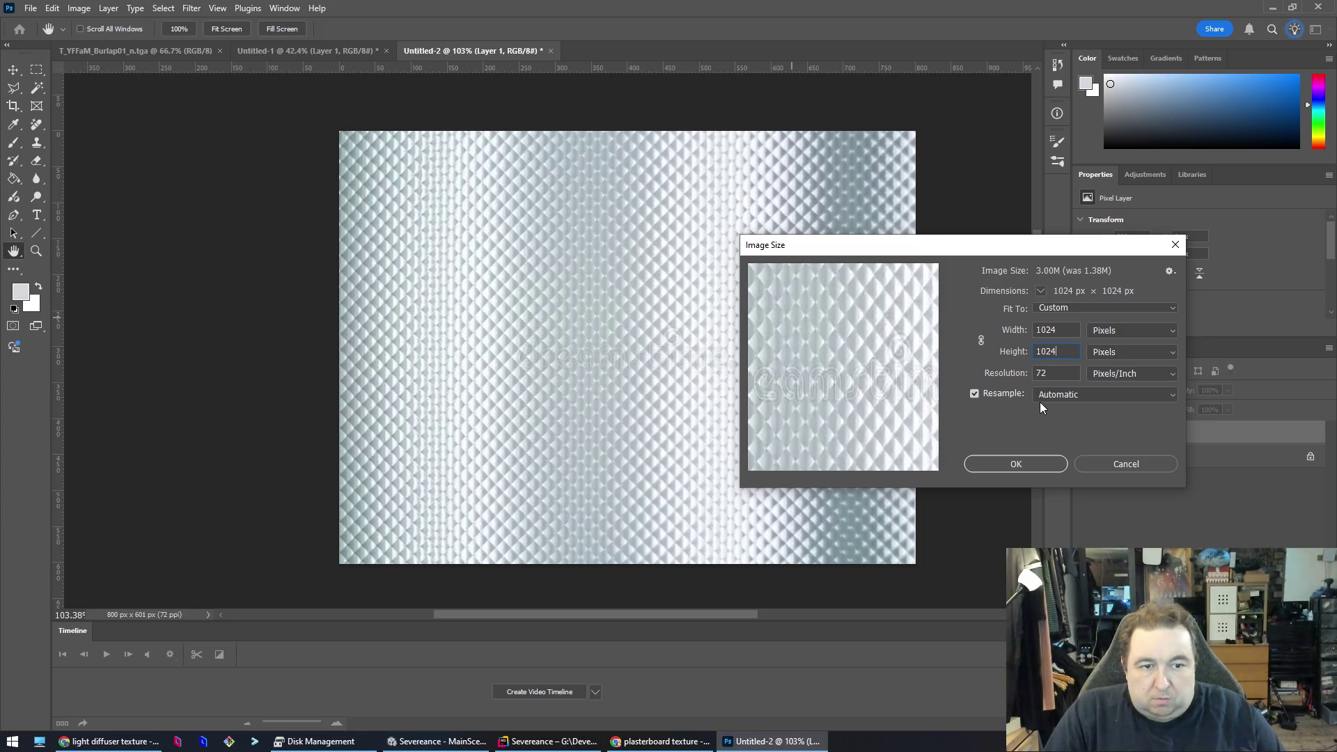
{"action": "left_click", "coordinate": [1047, 466]}
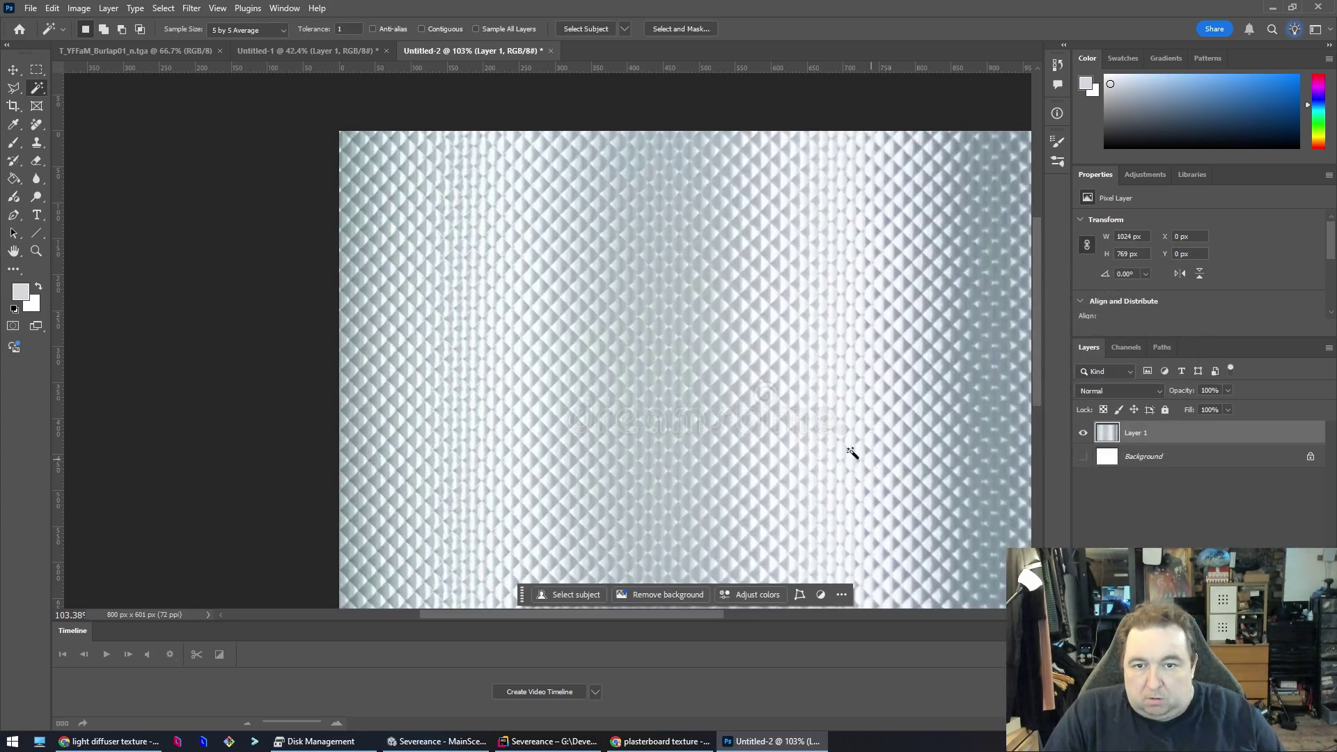
{"action": "scroll", "coordinate": [607, 360], "scroll_direction": "down", "scroll_amount": 3}
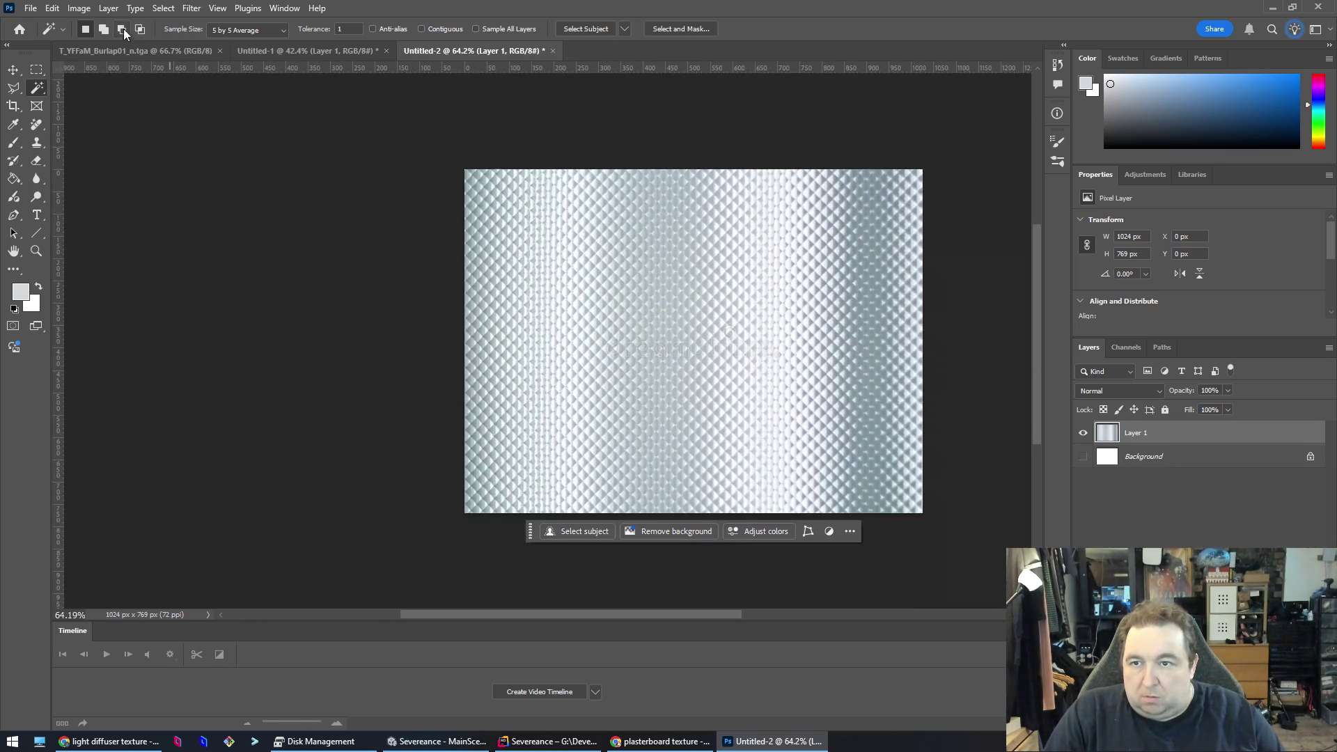
- Rescale the image proportionally to a 1024 px height via Image Size
{"action": "left_click", "coordinate": [81, 9]}
{"action": "left_click", "coordinate": [101, 126]}
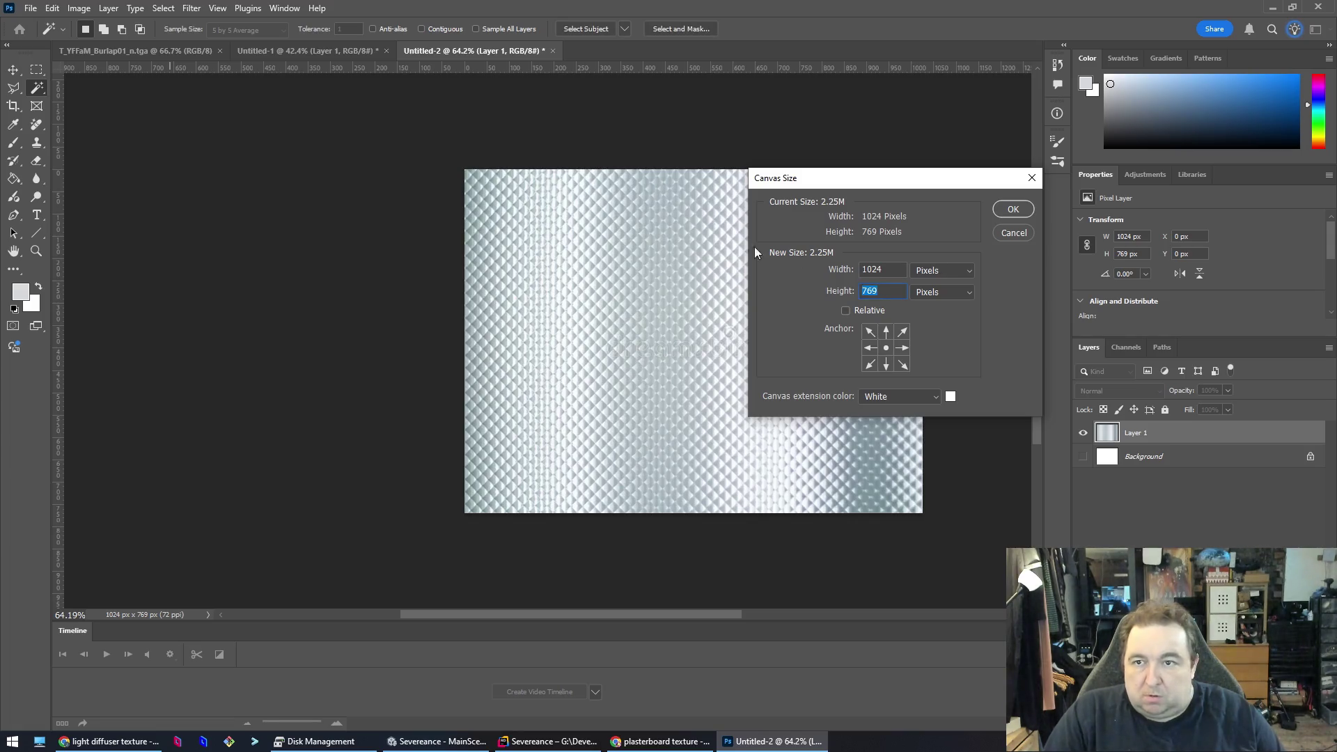
{"action": "key", "text": "Escape"}
{"action": "left_click", "coordinate": [79, 9]}
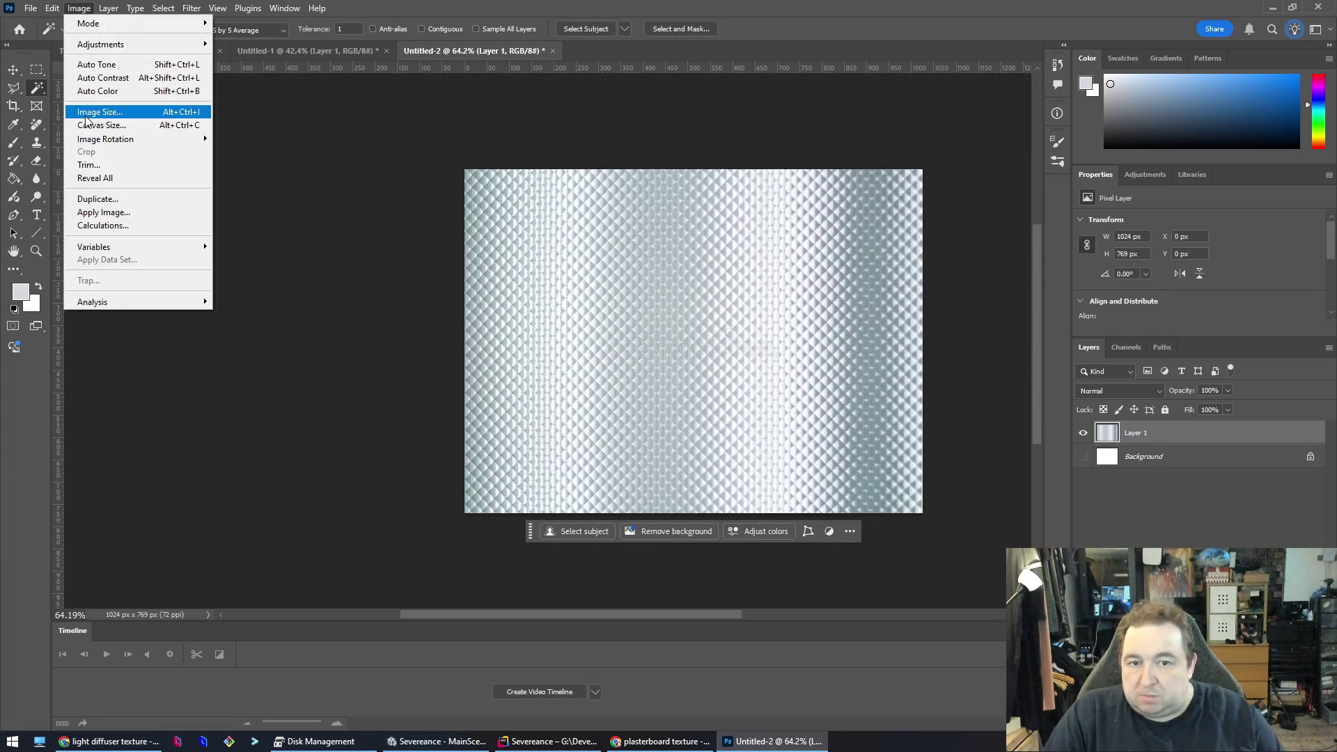
{"action": "left_click", "coordinate": [90, 110]}
{"action": "double_click", "coordinate": [1071, 354]}
{"action": "type", "text": "1024"}
{"action": "key", "text": "Tab"}
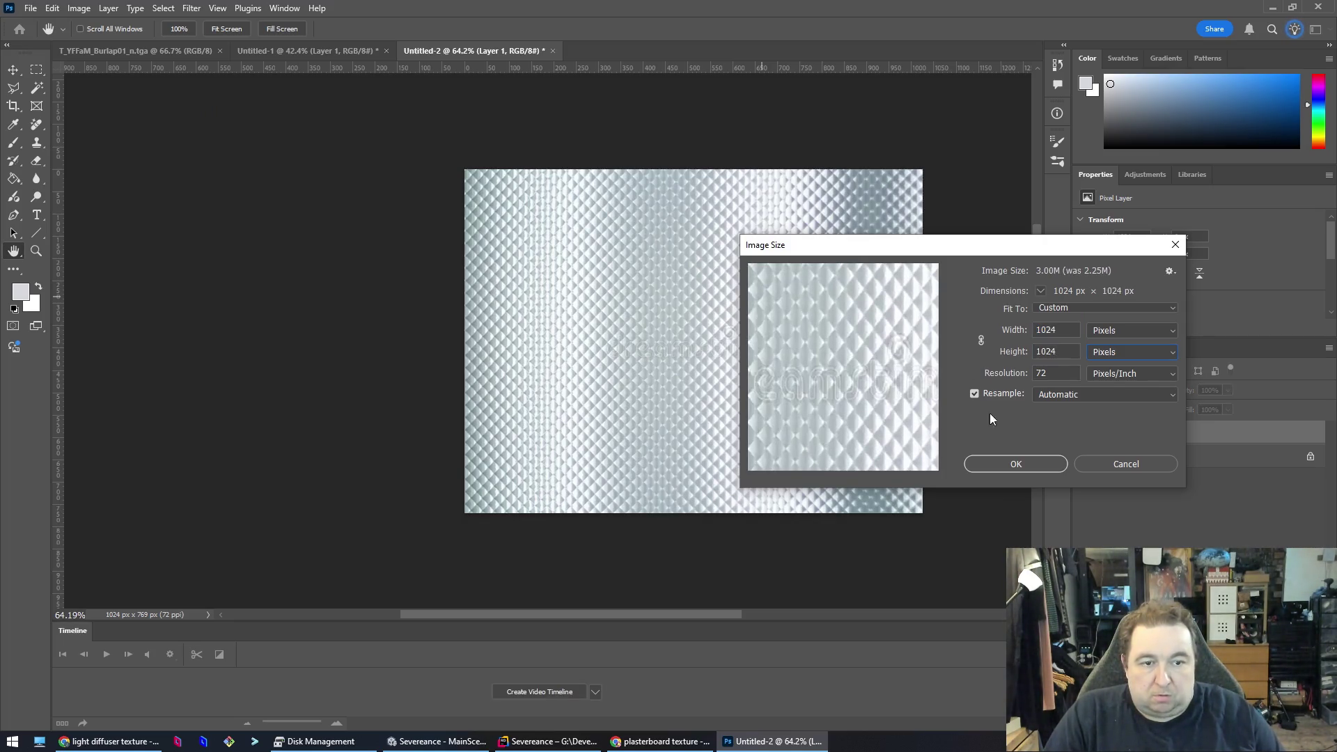
{"action": "left_click", "coordinate": [982, 341]}
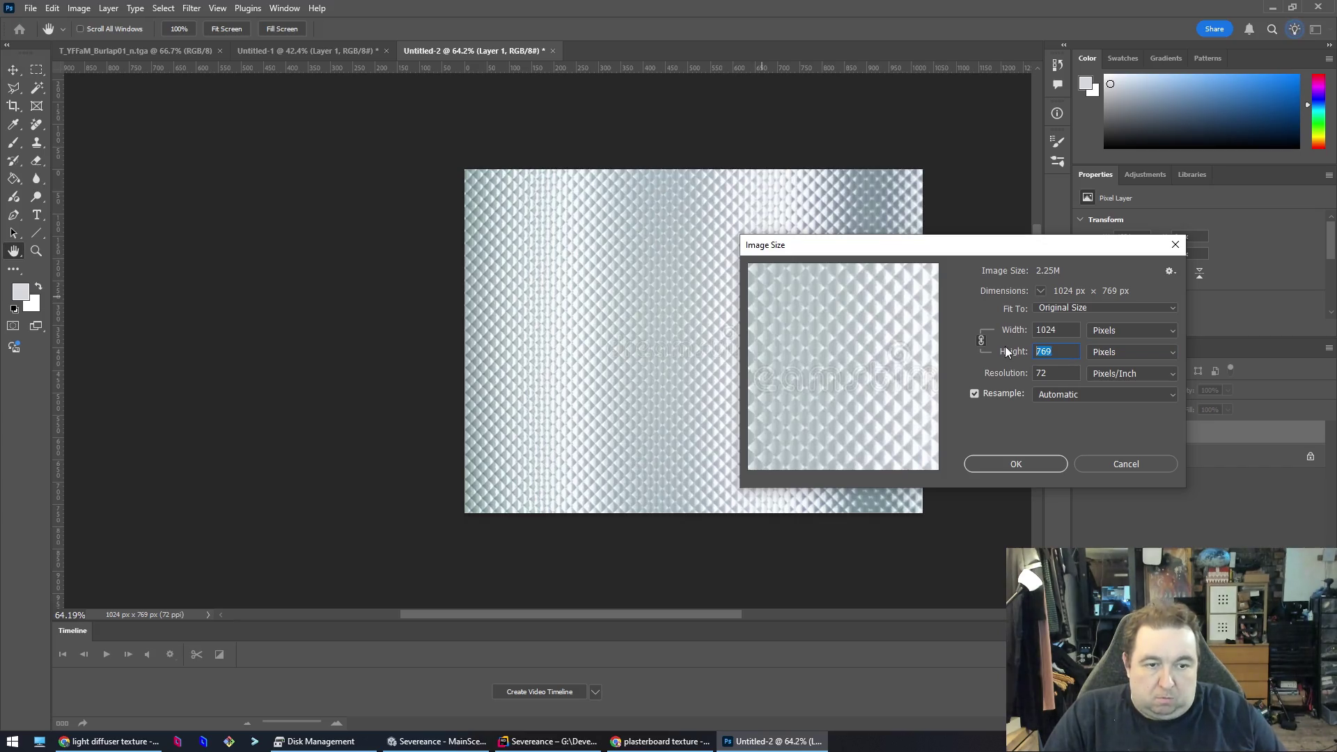
{"action": "left_click", "coordinate": [1016, 464]}
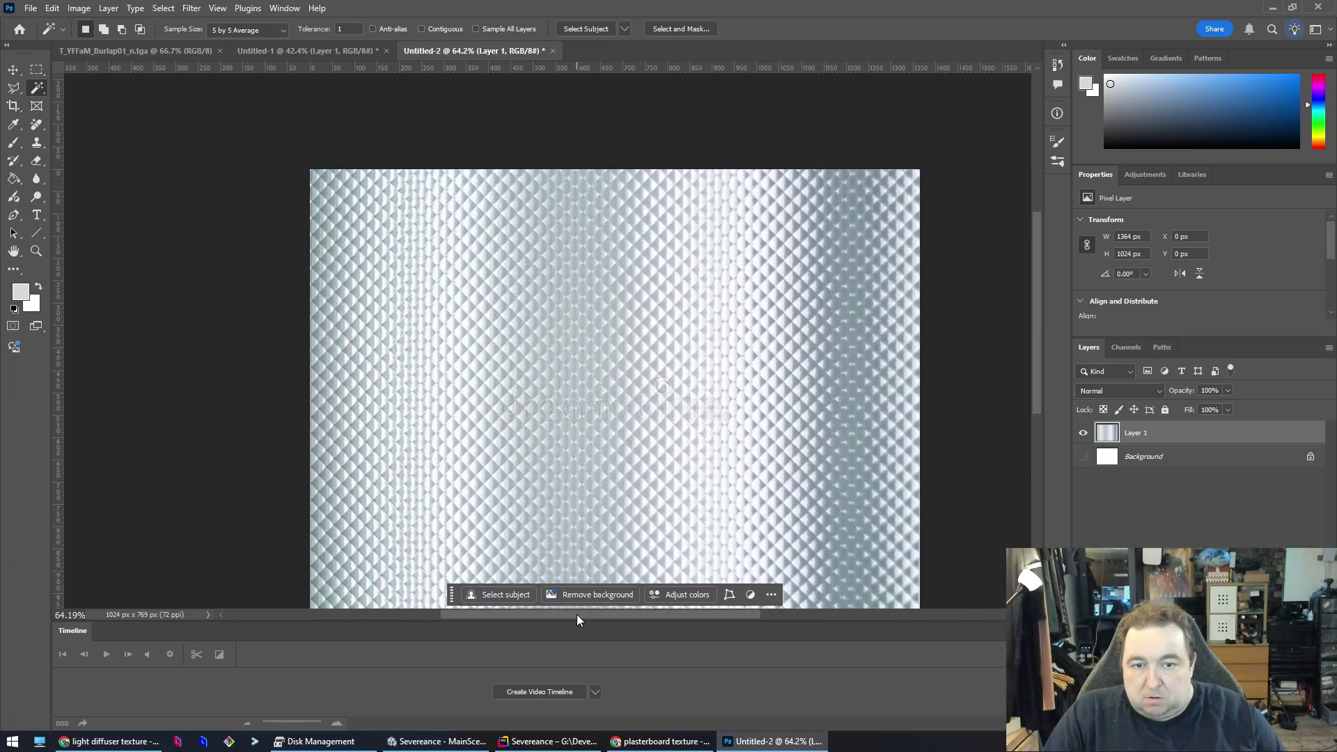
- Crop the canvas to 1024 px wide, accepting the clipping warning, for a 1024 × 1024 square
{"action": "left_click", "coordinate": [81, 10]}
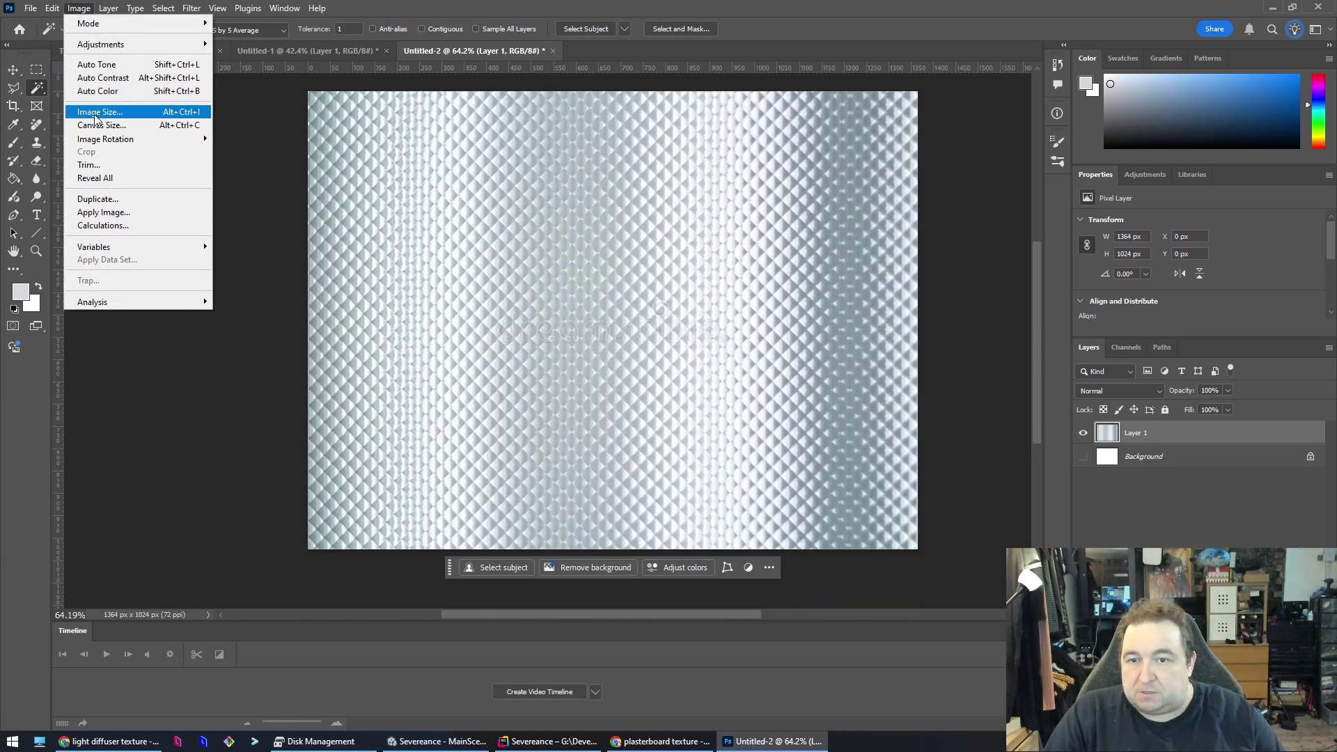
{"action": "left_click", "coordinate": [101, 126]}
{"action": "type", "text": "1024"}
{"action": "key", "text": "Tab"}
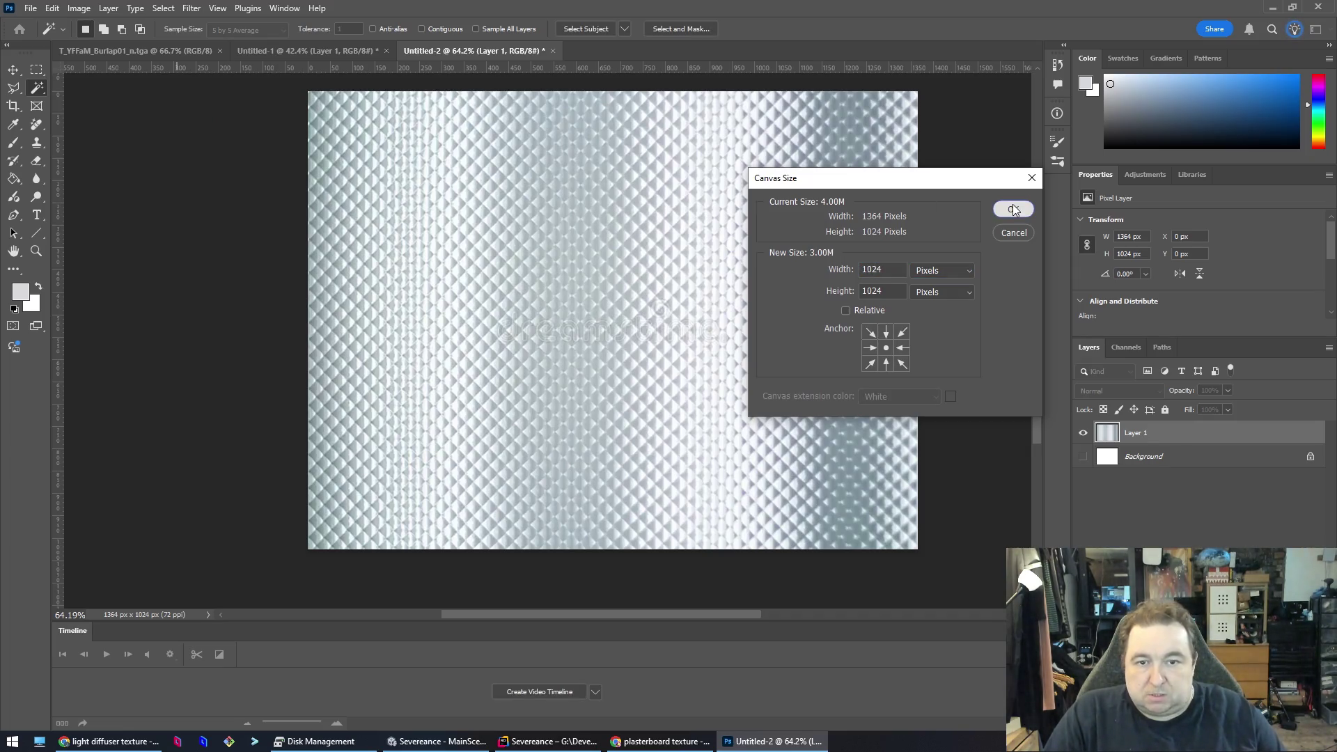
{"action": "left_click", "coordinate": [1013, 209]}
{"action": "left_click", "coordinate": [637, 280]}
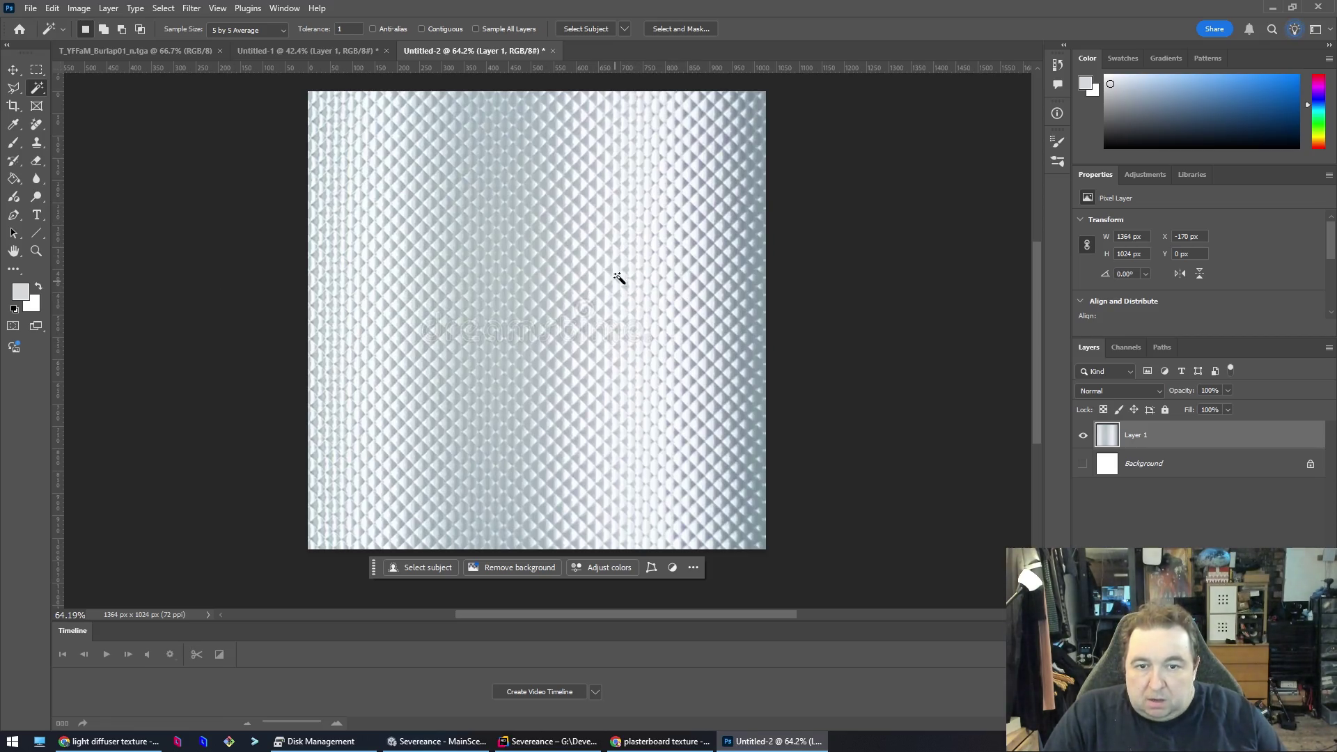
{"action": "left_click", "coordinate": [116, 9]}
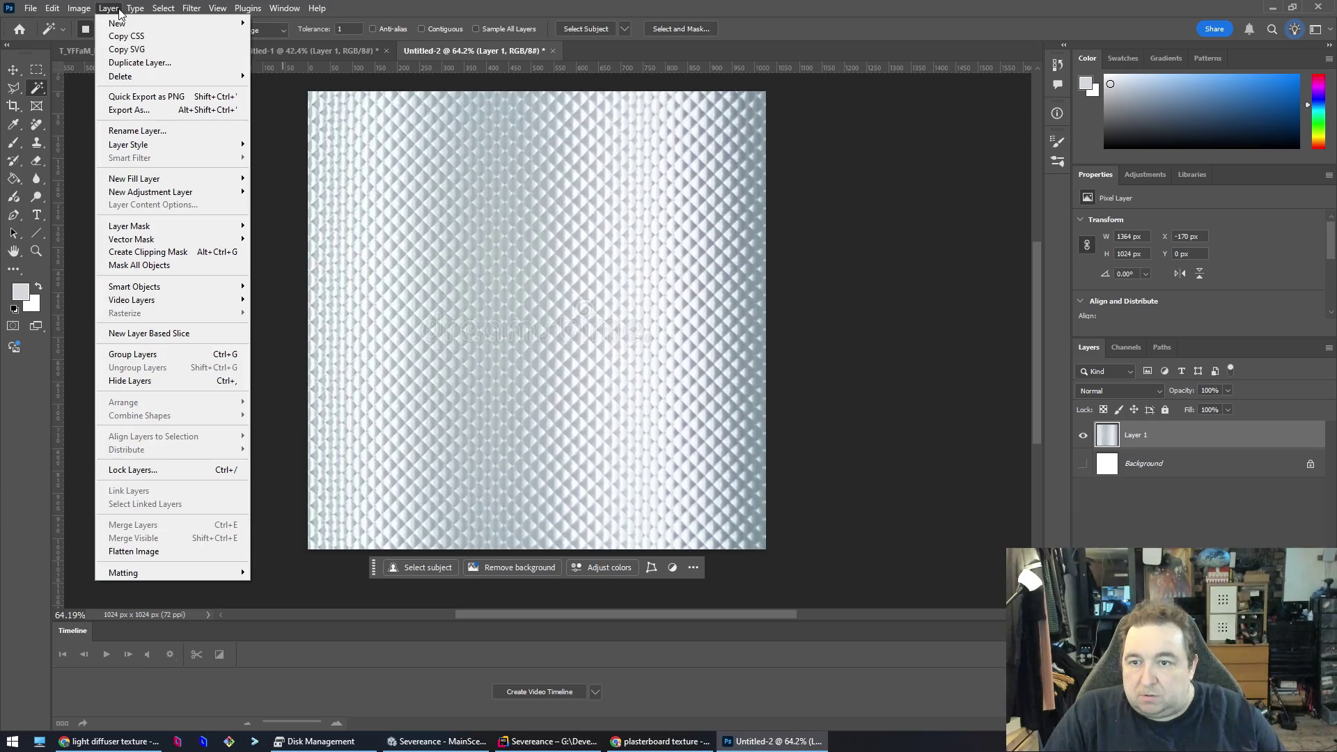
- Draft a LinkedIn reply saying AI posts teach the algorithm, and open the author's profile
{"action": "left_click", "coordinate": [163, 9]}
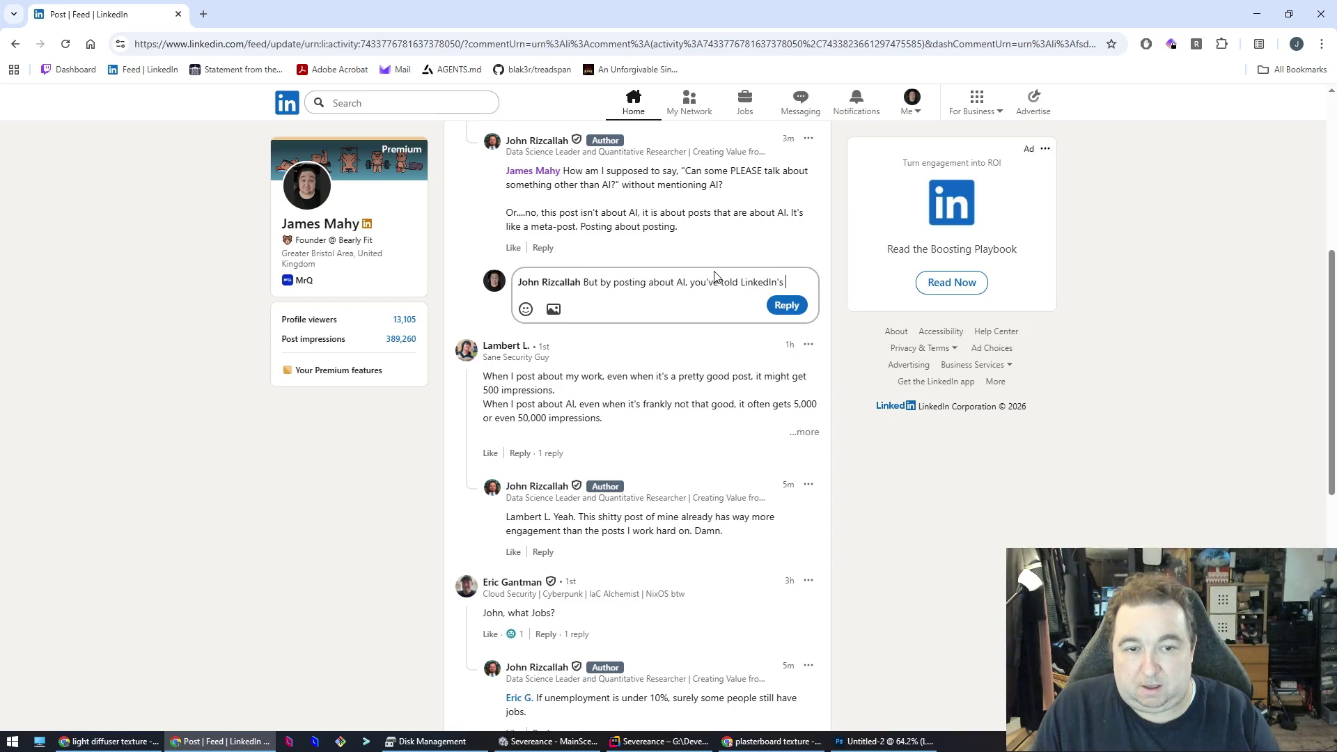
{"action": "type", "text": "algo that you "}
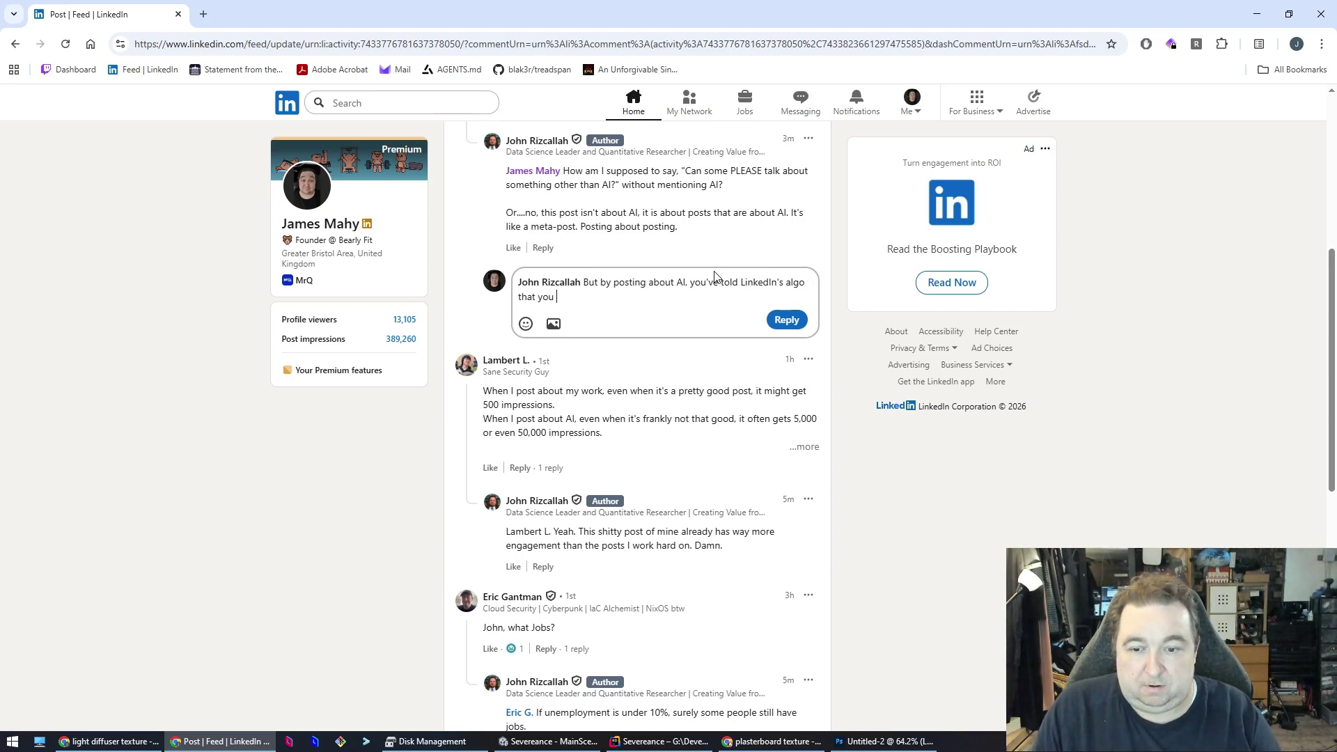
{"action": "type", "text": "want to see"}
{"action": "type", "text": " more about AI. So"}
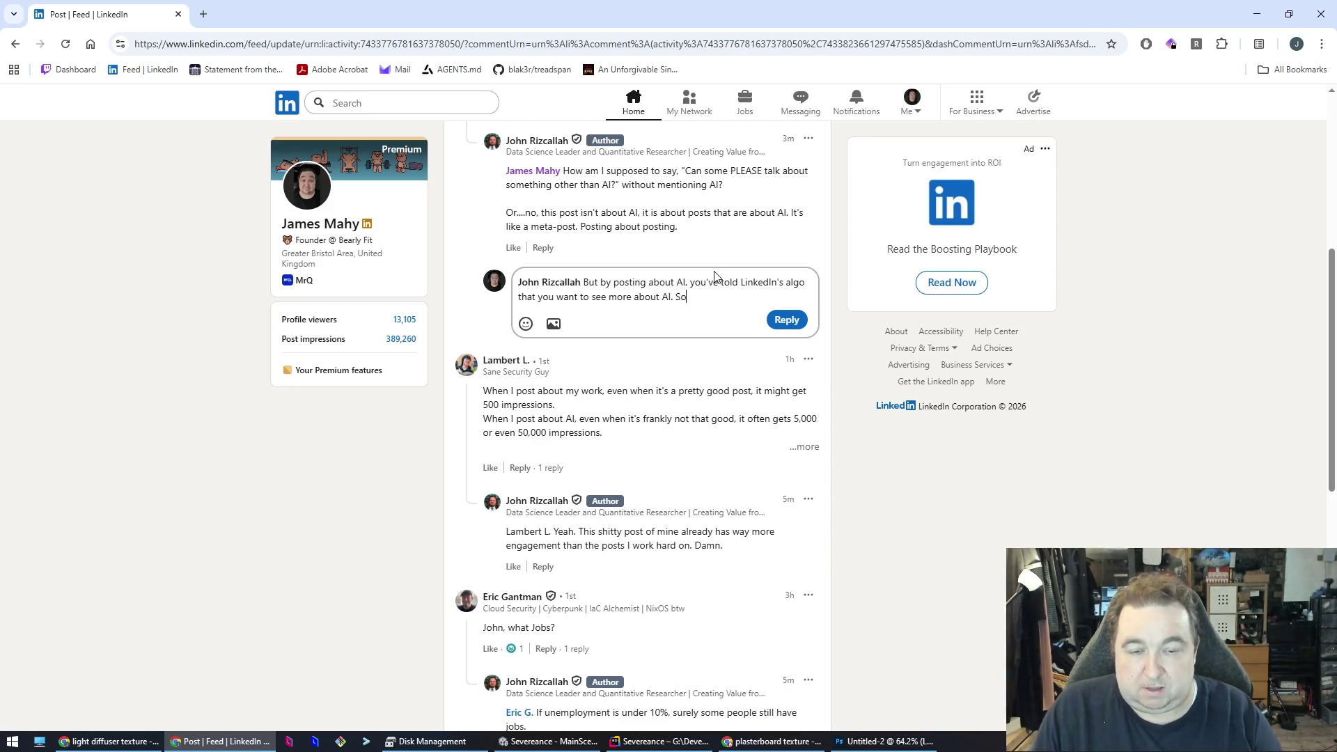
{"action": "type", "text": " you"}
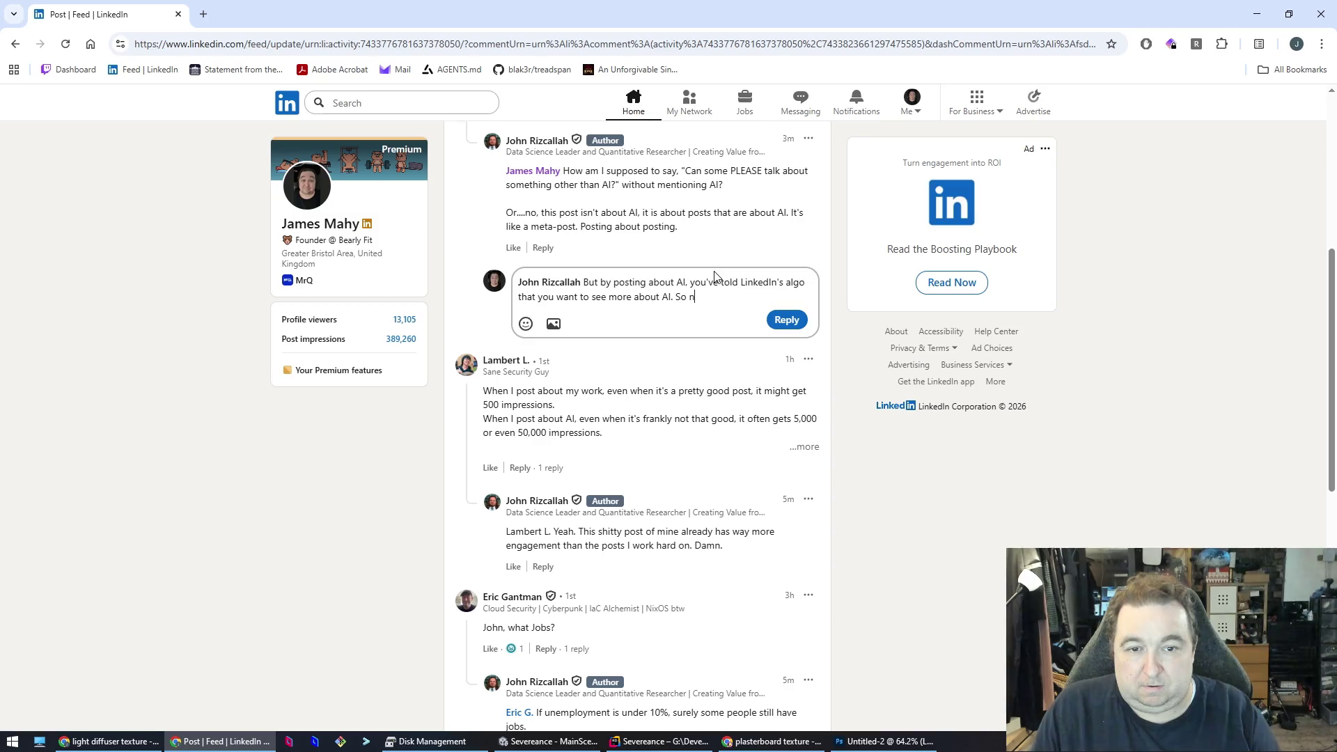
{"action": "type", "text": "you'll see m"}
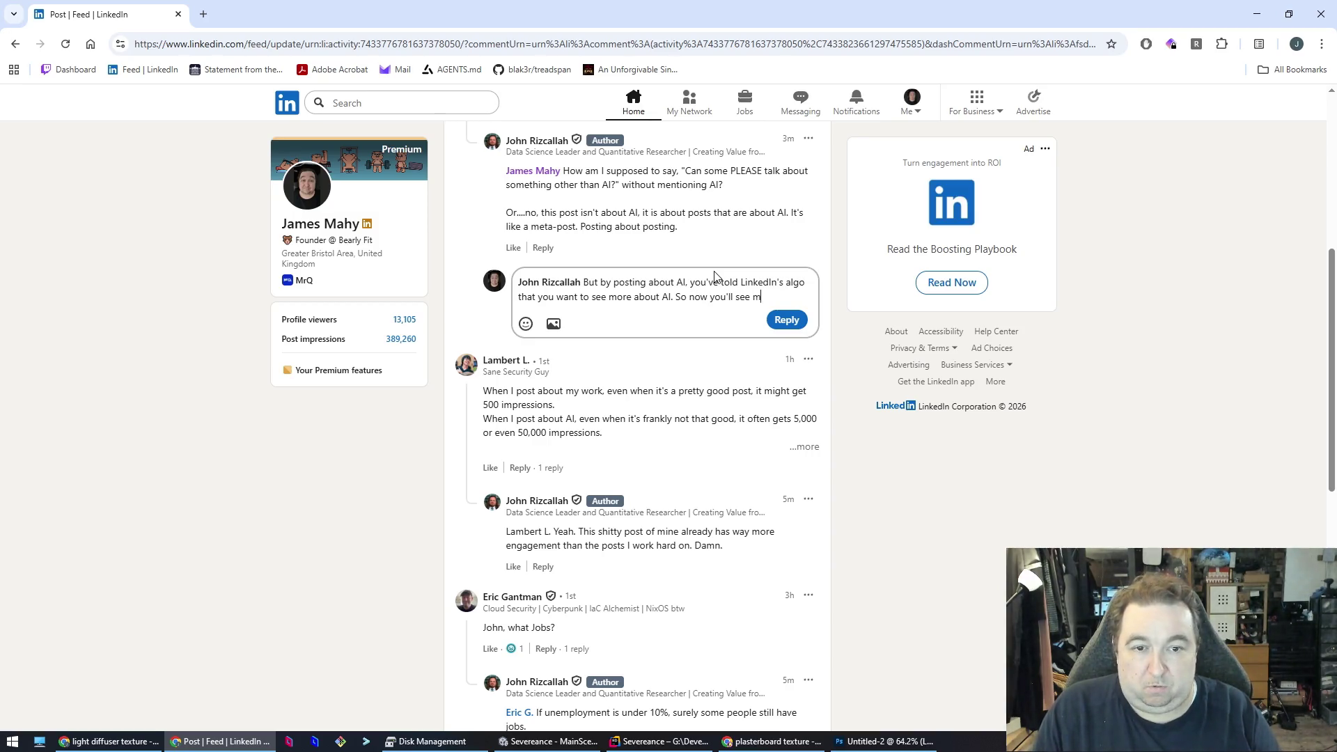
{"action": "type", "text": "AI"}
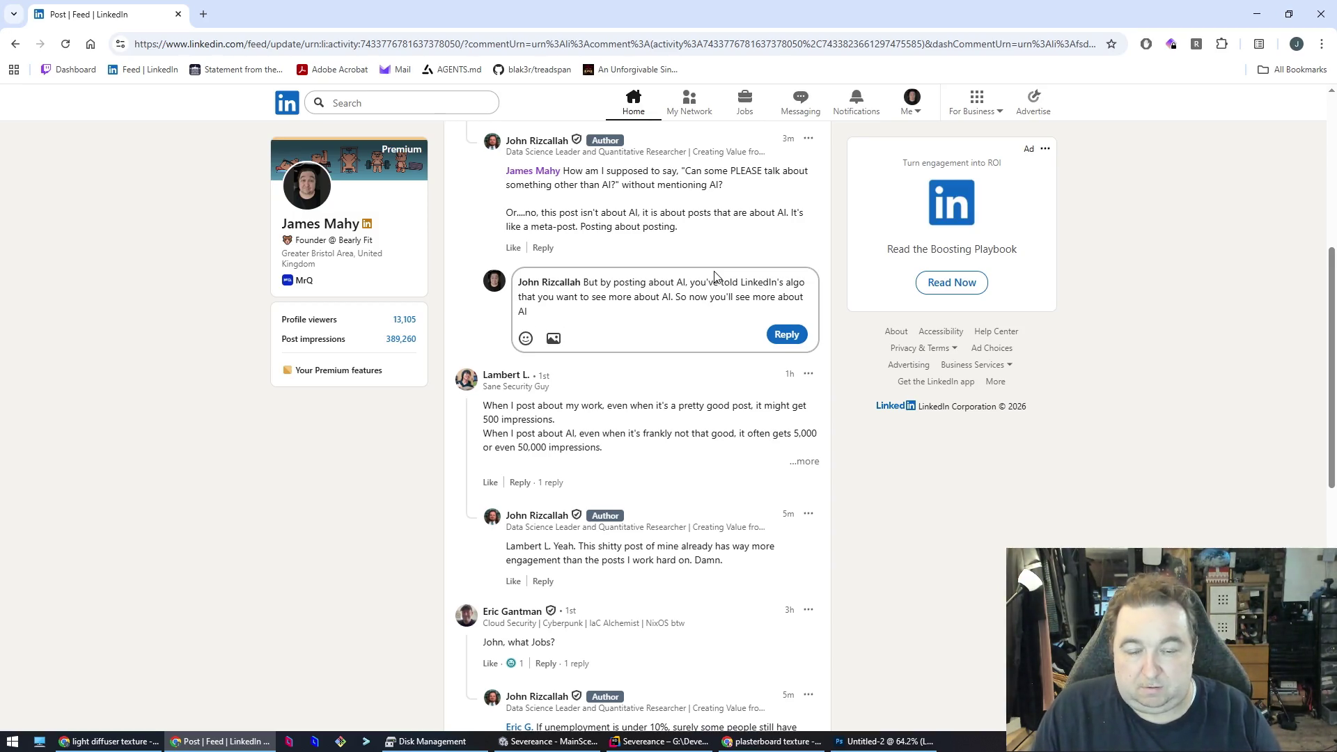
{"action": "type", "text": "."}
{"action": "key", "text": "Return"}
{"action": "key", "text": "Return"}
{"action": "type", "text": "J"}
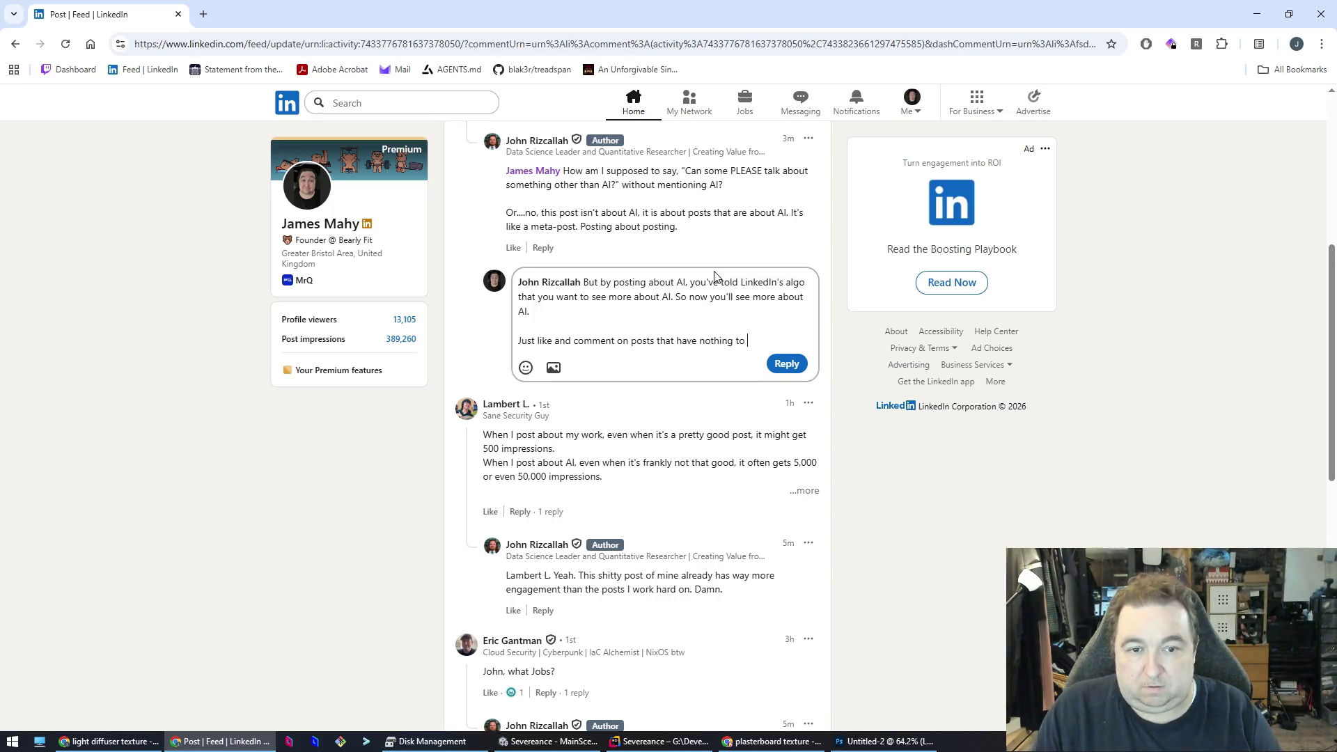
{"action": "type", "text": "th it"}
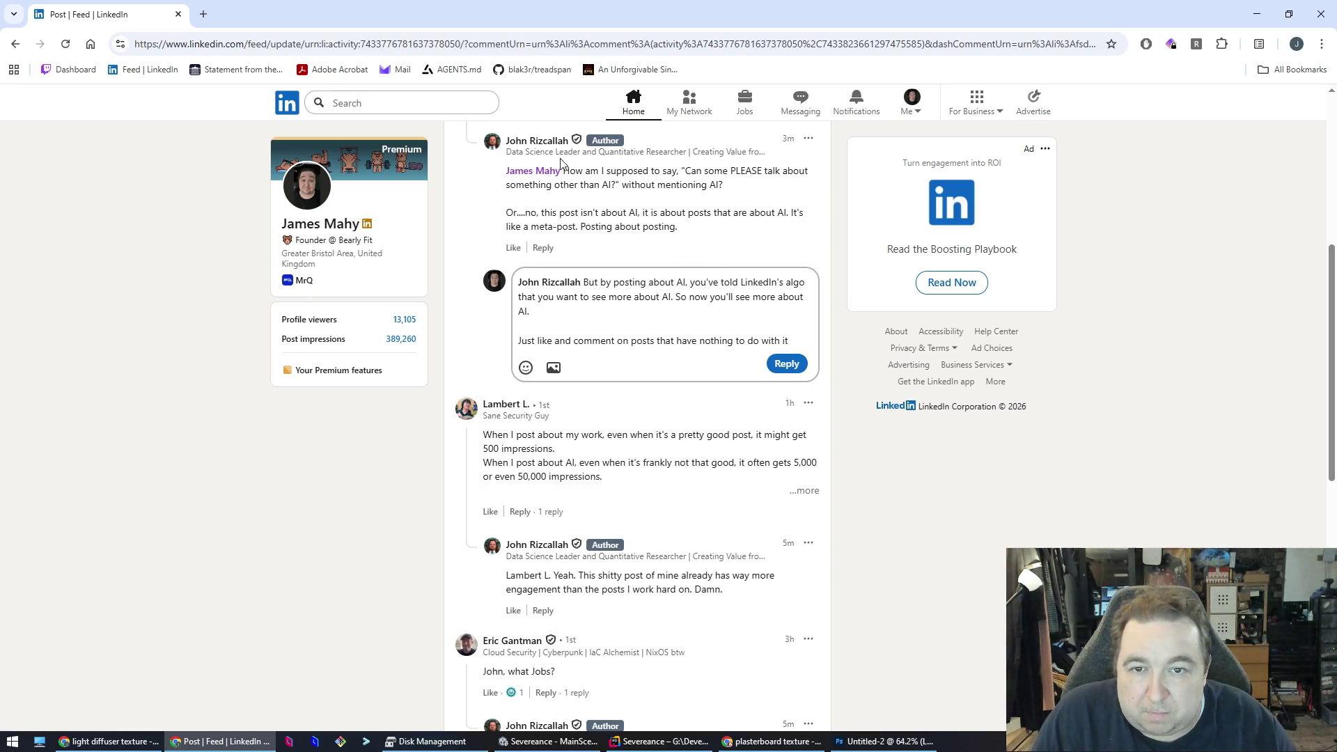
{"action": "middle_click", "coordinate": [539, 146]}
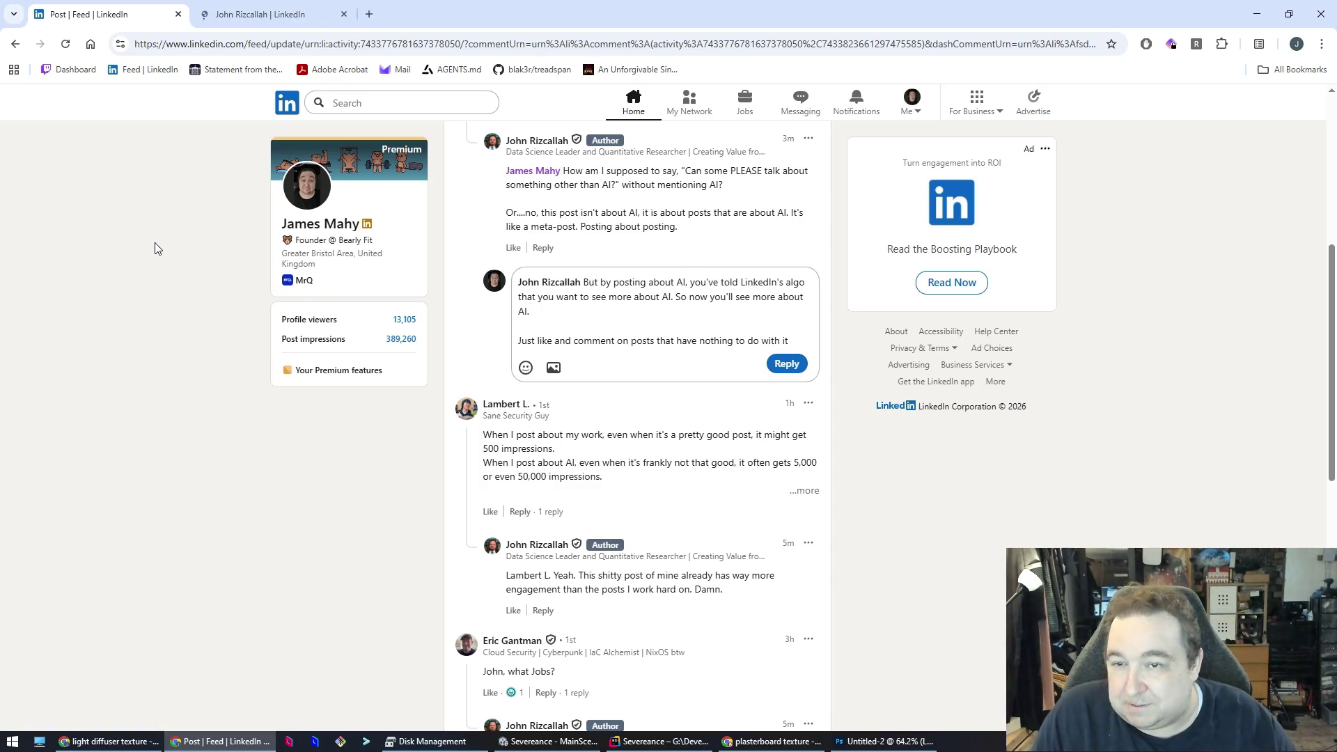
- On the author's profile, open the full list of their recent comments
{"action": "key", "text": "ctrl+Tab"}
{"action": "scroll", "coordinate": [143, 415], "scroll_direction": "down", "scroll_amount": 10}
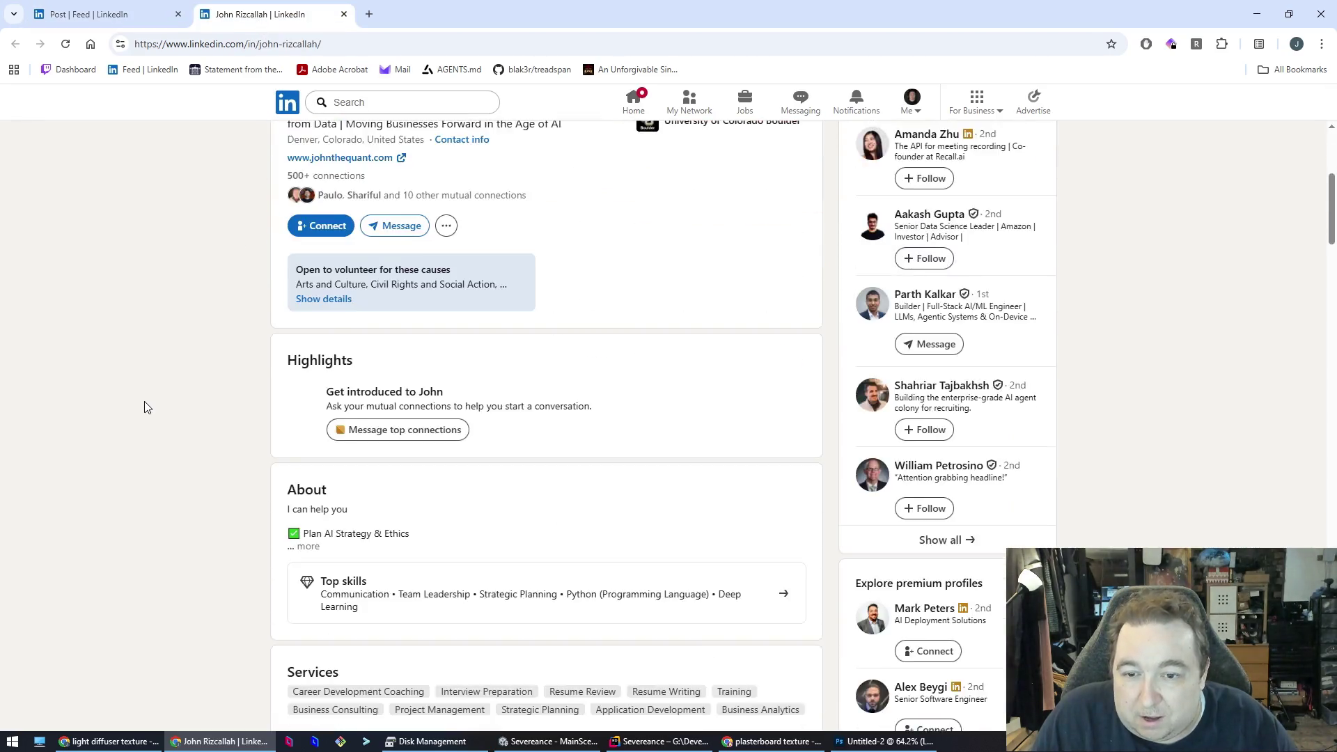
{"action": "scroll", "coordinate": [147, 407], "scroll_direction": "down", "scroll_amount": 8}
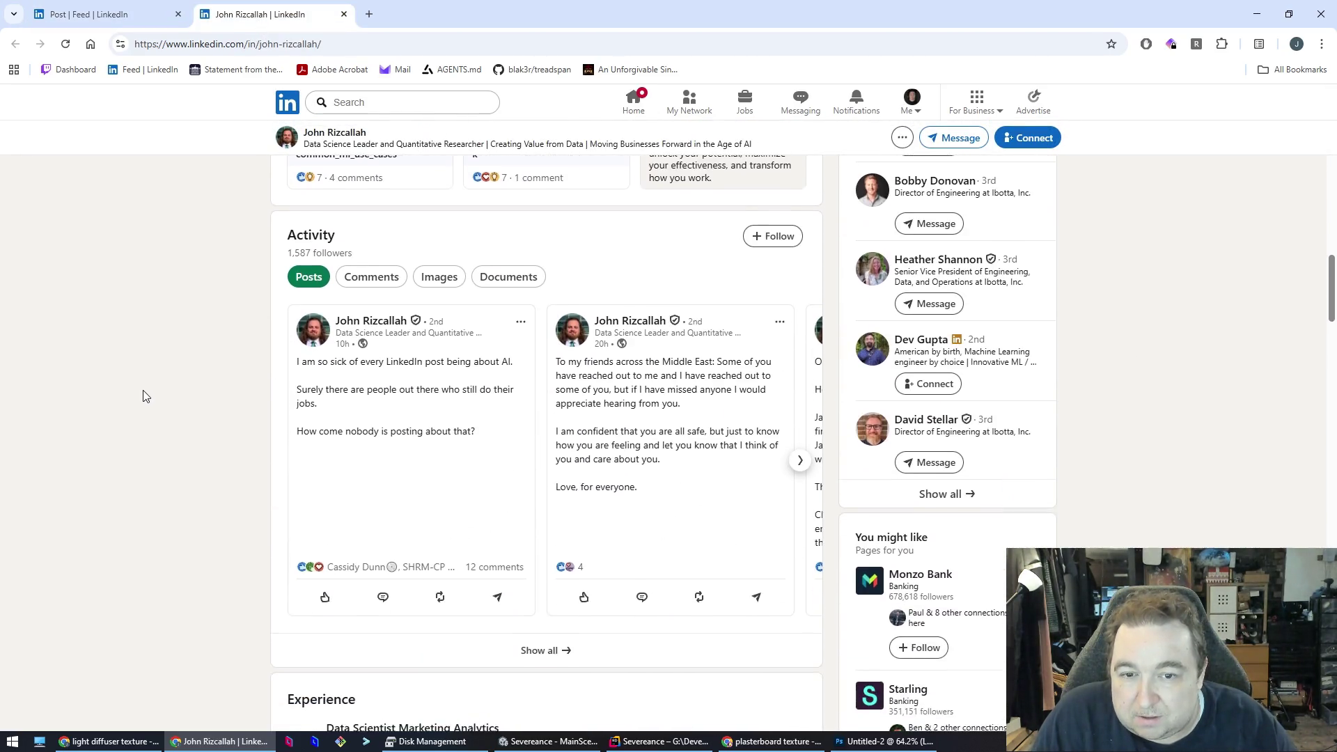
{"action": "left_click", "coordinate": [797, 389]}
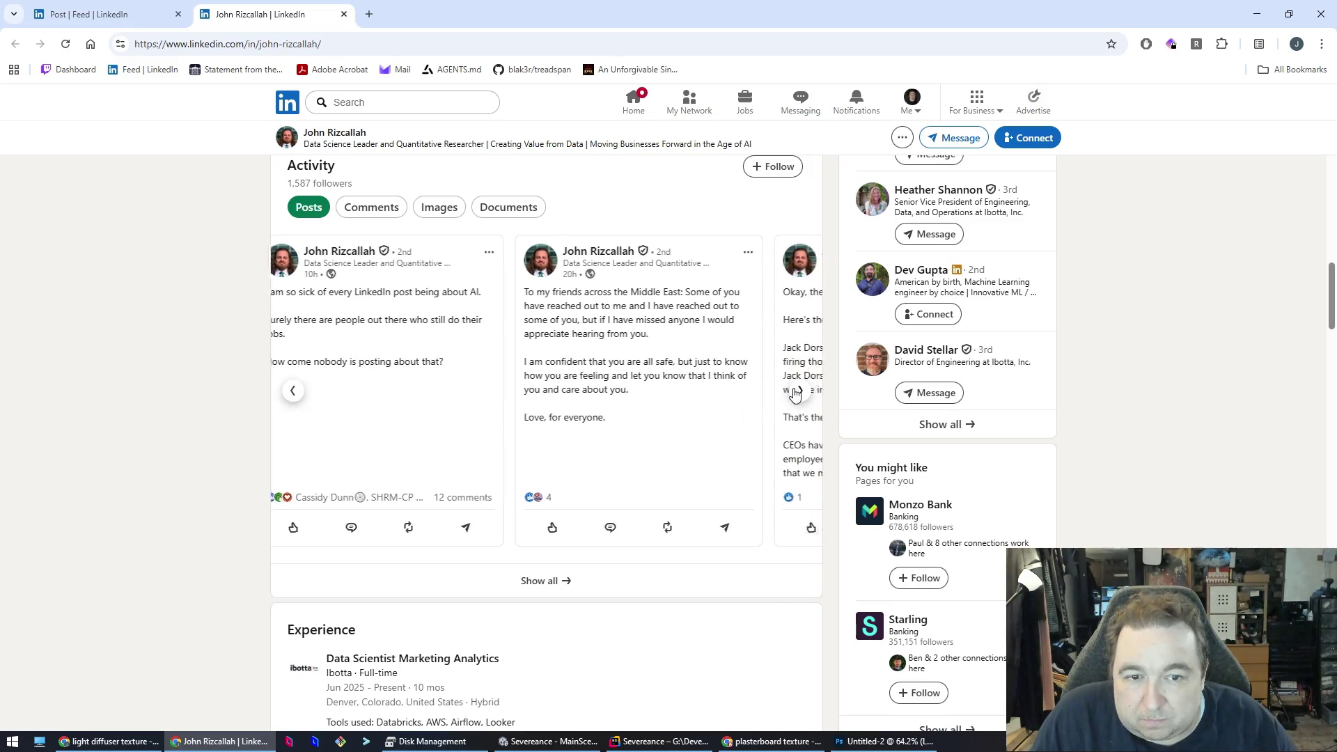
{"action": "left_click", "coordinate": [372, 207]}
{"action": "left_click", "coordinate": [531, 483]}
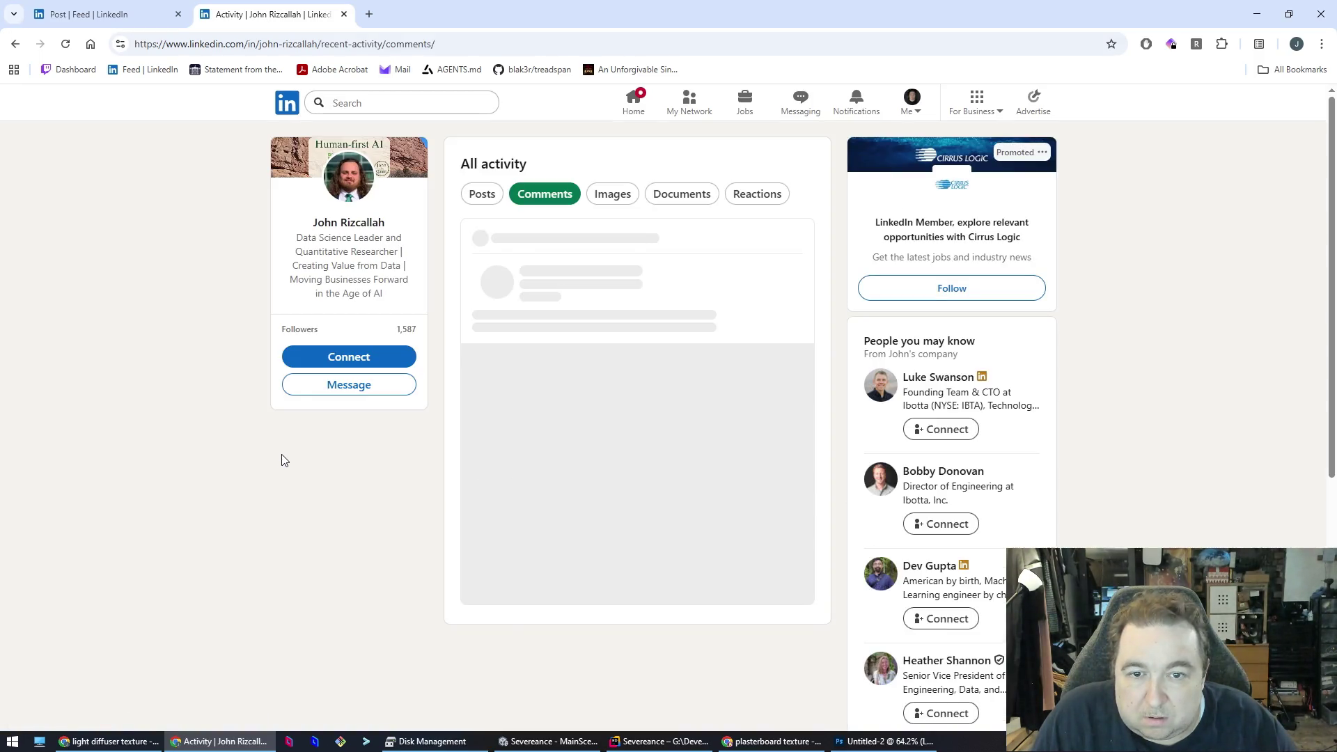
- Expand several posts in the comments feed, including the data scientist post, then return to the post tab
{"action": "scroll", "coordinate": [284, 440], "scroll_direction": "down", "scroll_amount": 20}
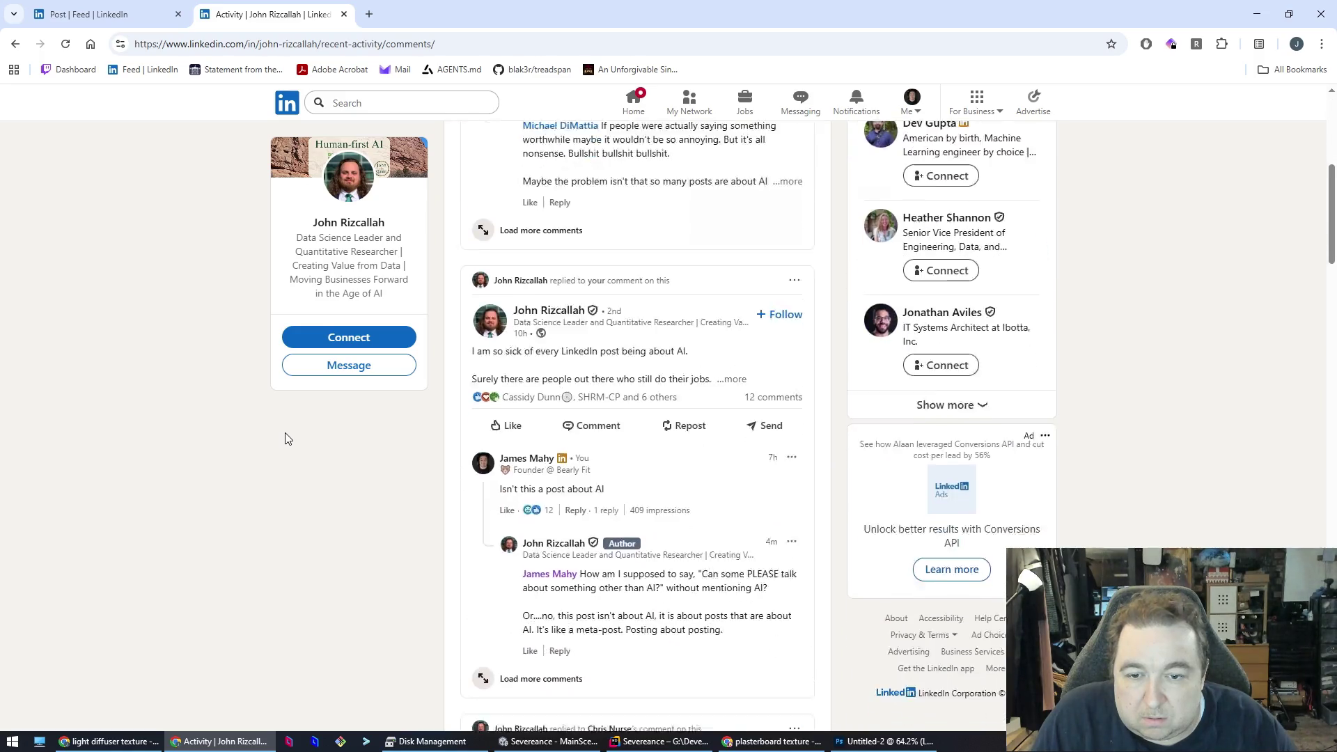
{"action": "scroll", "coordinate": [287, 418], "scroll_direction": "down", "scroll_amount": 1}
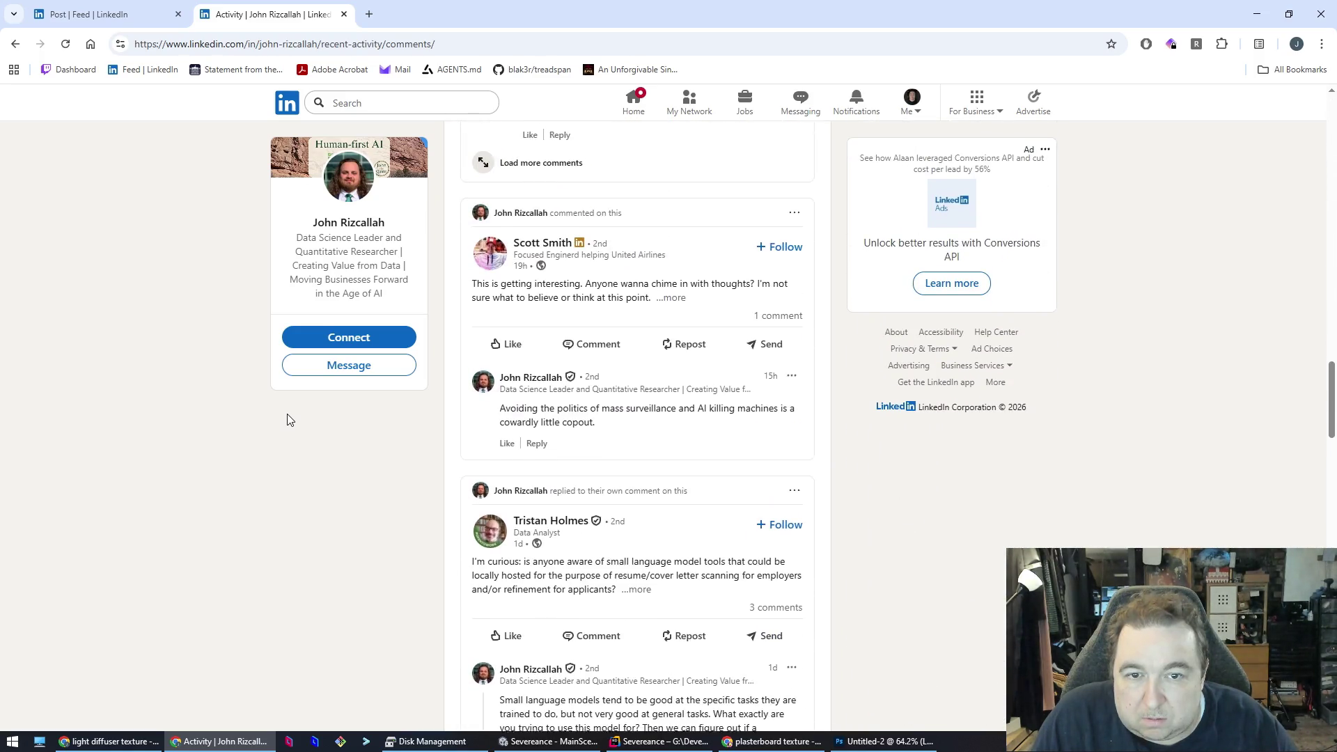
{"action": "left_click", "coordinate": [670, 301]}
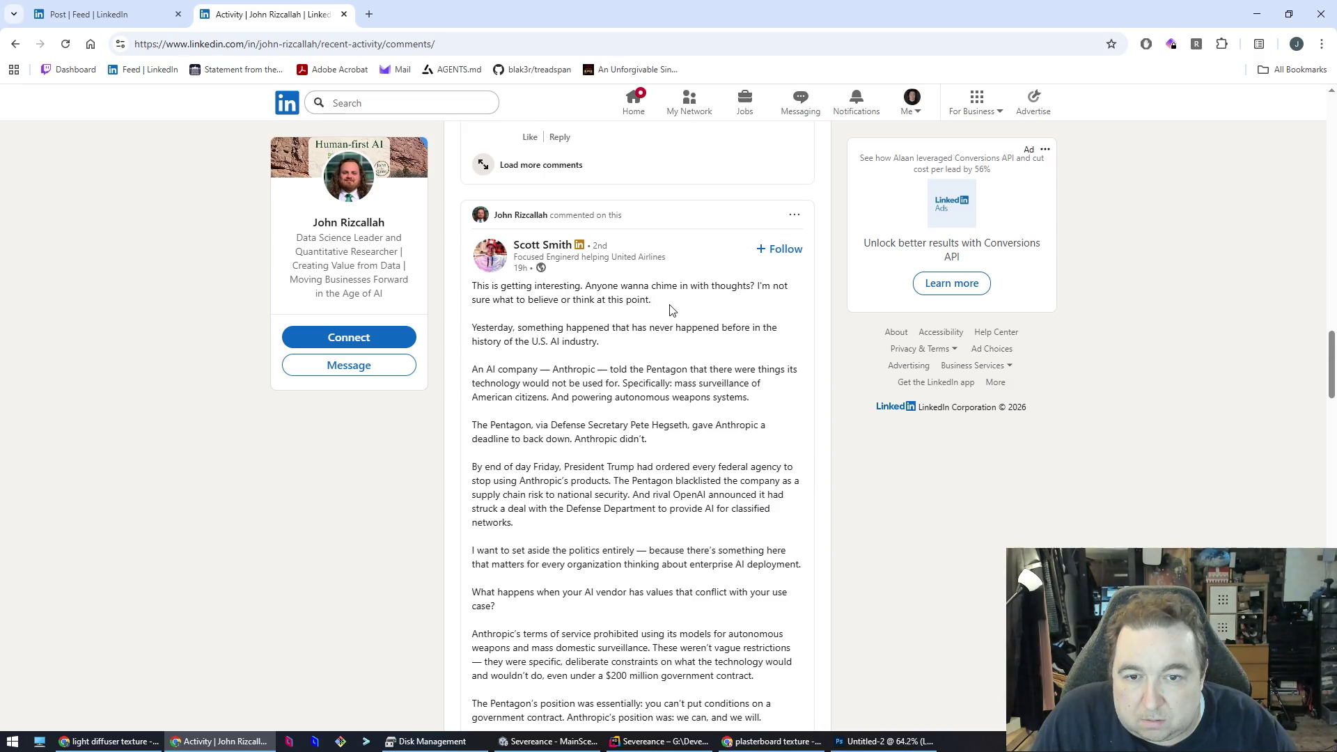
{"action": "scroll", "coordinate": [639, 496], "scroll_direction": "down", "scroll_amount": 15}
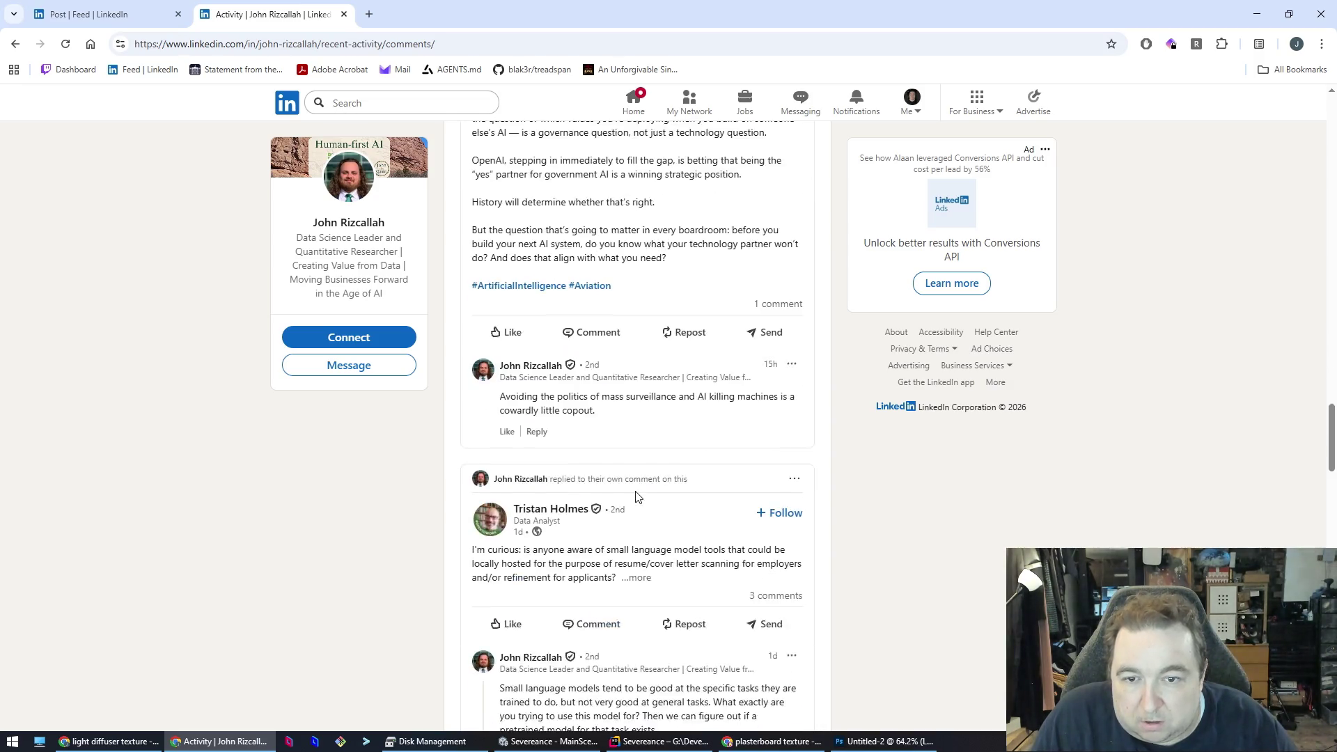
{"action": "left_click", "coordinate": [639, 370]}
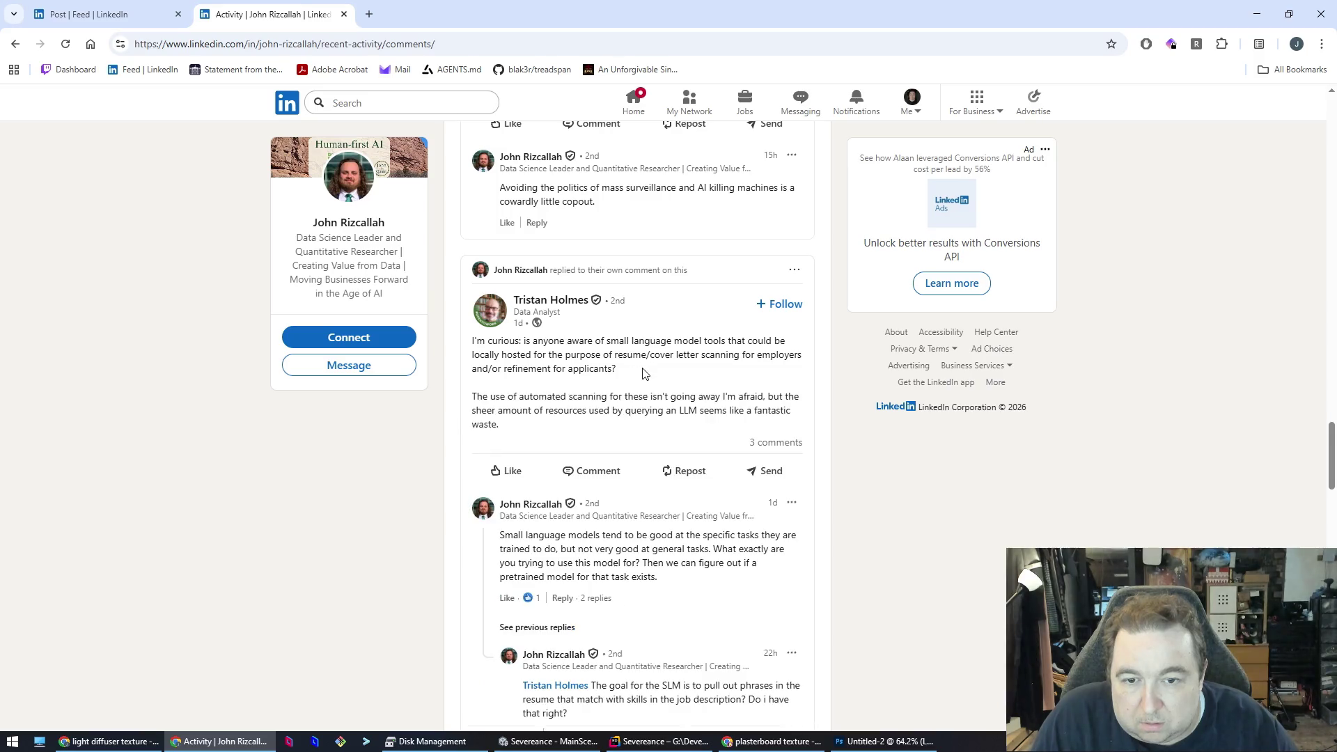
{"action": "scroll", "coordinate": [645, 383], "scroll_direction": "down", "scroll_amount": 8}
{"action": "scroll", "coordinate": [647, 392], "scroll_direction": "down", "scroll_amount": 7}
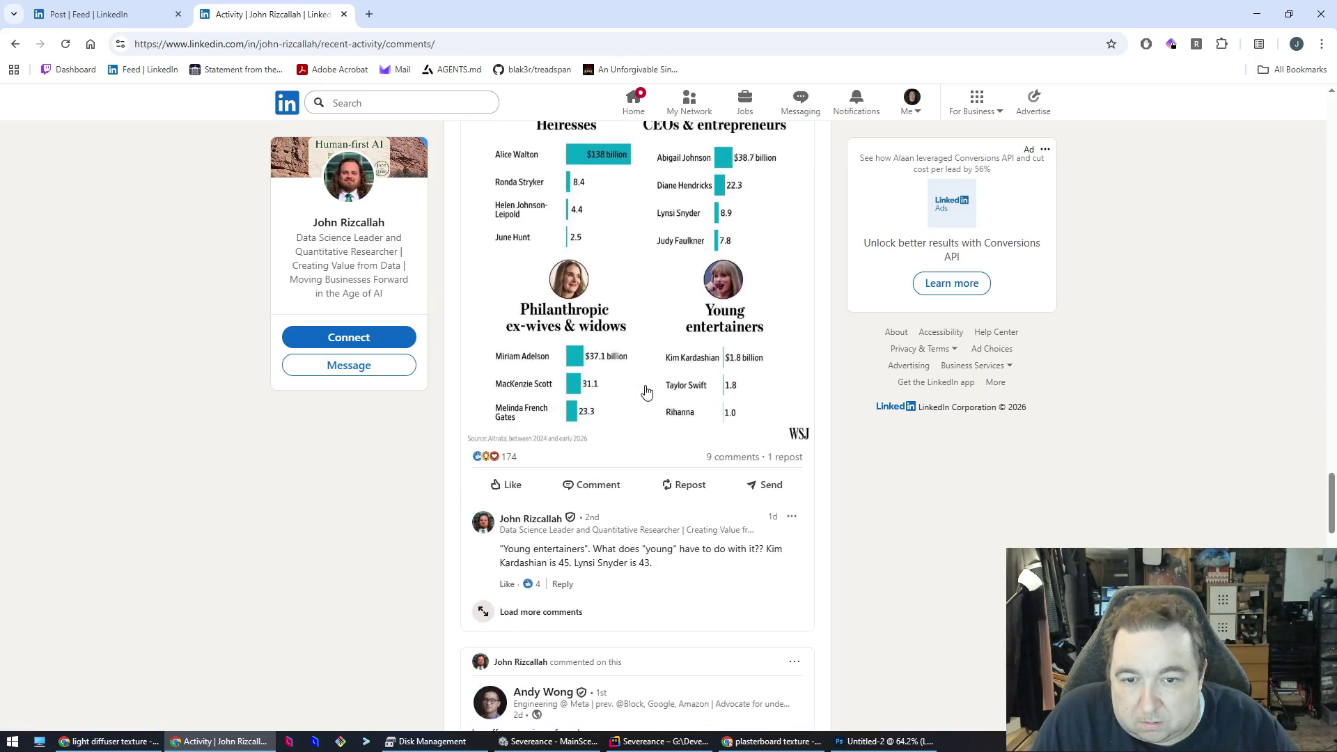
{"action": "scroll", "coordinate": [645, 391], "scroll_direction": "down", "scroll_amount": 2}
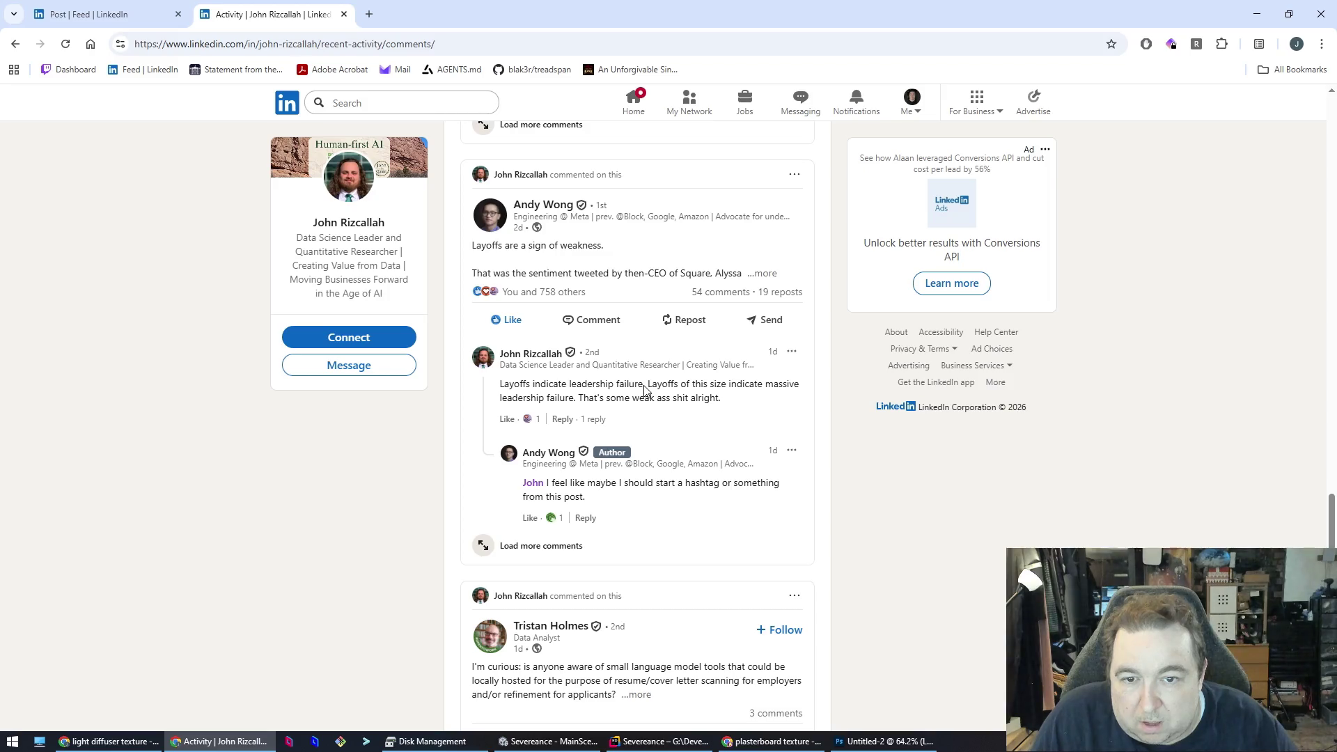
{"action": "scroll", "coordinate": [645, 390], "scroll_direction": "down", "scroll_amount": 7}
{"action": "scroll", "coordinate": [641, 389], "scroll_direction": "down", "scroll_amount": 6}
{"action": "scroll", "coordinate": [642, 389], "scroll_direction": "down", "scroll_amount": 3}
{"action": "scroll", "coordinate": [642, 390], "scroll_direction": "up", "scroll_amount": 1}
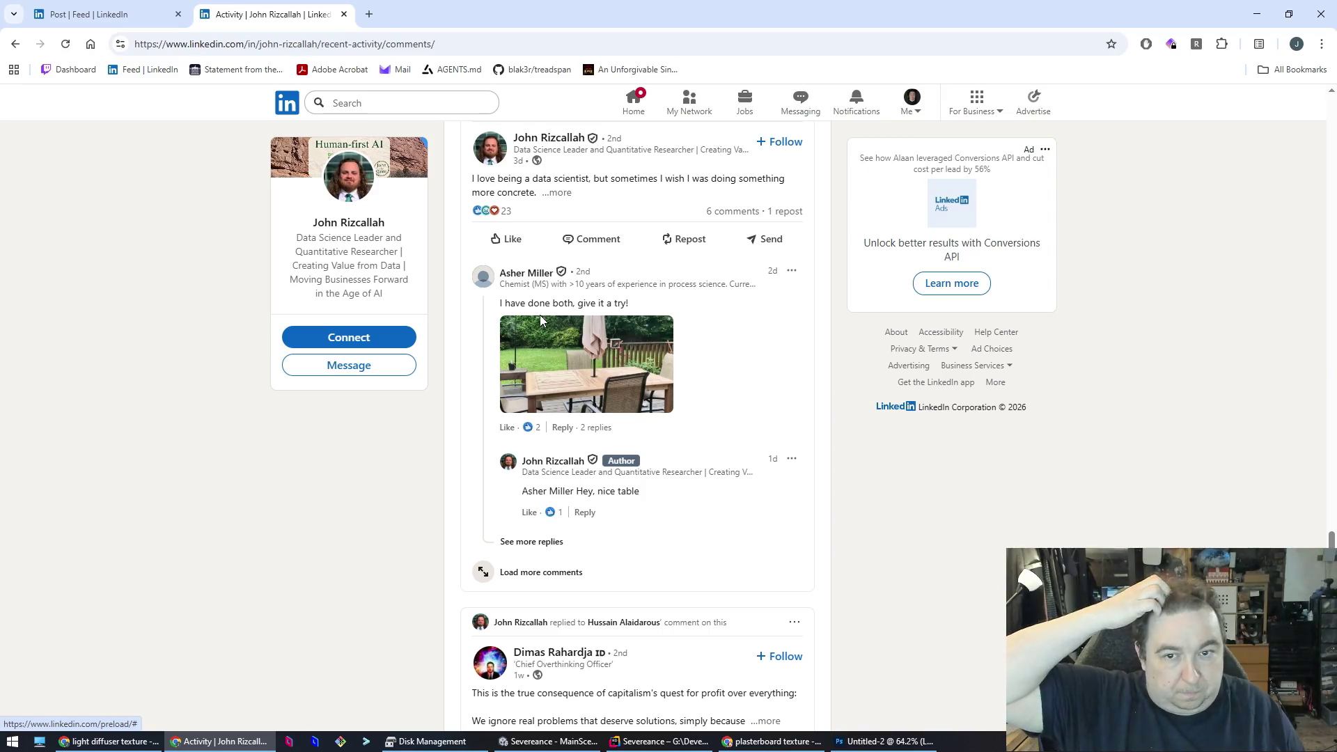
{"action": "left_click", "coordinate": [557, 193]}
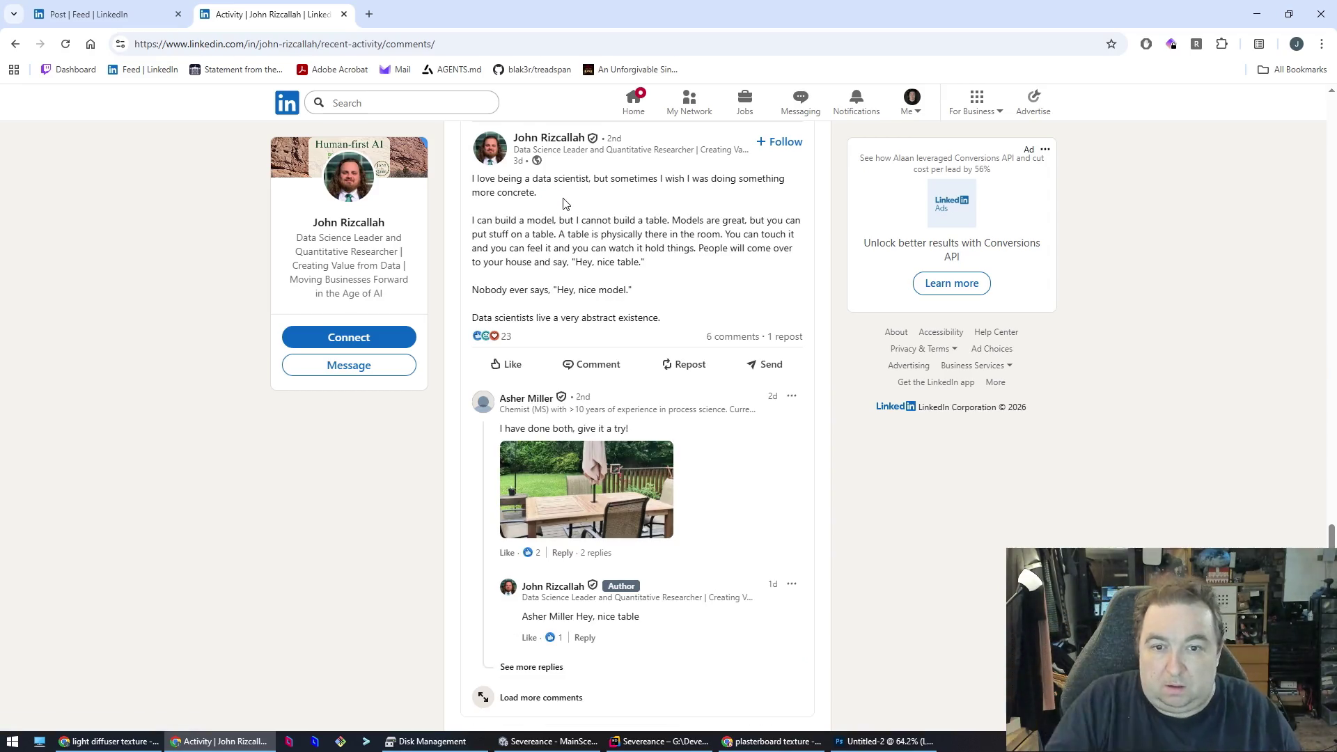
{"action": "left_click", "coordinate": [122, 13]}
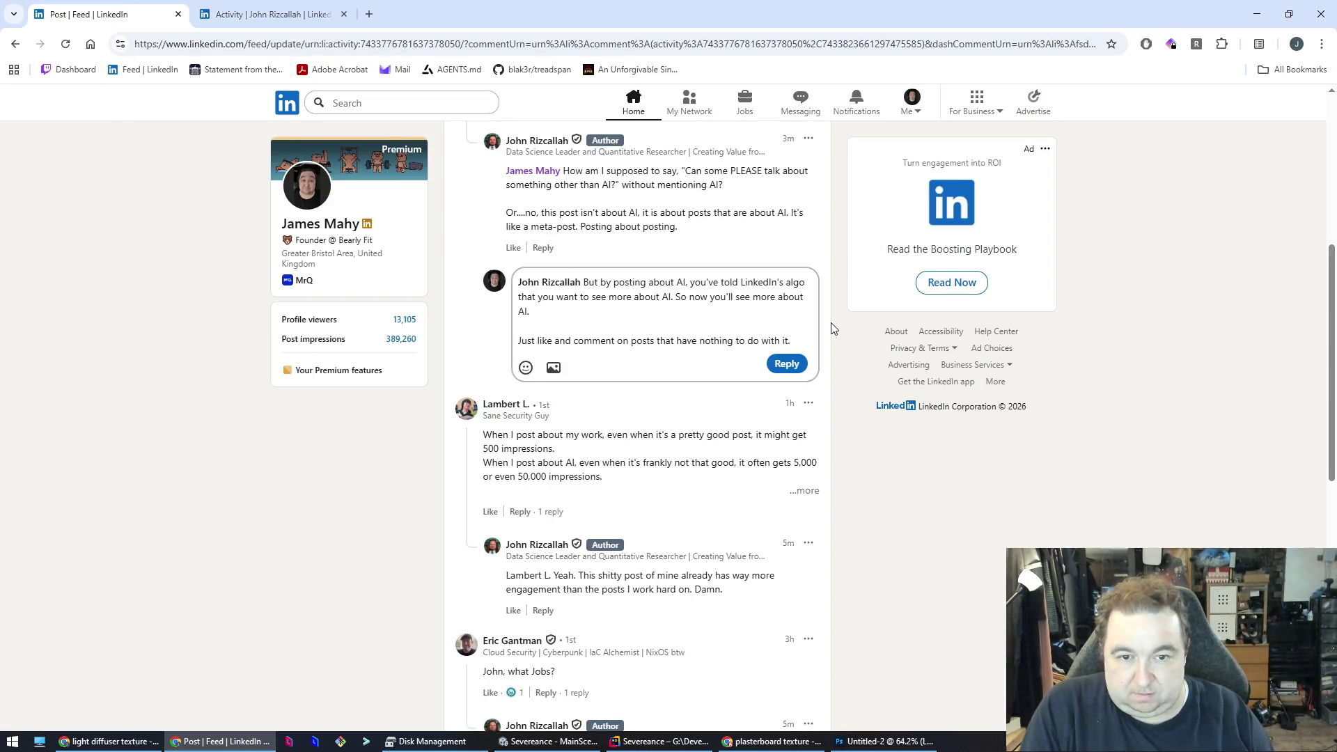
- Finish the LinkedIn reply saying the author mostly engages with AI stuff, and post it
{"action": "key", "text": "Return"}
{"action": "key", "text": "Return"}
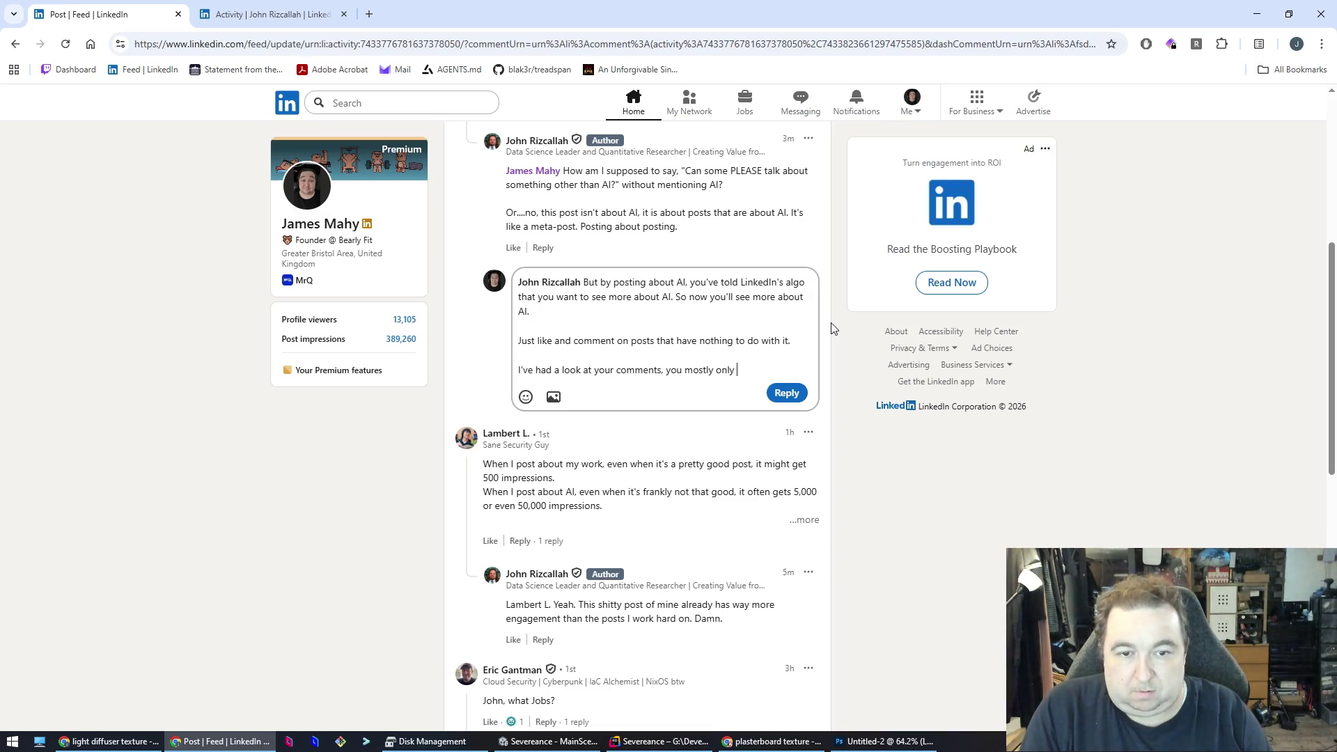
{"action": "type", "text": "stuff."}
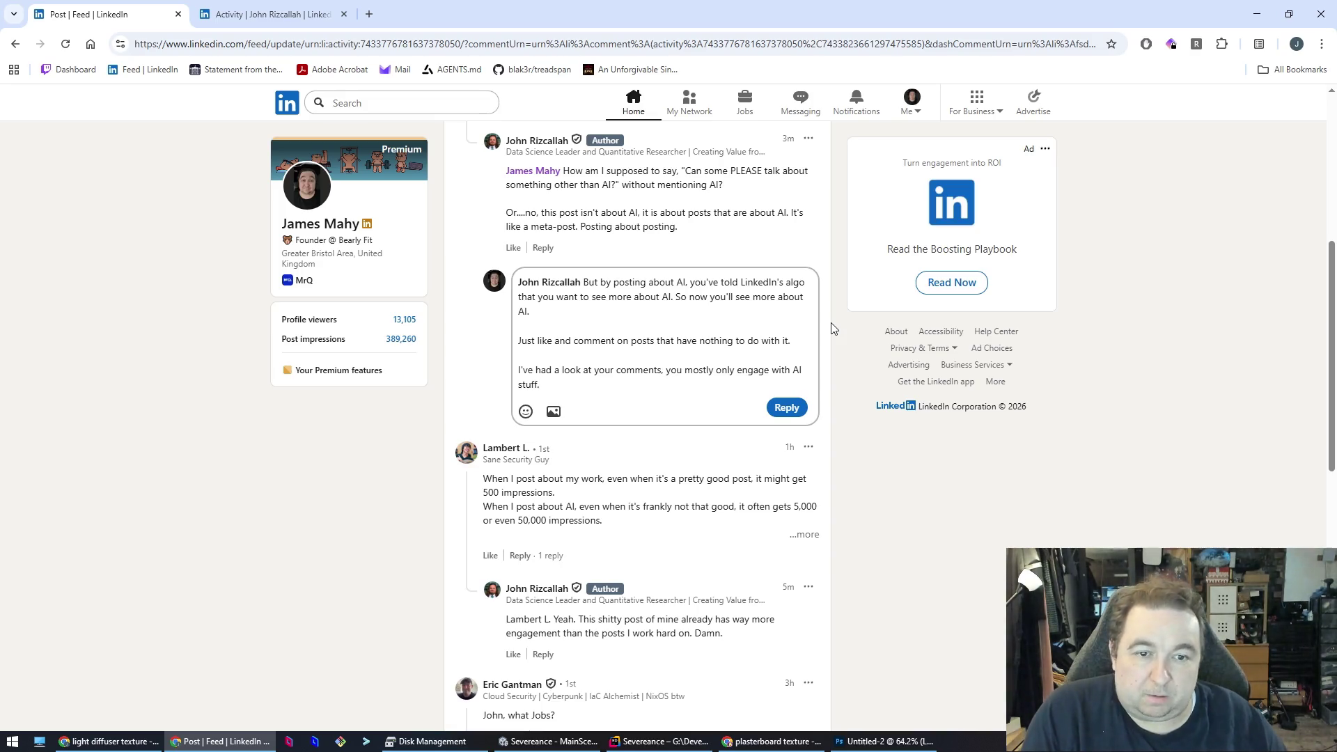
{"action": "key", "text": "Return"}
{"action": "key", "text": "Return"}
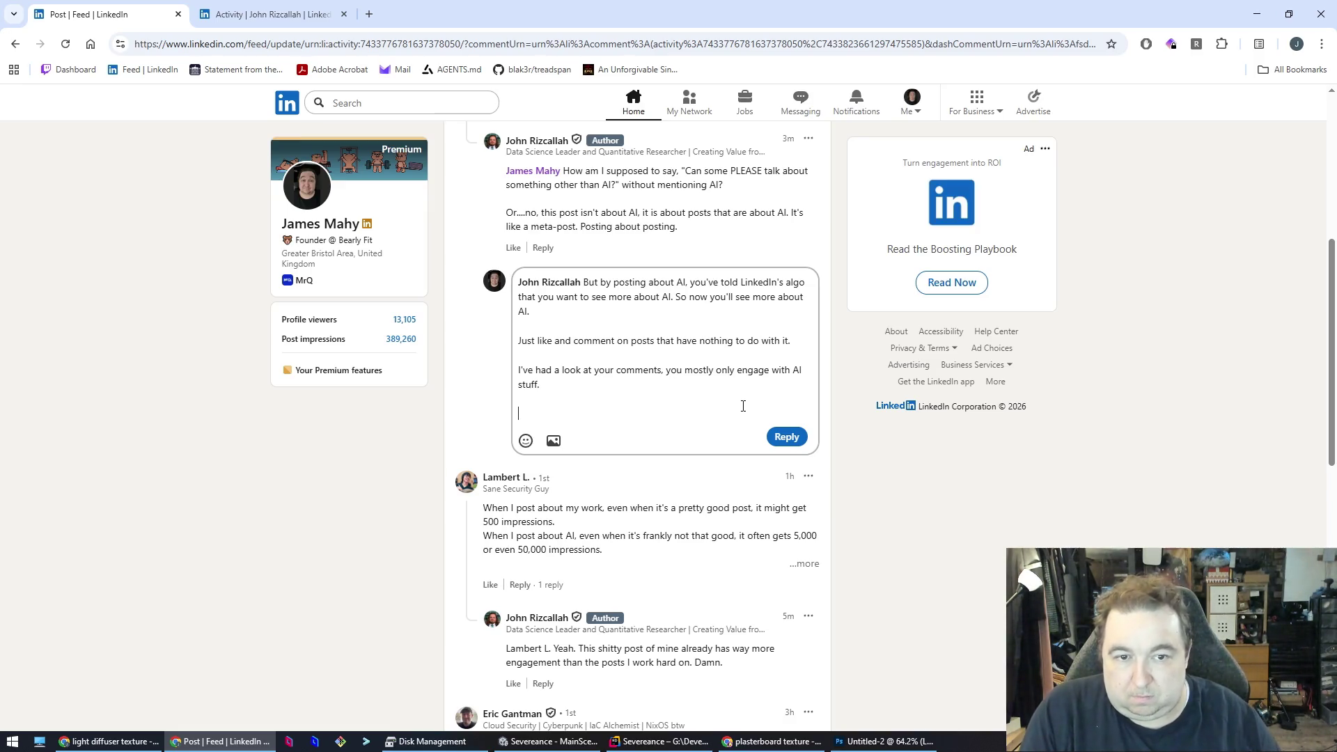
{"action": "left_click", "coordinate": [787, 437]}
- Close the author's activity tab and switch to Photoshop
{"action": "key", "text": "ctrl+Tab"}
{"action": "key", "text": "ctrl+w"}
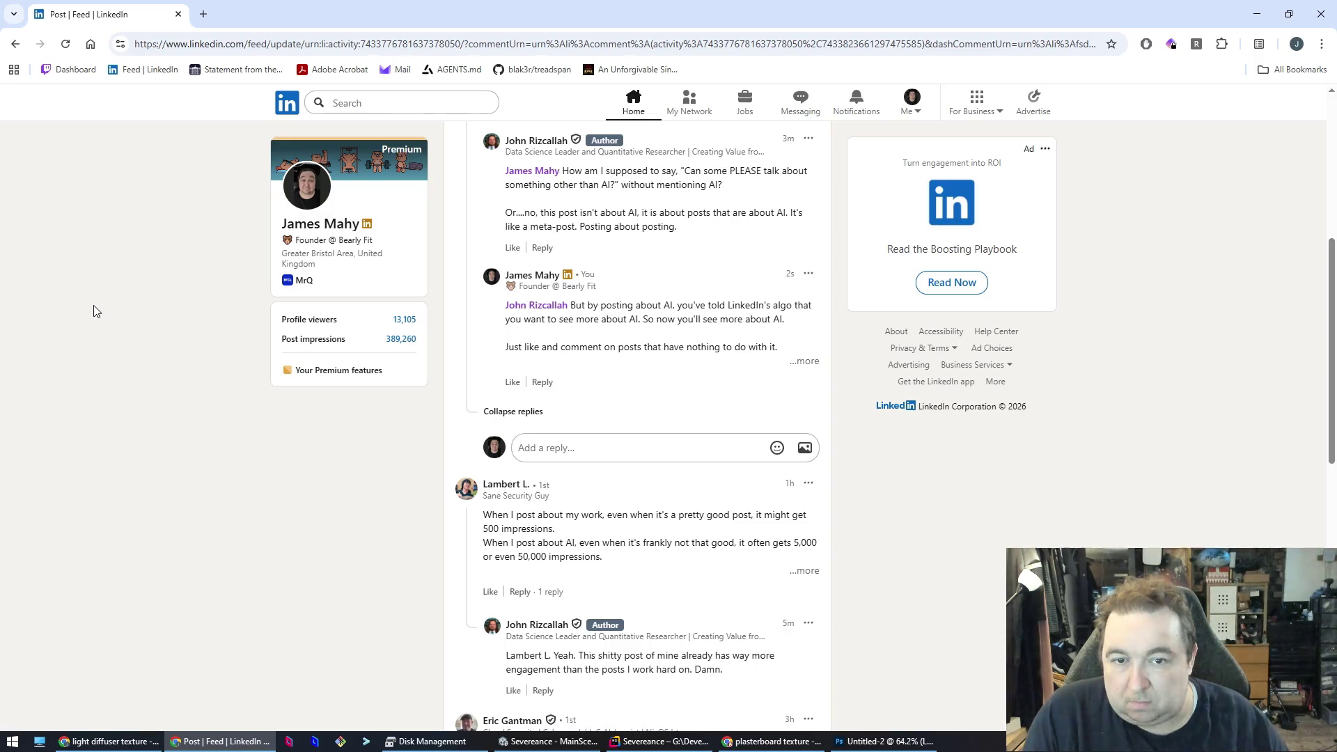
{"action": "key", "text": "alt+Tab"}
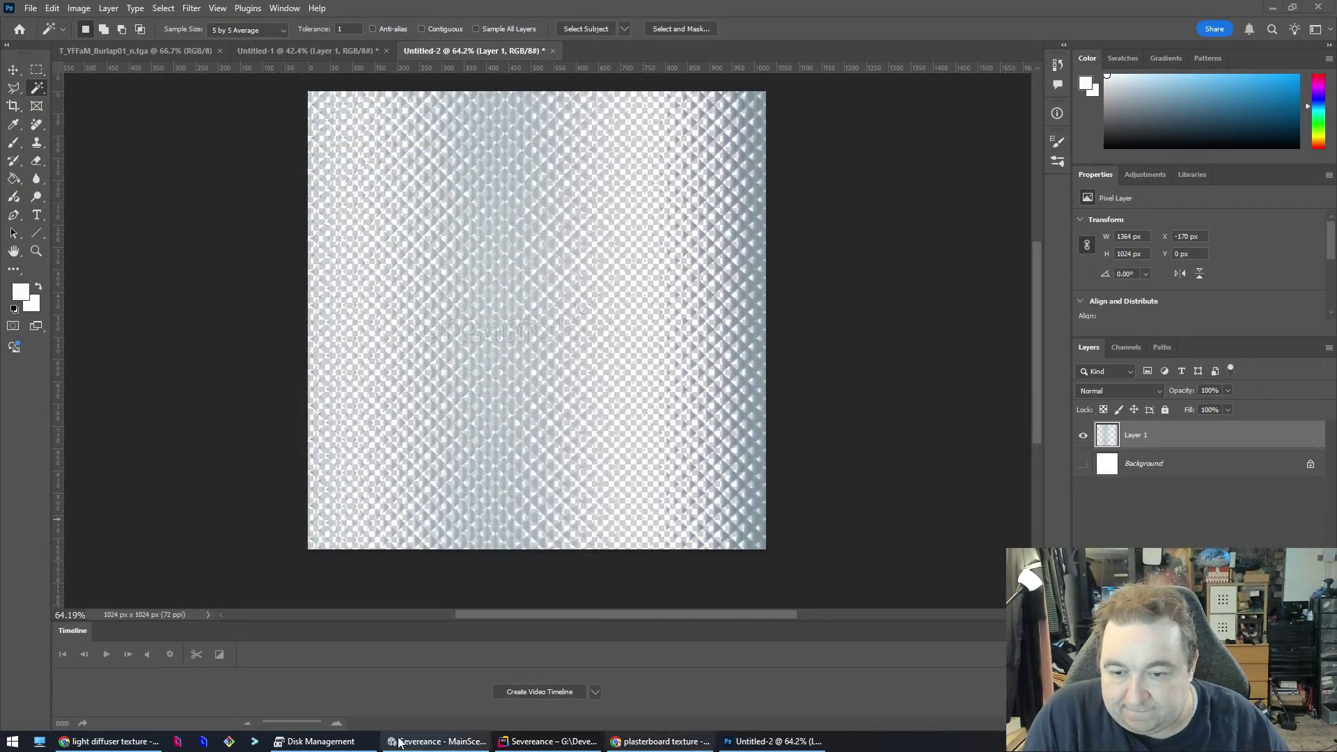
- Create a new material named lightdiffuser in the Materials folder
{"action": "left_click", "coordinate": [425, 741]}
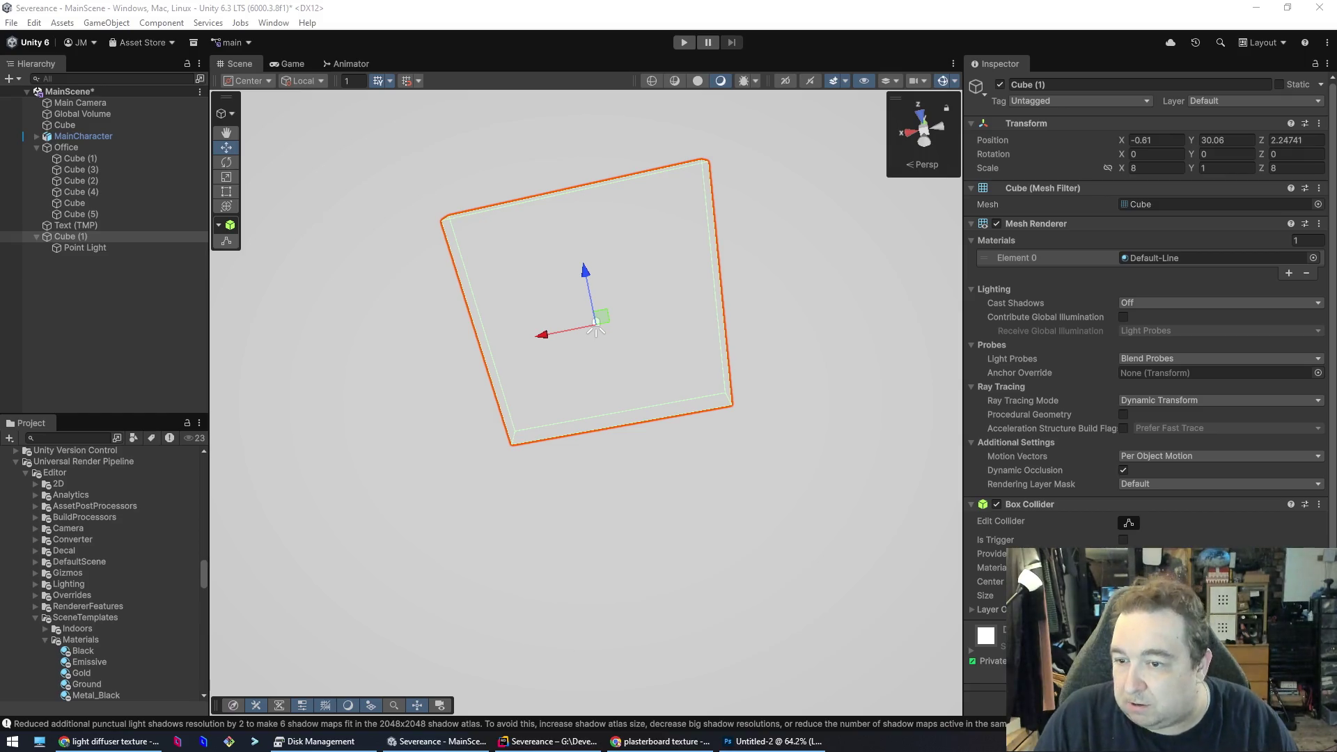
{"action": "left_click_drag", "start_coordinate": [213, 573], "coordinate": [222, 550]}
{"action": "scroll", "coordinate": [202, 530], "scroll_direction": "up", "scroll_amount": 10}
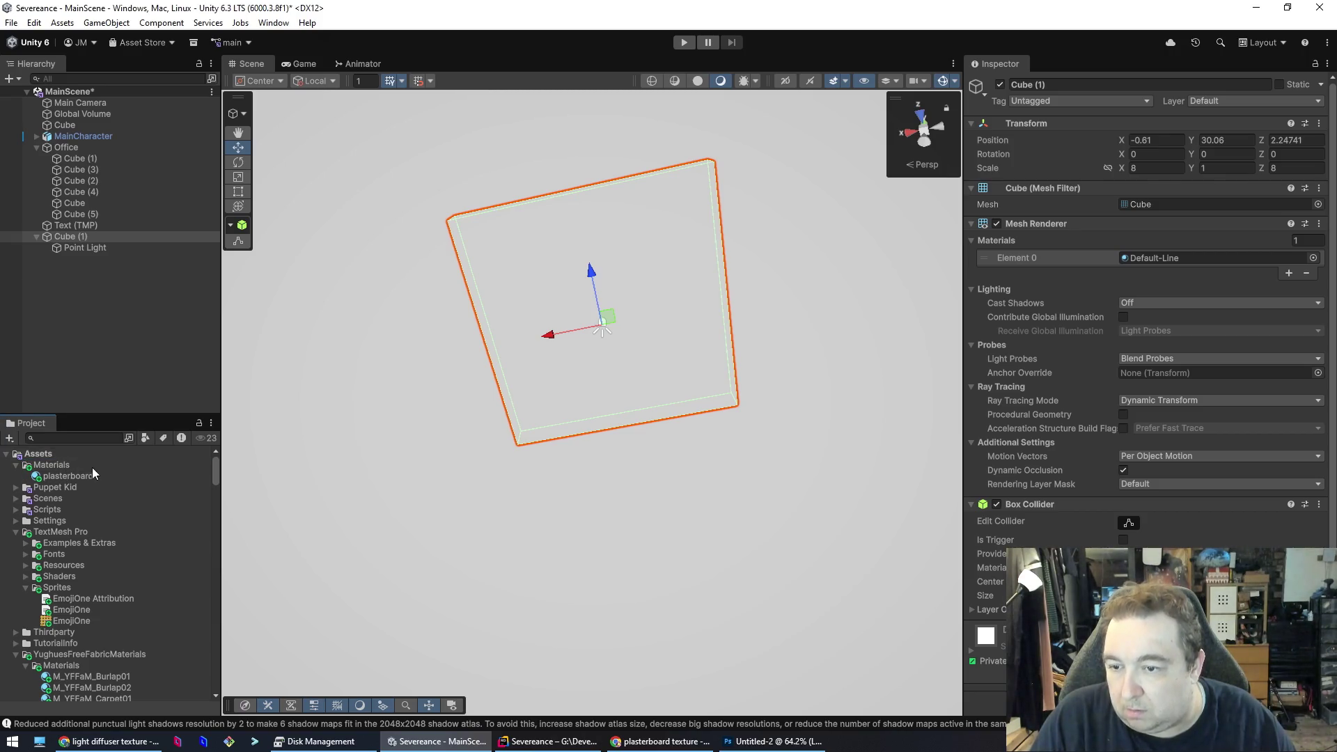
{"action": "left_click", "coordinate": [14, 467]}
{"action": "left_click", "coordinate": [13, 470]}
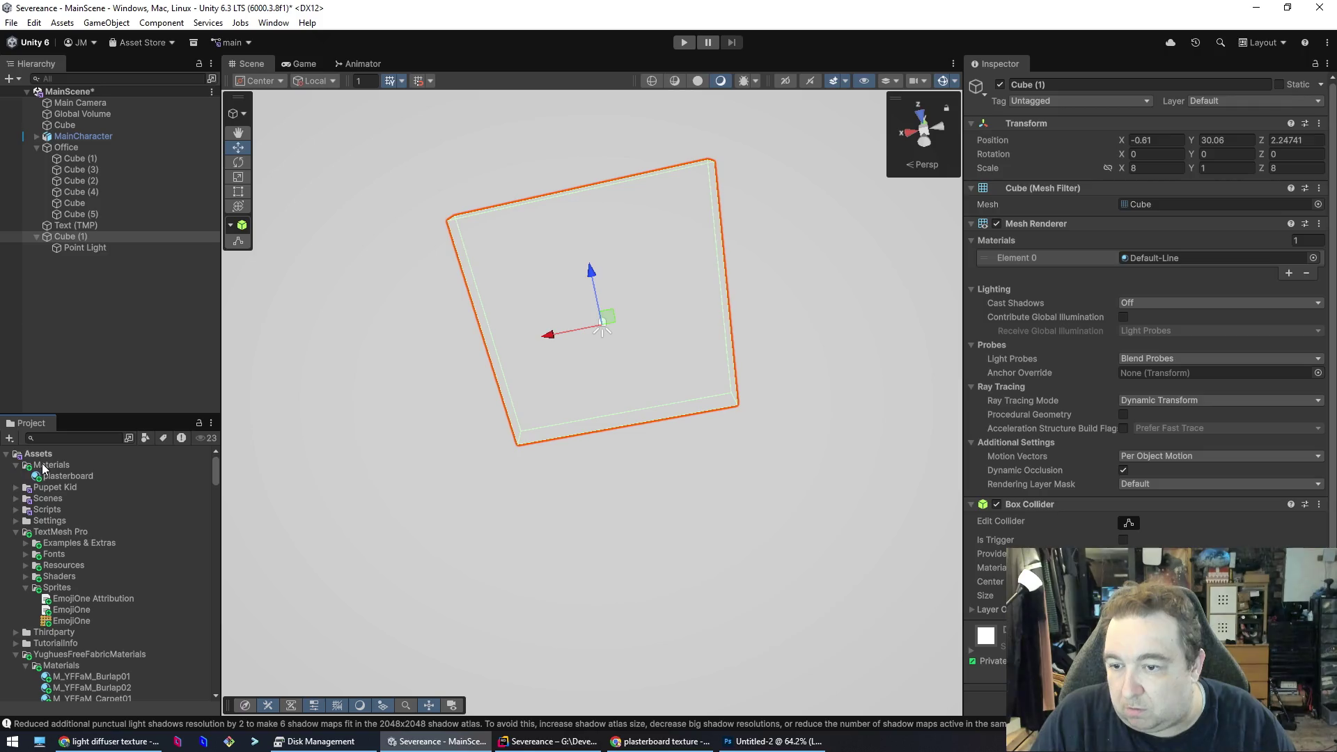
{"action": "right_click", "coordinate": [41, 469]}
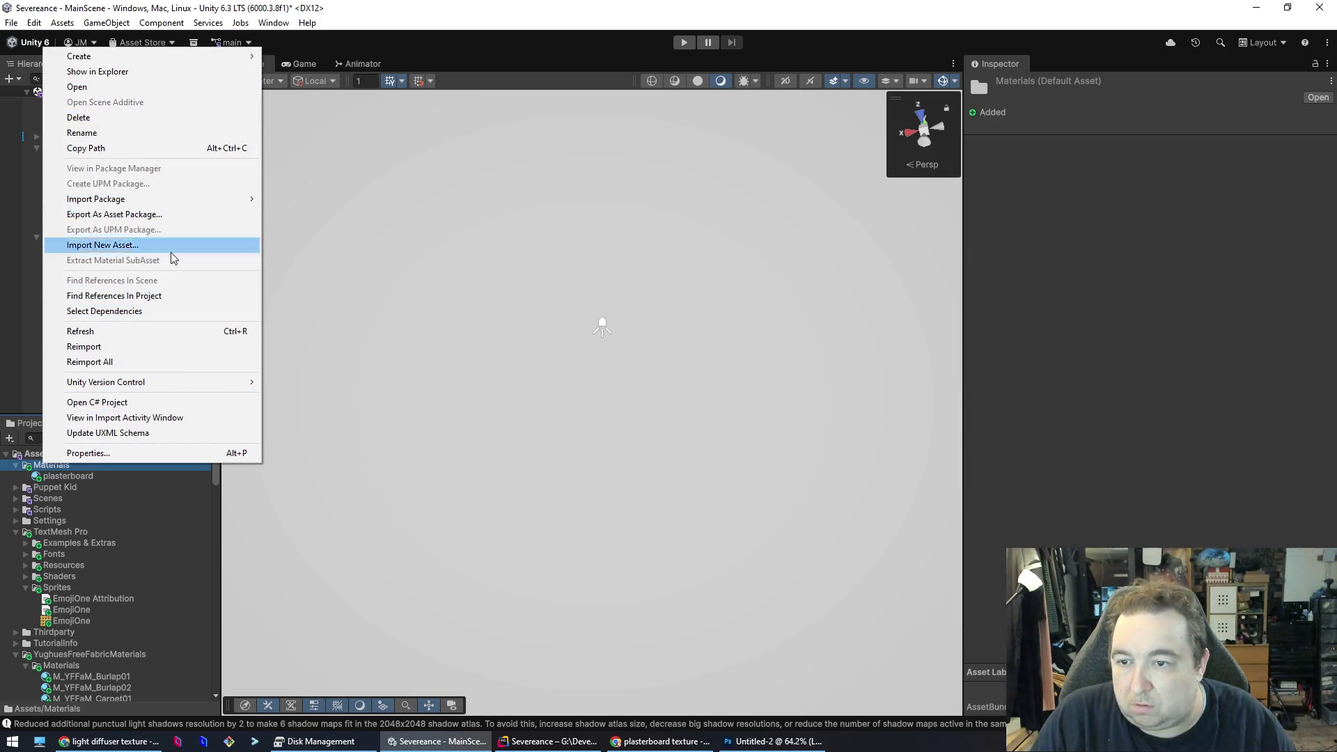
{"action": "mouse_move", "coordinate": [157, 382]}
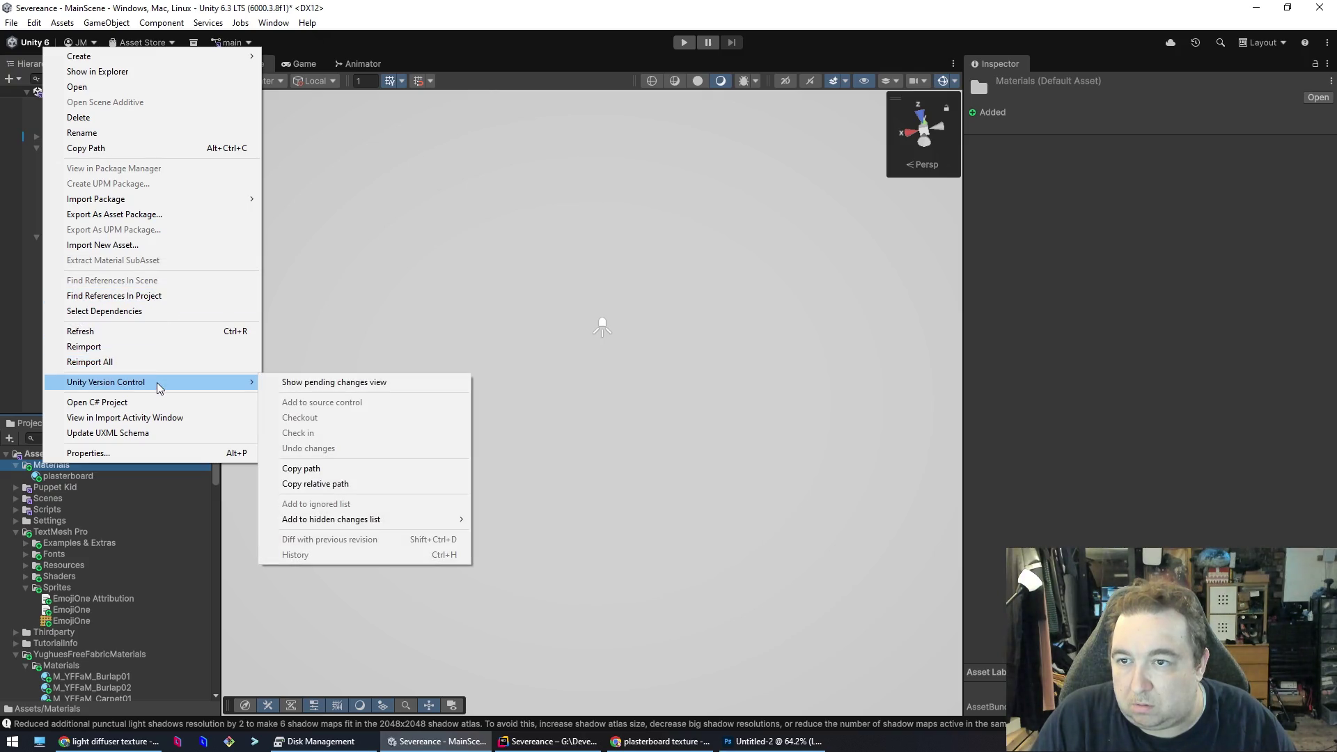
{"action": "mouse_move", "coordinate": [166, 57]}
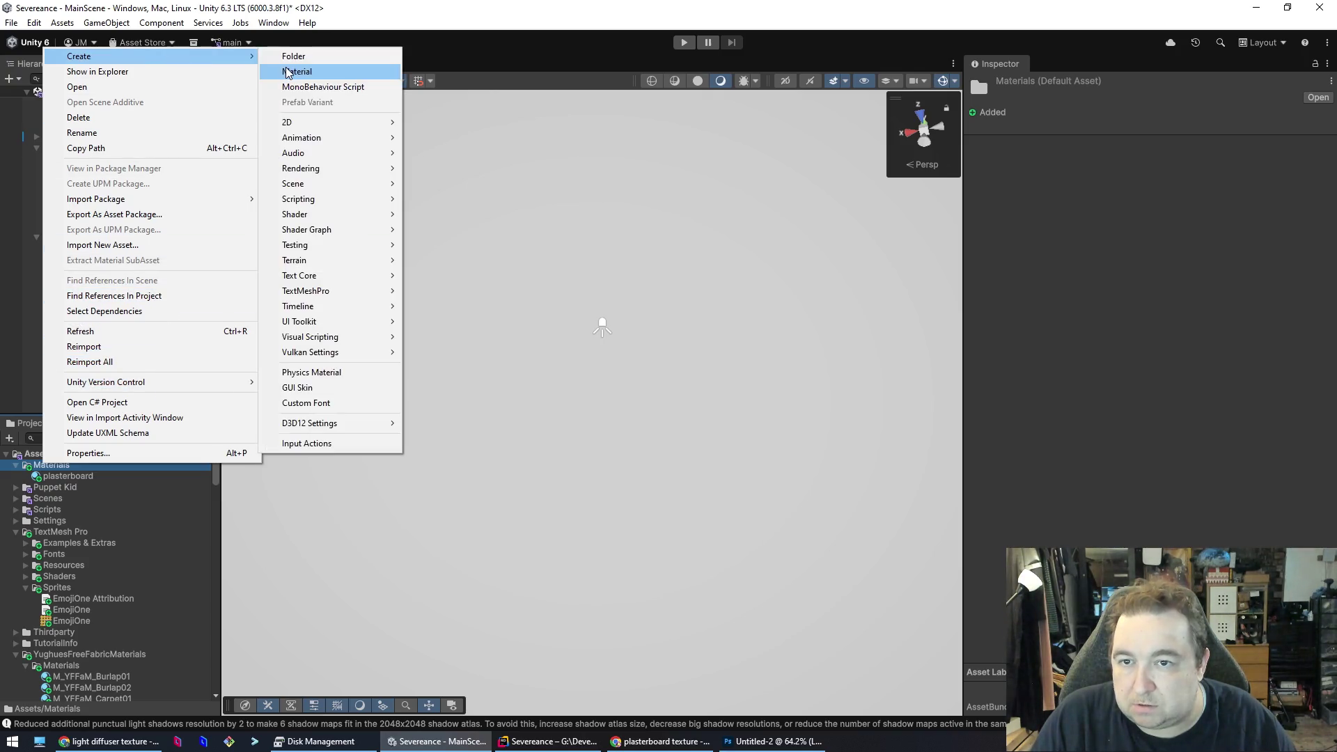
{"action": "left_click", "coordinate": [337, 73]}
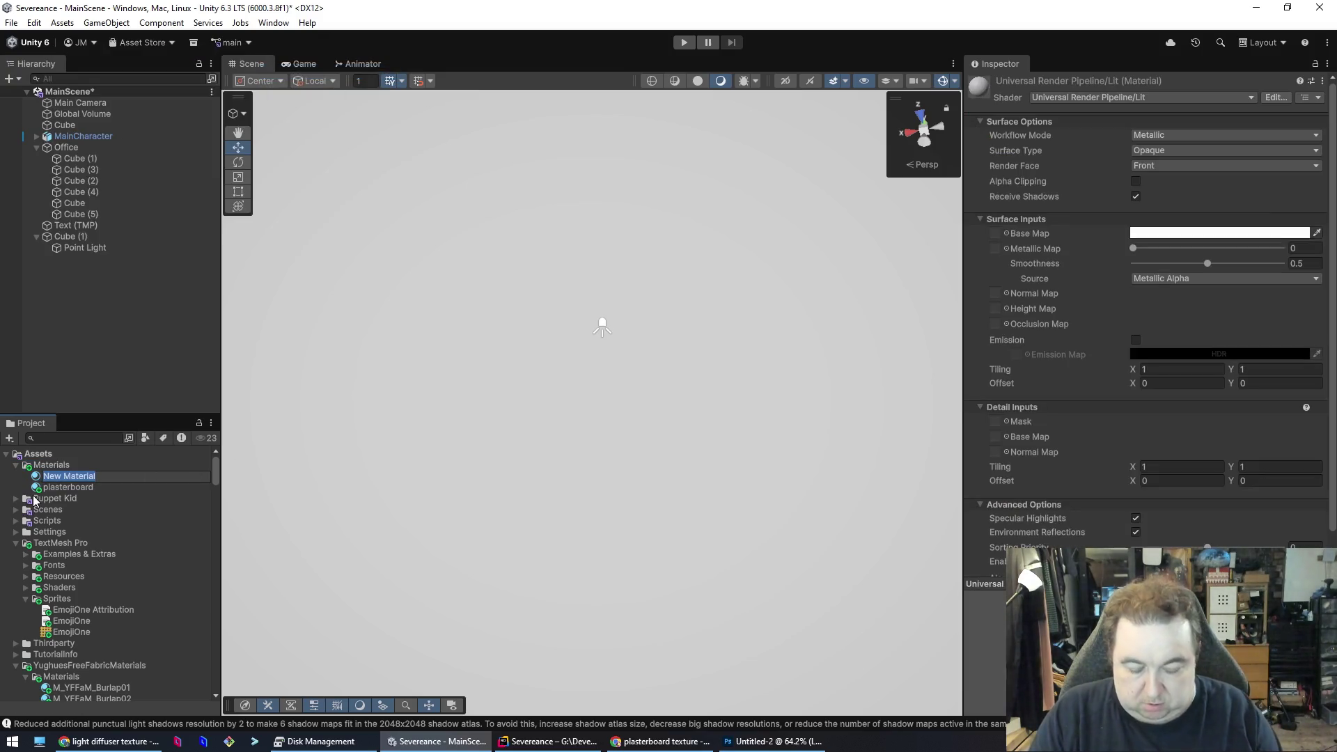
{"action": "type", "text": "lightdif"}
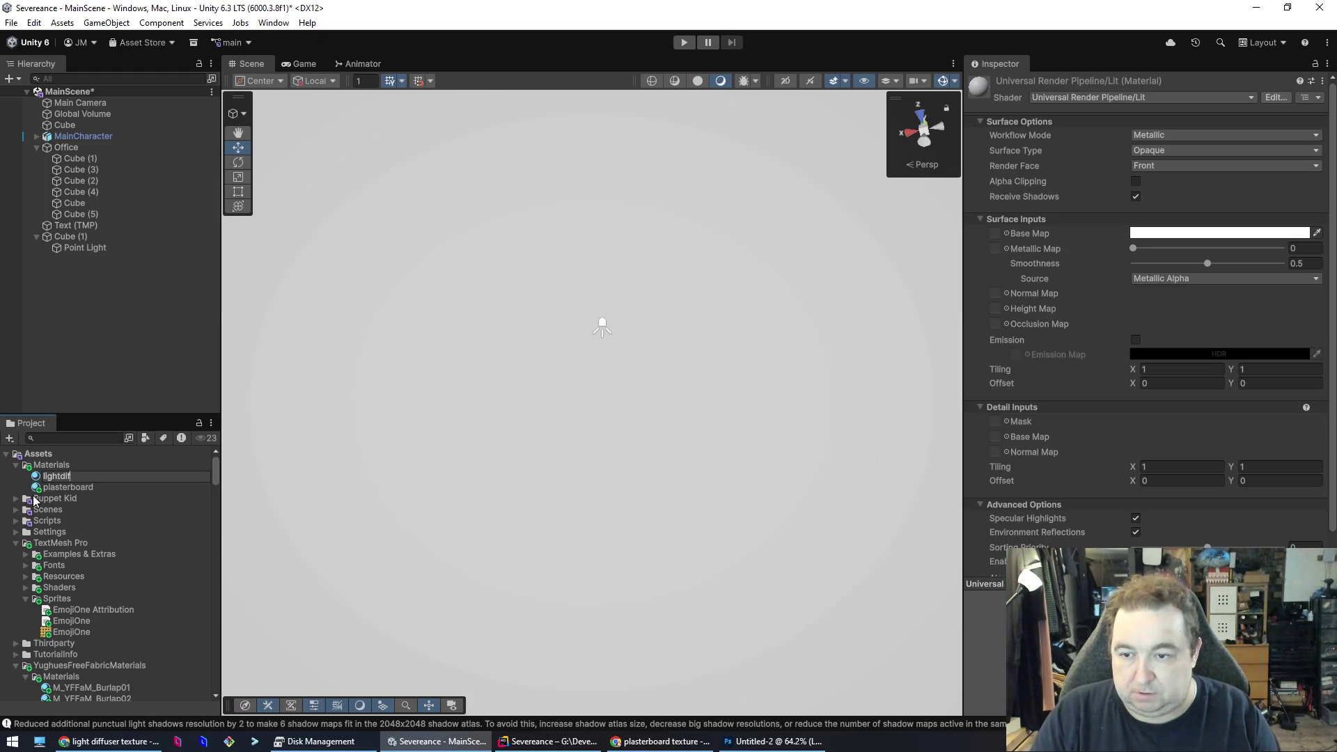
{"action": "type", "text": "fuser"}
{"action": "key", "text": "Return"}
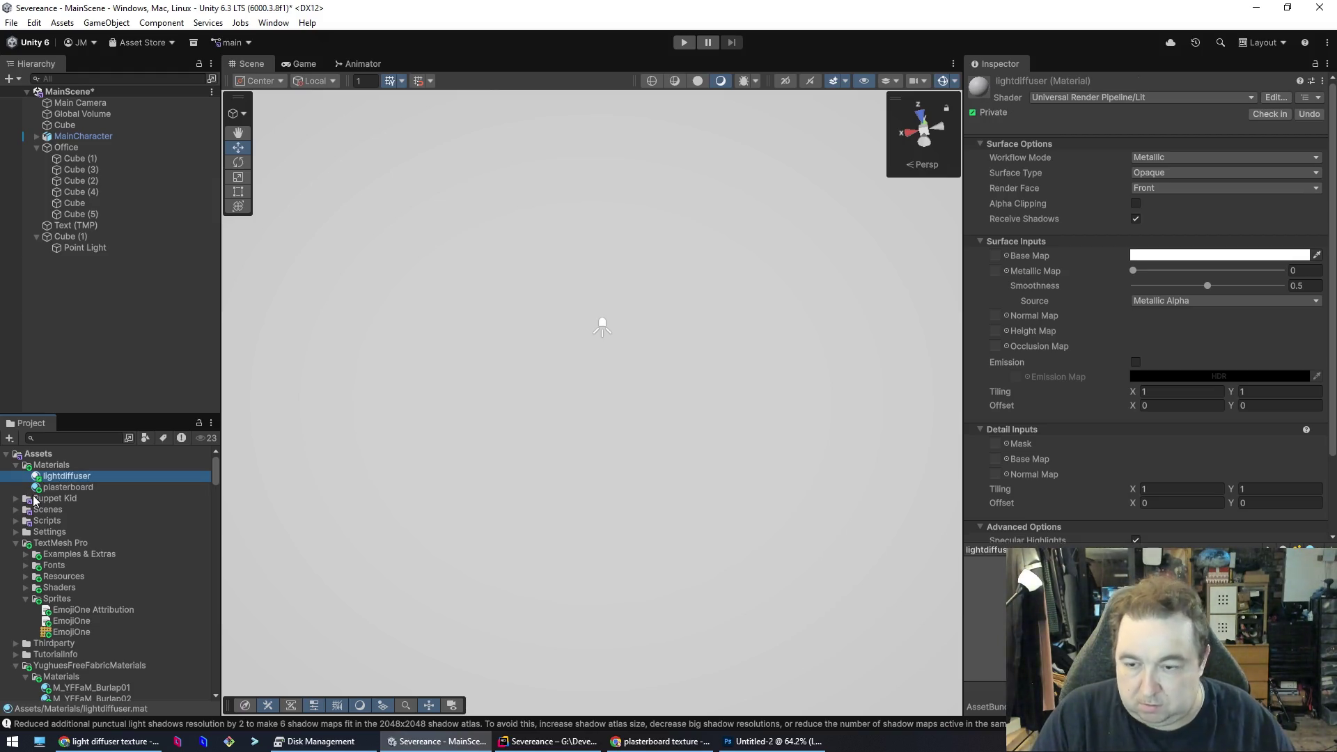
- Assign the CeilingDiffuser texture to lightdiffuser's Detail Inputs Normal Map
{"action": "scroll", "coordinate": [123, 574], "scroll_direction": "down", "scroll_amount": 10}
{"action": "scroll", "coordinate": [122, 568], "scroll_direction": "up", "scroll_amount": 10}
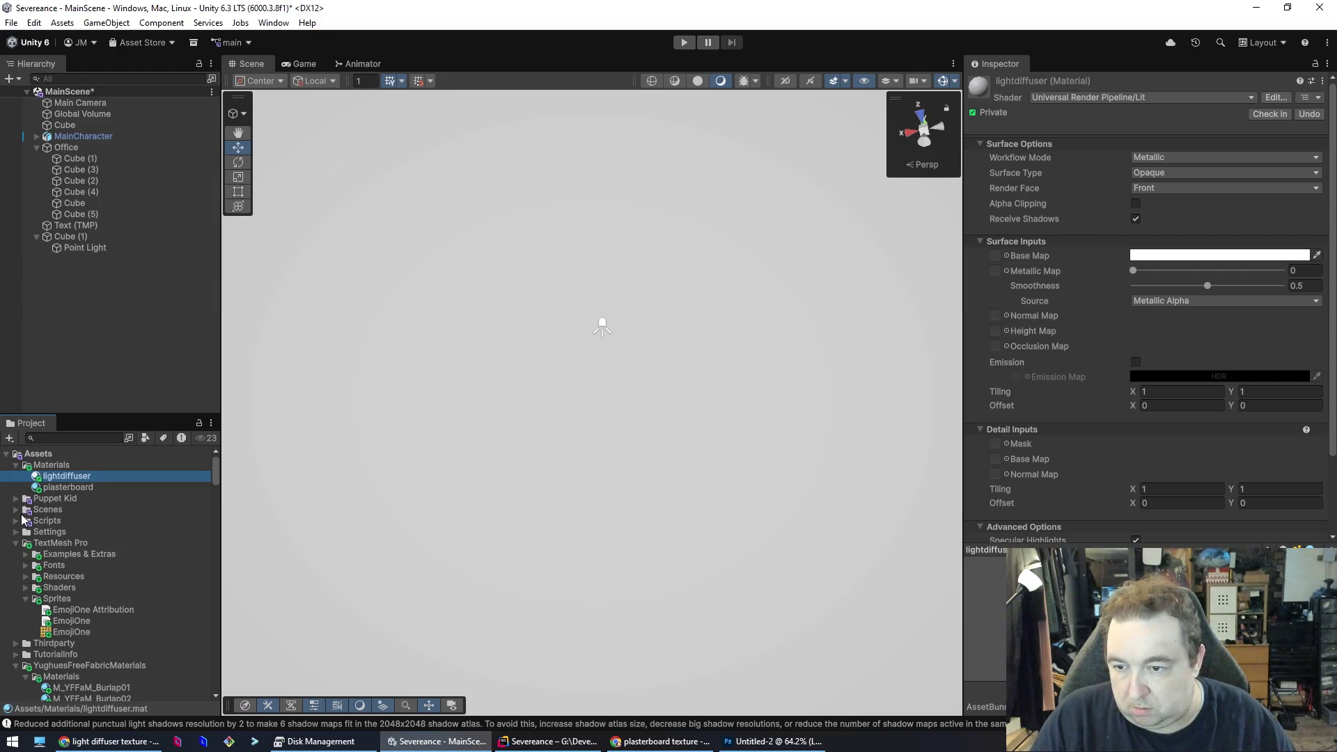
{"action": "left_click", "coordinate": [17, 543]}
{"action": "left_click", "coordinate": [17, 577]}
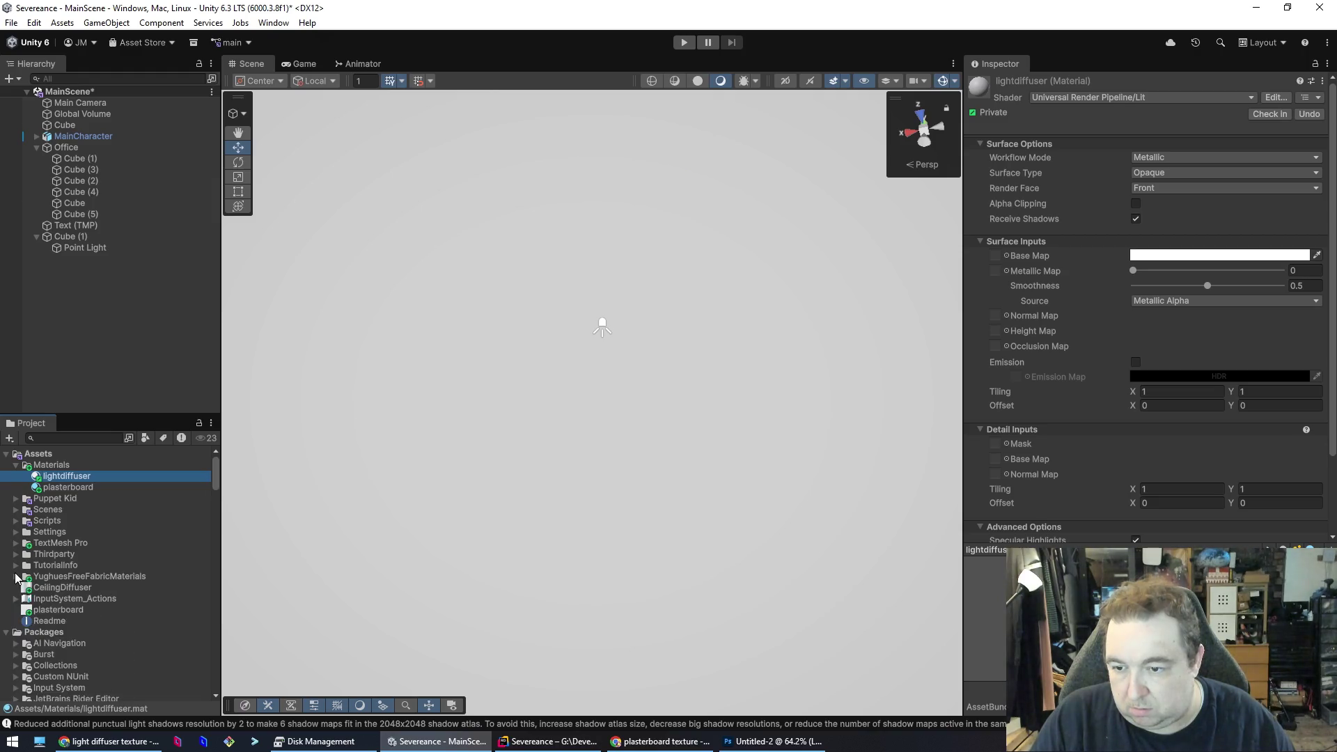
{"action": "mouse_move", "coordinate": [49, 591]}
{"action": "left_mouse_down"}
{"action": "mouse_move", "coordinate": [994, 533]}
{"action": "mouse_move", "coordinate": [1006, 465]}
{"action": "left_mouse_up"}
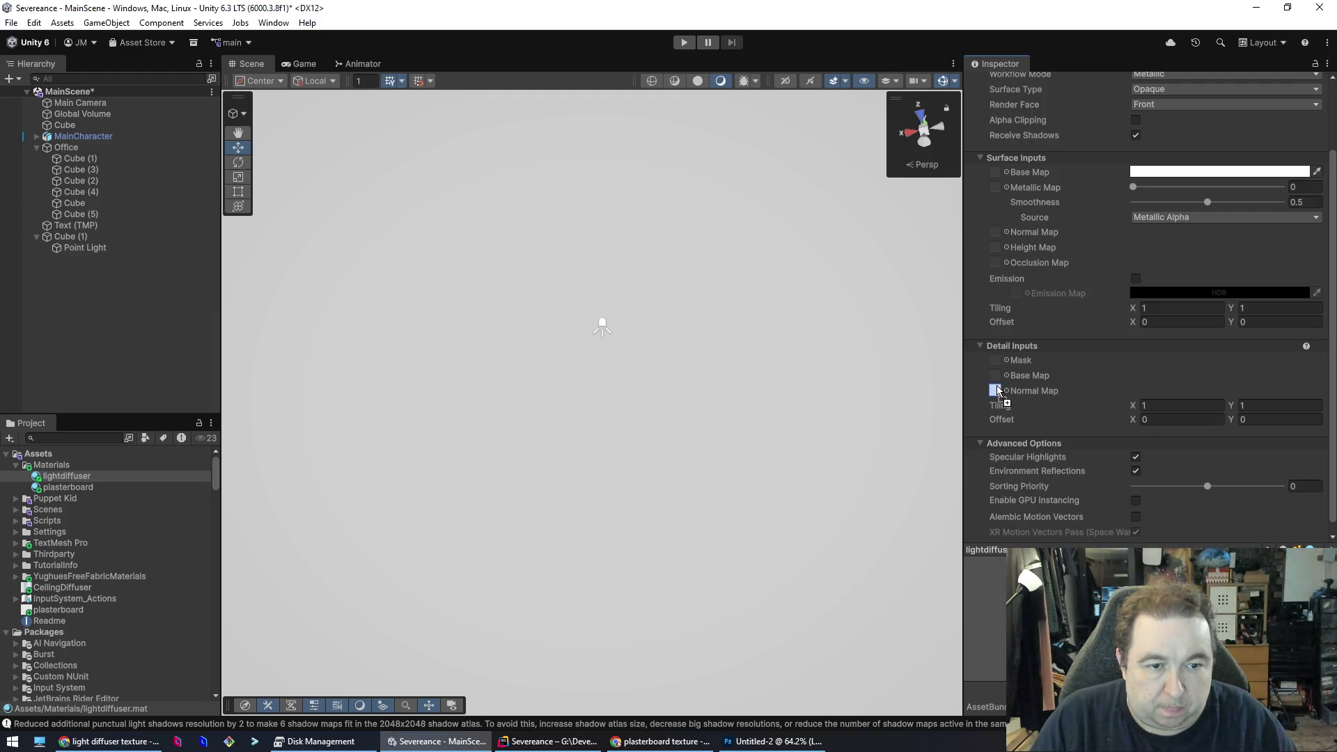
{"action": "left_click_drag", "start_coordinate": [998, 392], "coordinate": [998, 391]}
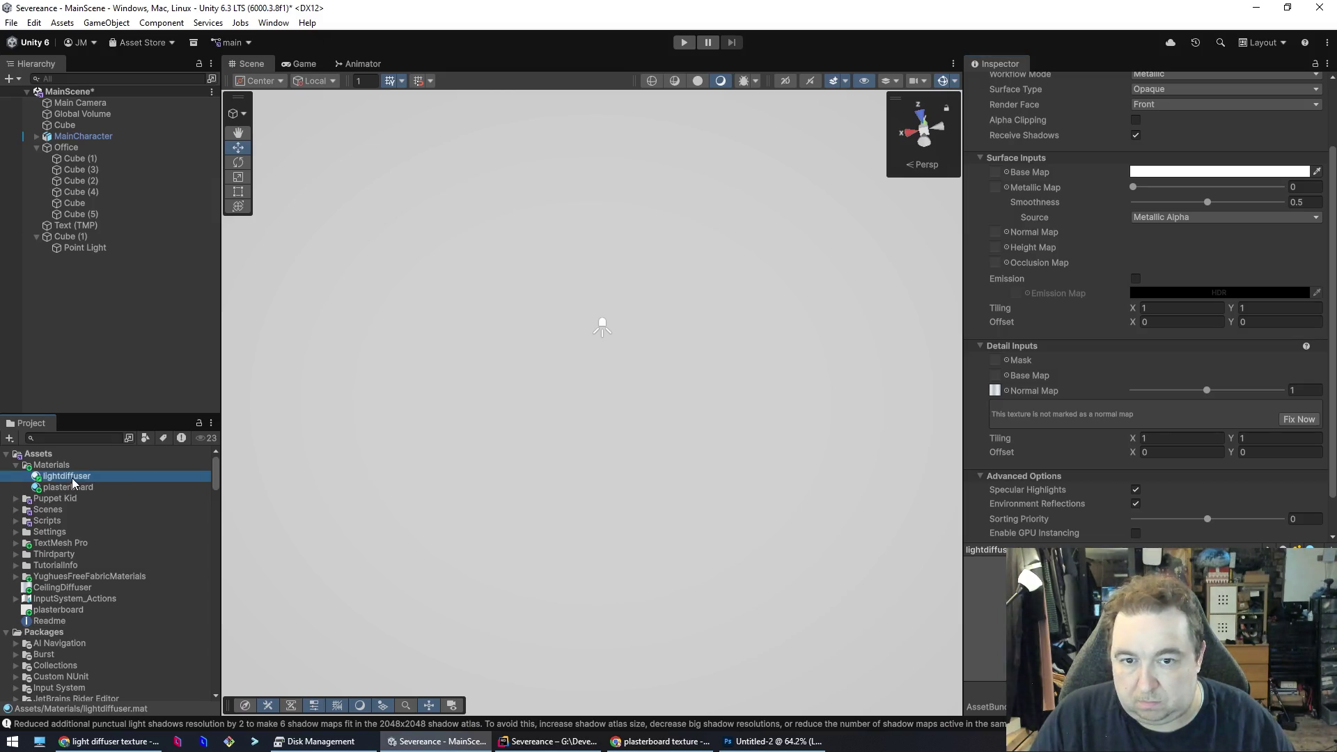
- Select the ceiling panel Cube (1) and apply the lightdiffuser material to it
{"action": "left_click", "coordinate": [559, 450]}
{"action": "left_click", "coordinate": [698, 367]}
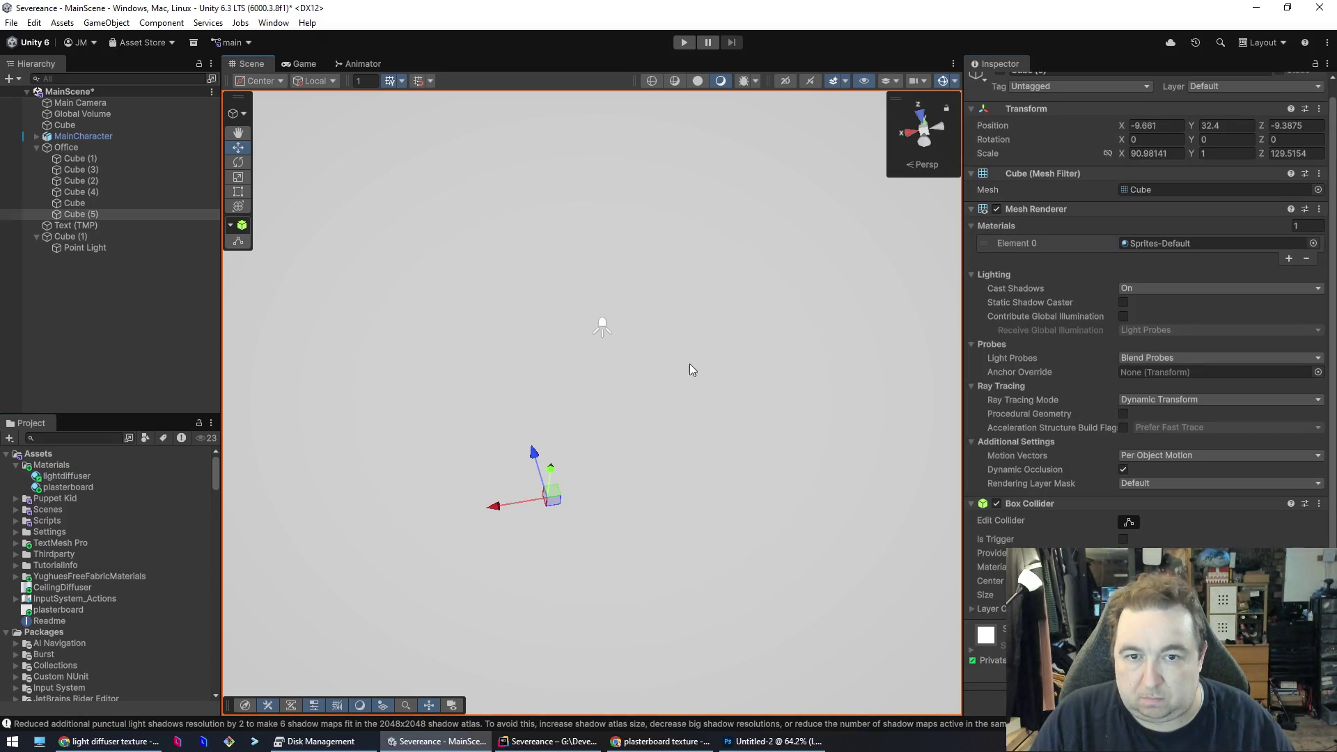
{"action": "left_click", "coordinate": [604, 287]}
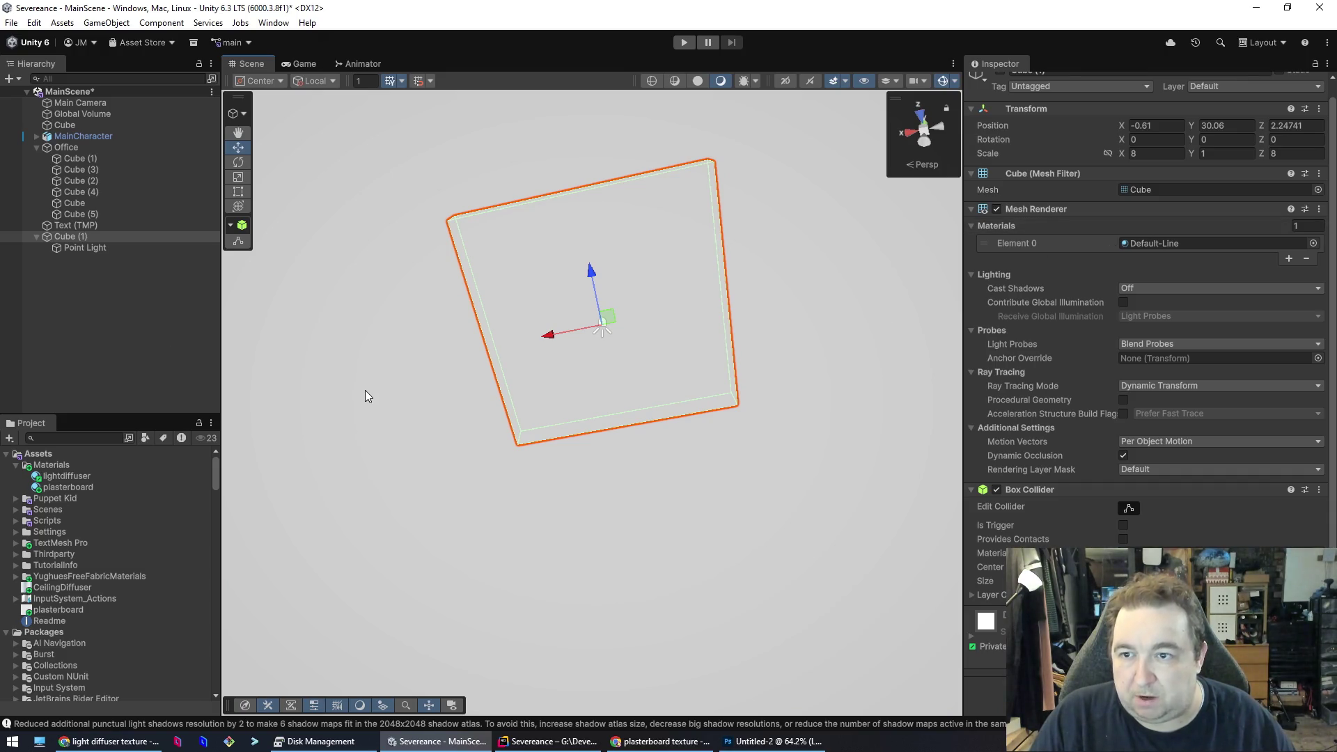
{"action": "left_click", "coordinate": [87, 236]}
{"action": "left_click", "coordinate": [90, 147]}
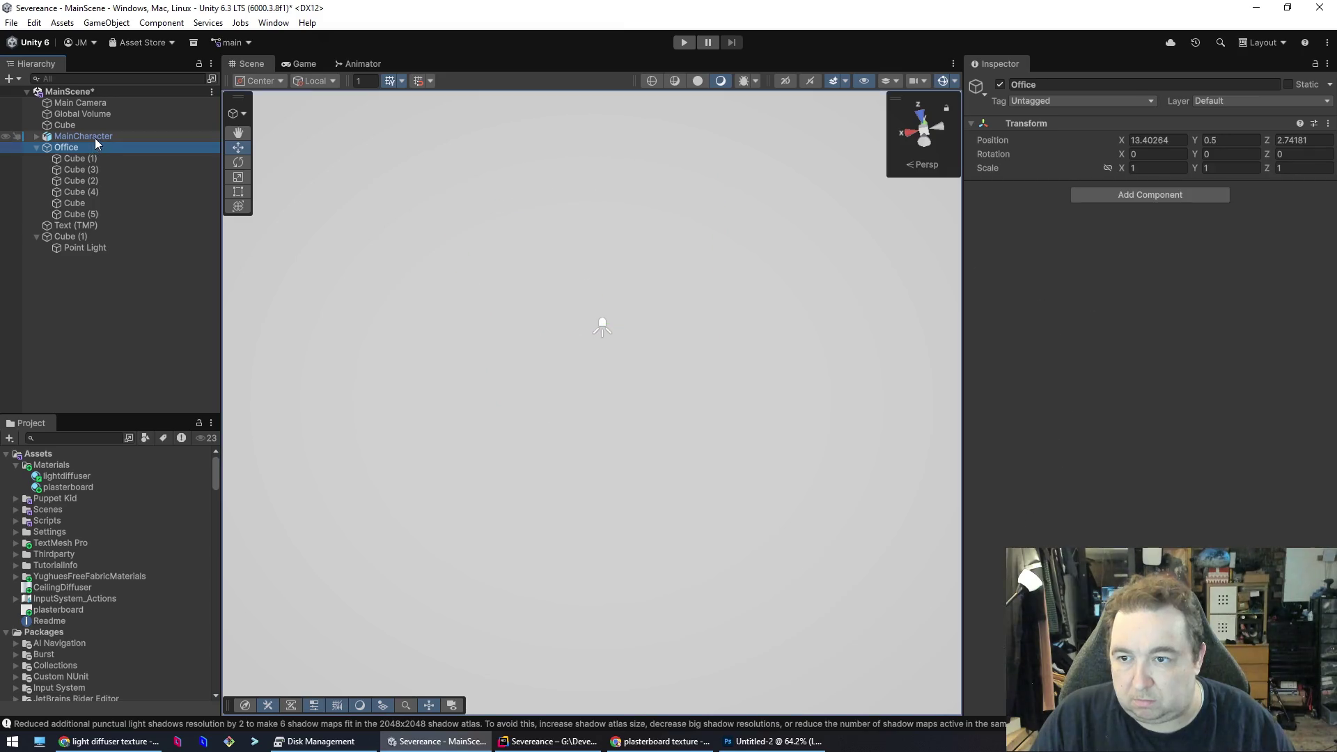
{"action": "left_click", "coordinate": [90, 237]}
{"action": "left_click", "coordinate": [113, 265]}
{"action": "left_click", "coordinate": [116, 237]}
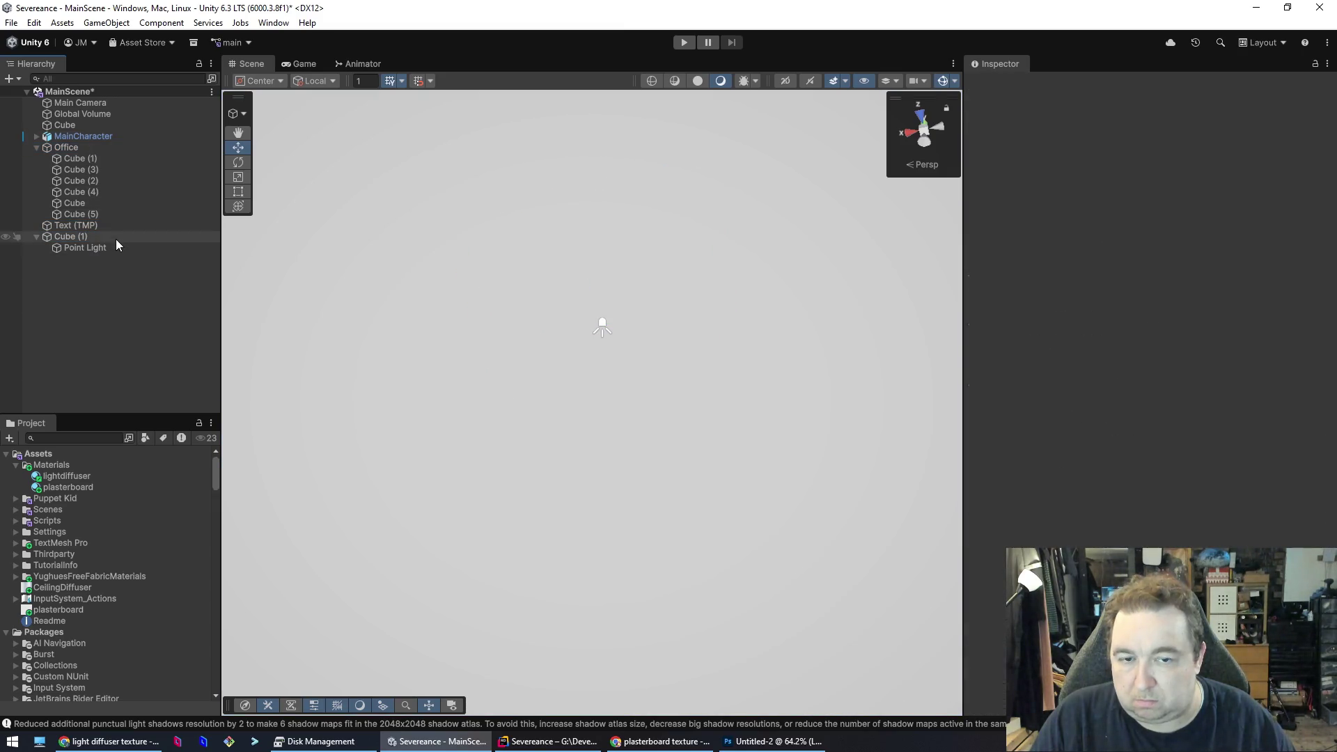
{"action": "mouse_move", "coordinate": [703, 562]}
{"action": "left_mouse_down"}
{"action": "mouse_move", "coordinate": [675, 385]}
{"action": "mouse_move", "coordinate": [644, 659]}
{"action": "left_mouse_up"}
{"action": "key", "text": "f"}
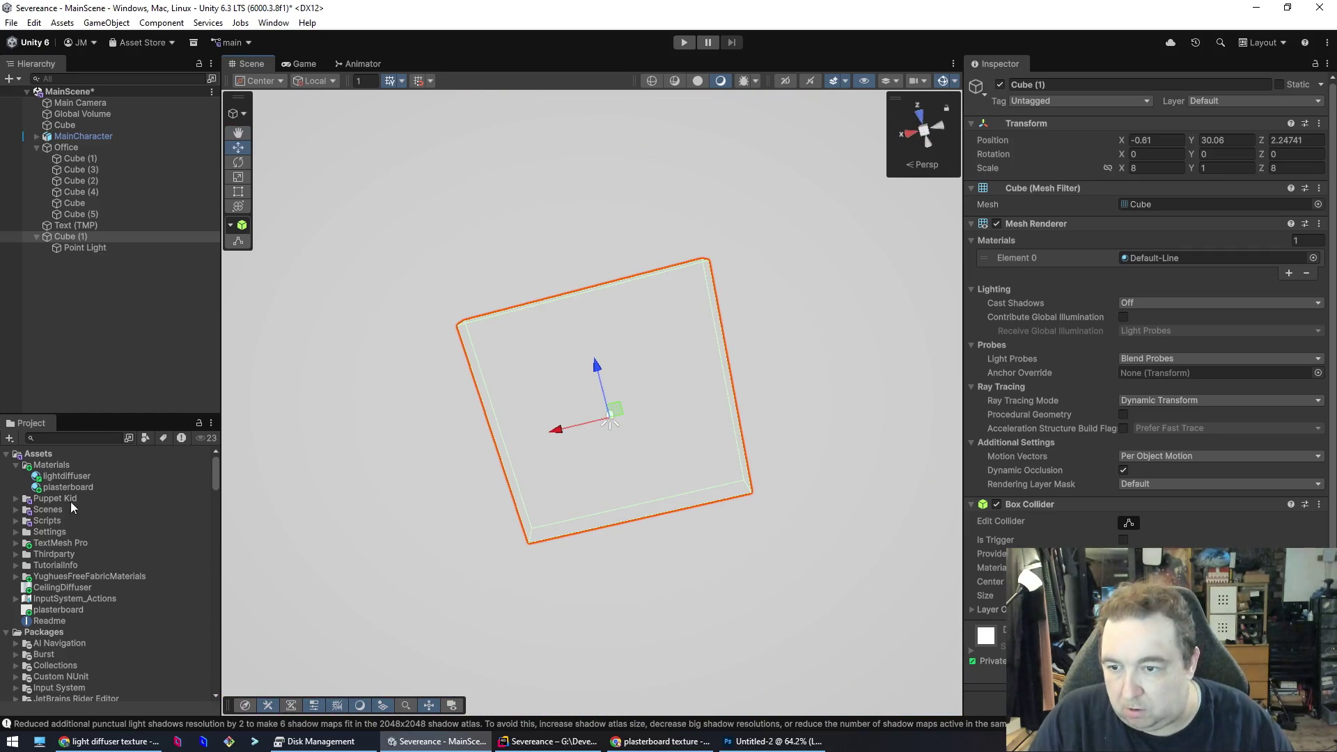
{"action": "left_click_drag", "start_coordinate": [76, 481], "coordinate": [563, 375]}
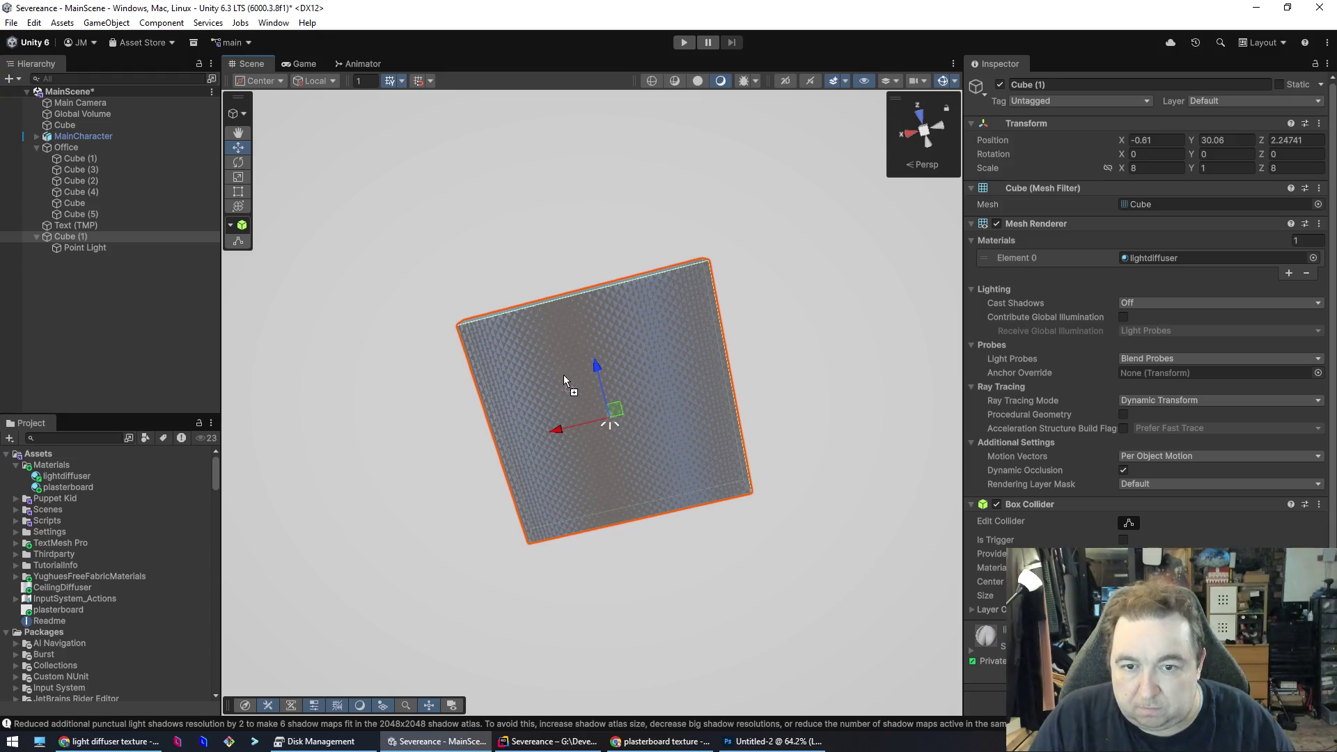
- Move the panel to Z -0.83 and lower it to Y 28.92
{"action": "mouse_move", "coordinate": [651, 387]}
{"action": "left_mouse_down"}
{"action": "mouse_move", "coordinate": [586, 442]}
{"action": "mouse_move", "coordinate": [280, 468]}
{"action": "mouse_move", "coordinate": [248, 618]}
{"action": "mouse_move", "coordinate": [421, 637]}
{"action": "mouse_move", "coordinate": [409, 624]}
{"action": "mouse_move", "coordinate": [423, 651]}
{"action": "mouse_move", "coordinate": [406, 621]}
{"action": "mouse_move", "coordinate": [411, 559]}
{"action": "mouse_move", "coordinate": [812, 633]}
{"action": "mouse_move", "coordinate": [851, 681]}
{"action": "mouse_move", "coordinate": [388, 642]}
{"action": "mouse_move", "coordinate": [420, 579]}
{"action": "mouse_move", "coordinate": [469, 657]}
{"action": "mouse_move", "coordinate": [845, 617]}
{"action": "mouse_move", "coordinate": [801, 680]}
{"action": "mouse_move", "coordinate": [829, 548]}
{"action": "mouse_move", "coordinate": [880, 522]}
{"action": "mouse_move", "coordinate": [683, 502]}
{"action": "mouse_move", "coordinate": [635, 357]}
{"action": "left_mouse_up"}
{"action": "mouse_move", "coordinate": [639, 297]}
{"action": "left_mouse_down"}
{"action": "mouse_move", "coordinate": [645, 265]}
{"action": "mouse_move", "coordinate": [625, 594]}
{"action": "left_mouse_up"}
{"action": "mouse_move", "coordinate": [635, 387]}
{"action": "left_mouse_down"}
{"action": "mouse_move", "coordinate": [637, 372]}
{"action": "mouse_move", "coordinate": [638, 461]}
{"action": "left_mouse_up"}
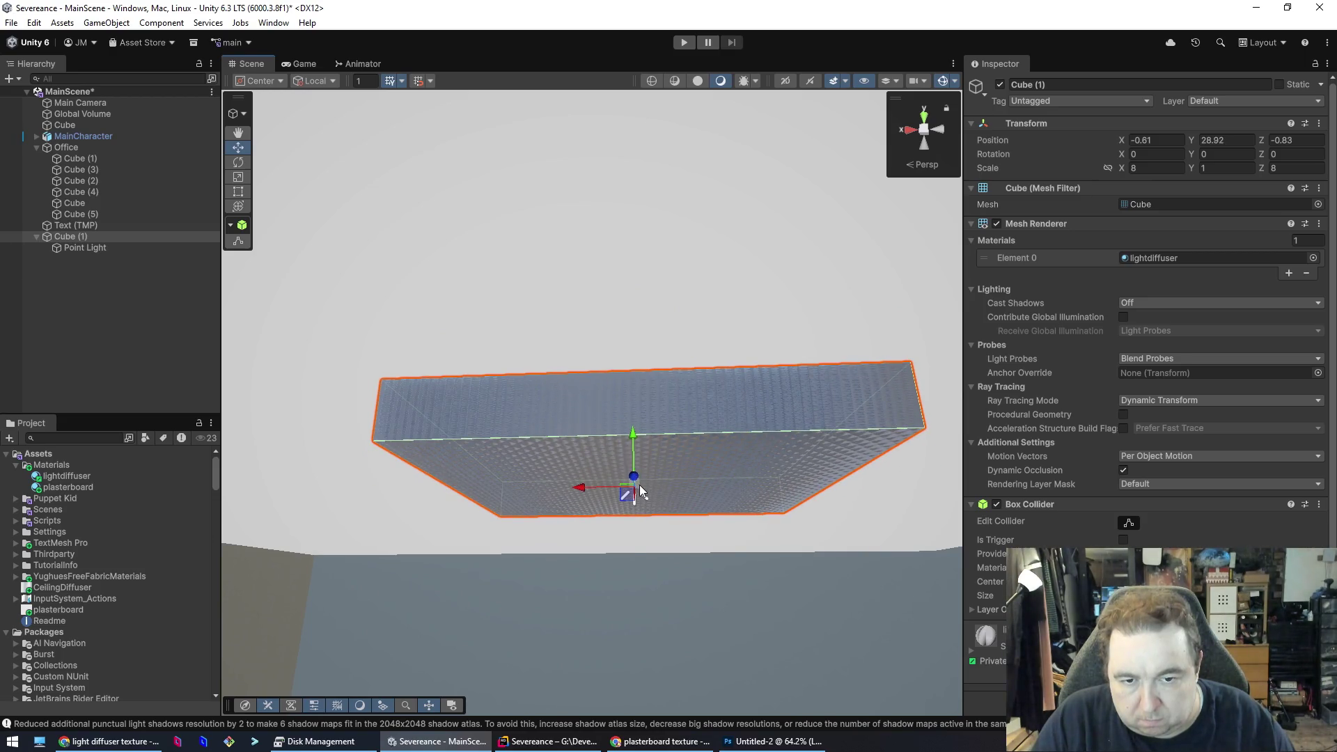
- Reposition the Point Light back inside the panel near Y 0.05
{"action": "left_click", "coordinate": [641, 492]}
{"action": "mouse_move", "coordinate": [636, 542]}
{"action": "left_mouse_down"}
{"action": "mouse_move", "coordinate": [671, 345]}
{"action": "mouse_move", "coordinate": [764, 184]}
{"action": "mouse_move", "coordinate": [772, 336]}
{"action": "mouse_move", "coordinate": [766, 307]}
{"action": "left_mouse_up"}
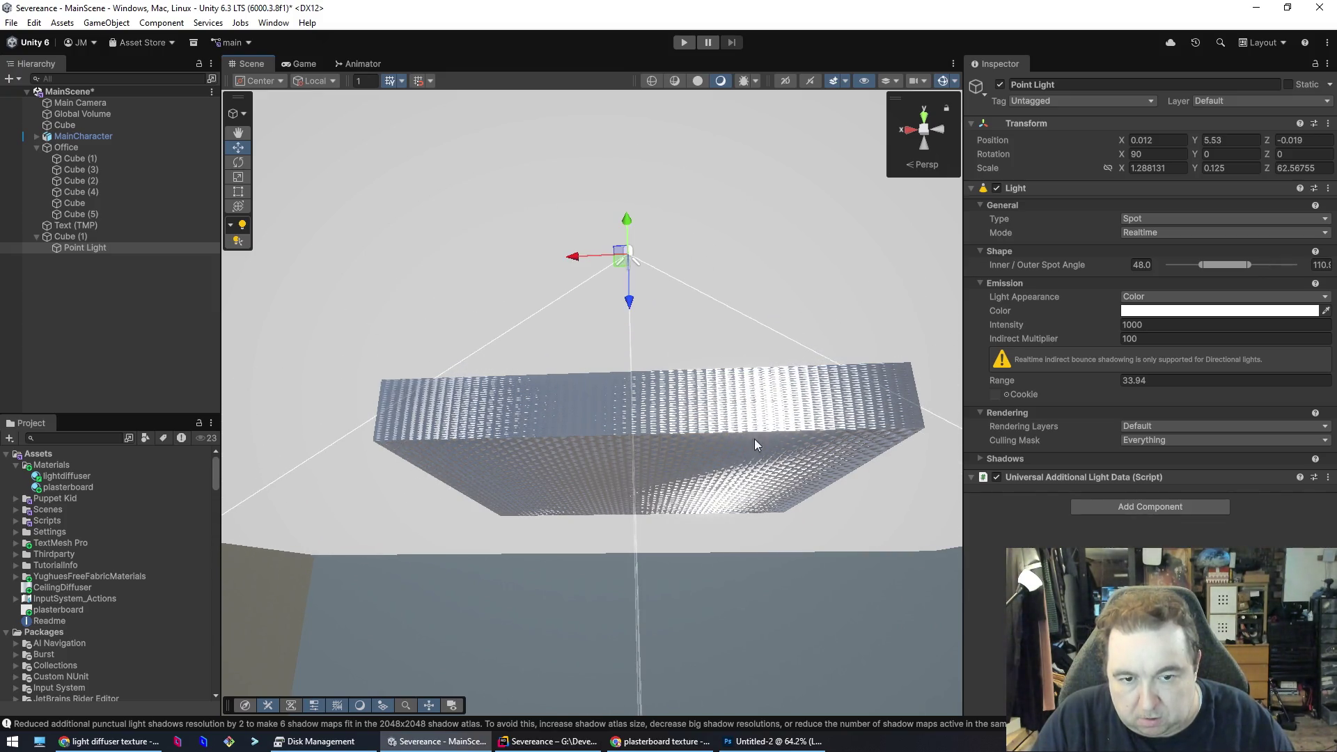
{"action": "key", "text": "w"}
{"action": "key", "text": "f"}
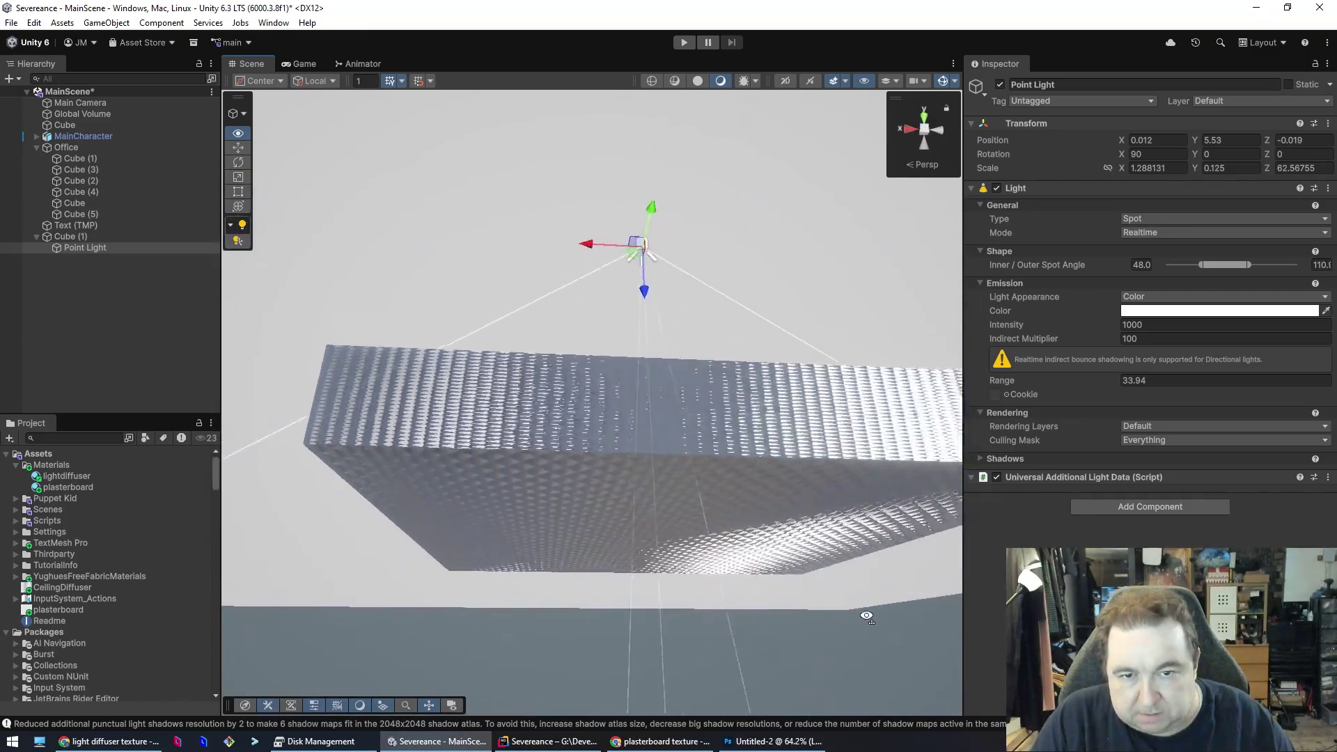
{"action": "mouse_move", "coordinate": [643, 335]}
{"action": "left_mouse_down"}
{"action": "mouse_move", "coordinate": [620, 589]}
{"action": "mouse_move", "coordinate": [660, 418]}
{"action": "mouse_move", "coordinate": [637, 557]}
{"action": "mouse_move", "coordinate": [597, 615]}
{"action": "mouse_move", "coordinate": [567, 618]}
{"action": "mouse_move", "coordinate": [607, 655]}
{"action": "mouse_move", "coordinate": [606, 561]}
{"action": "mouse_move", "coordinate": [617, 698]}
{"action": "mouse_move", "coordinate": [627, 659]}
{"action": "left_mouse_up"}
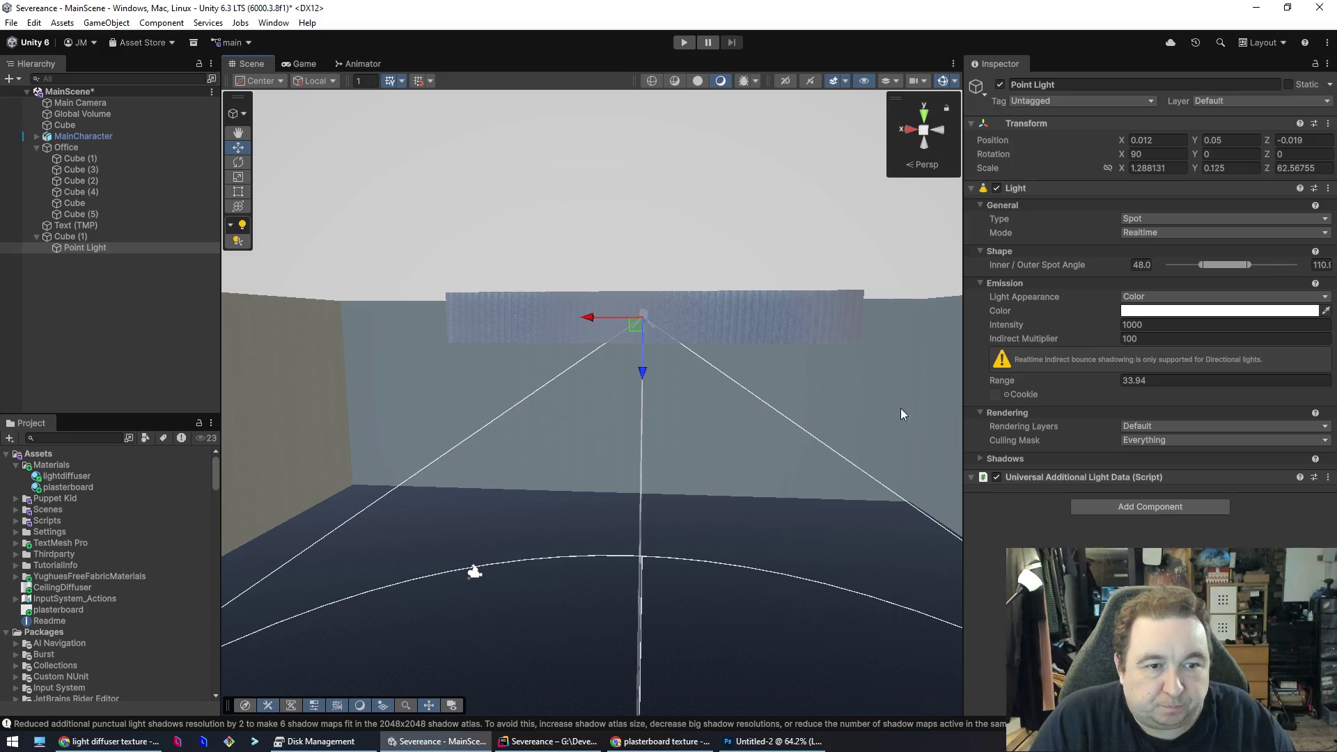
- Select the ceiling panel and open its lightdiffuser material for editing
{"action": "left_click", "coordinate": [568, 319]}
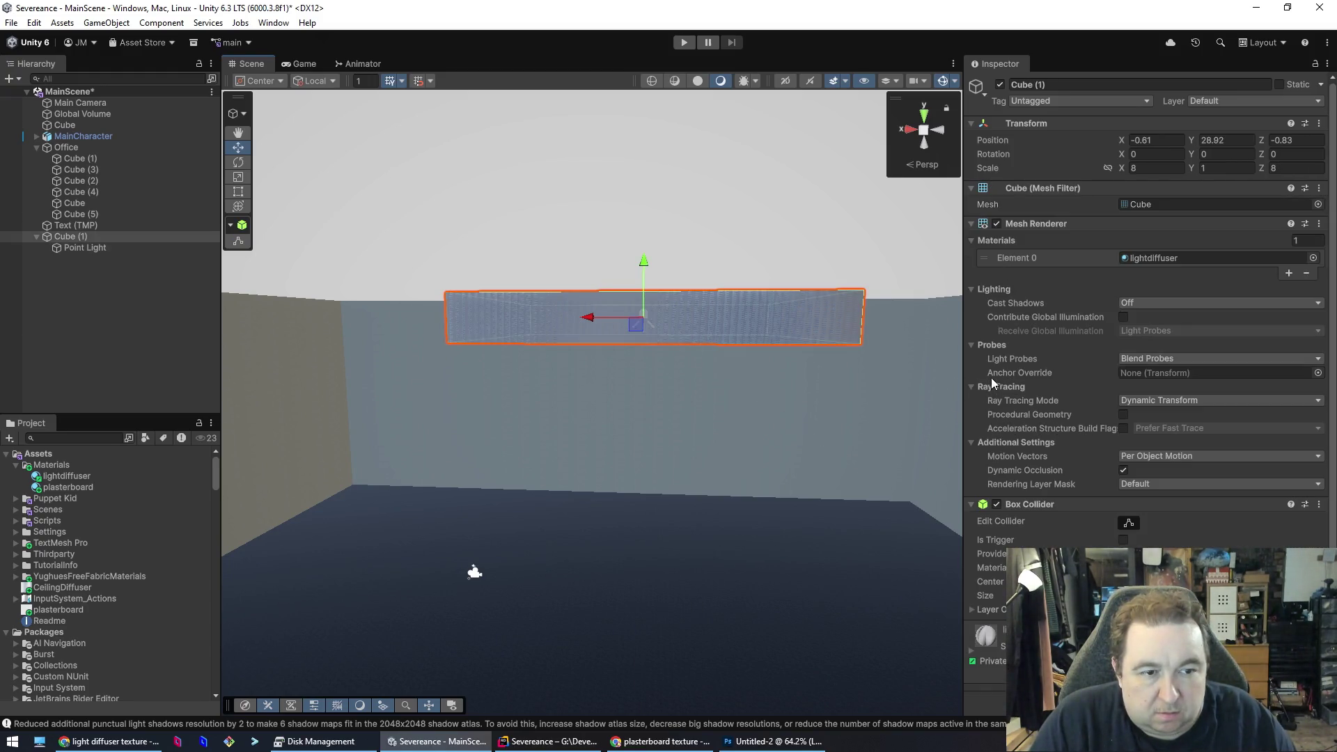
{"action": "double_click", "coordinate": [1191, 259]}
{"action": "mouse_move", "coordinate": [801, 613]}
{"action": "left_mouse_down", "text": "alt"}
{"action": "mouse_move", "coordinate": [763, 651]}
{"action": "mouse_move", "coordinate": [684, 50]}
{"action": "mouse_move", "coordinate": [745, 44]}
{"action": "mouse_move", "coordinate": [828, 533]}
{"action": "mouse_move", "coordinate": [831, 388]}
{"action": "mouse_move", "coordinate": [776, 314]}
{"action": "mouse_move", "coordinate": [879, 361]}
{"action": "left_mouse_up", "text": "alt"}
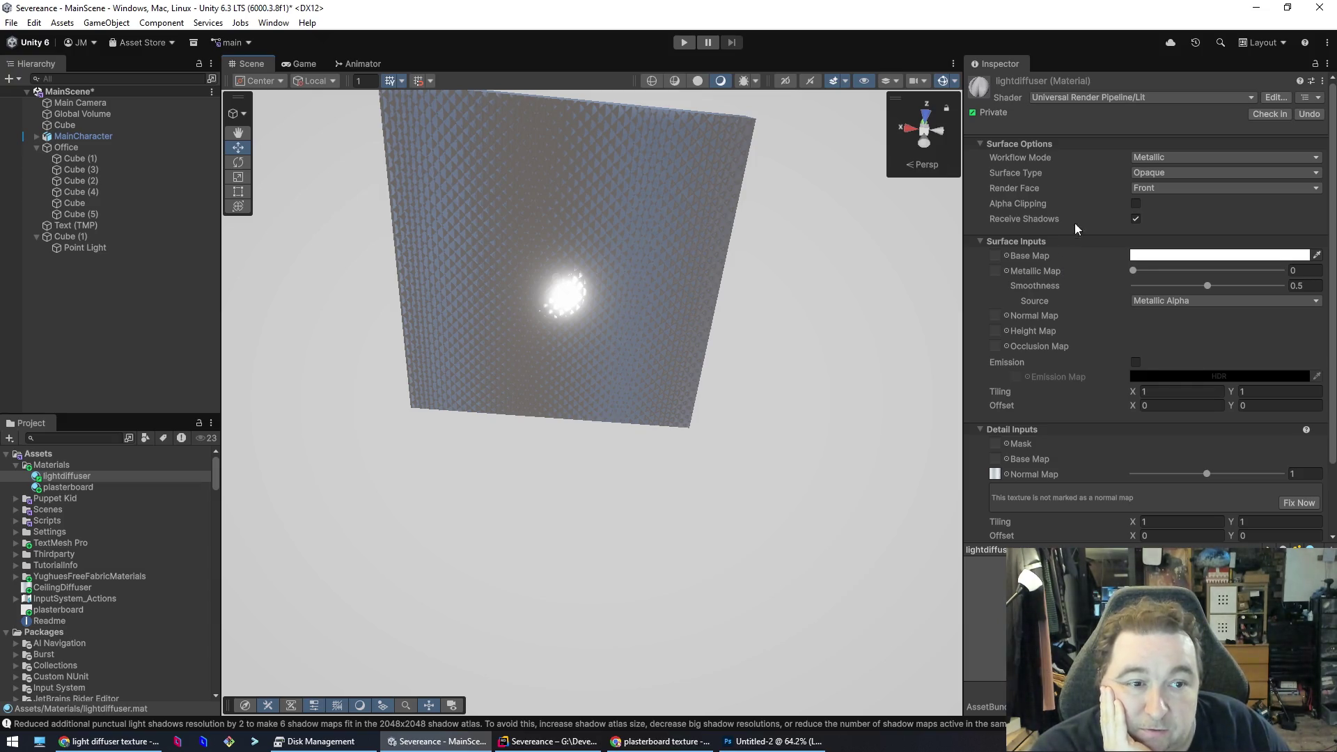
- Enable alpha clipping at threshold 0.583 and turn off Receive Shadows
{"action": "left_click", "coordinate": [1136, 204]}
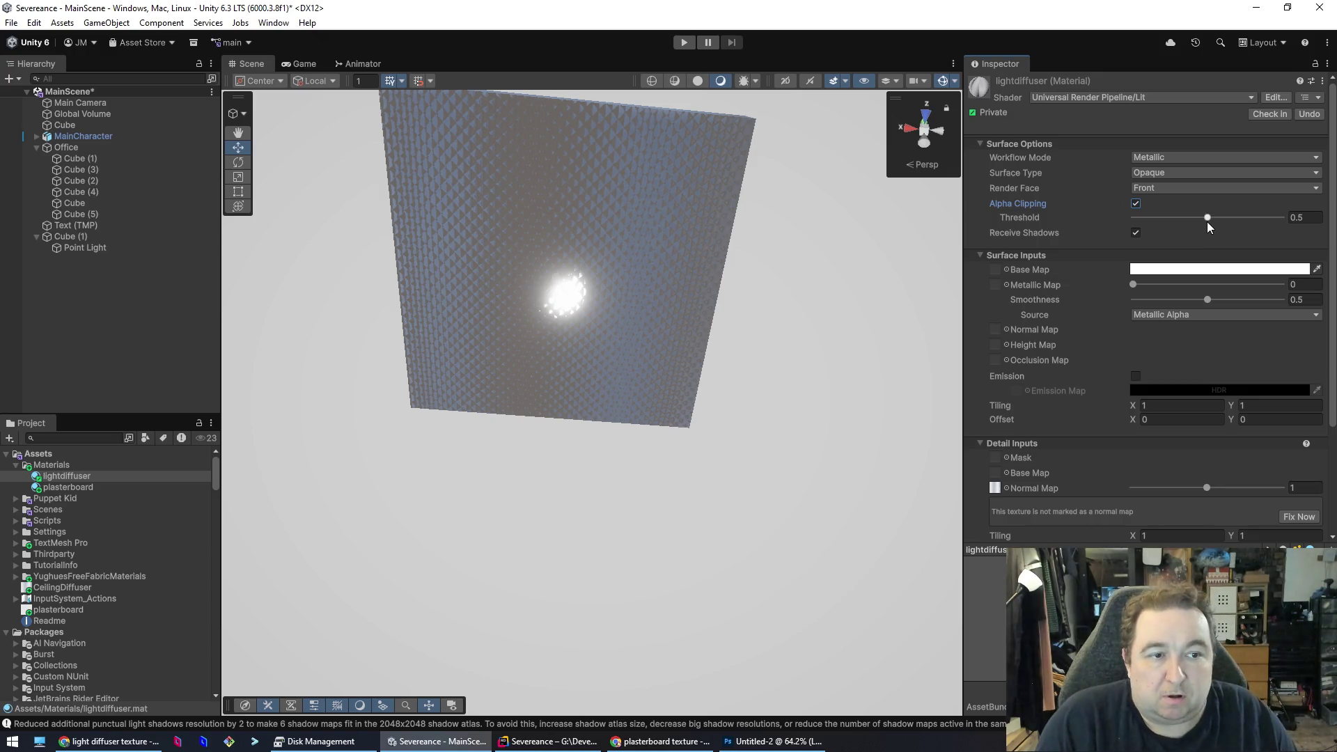
{"action": "left_click_drag", "start_coordinate": [1208, 217], "coordinate": [1252, 220]}
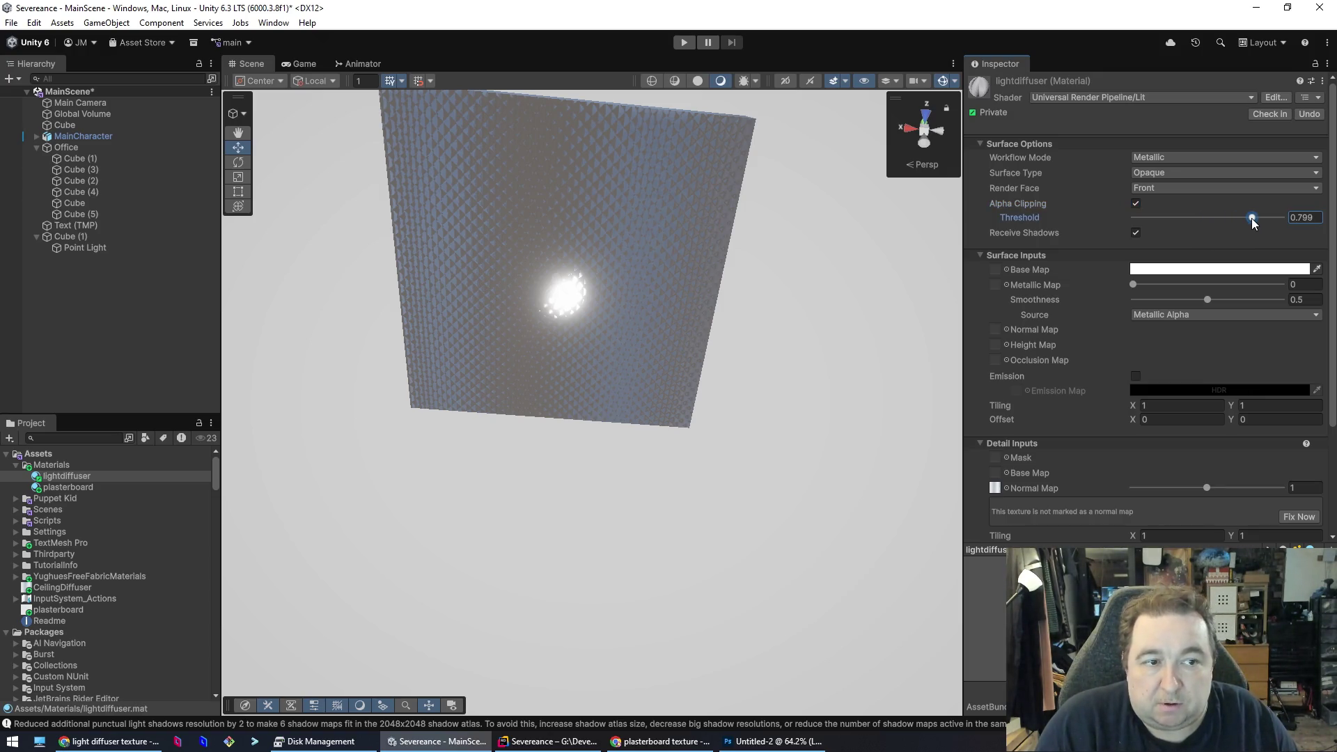
{"action": "left_click_drag", "start_coordinate": [1159, 211], "coordinate": [1184, 217]}
{"action": "left_click", "coordinate": [1182, 245]}
{"action": "mouse_move", "coordinate": [874, 317]}
{"action": "left_mouse_down"}
{"action": "mouse_move", "coordinate": [696, 382]}
{"action": "mouse_move", "coordinate": [567, 346]}
{"action": "mouse_move", "coordinate": [461, 381]}
{"action": "mouse_move", "coordinate": [397, 353]}
{"action": "mouse_move", "coordinate": [397, 367]}
{"action": "mouse_move", "coordinate": [723, 449]}
{"action": "mouse_move", "coordinate": [791, 617]}
{"action": "mouse_move", "coordinate": [725, 642]}
{"action": "mouse_move", "coordinate": [700, 697]}
{"action": "mouse_move", "coordinate": [715, 621]}
{"action": "left_mouse_up"}
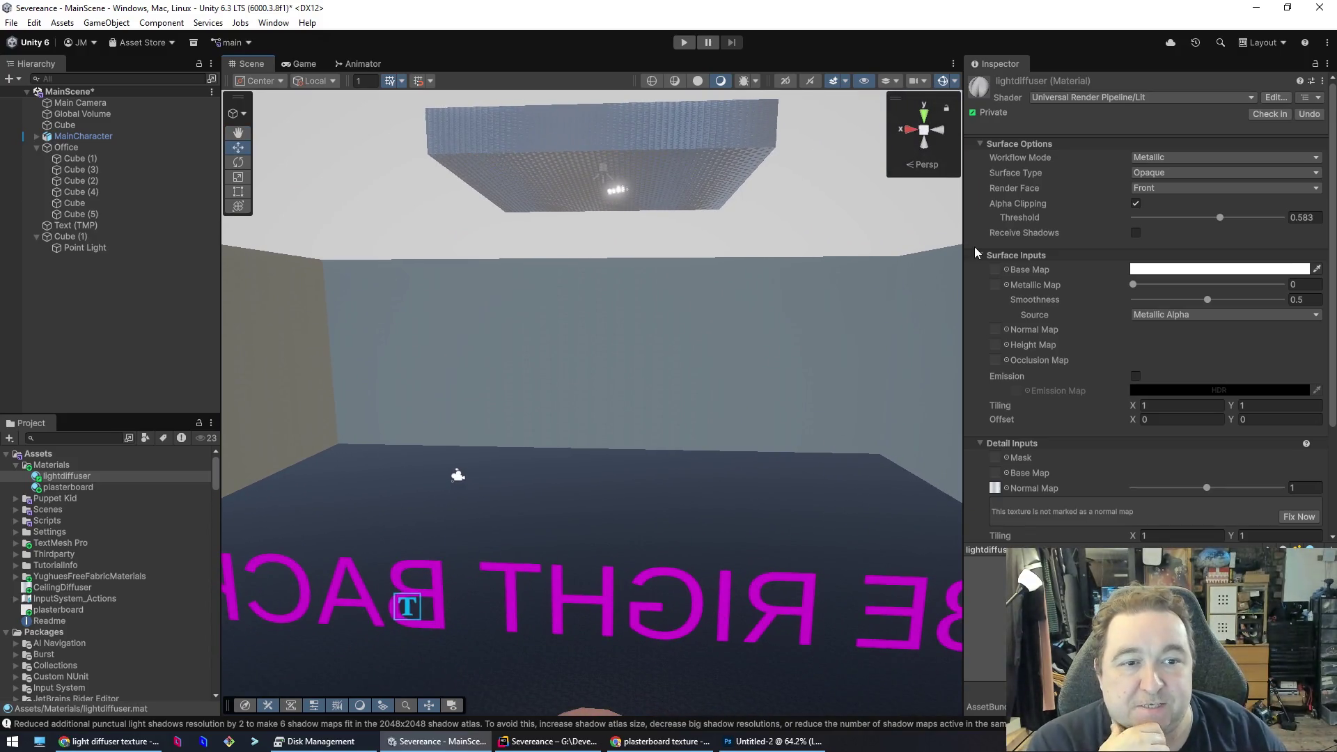
- Set the material's Surface Type to Transparent and Workflow Mode to Specular
{"action": "left_click", "coordinate": [1150, 172]}
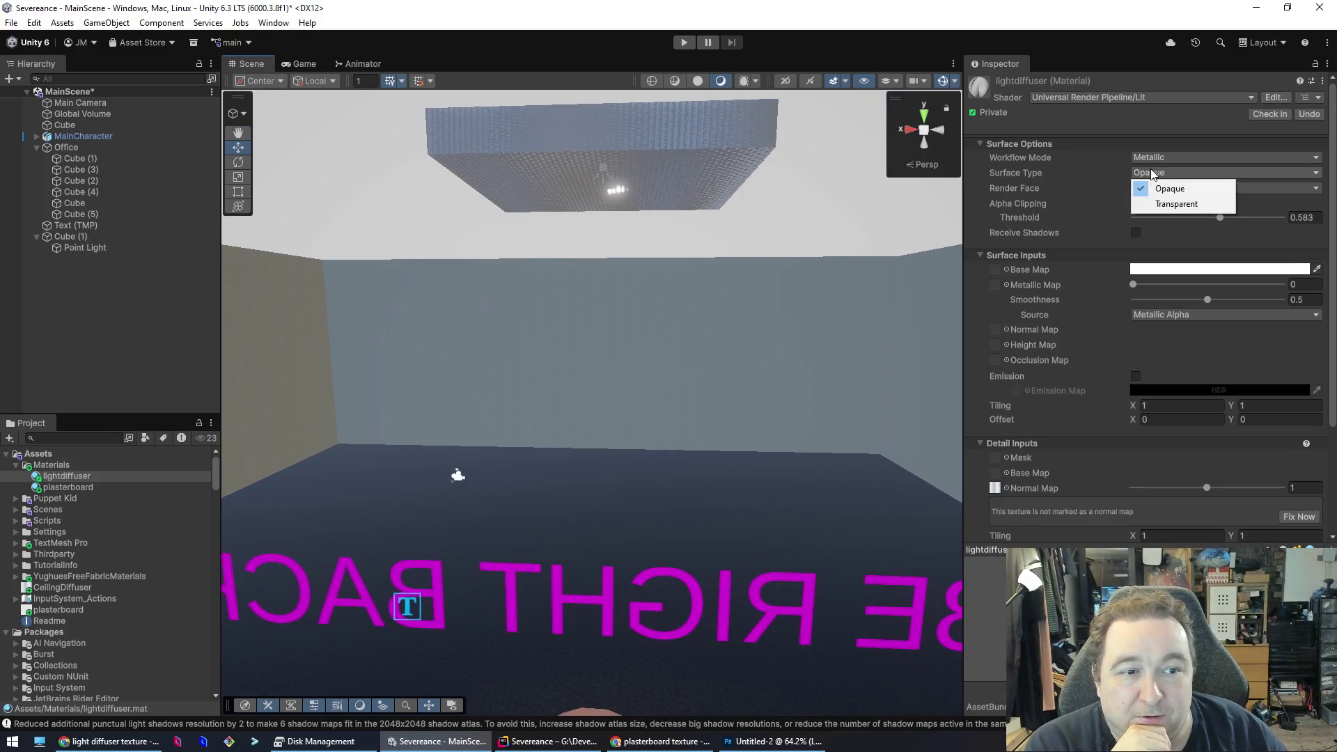
{"action": "left_click", "coordinate": [1167, 204]}
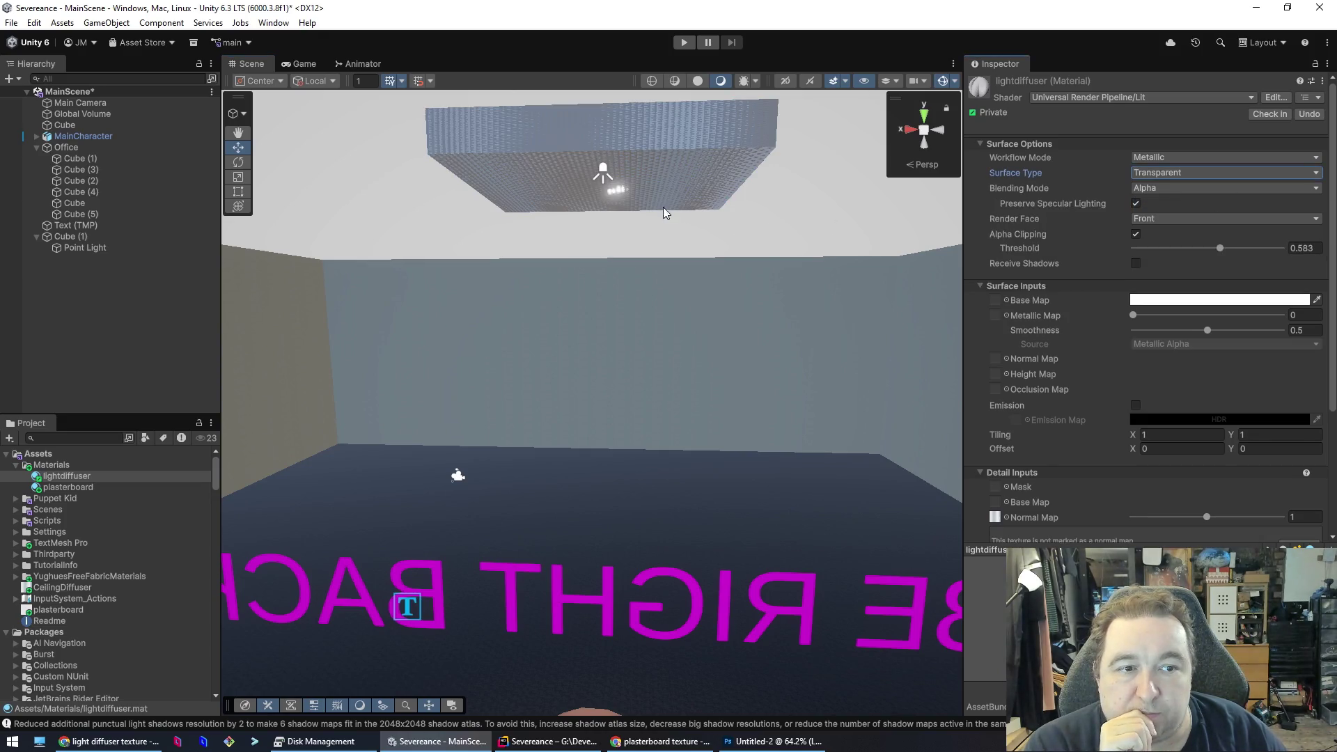
{"action": "left_click", "coordinate": [1170, 156]}
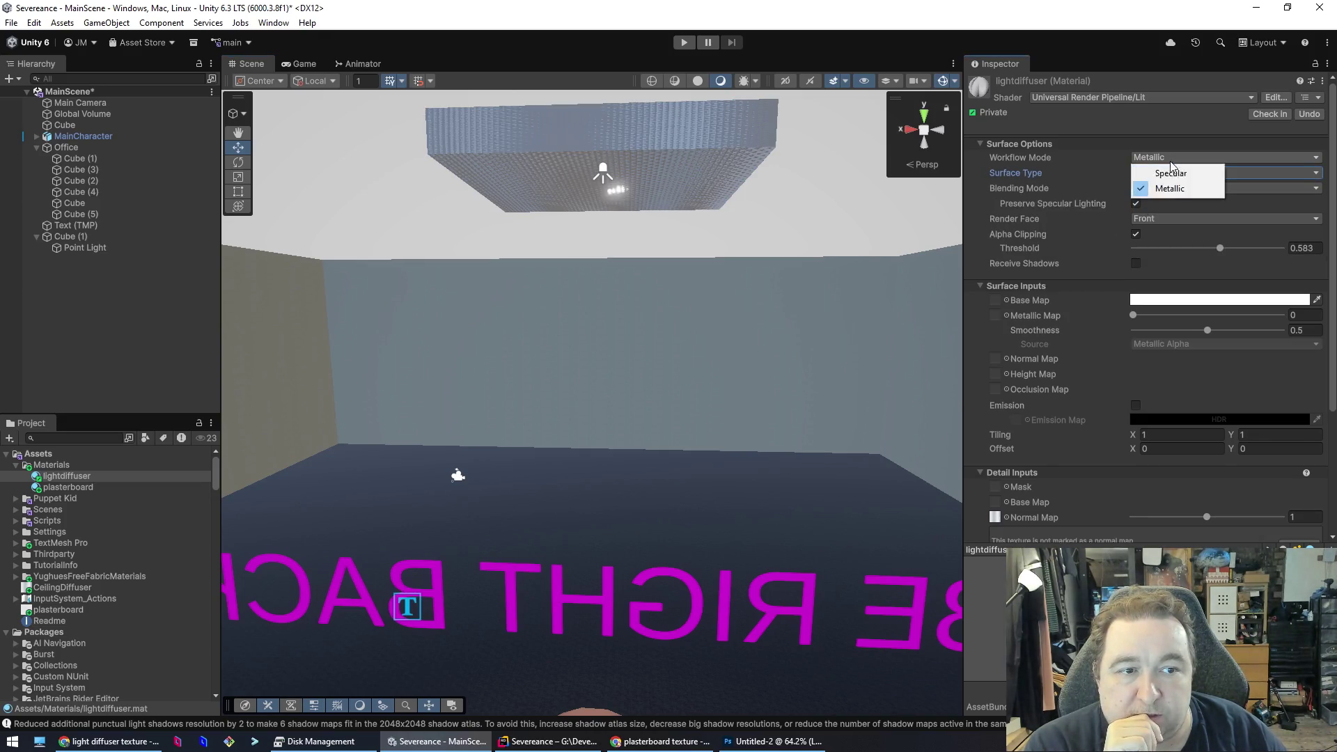
{"action": "left_click", "coordinate": [1168, 173]}
{"action": "left_click_drag", "start_coordinate": [742, 289], "coordinate": [737, 305]}
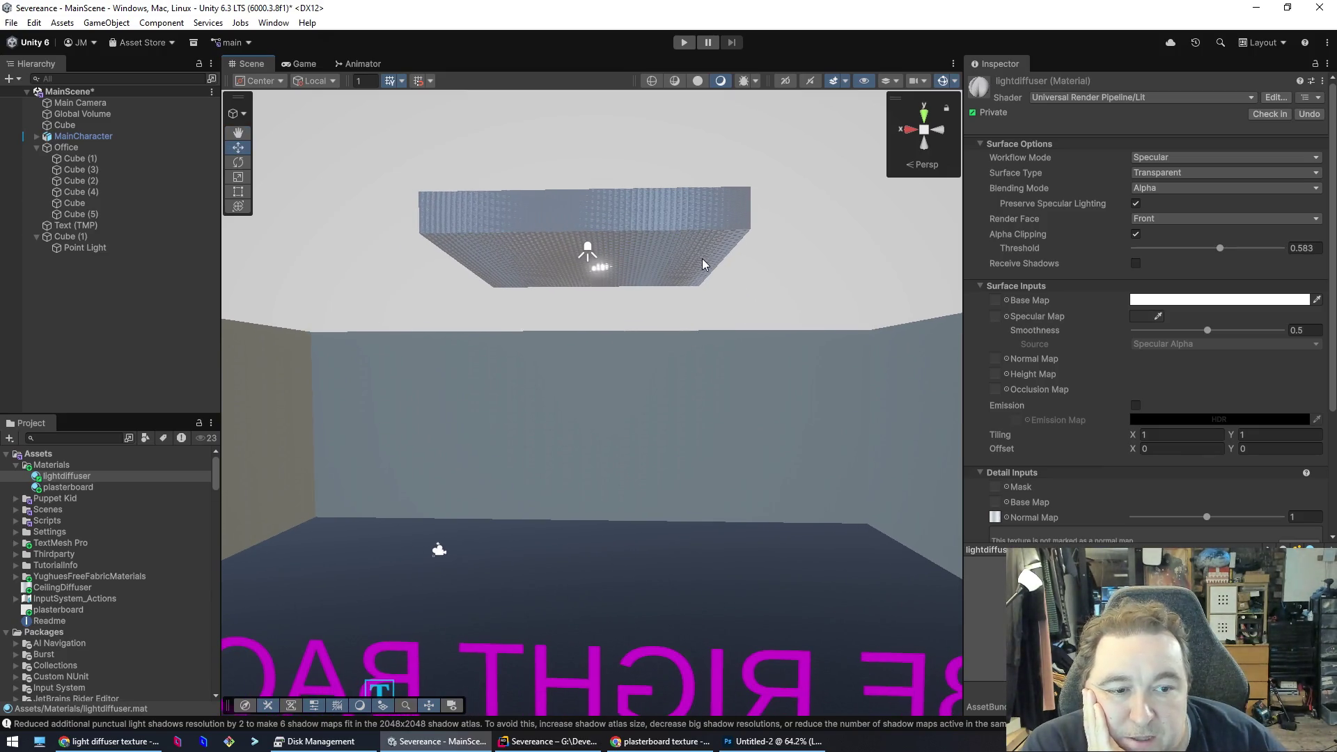
{"action": "scroll", "coordinate": [1046, 404], "scroll_direction": "down", "scroll_amount": 5}
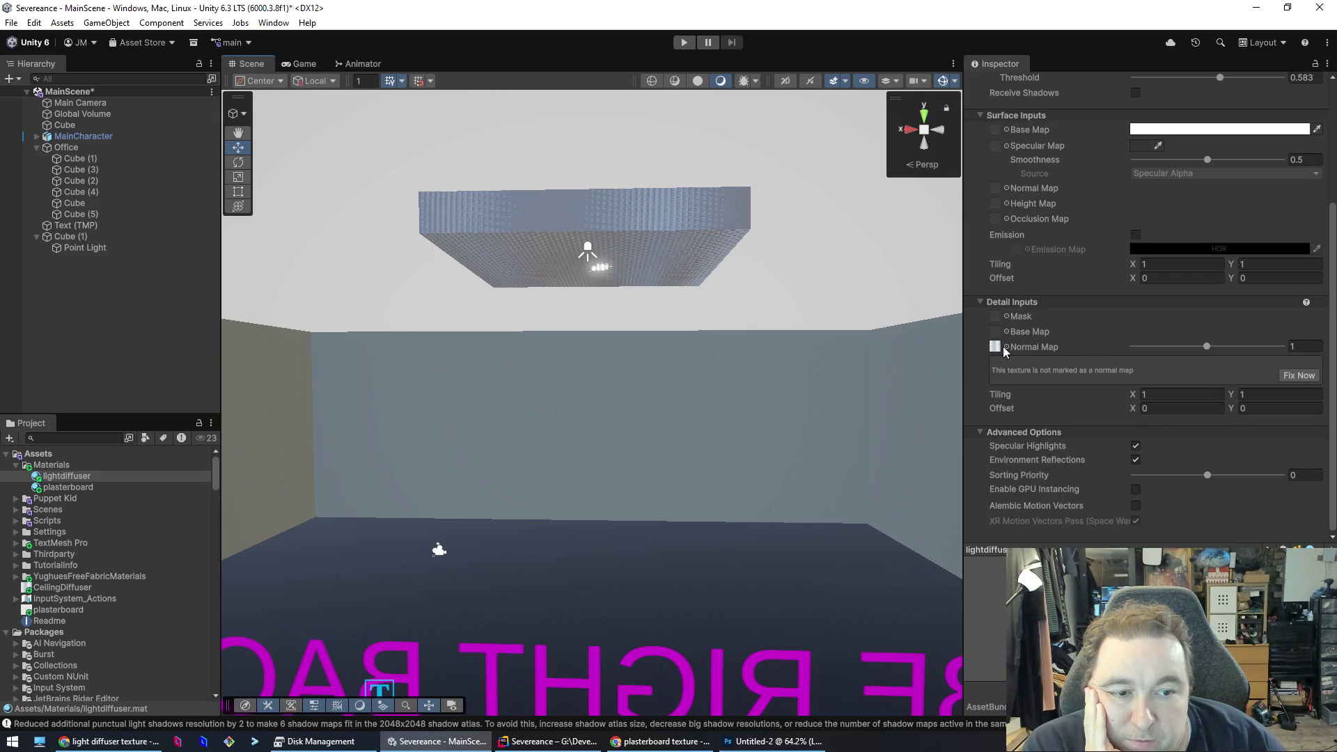
- Set detail normal map strength to 0.958, revert detail tiling X to 1, then bring up Discord
{"action": "mouse_move", "coordinate": [1205, 346]}
{"action": "left_mouse_down"}
{"action": "mouse_move", "coordinate": [1260, 349]}
{"action": "mouse_move", "coordinate": [1208, 347]}
{"action": "left_mouse_up"}
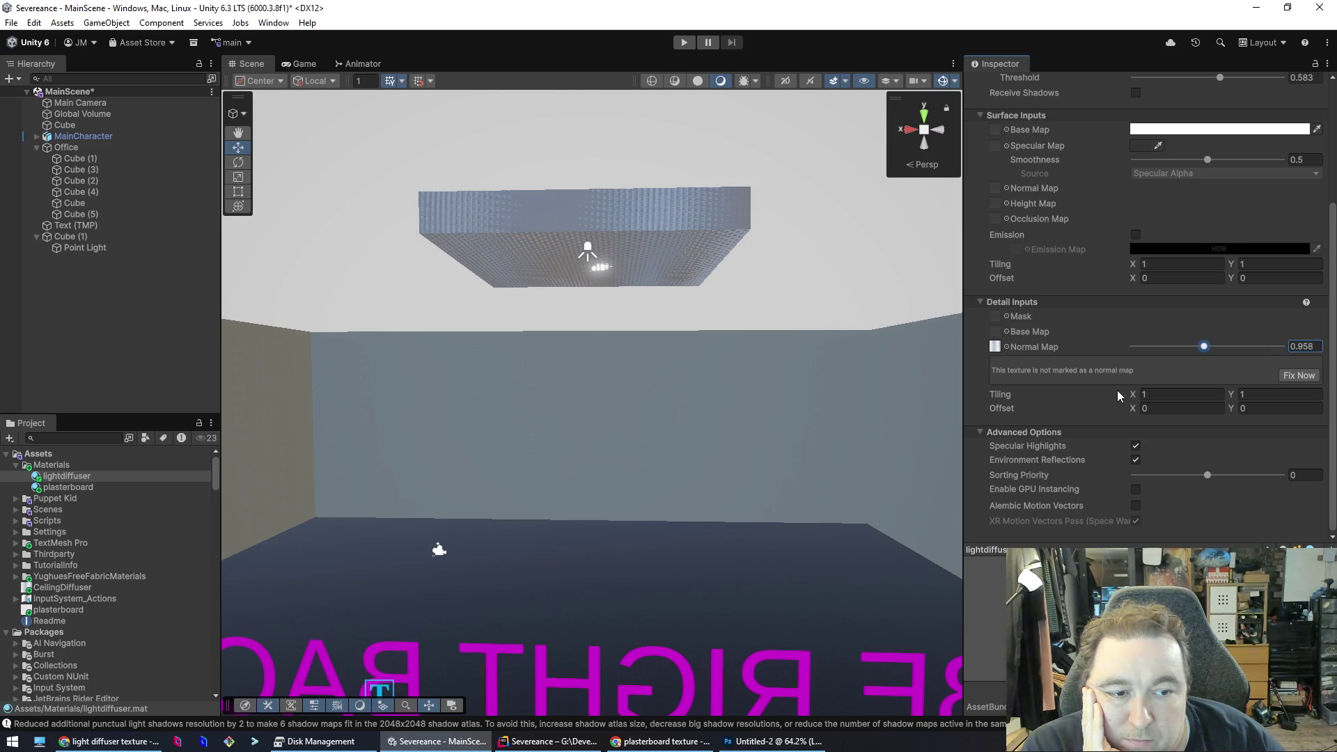
{"action": "mouse_move", "coordinate": [1133, 397]}
{"action": "left_mouse_down"}
{"action": "mouse_move", "coordinate": [1169, 396]}
{"action": "mouse_move", "coordinate": [1114, 390]}
{"action": "mouse_move", "coordinate": [1125, 391]}
{"action": "left_mouse_up"}
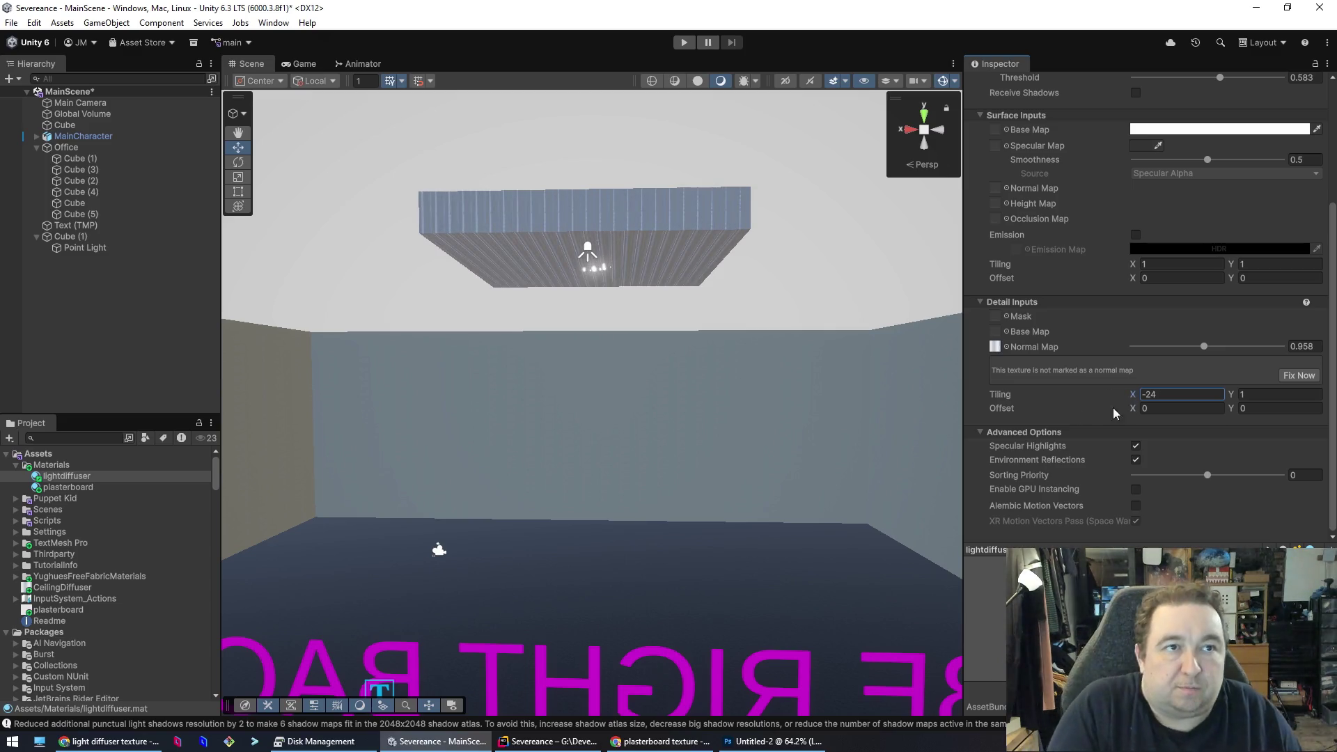
{"action": "key", "text": "ctrl+z"}
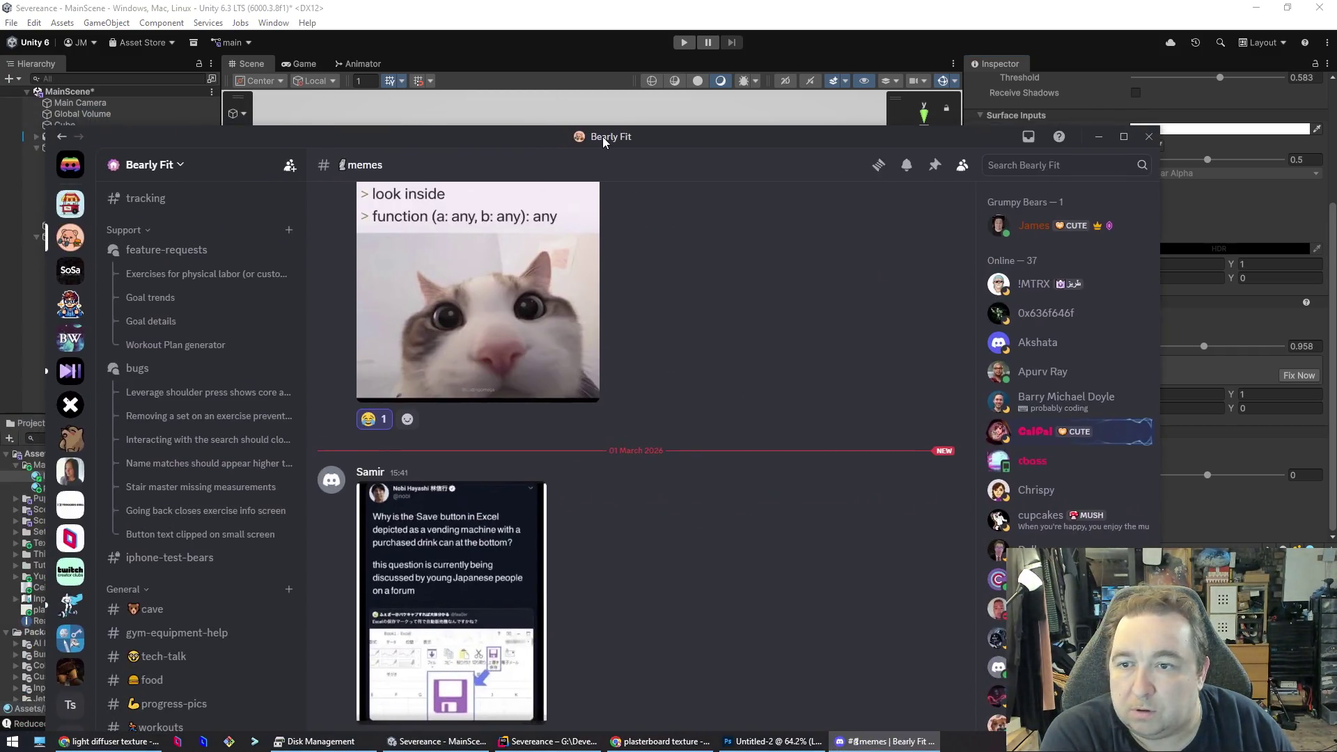
{"action": "double_click", "coordinate": [603, 137]}
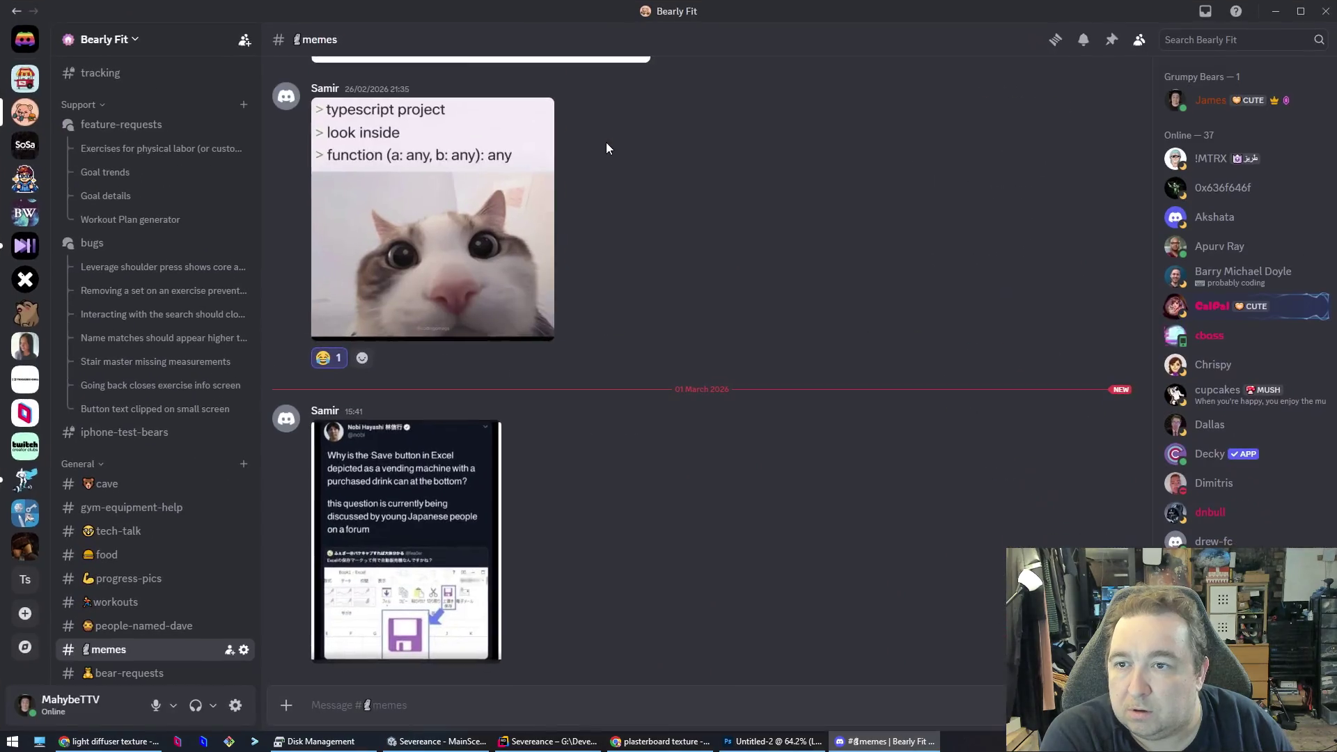
- Glance at the Bearly Fit server menu, then close Discord to the tray
{"action": "left_click", "coordinate": [121, 46]}
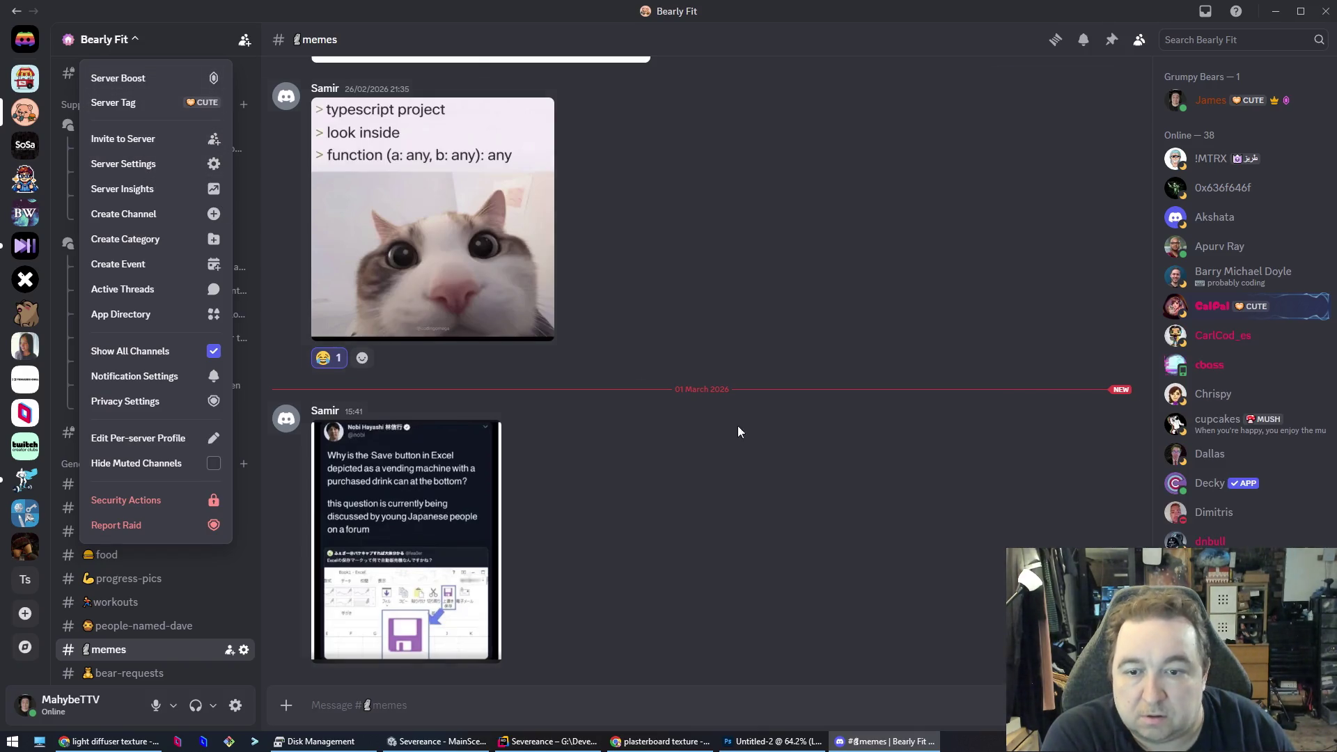
{"action": "left_click", "coordinate": [639, 365]}
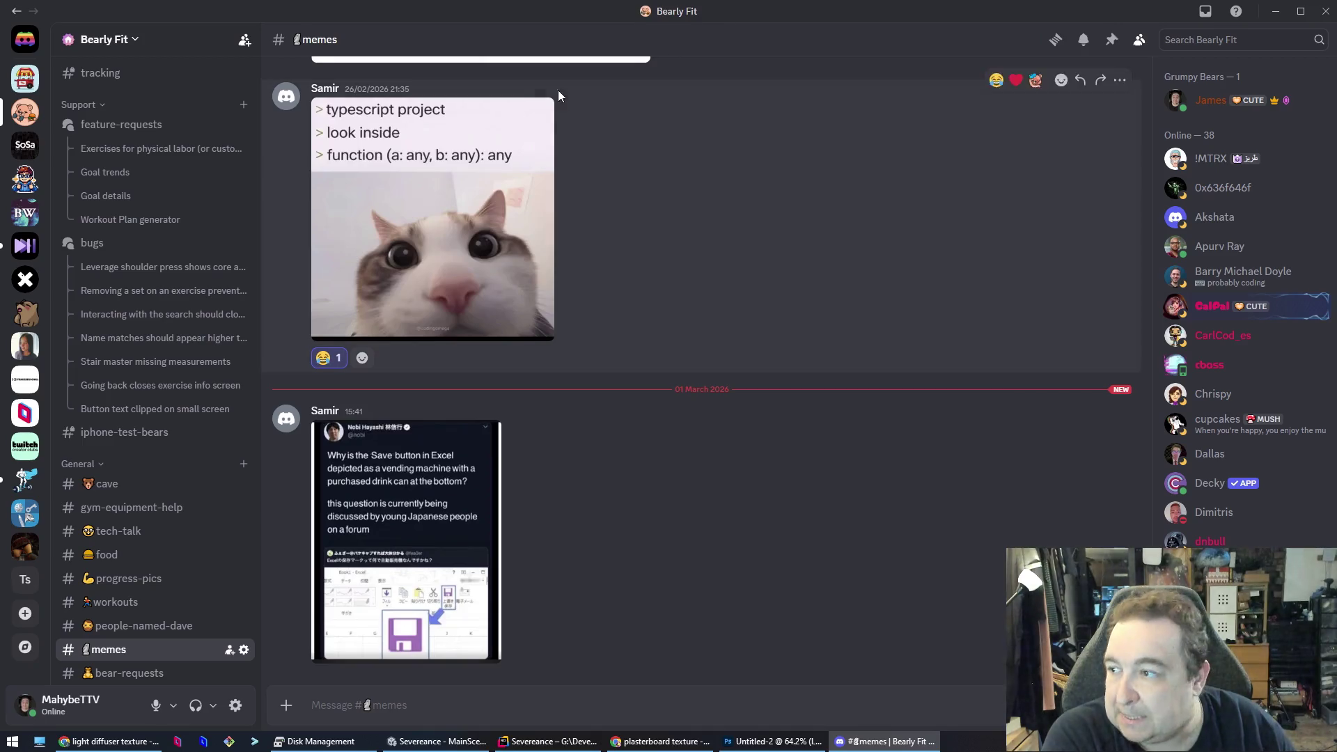
{"action": "left_click", "coordinate": [127, 42]}
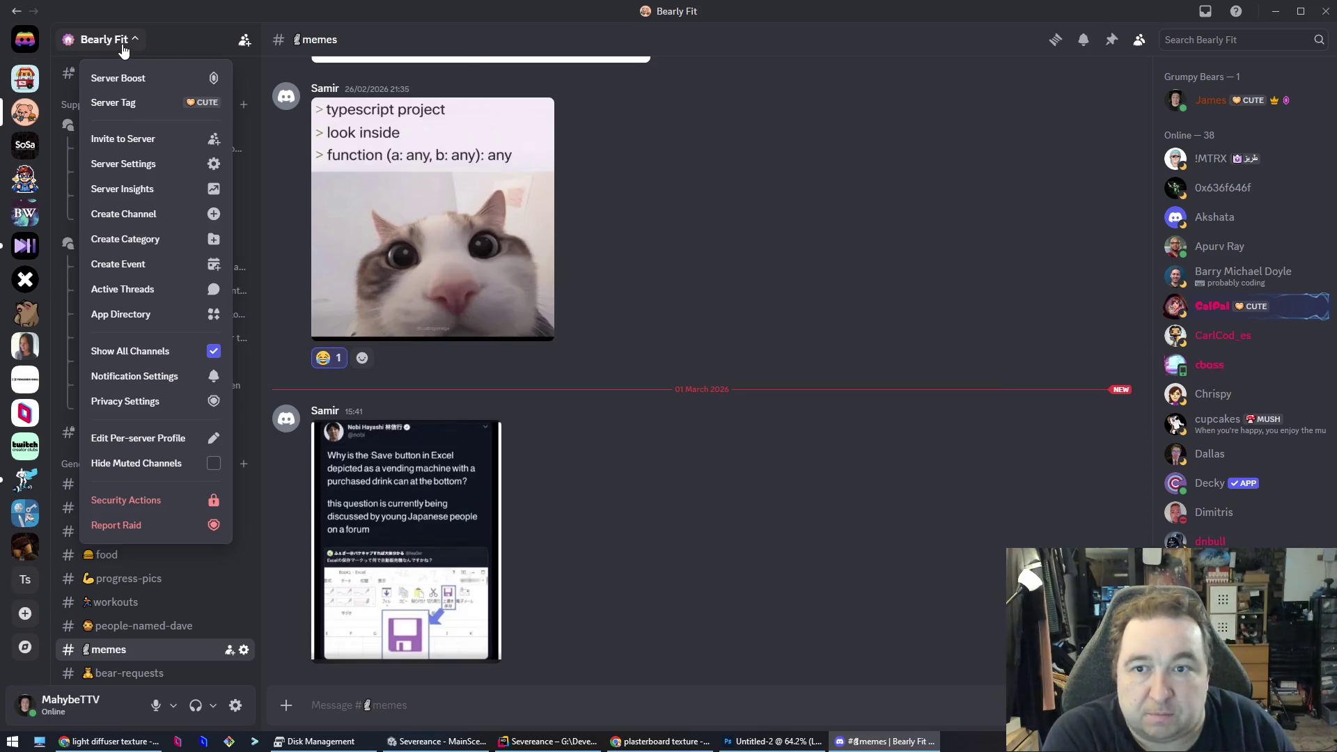
{"action": "left_click", "coordinate": [756, 46]}
{"action": "key", "text": "alt+F4"}
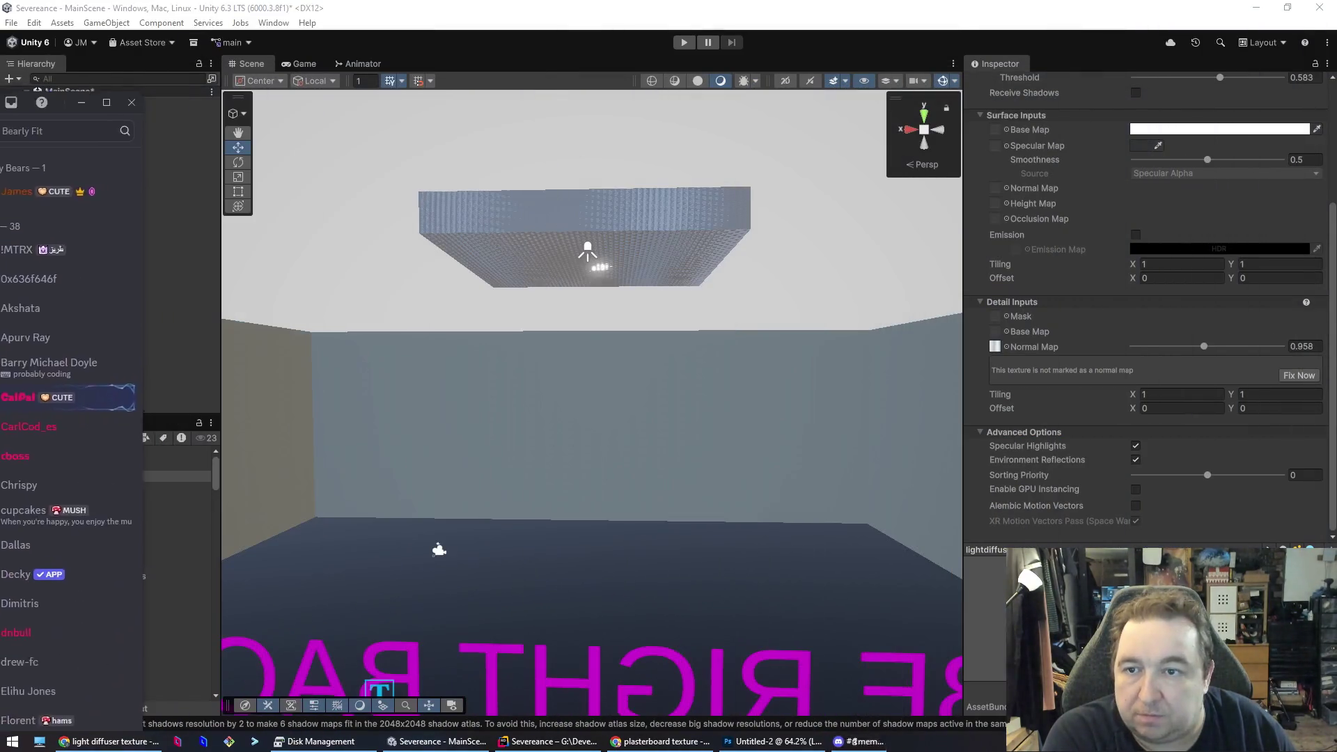
- Remove the detail normal map and assign CeilingDiffuser as lightdiffuser's Base Map
{"action": "left_click", "coordinate": [997, 347]}
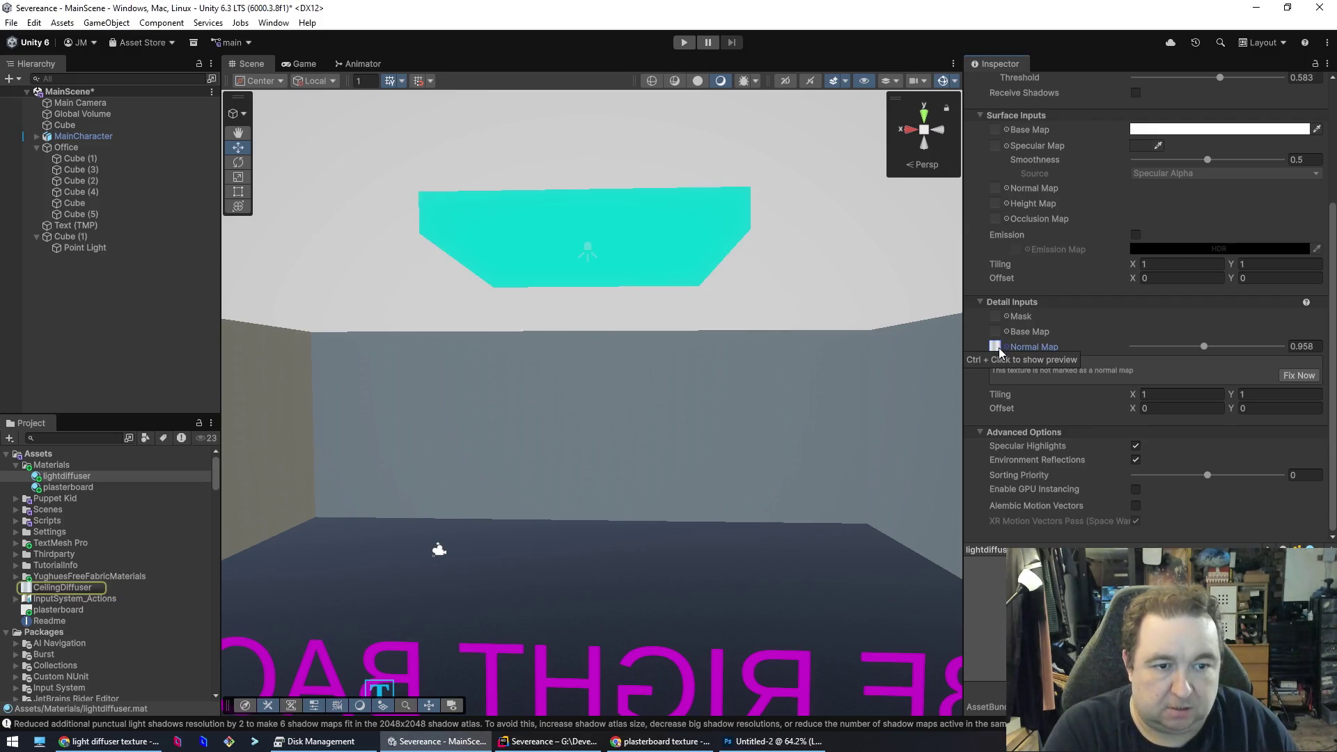
{"action": "key", "text": "Delete"}
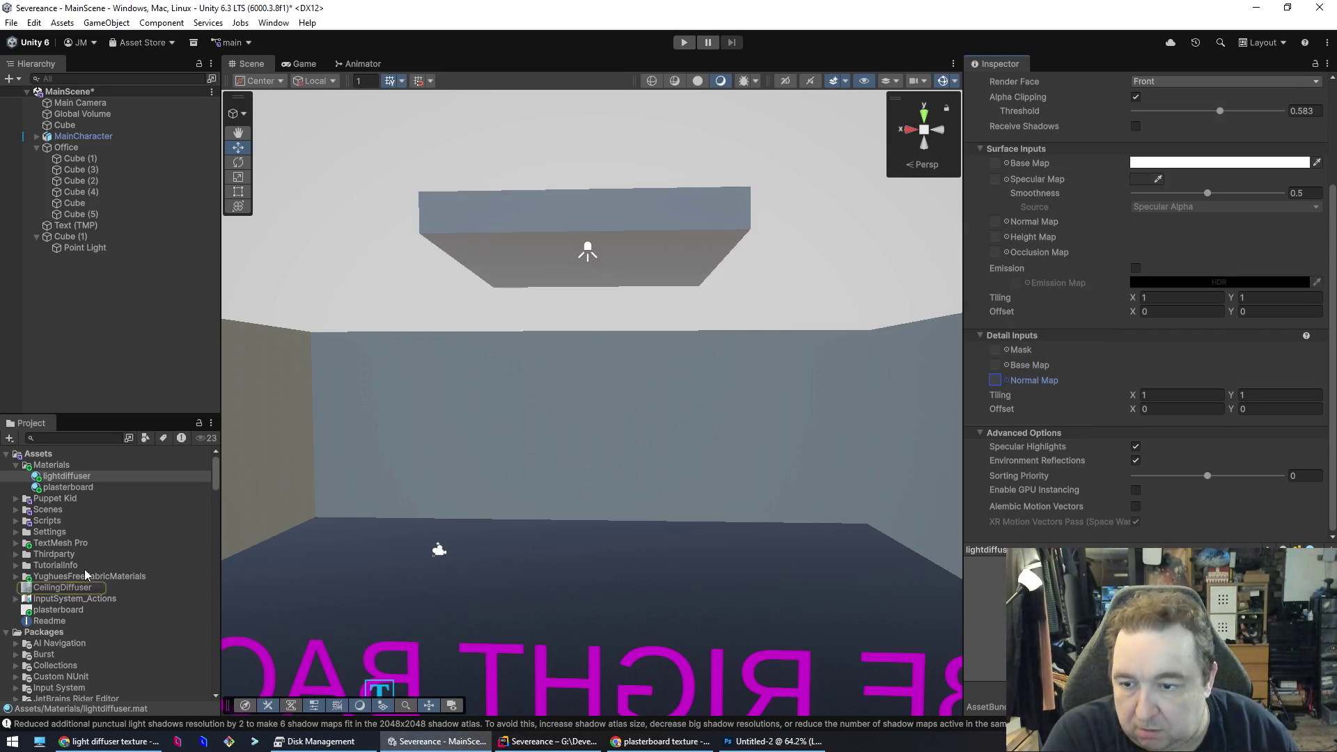
{"action": "left_click_drag", "start_coordinate": [51, 593], "coordinate": [440, 559]}
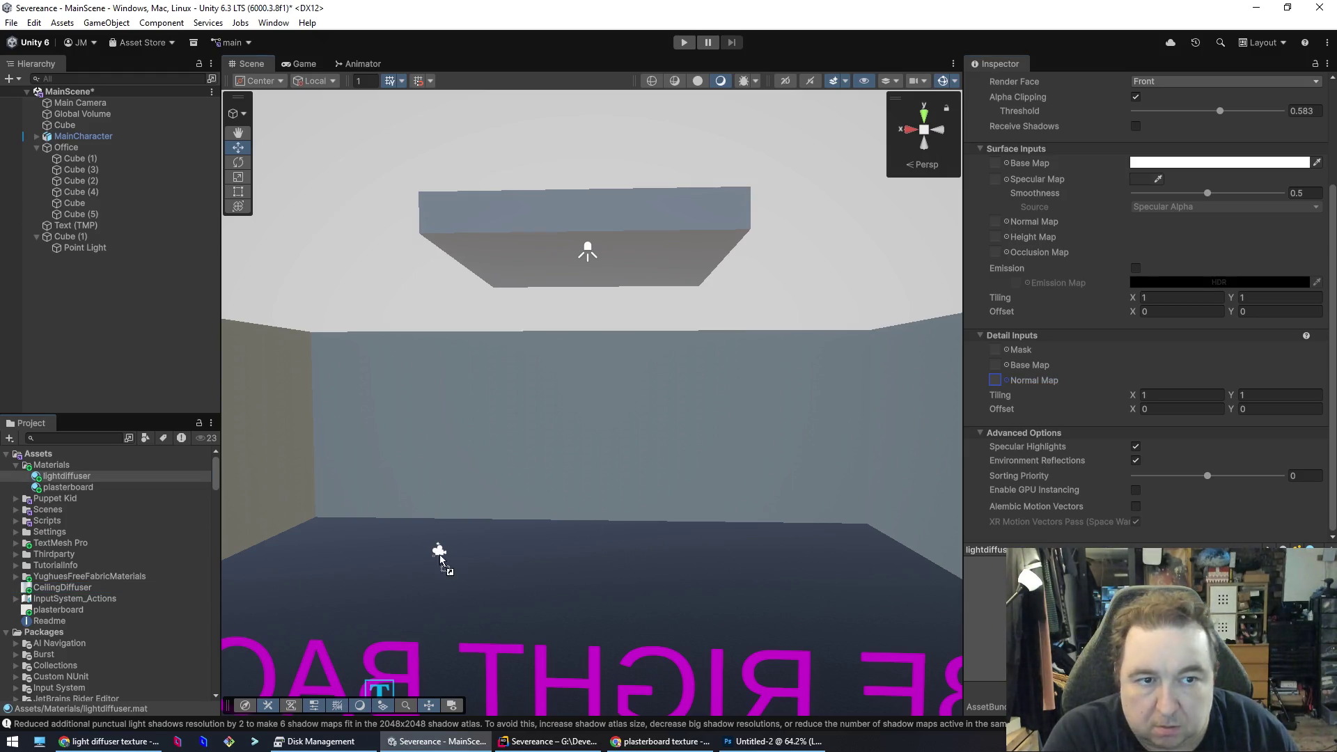
{"action": "left_click_drag", "start_coordinate": [1008, 173], "coordinate": [1003, 170]}
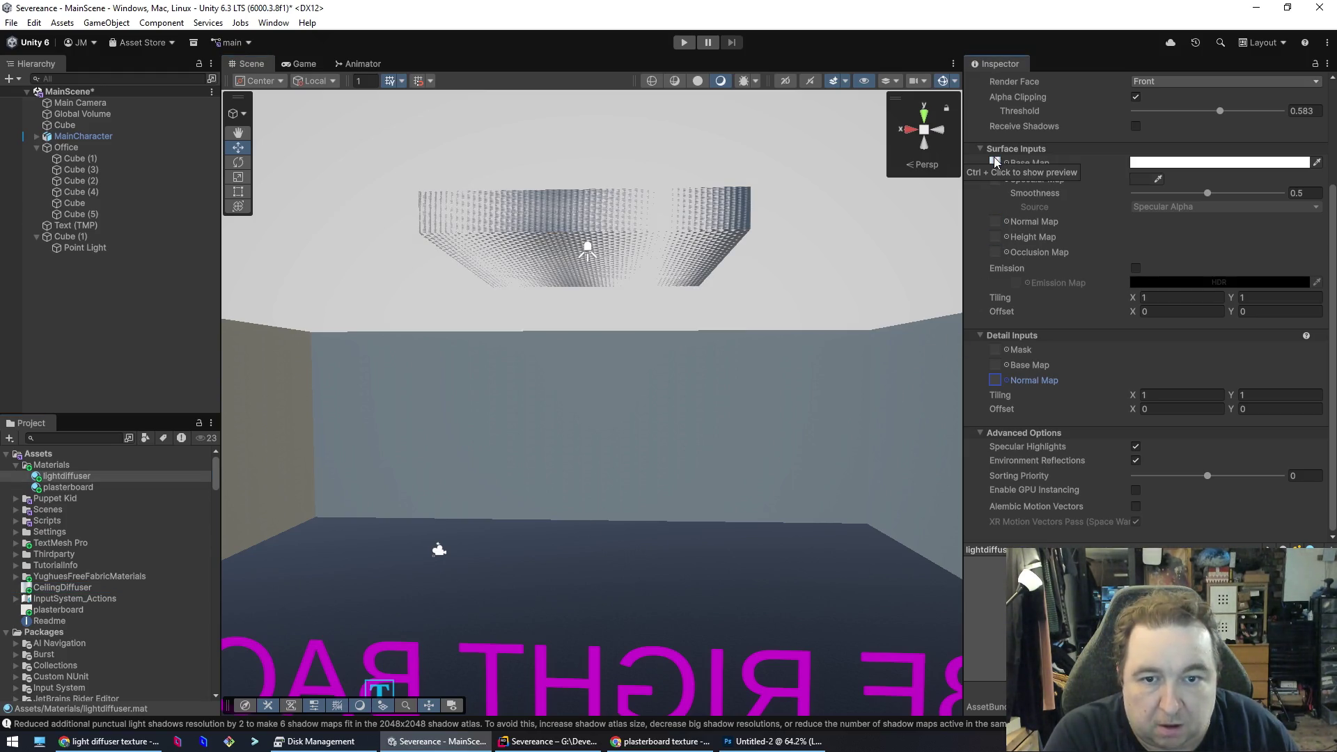
{"action": "mouse_move", "coordinate": [656, 270]}
{"action": "left_mouse_down"}
{"action": "mouse_move", "coordinate": [588, 492]}
{"action": "mouse_move", "coordinate": [627, 457]}
{"action": "mouse_move", "coordinate": [613, 456]}
{"action": "mouse_move", "coordinate": [642, 284]}
{"action": "mouse_move", "coordinate": [621, 215]}
{"action": "mouse_move", "coordinate": [642, 112]}
{"action": "left_mouse_up"}
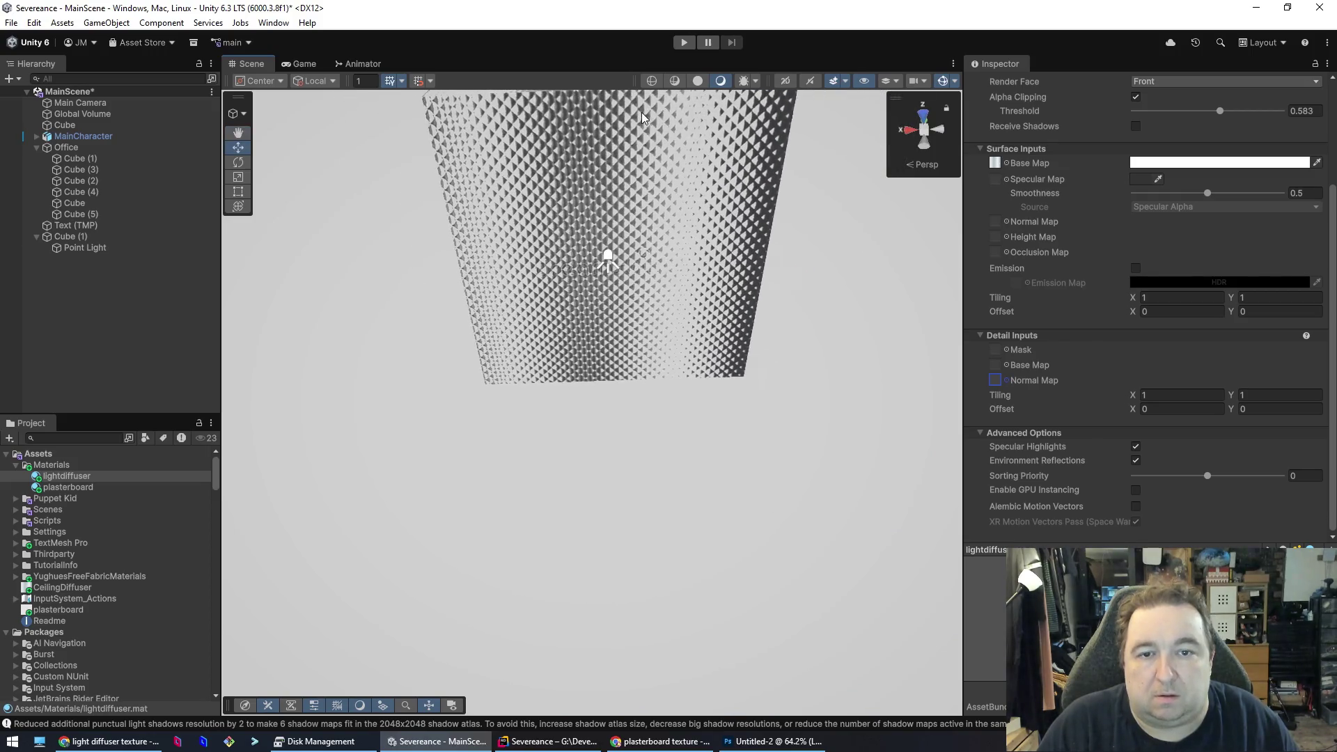
{"action": "left_click", "coordinate": [684, 192]}
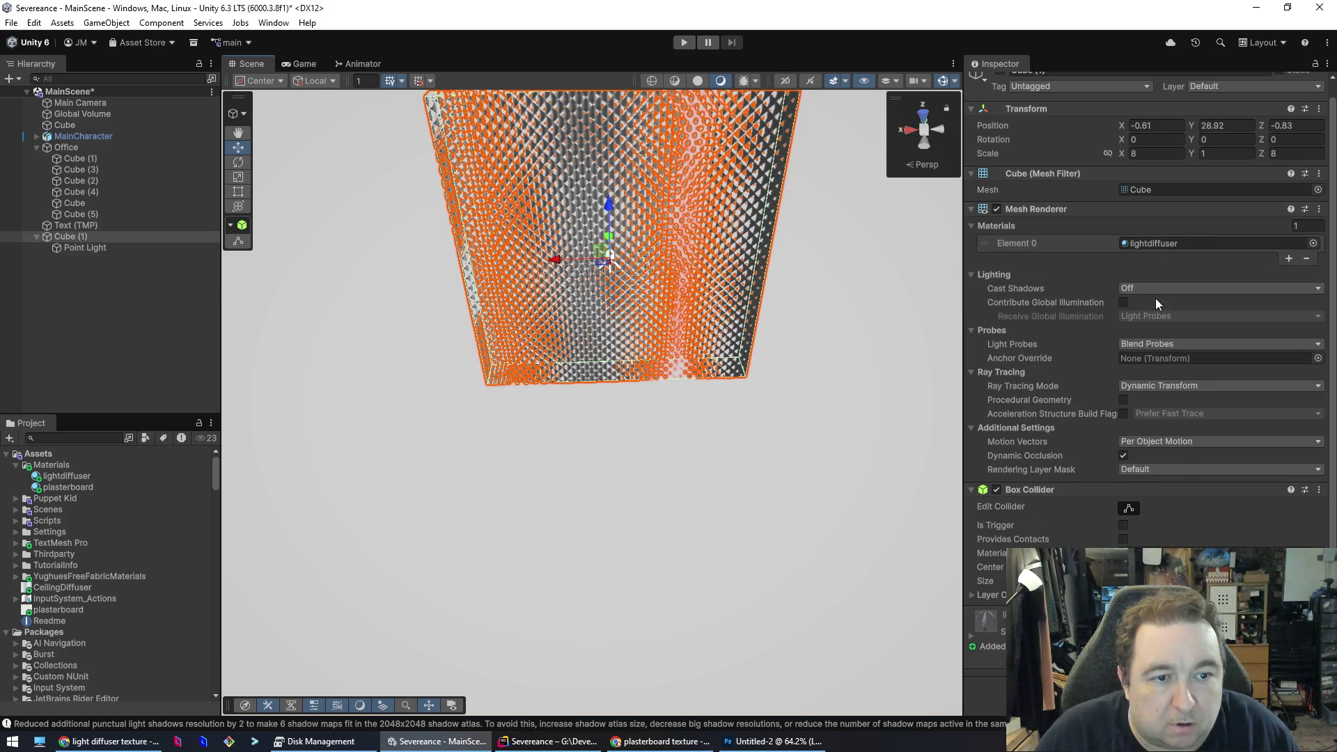
- Keep alpha clipping on, return blending to Alpha after trying Multiply, and switch to Metallic workflow
{"action": "double_click", "coordinate": [1165, 240]}
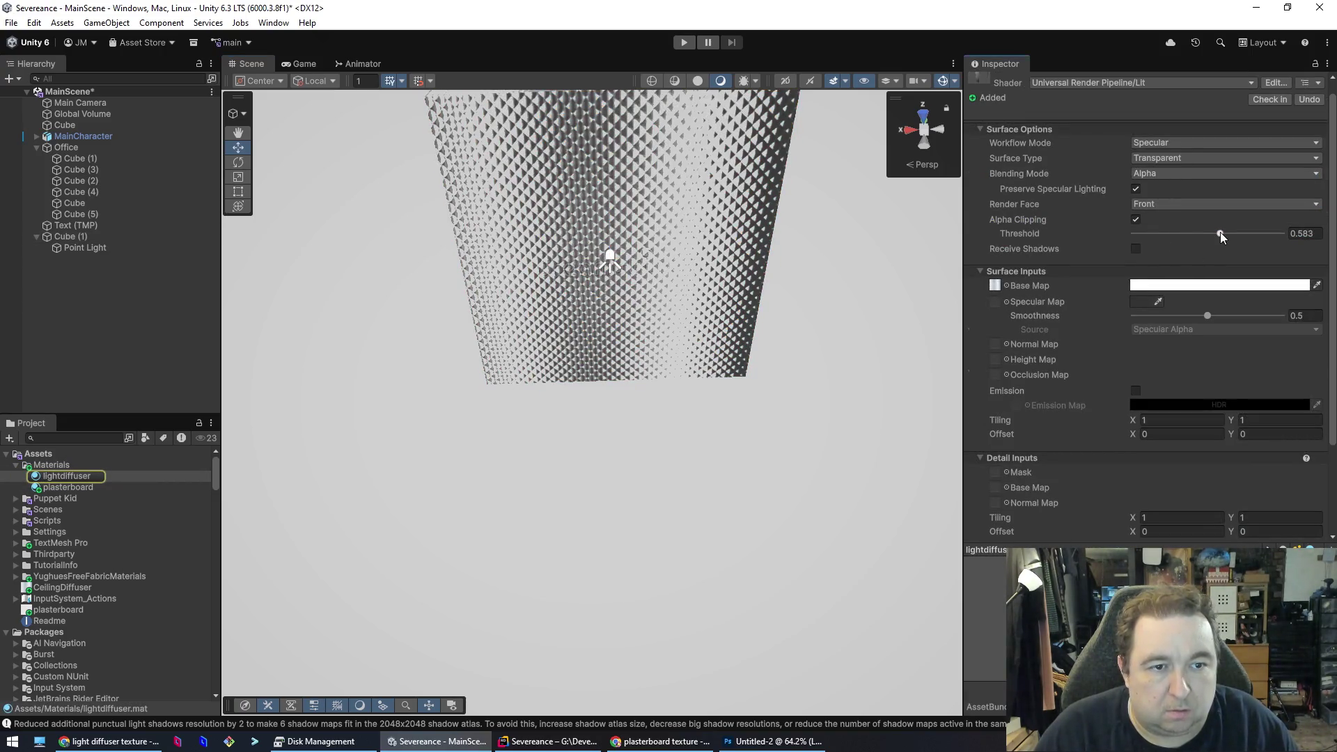
{"action": "left_click", "coordinate": [1135, 219]}
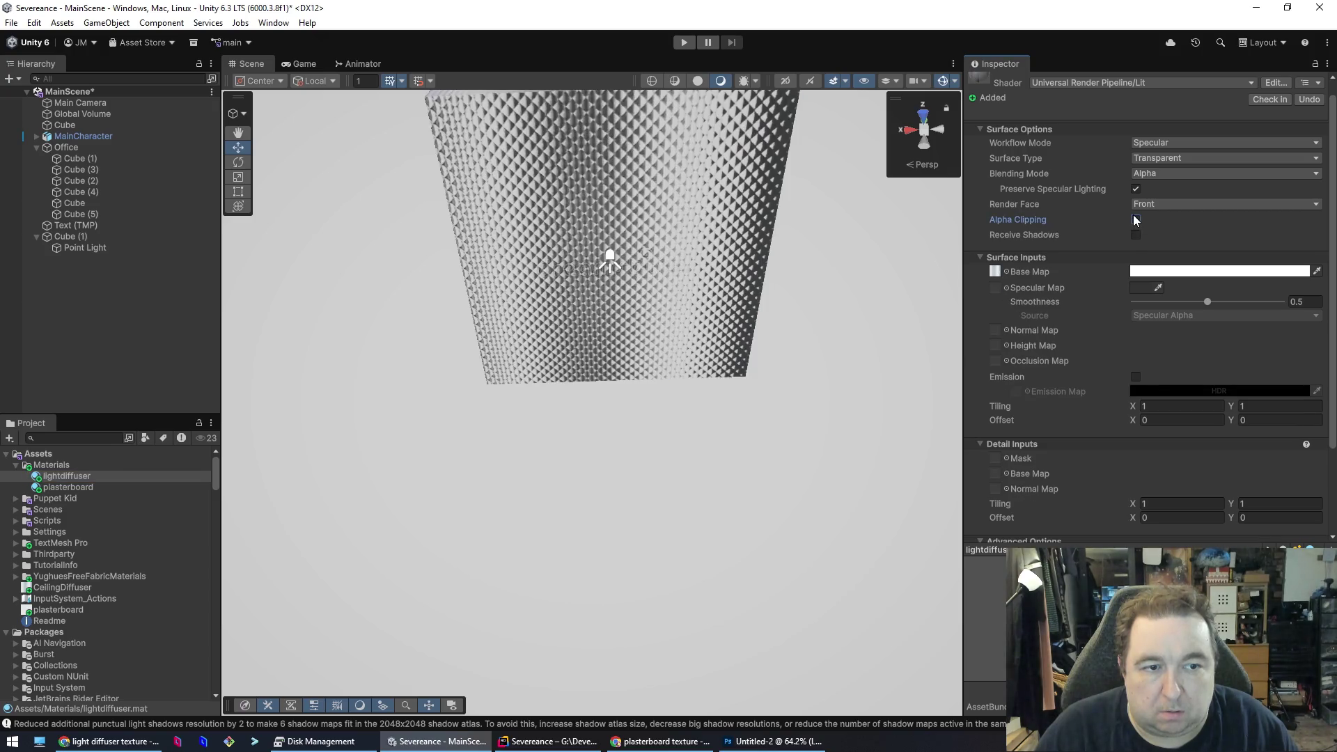
{"action": "left_click", "coordinate": [1135, 219]}
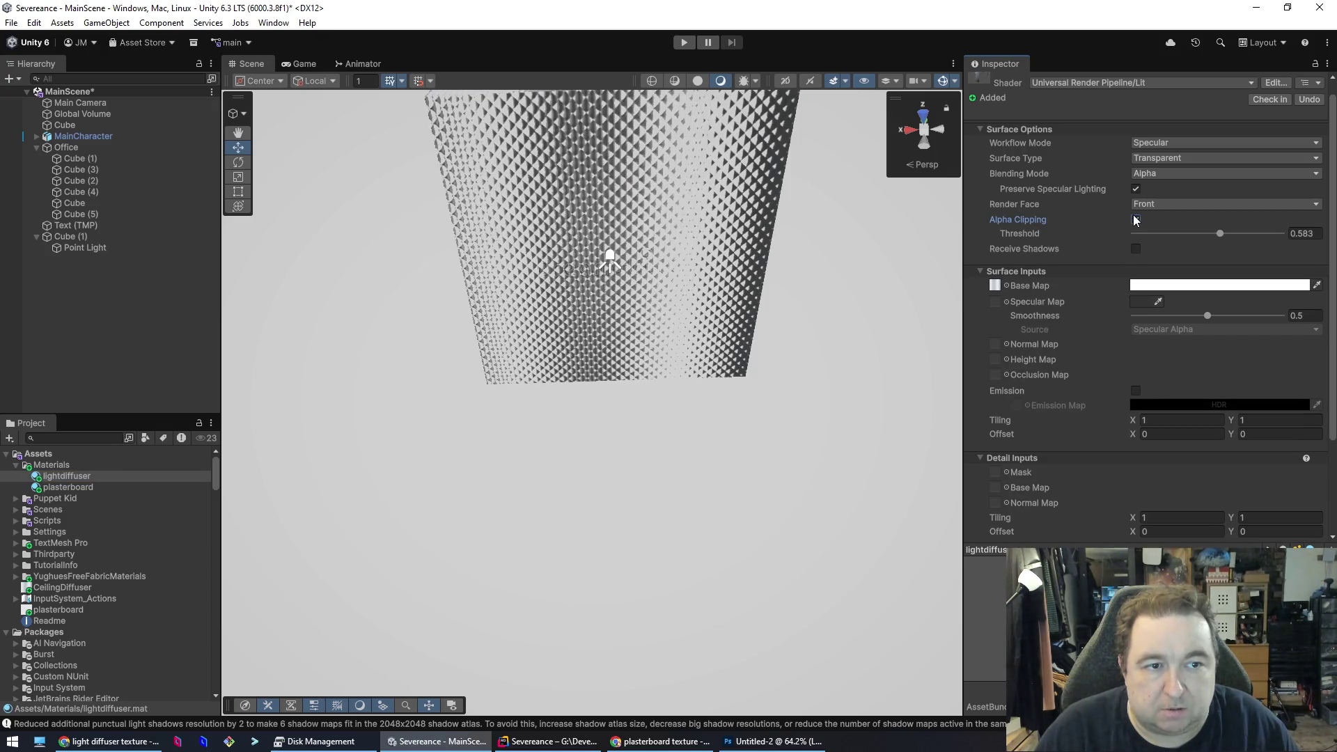
{"action": "left_click", "coordinate": [1153, 171]}
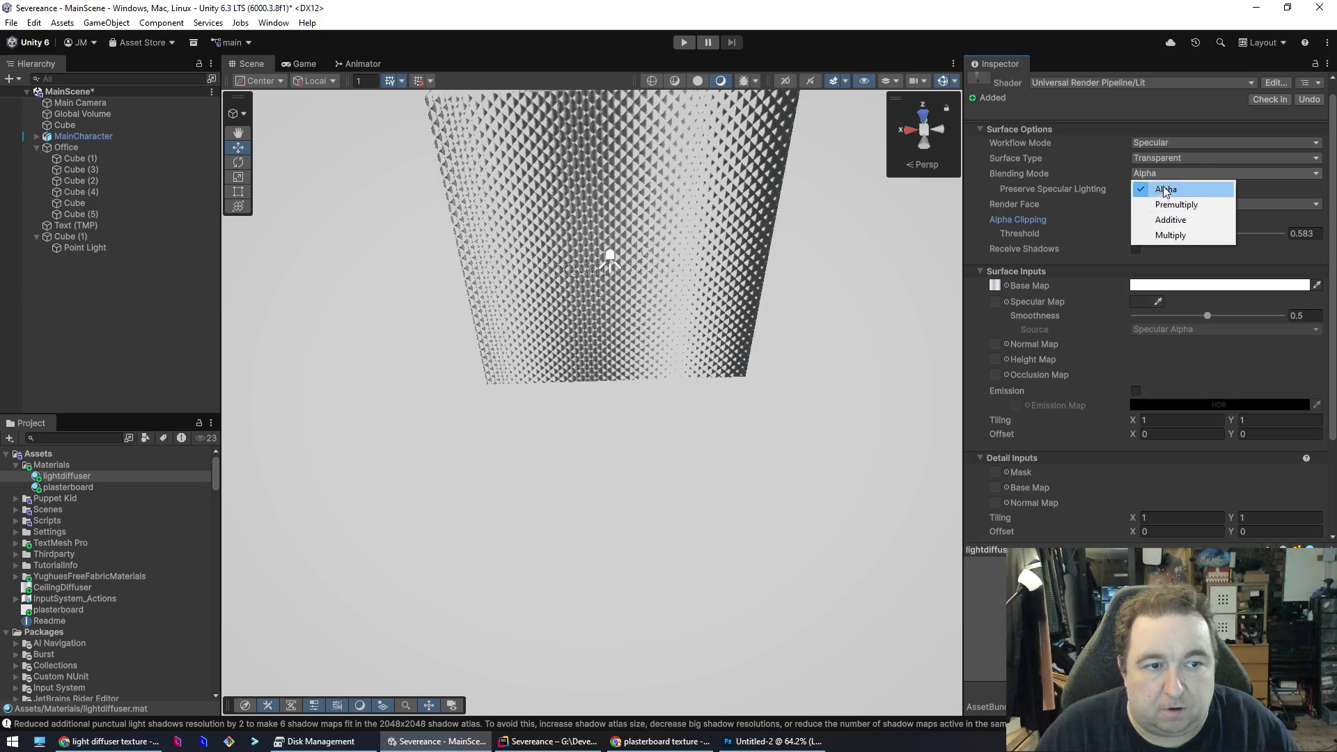
{"action": "left_click", "coordinate": [1169, 236]}
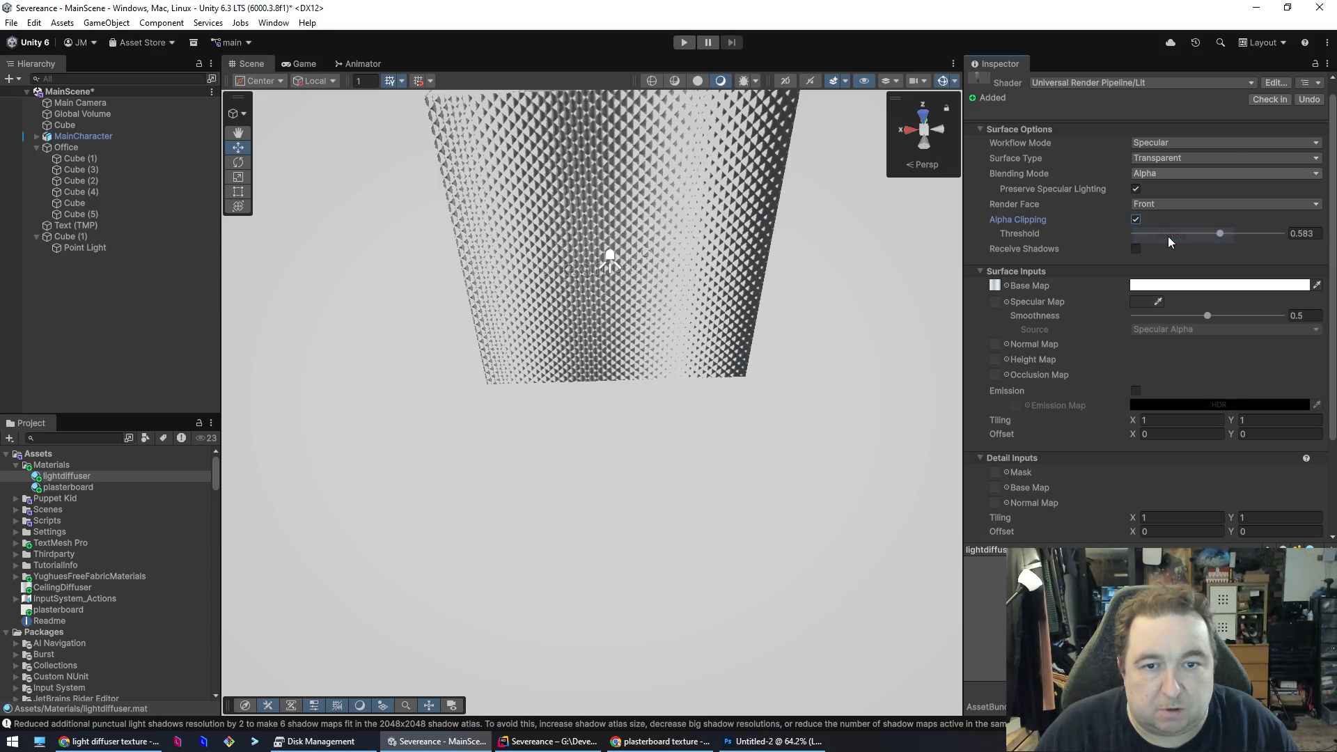
{"action": "left_click", "coordinate": [1160, 175]}
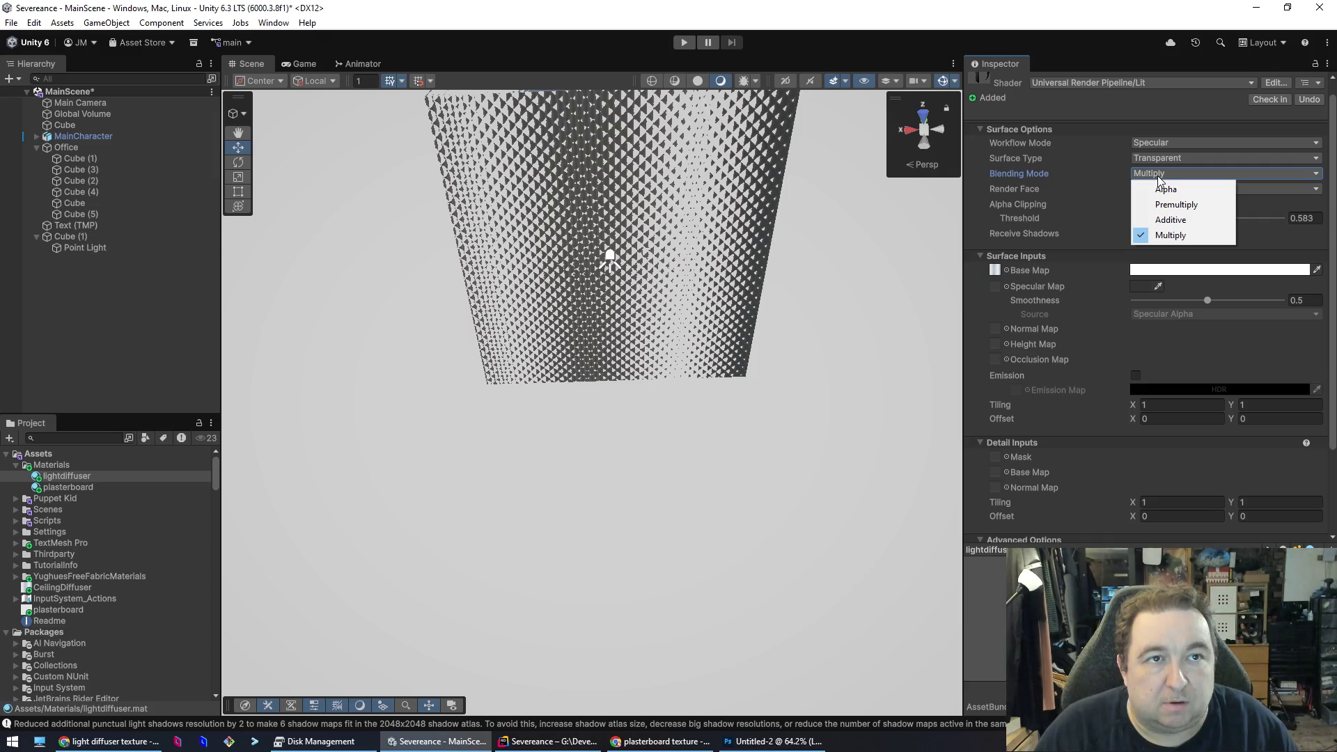
{"action": "left_click", "coordinate": [1163, 190]}
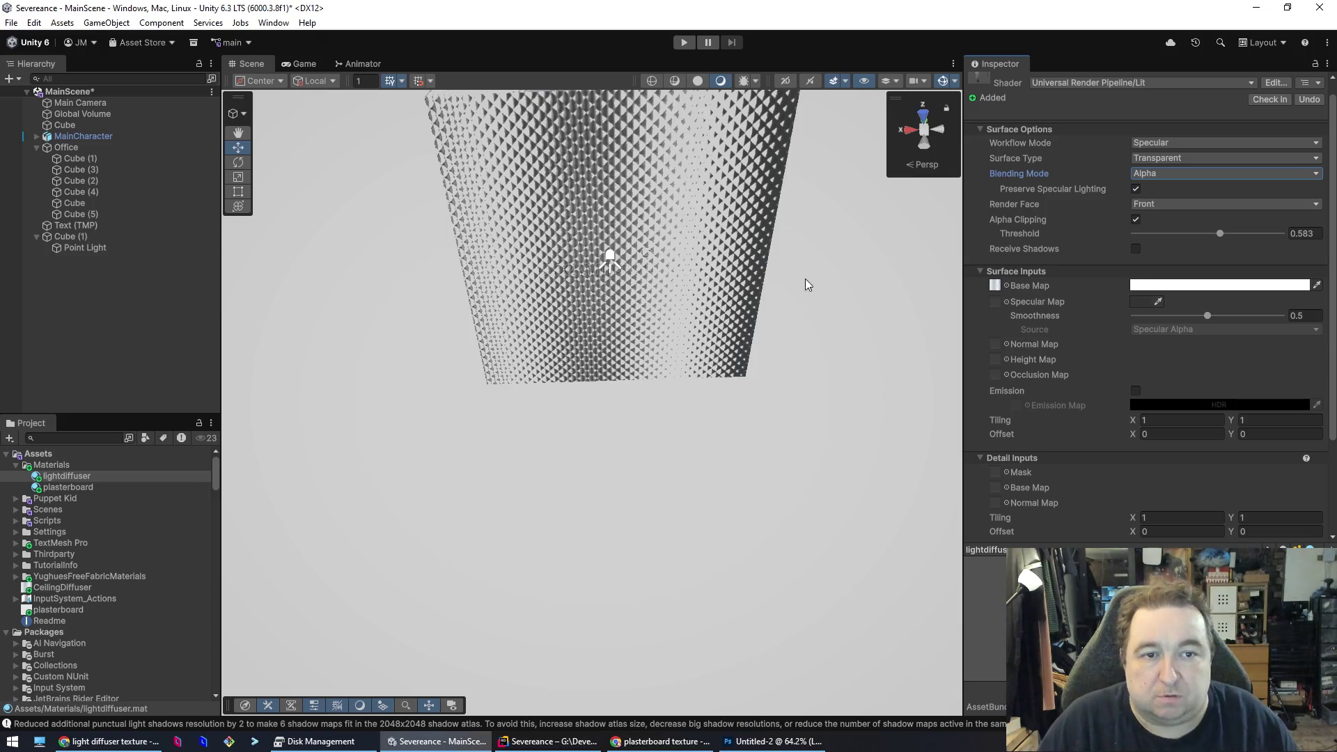
{"action": "left_click", "coordinate": [1162, 144]}
{"action": "left_click", "coordinate": [1169, 173]}
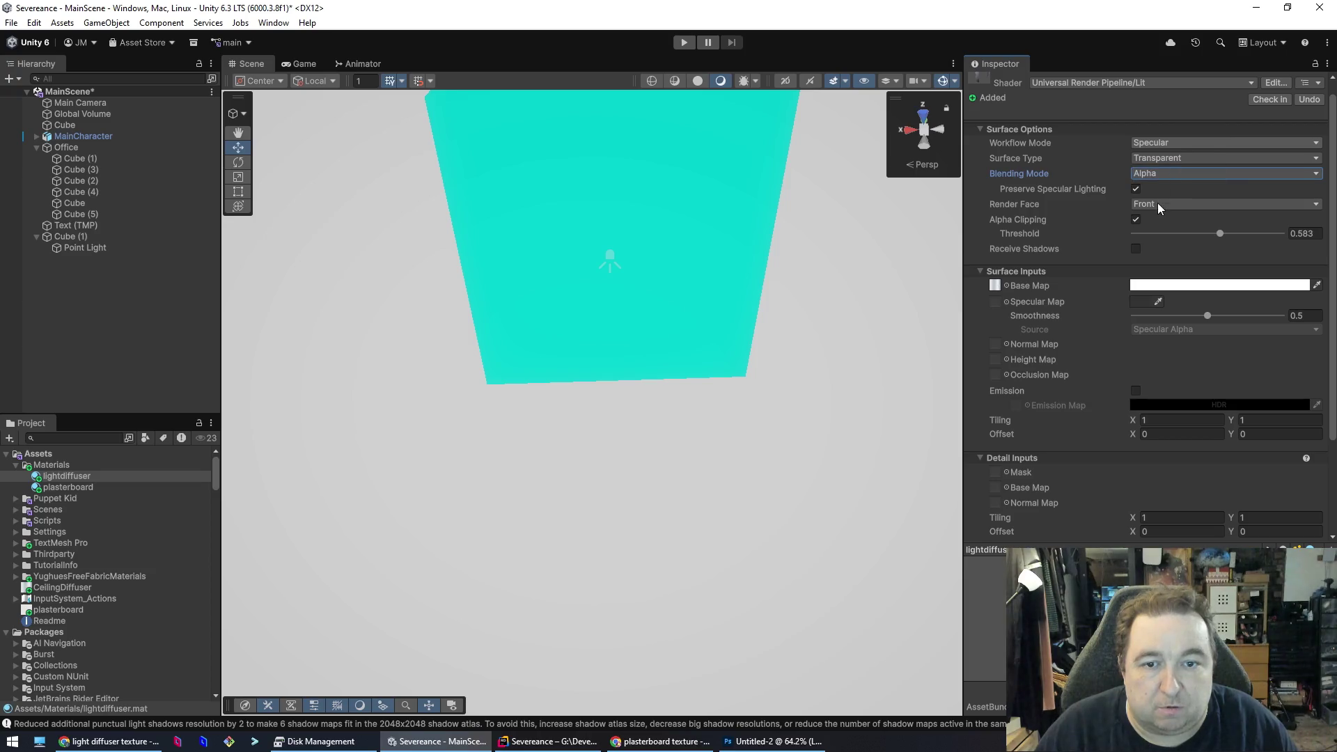
{"action": "mouse_move", "coordinate": [951, 375]}
{"action": "left_mouse_down"}
{"action": "mouse_move", "coordinate": [854, 397]}
{"action": "mouse_move", "coordinate": [806, 427]}
{"action": "mouse_move", "coordinate": [678, 377]}
{"action": "mouse_move", "coordinate": [484, 397]}
{"action": "mouse_move", "coordinate": [710, 448]}
{"action": "mouse_move", "coordinate": [973, 384]}
{"action": "mouse_move", "coordinate": [912, 440]}
{"action": "mouse_move", "coordinate": [850, 471]}
{"action": "mouse_move", "coordinate": [851, 449]}
{"action": "mouse_move", "coordinate": [767, 540]}
{"action": "mouse_move", "coordinate": [815, 621]}
{"action": "mouse_move", "coordinate": [821, 570]}
{"action": "mouse_move", "coordinate": [859, 582]}
{"action": "mouse_move", "coordinate": [863, 613]}
{"action": "mouse_move", "coordinate": [920, 599]}
{"action": "mouse_move", "coordinate": [928, 588]}
{"action": "mouse_move", "coordinate": [710, 555]}
{"action": "mouse_move", "coordinate": [576, 588]}
{"action": "mouse_move", "coordinate": [469, 582]}
{"action": "mouse_move", "coordinate": [541, 673]}
{"action": "mouse_move", "coordinate": [507, 660]}
{"action": "mouse_move", "coordinate": [508, 573]}
{"action": "mouse_move", "coordinate": [563, 580]}
{"action": "left_mouse_up"}
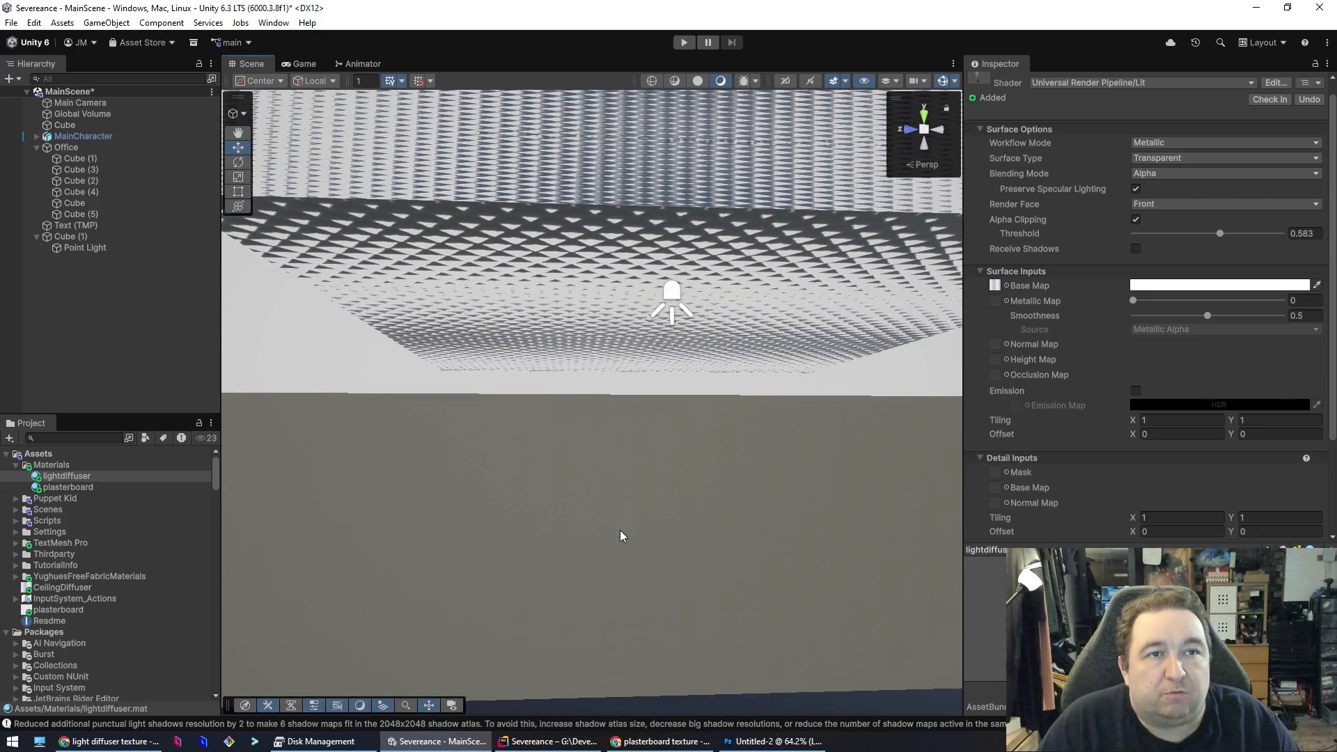
- Select ceiling panel Cube (1) to show its renderer and transform settings
{"action": "mouse_move", "coordinate": [624, 528]}
{"action": "left_mouse_down"}
{"action": "mouse_move", "coordinate": [630, 679]}
{"action": "mouse_move", "coordinate": [648, 362]}
{"action": "mouse_move", "coordinate": [642, 319]}
{"action": "mouse_move", "coordinate": [624, 312]}
{"action": "left_mouse_up"}
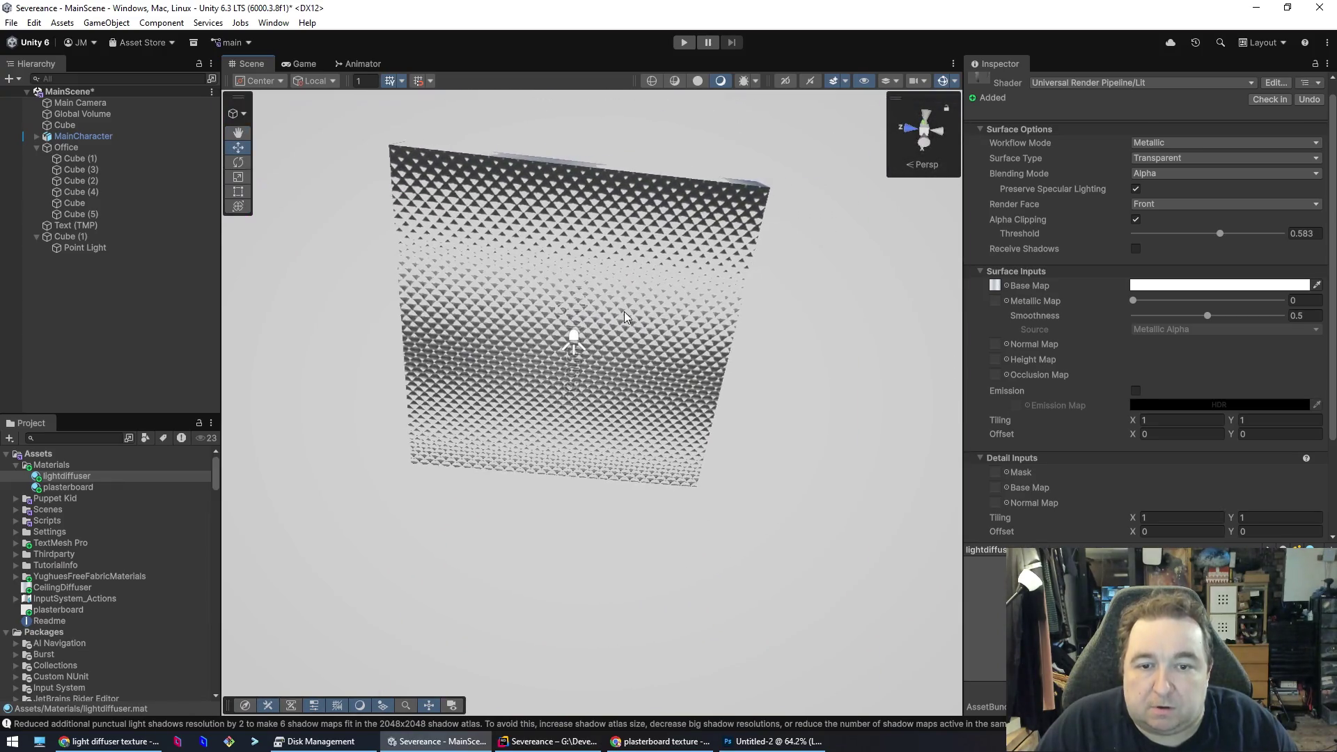
{"action": "left_click", "coordinate": [737, 353]}
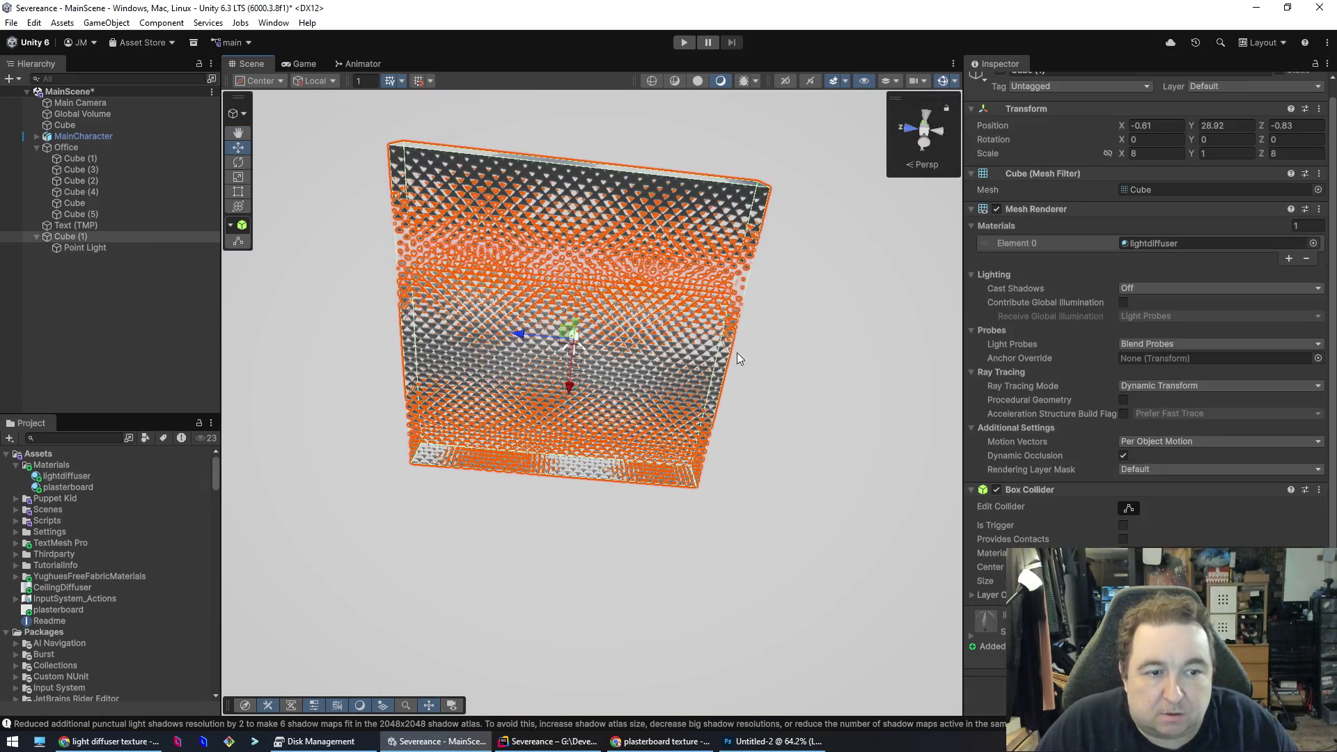
- Set Light Probes to Off on the diffuser panel Cube (1)'s Mesh Renderer
{"action": "left_click", "coordinate": [1135, 344]}
{"action": "left_click", "coordinate": [1187, 360]}
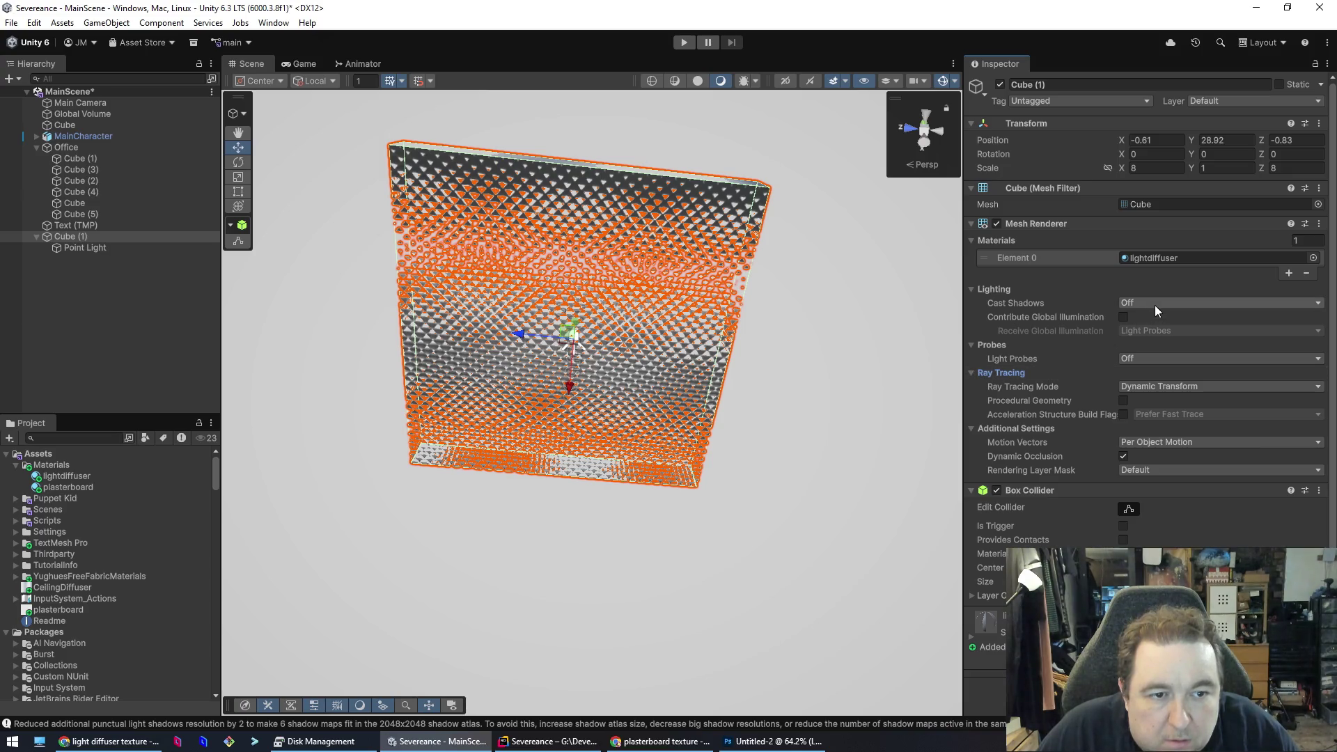
{"action": "left_click", "coordinate": [1114, 288]}
{"action": "left_click", "coordinate": [621, 287]}
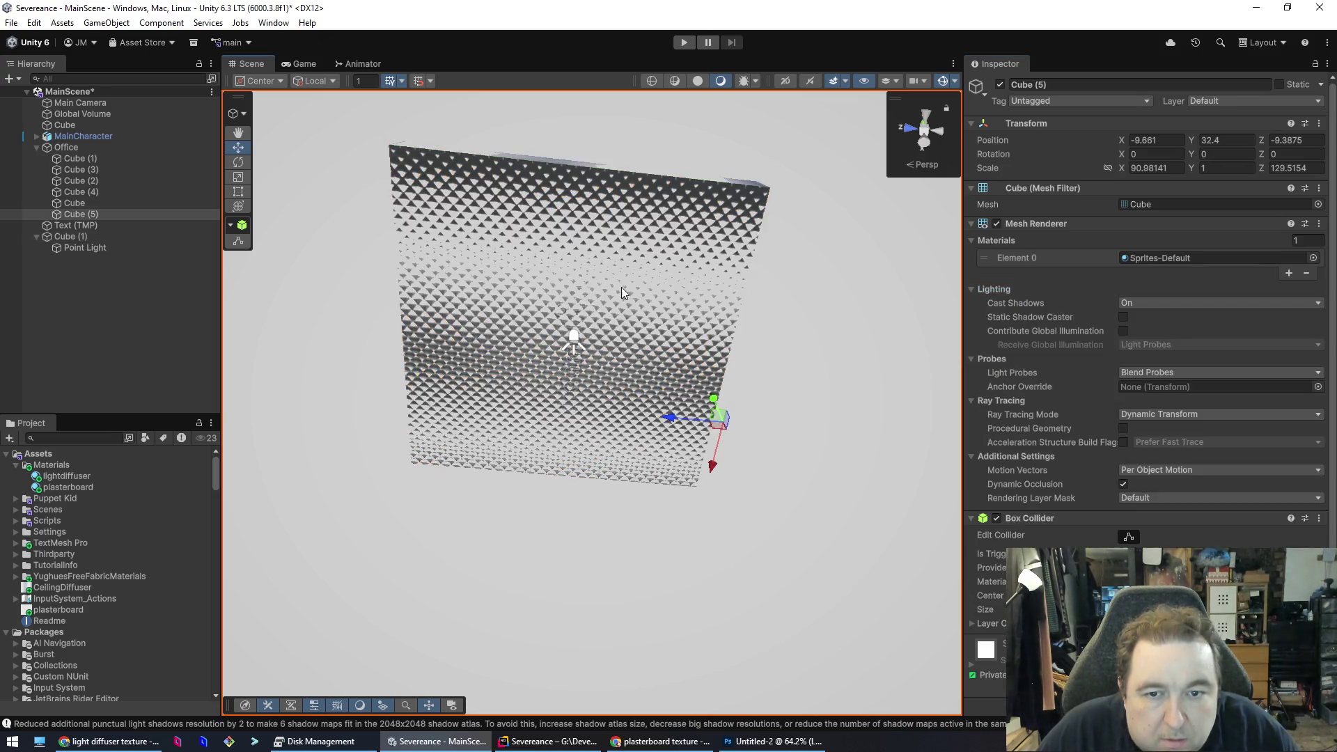
{"action": "left_click", "coordinate": [587, 363]}
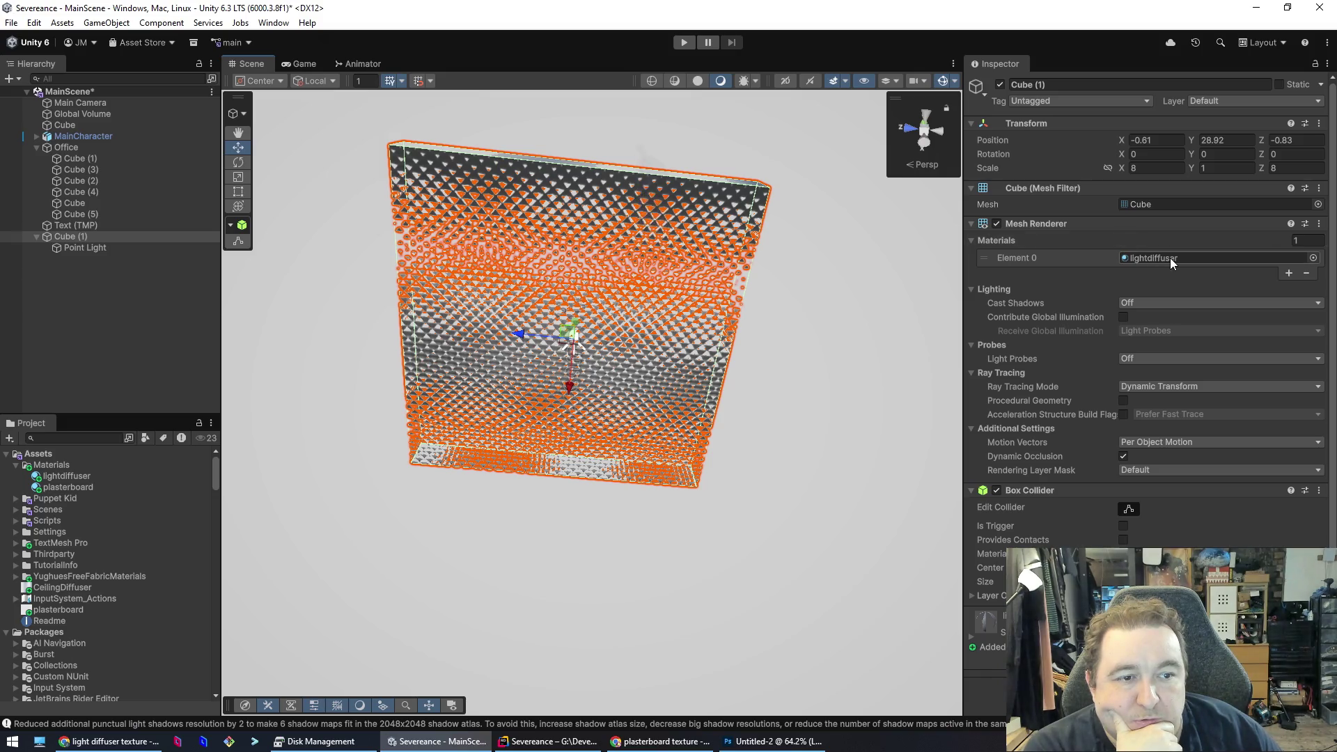
- Lower the lightdiffuser material's alpha clip Threshold to 0 and switch Alpha Clipping off
{"action": "double_click", "coordinate": [1170, 258]}
{"action": "mouse_move", "coordinate": [1223, 248]}
{"action": "left_mouse_down"}
{"action": "mouse_move", "coordinate": [1277, 253]}
{"action": "mouse_move", "coordinate": [1103, 250]}
{"action": "left_mouse_up"}
{"action": "key", "text": "space"}
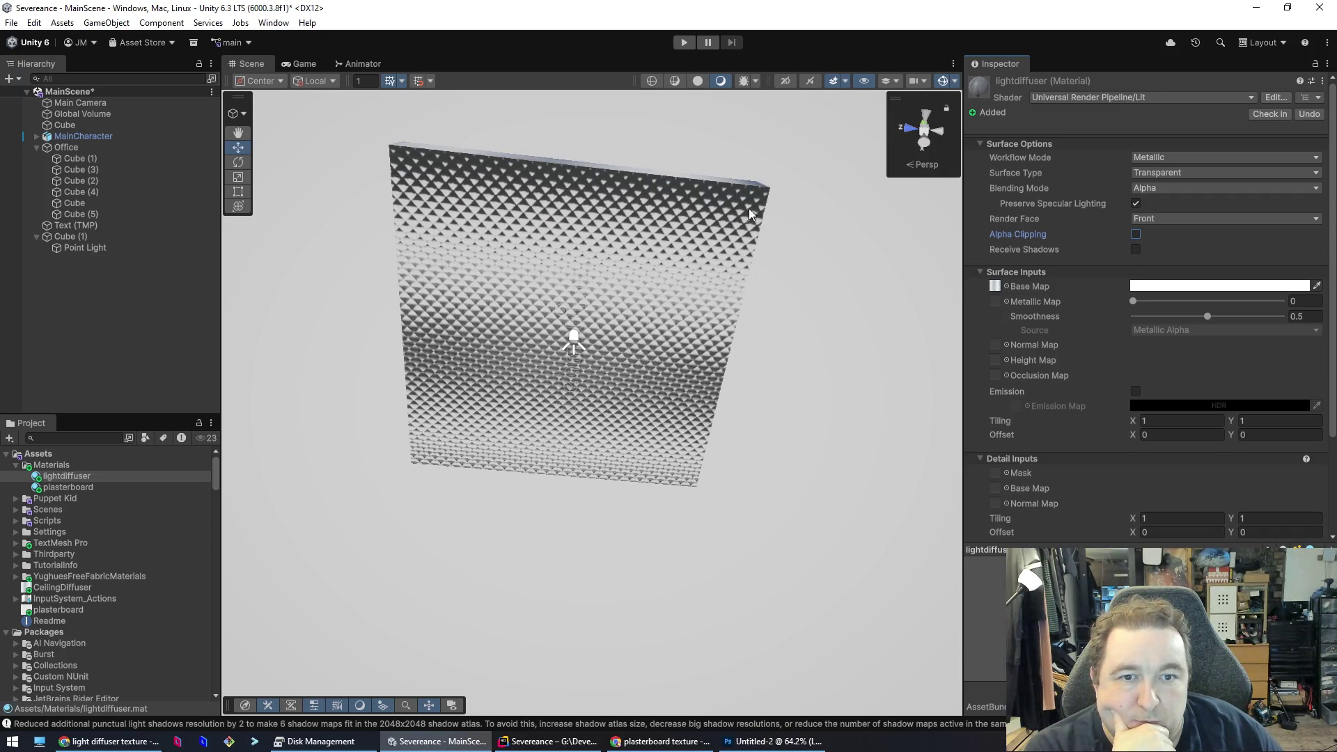
- Re-enable Alpha Clipping on the lightdiffuser material with a Threshold of 0.175
{"action": "left_click", "coordinate": [1136, 234]}
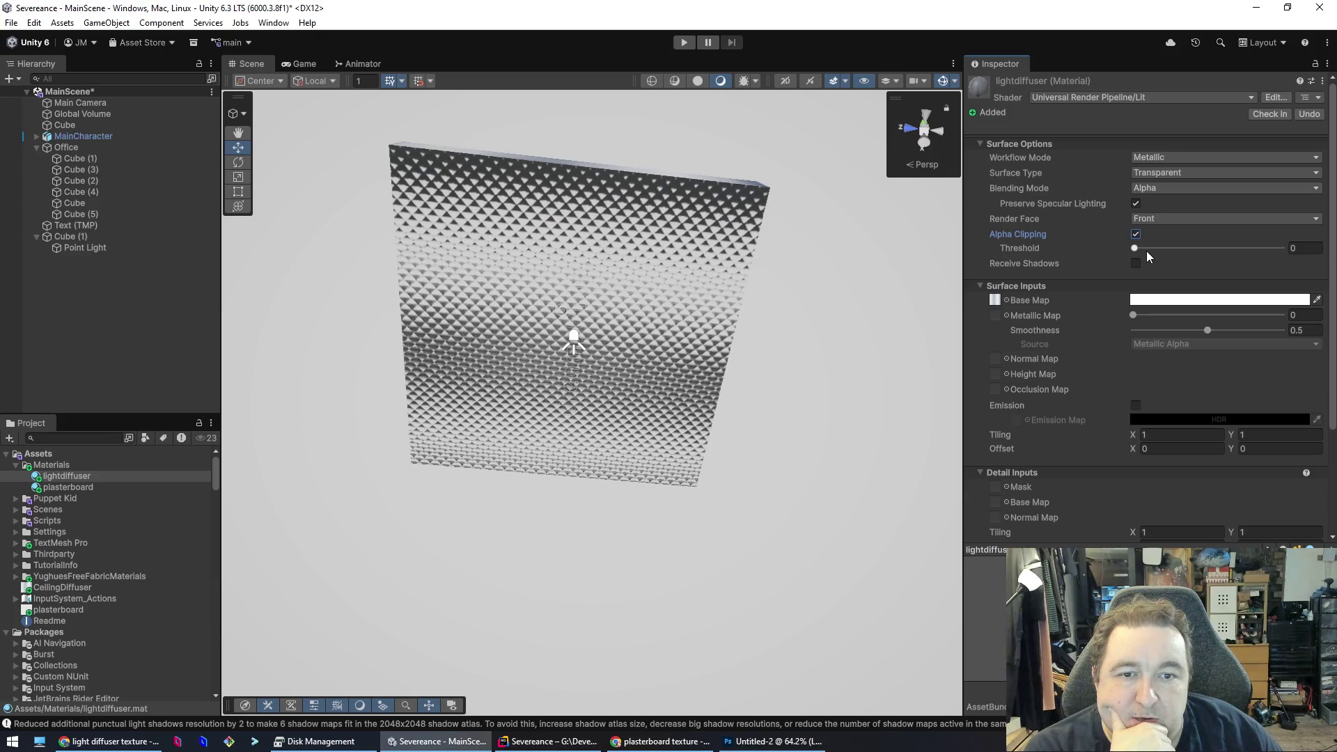
{"action": "mouse_move", "coordinate": [1140, 250]}
{"action": "left_mouse_down"}
{"action": "mouse_move", "coordinate": [1272, 256]}
{"action": "mouse_move", "coordinate": [1170, 263]}
{"action": "left_mouse_up"}
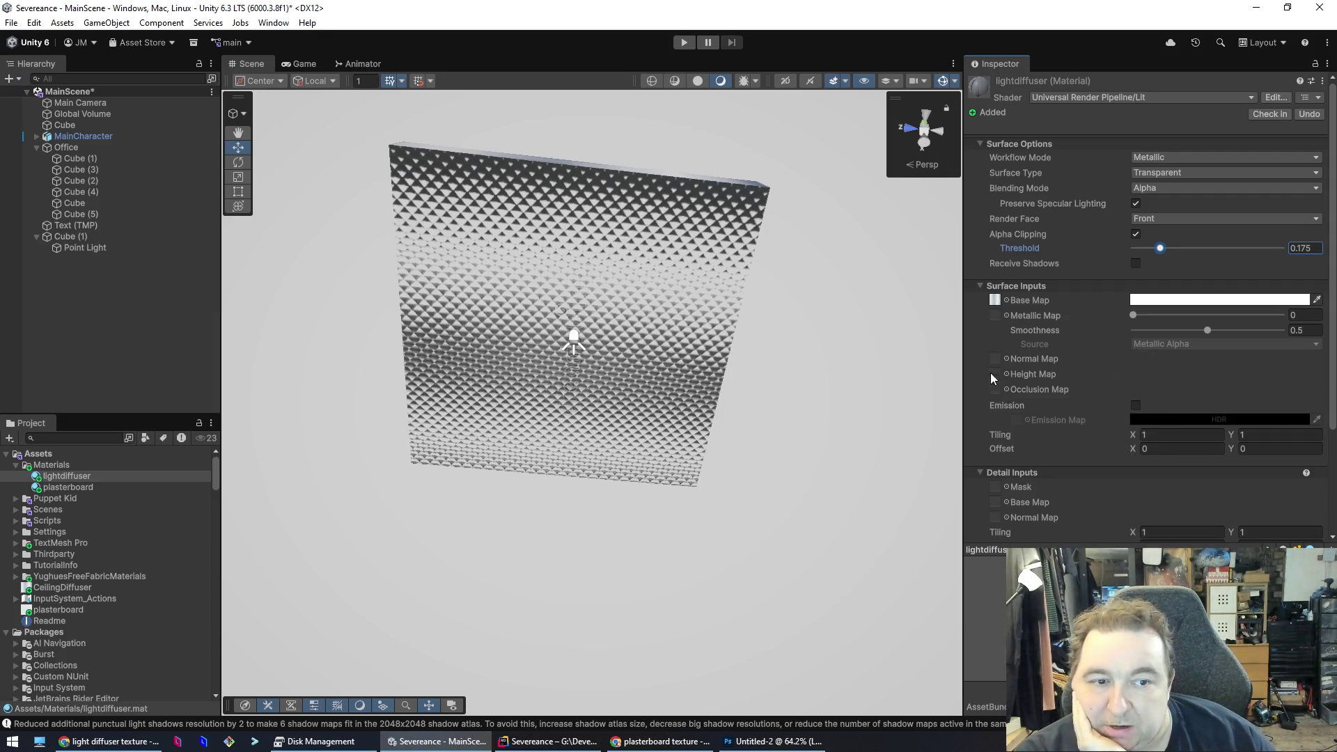
{"action": "scroll", "coordinate": [1104, 430], "scroll_direction": "down", "scroll_amount": 3}
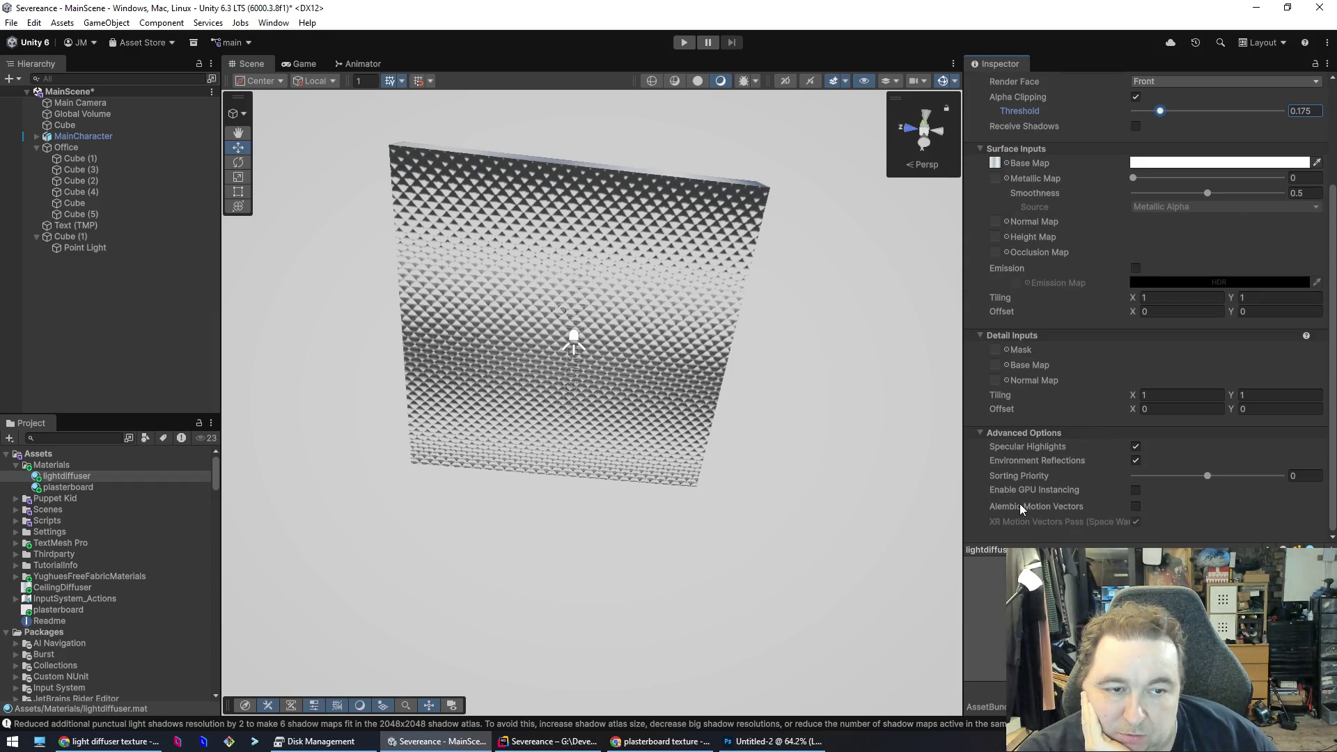
{"action": "scroll", "coordinate": [1020, 504], "scroll_direction": "up", "scroll_amount": 3}
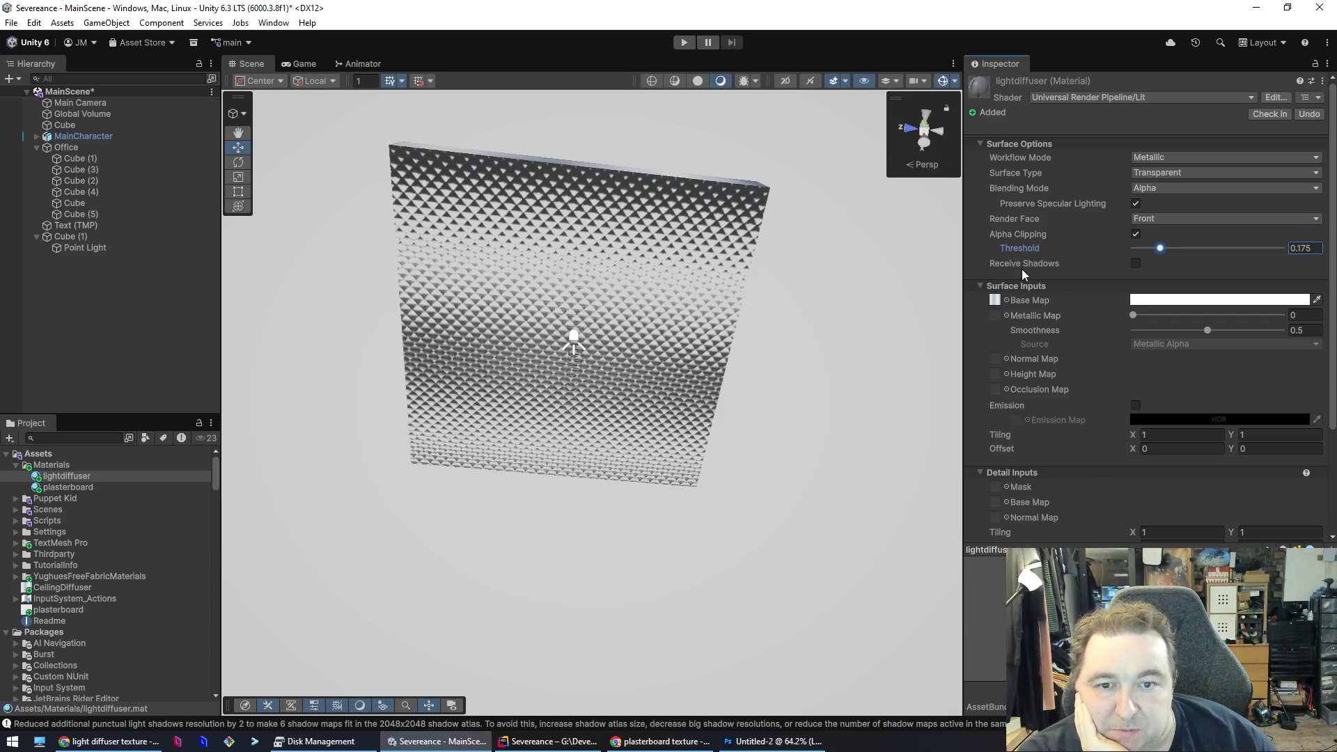
- Select the diffuser panel Cube (1), view it from below, and save the scene
{"action": "left_click", "coordinate": [723, 291]}
{"action": "left_click_drag", "start_coordinate": [790, 333], "coordinate": [777, 436]}
{"action": "key", "text": "ctrl+s"}
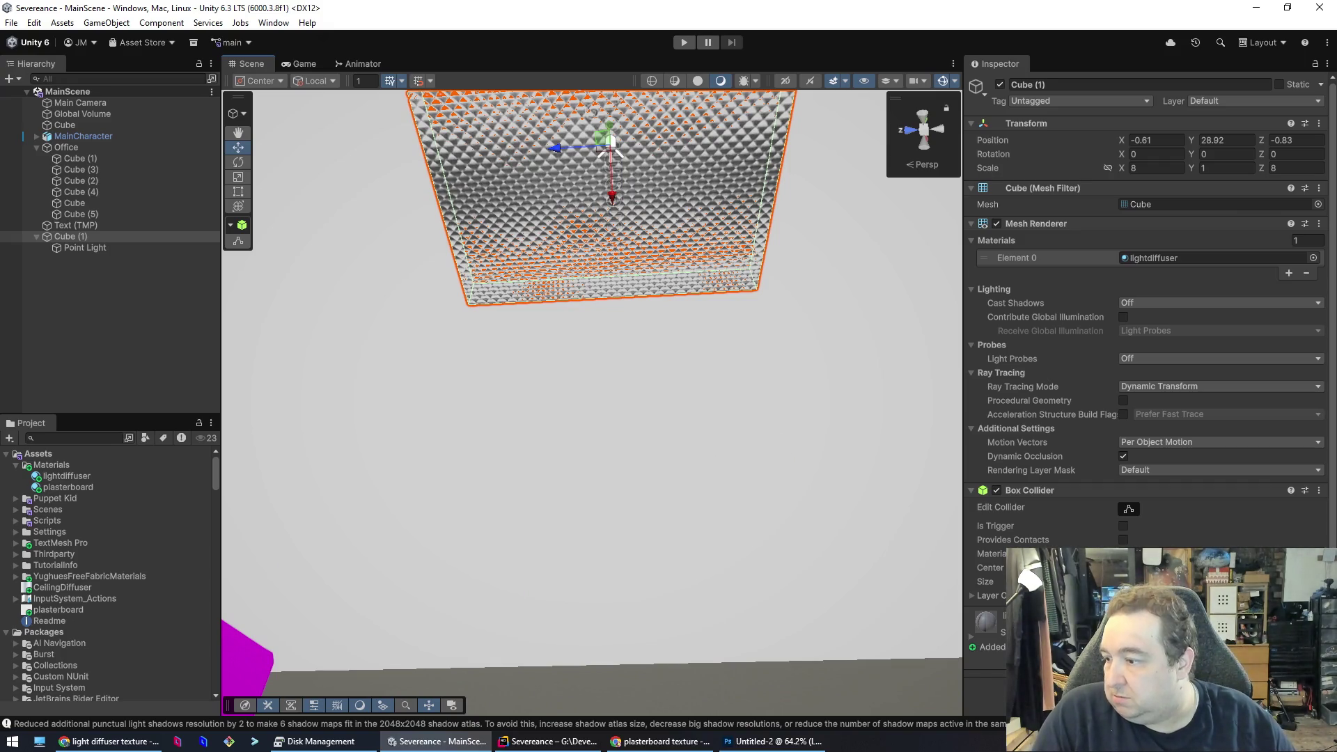
{"action": "left_click", "coordinate": [110, 741]}
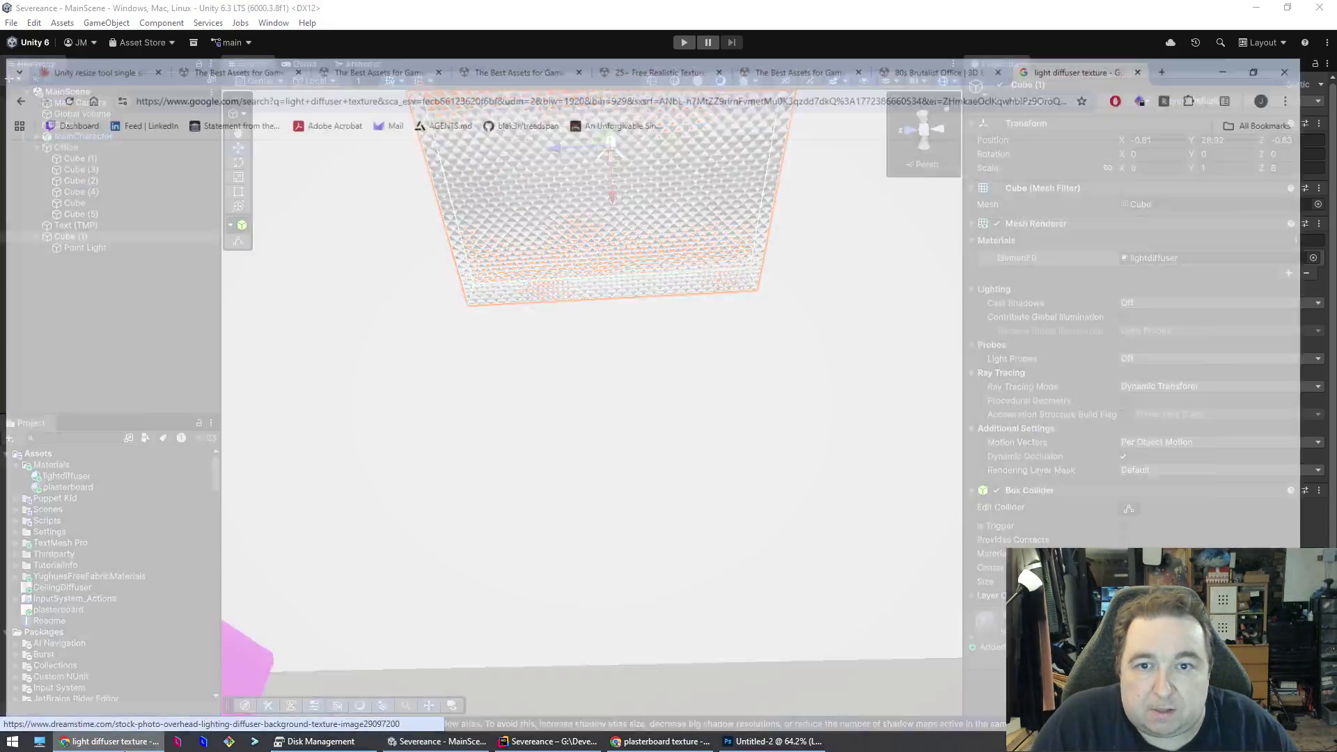
- Open twitch.tv in a new tab and play a live followed channel's RPG stream
{"action": "key", "text": "ctrl+t"}
{"action": "type", "text": "twitch.tv"}
{"action": "key", "text": "Return"}
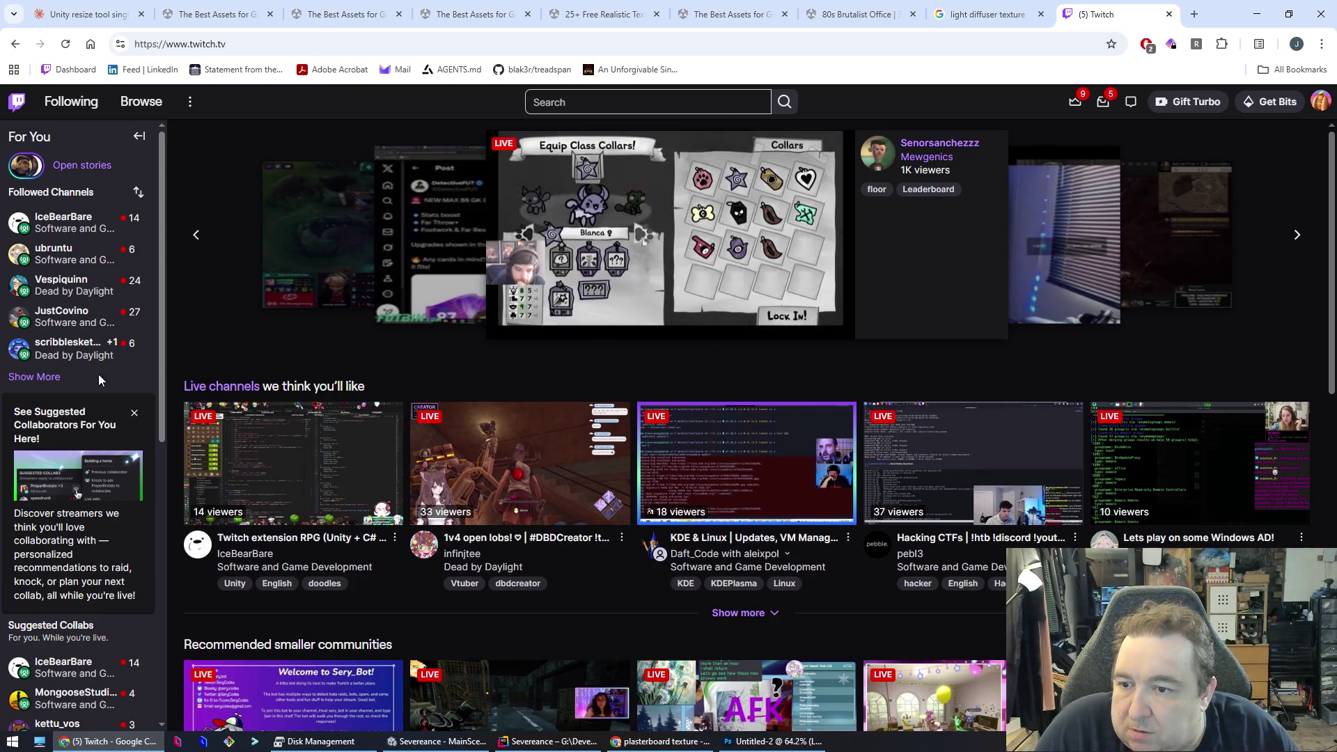
{"action": "left_click", "coordinate": [16, 378]}
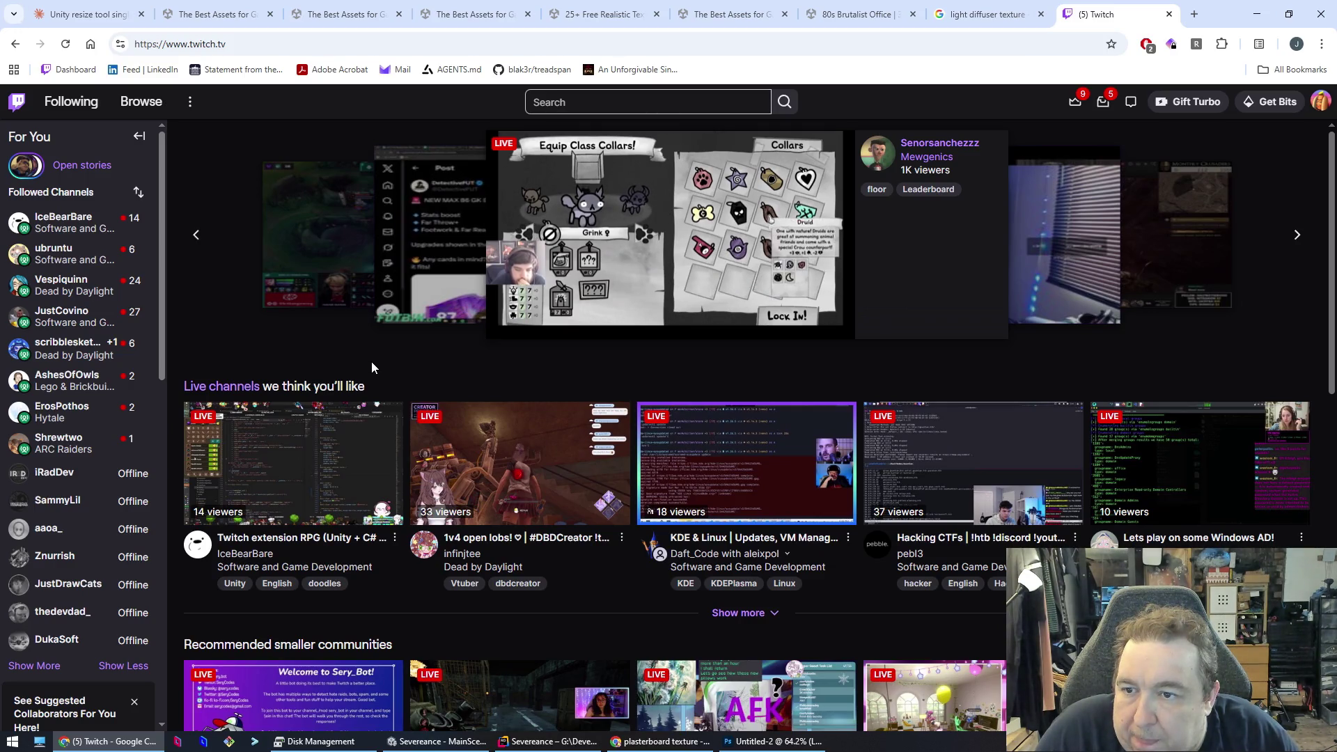
{"action": "mouse_move", "coordinate": [50, 223]}
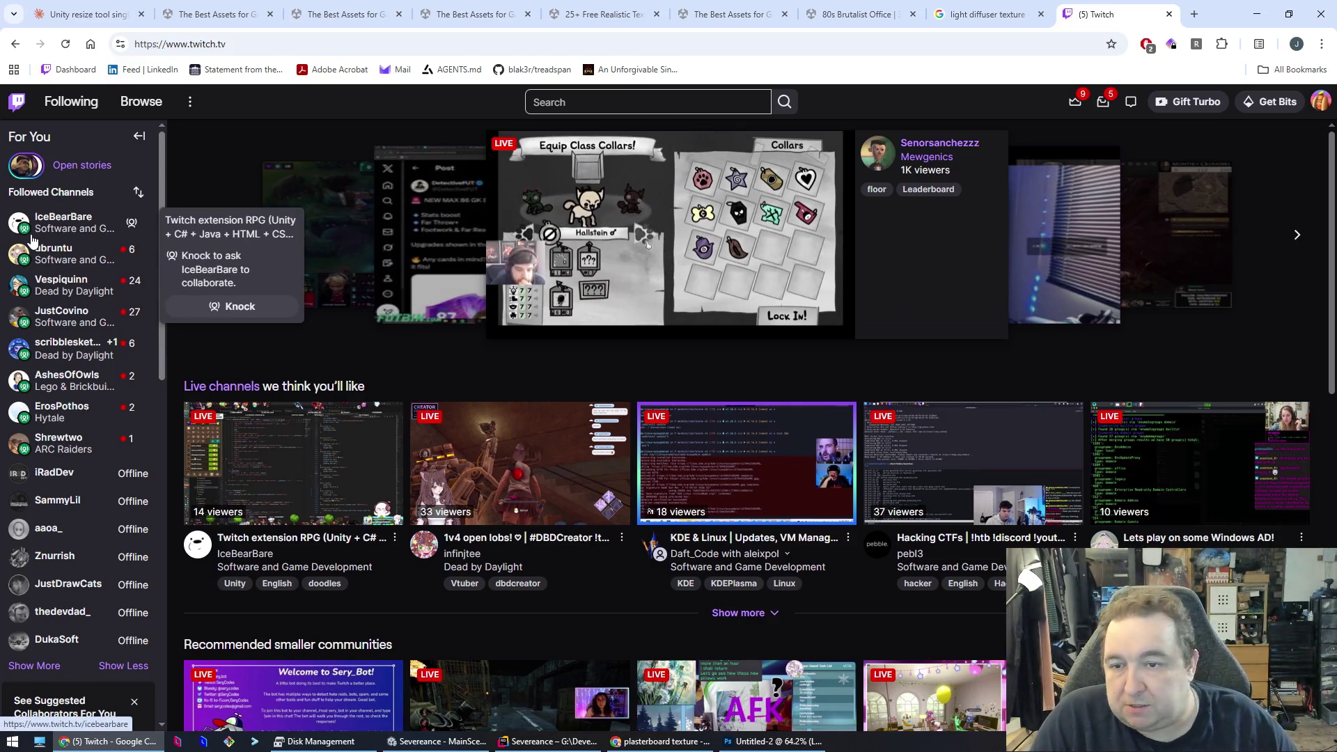
{"action": "left_click", "coordinate": [73, 232]}
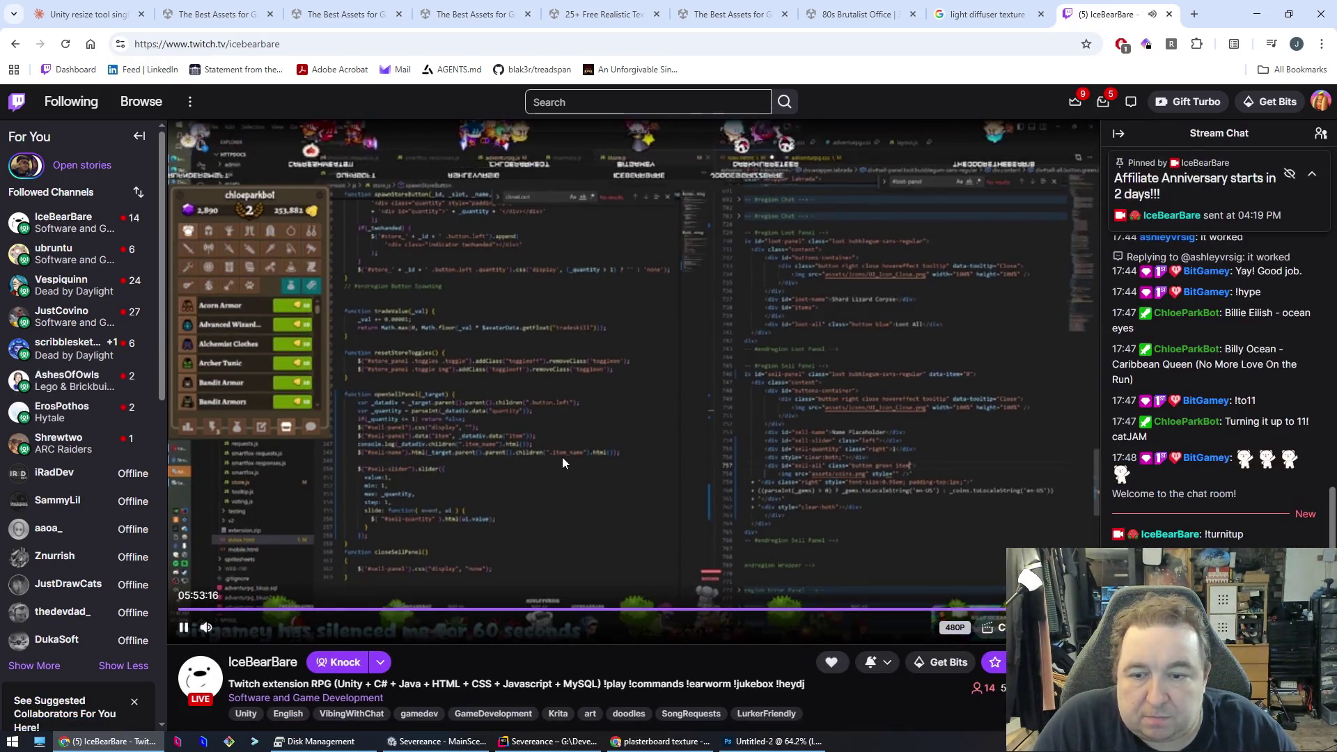
- Pause the stream and search for a developer's live channel building a Drupal hosting platform
{"action": "left_click", "coordinate": [183, 626]}
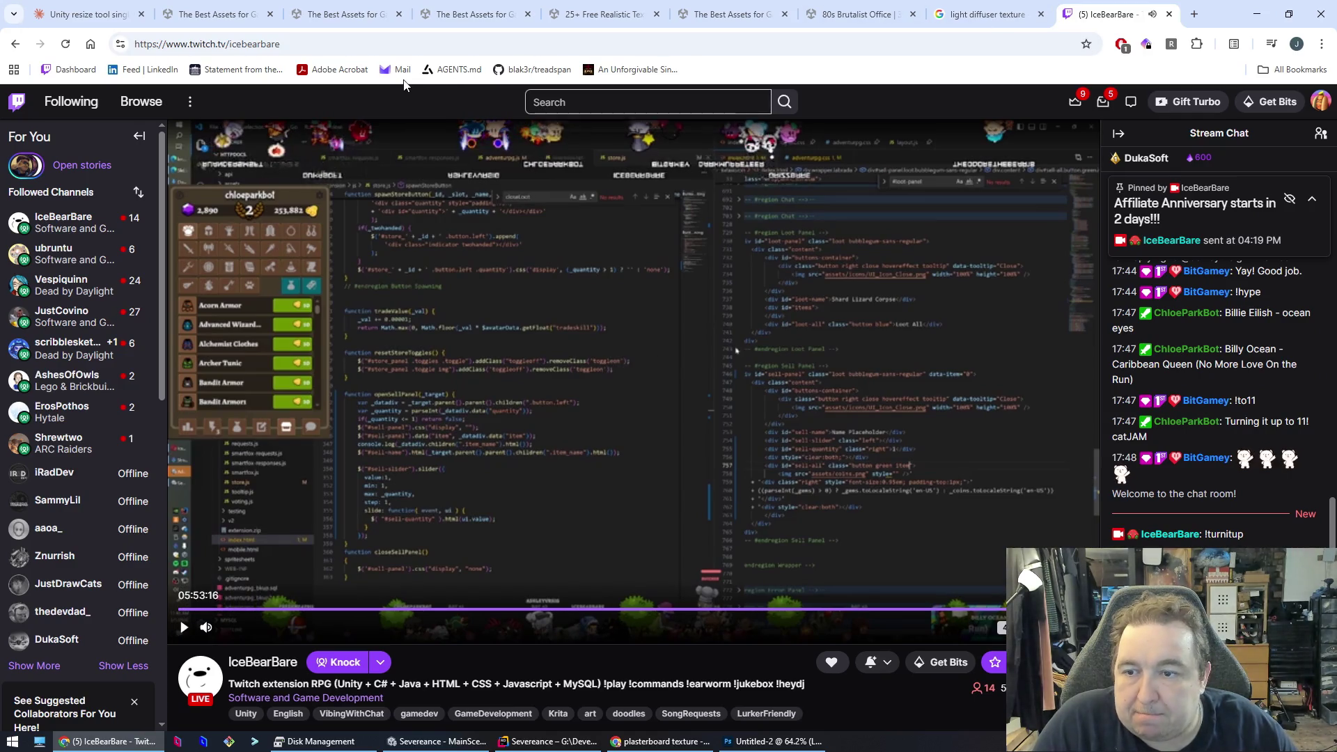
{"action": "left_click", "coordinate": [625, 105]}
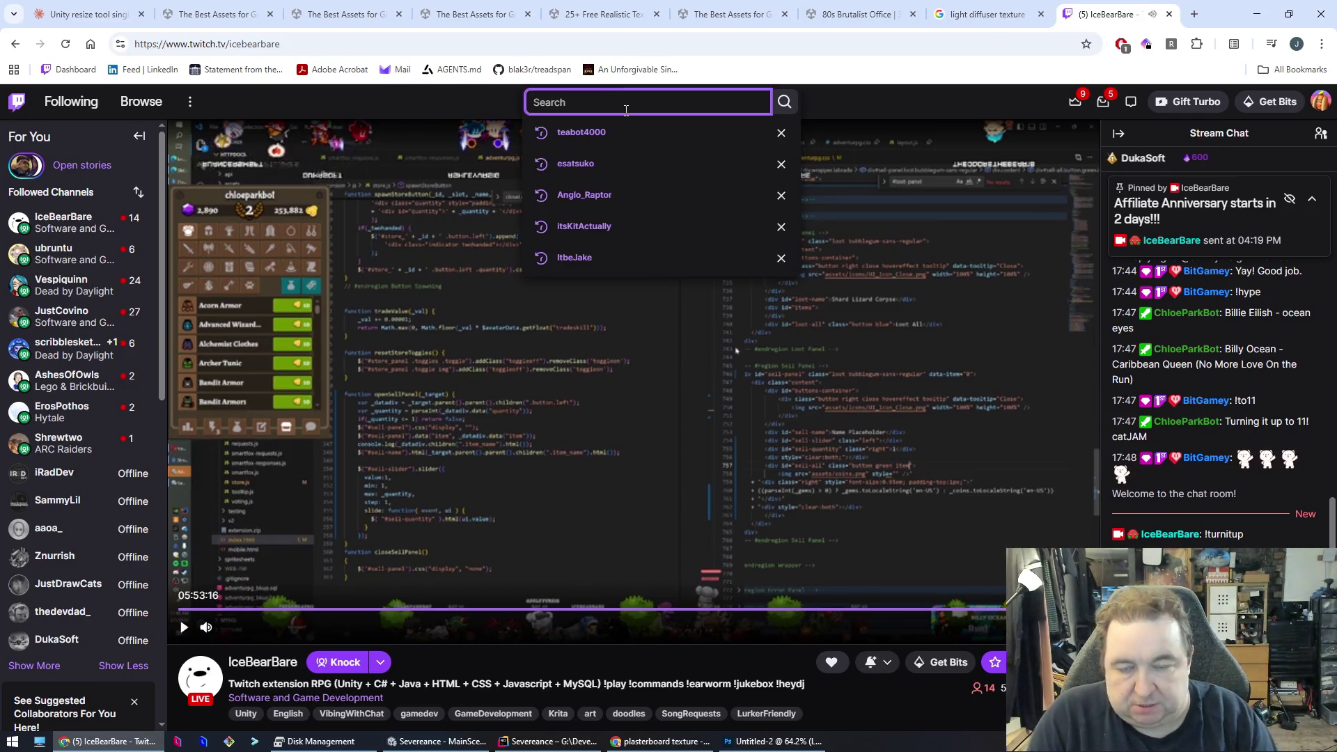
{"action": "type", "text": "Jeron"}
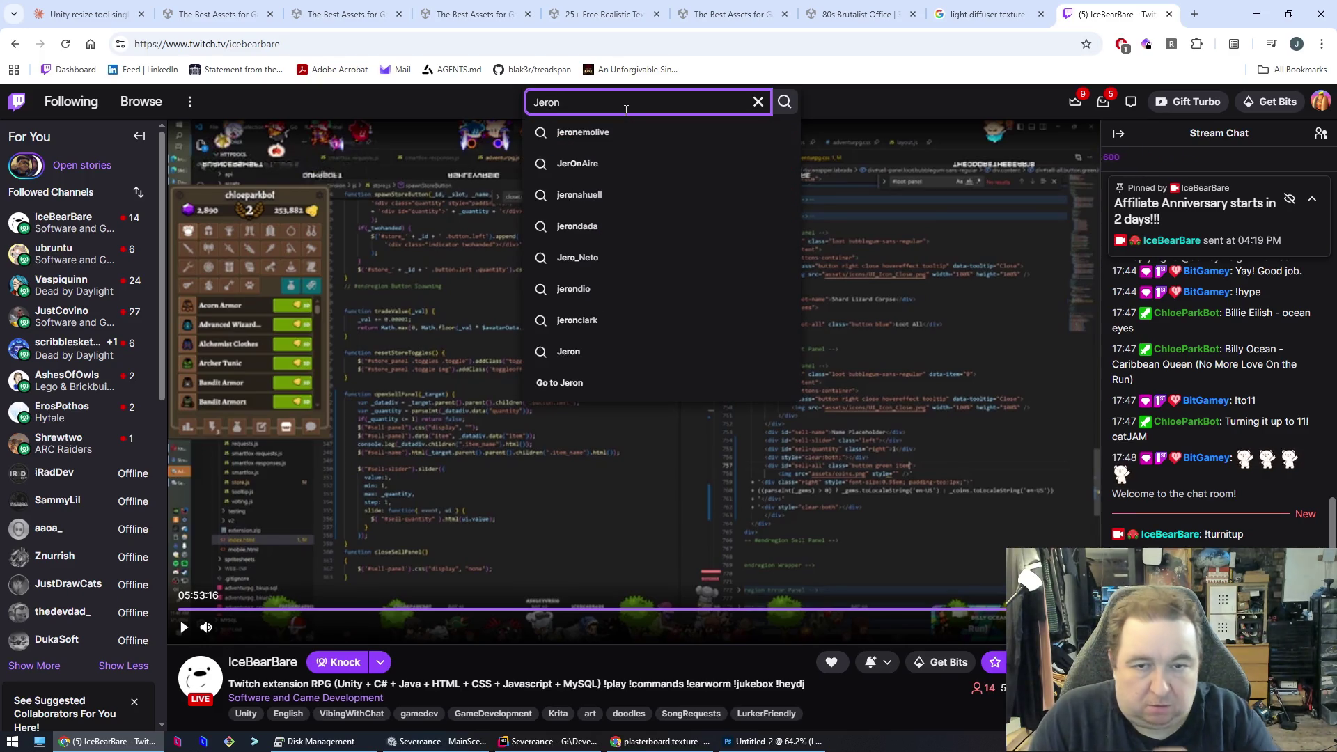
{"action": "key", "text": "BackSpace"}
{"action": "key", "text": "BackSpace"}
{"action": "key", "text": "BackSpace"}
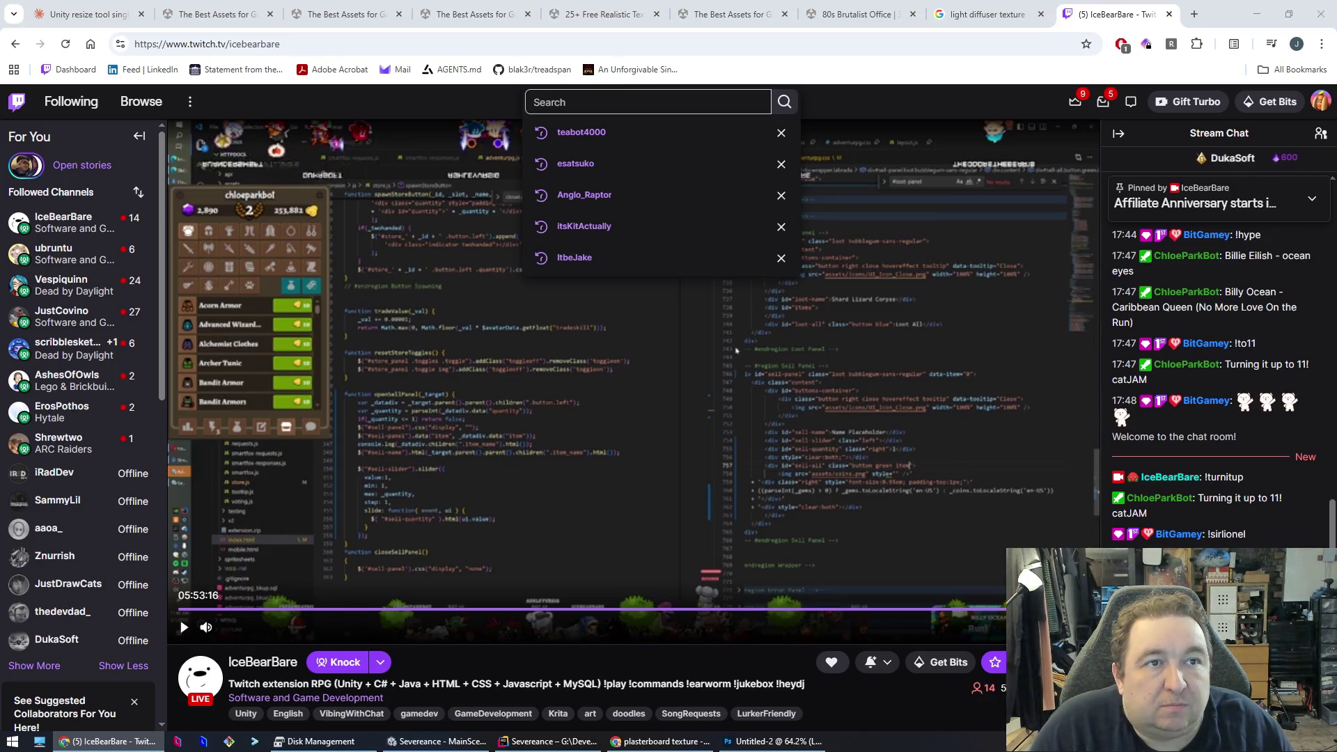
{"action": "left_click", "coordinate": [587, 104]}
{"action": "type", "text": "jddoesdev"}
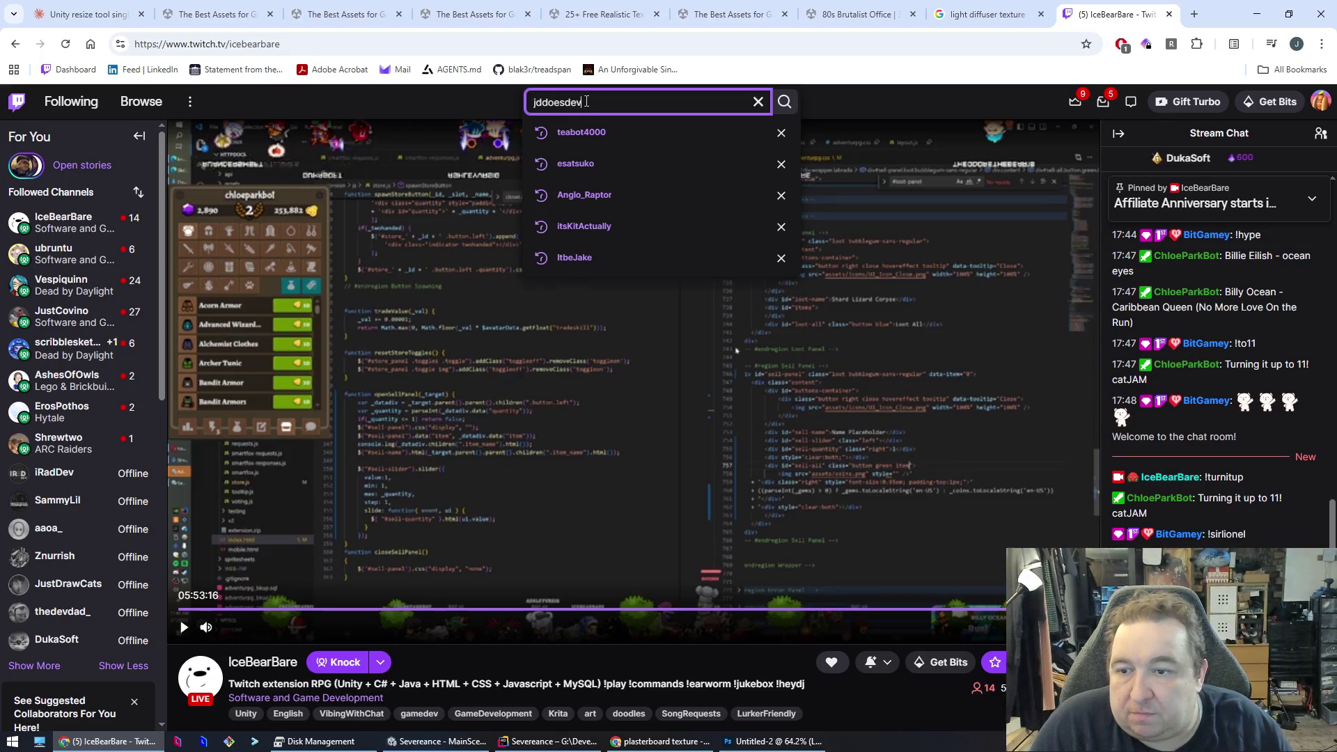
{"action": "left_click", "coordinate": [585, 133]}
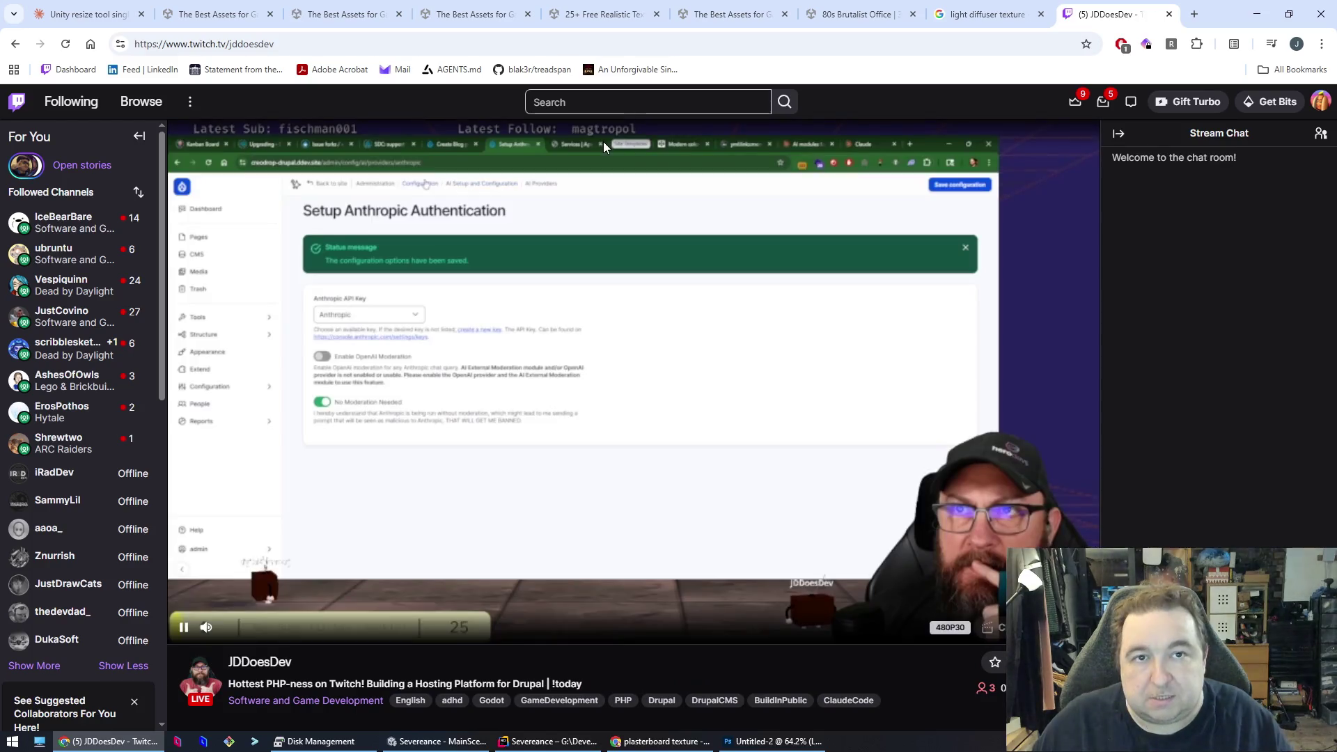